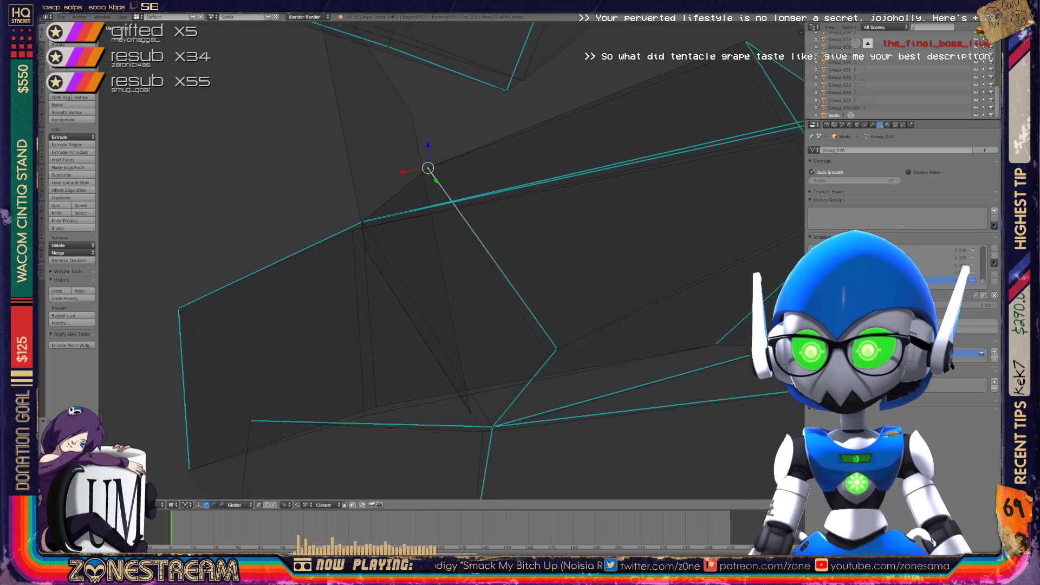
Nudge three hull contour vertices slightly down-left, ending with the upper corner vertex
right_click(386, 381)
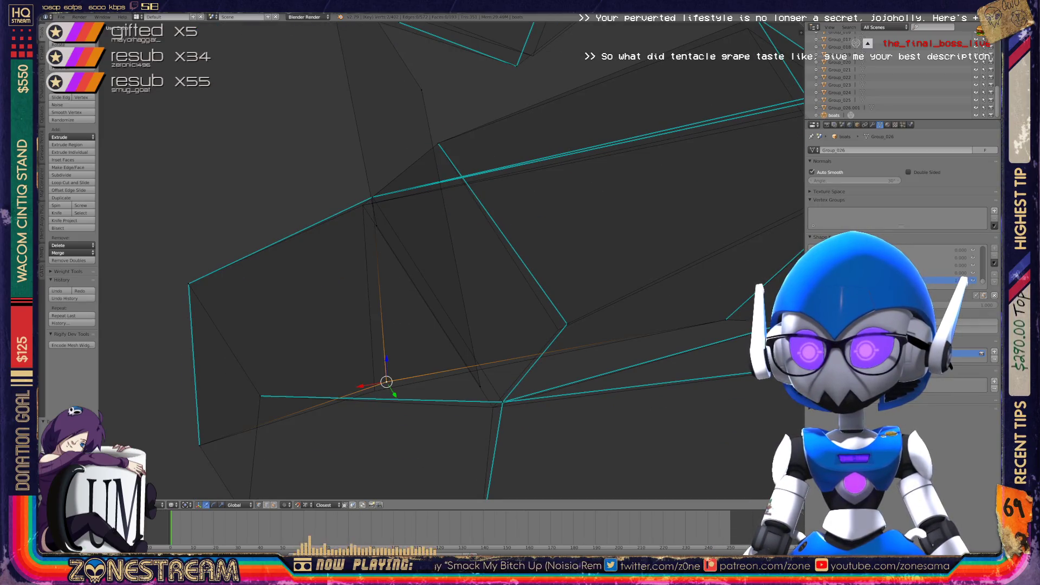
key("g")
left_click(374, 391)
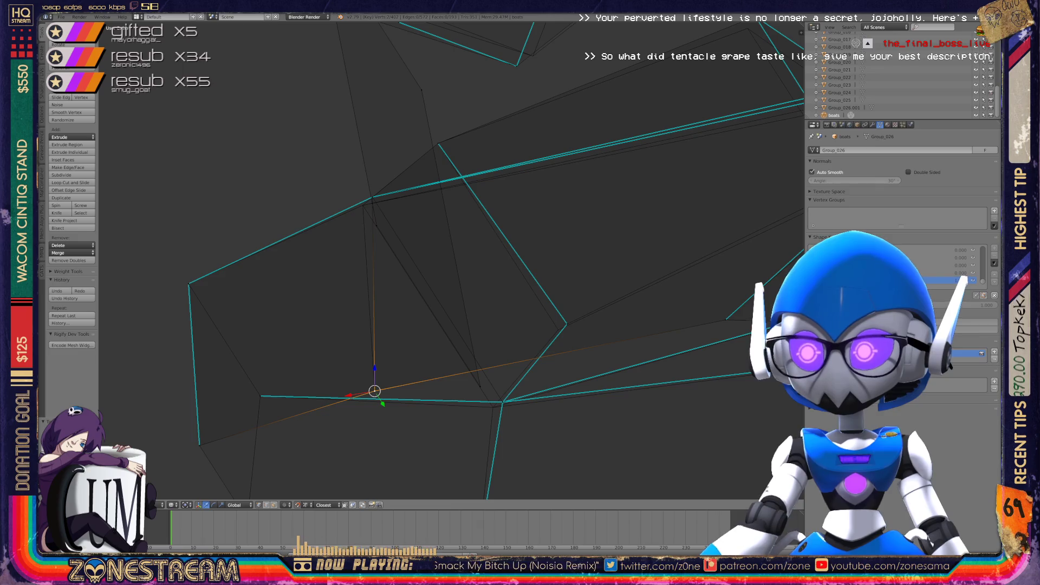
middle_click_drag(449, 325, 448, 232, "shift")
right_click(500, 308)
key("g")
left_click(490, 313)
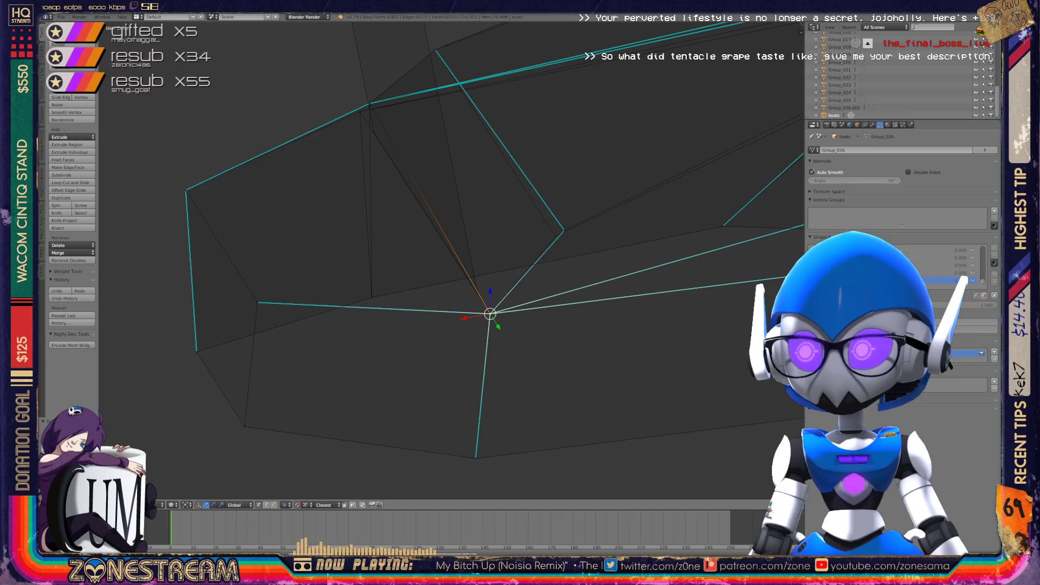
right_click(564, 230)
key("g")
left_click(555, 236)
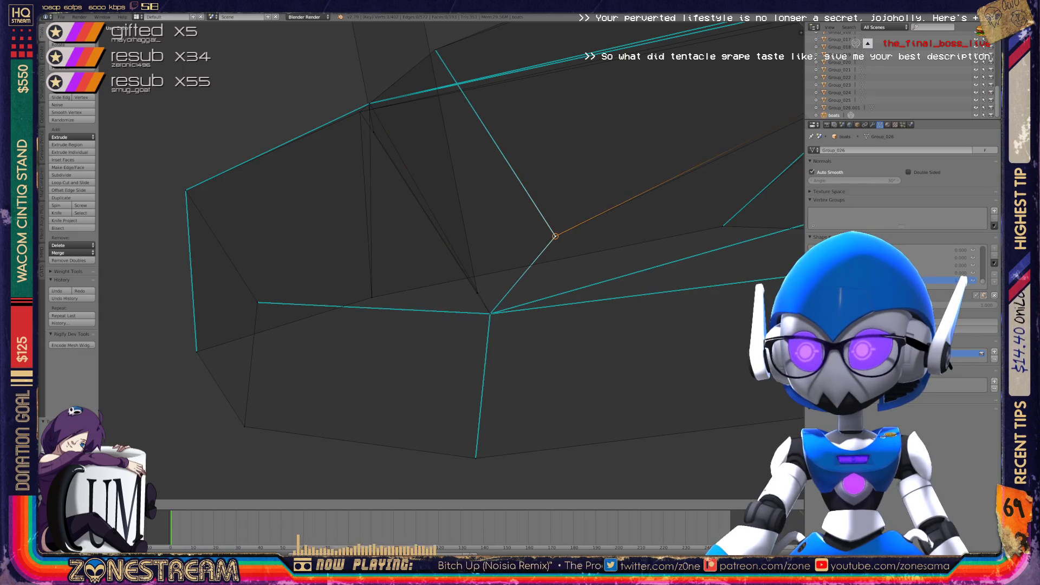
Lower the hull's left corner vertex and its top vertex slightly
mouse_move(449, 260)
middle_mouse_down()
mouse_move(379, 243)
mouse_move(487, 238)
middle_mouse_up()
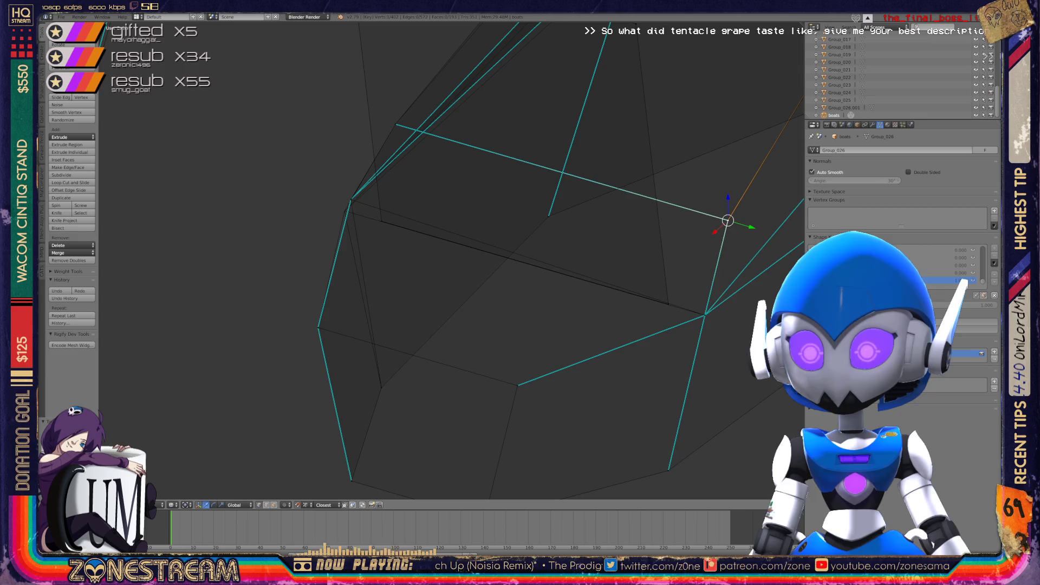
right_click(351, 200)
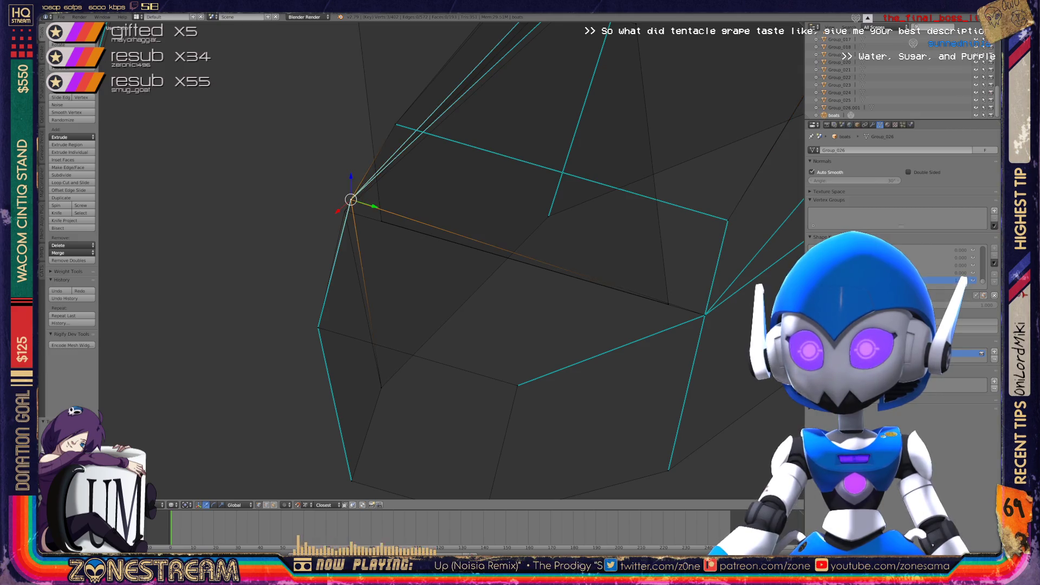
key("g")
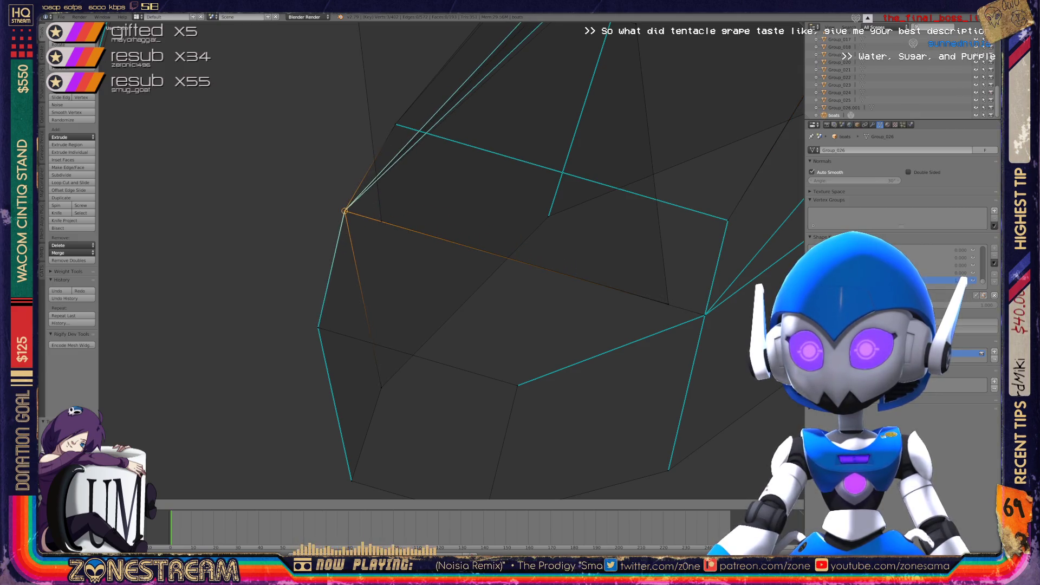
key("Return")
middle_click_drag(488, 271, 574, 250)
middle_click_drag(434, 271, 499, 249)
scroll(449, 260, "up", 3)
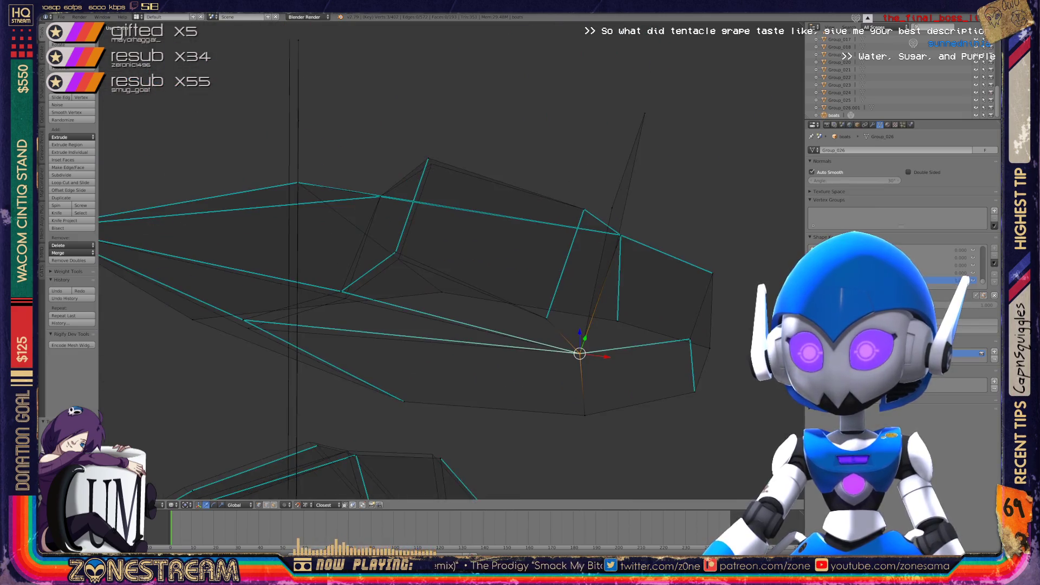
right_click(411, 84)
key("g")
left_click(417, 94)
Move a side vertex and the vertex below it slightly down
right_click(355, 246)
key("a")
right_click(355, 245)
key("g")
left_click(361, 256)
right_click(261, 314)
key("g")
left_click(268, 325)
Select a middle hull vertex, then return to Object Mode and view both boats
key("KP_Decimal")
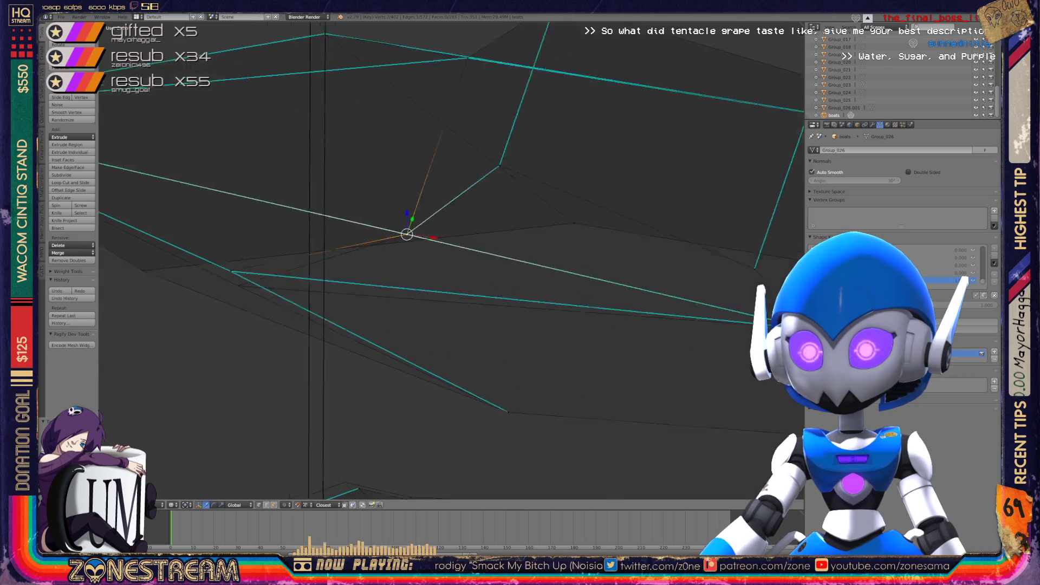
right_click(264, 251)
key("a")
right_click(264, 251)
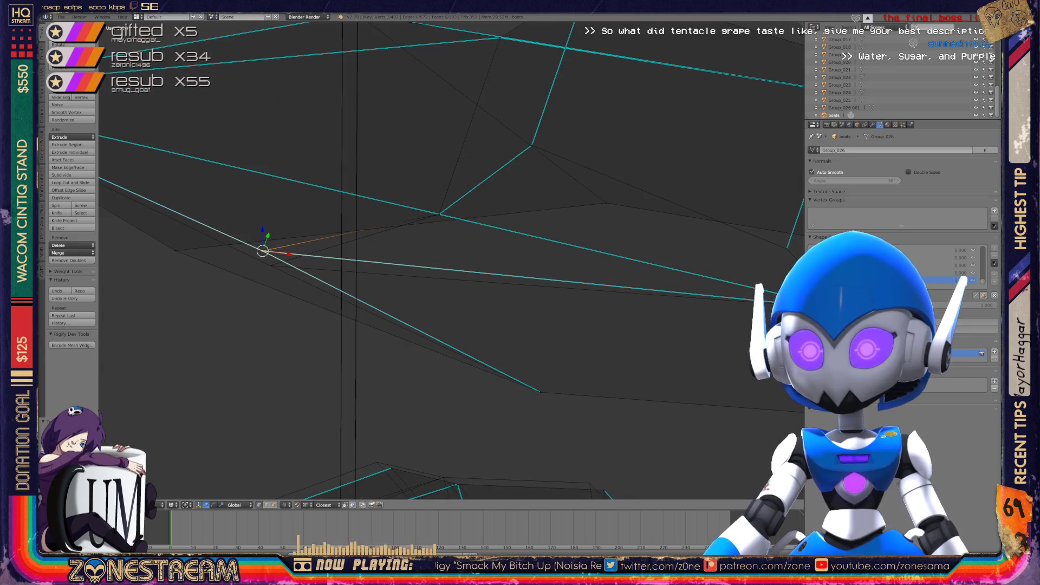
scroll(451, 261, "down", 4)
mouse_move(433, 260)
middle_mouse_down()
mouse_move(379, 271)
mouse_move(509, 233)
middle_mouse_up()
key("Tab")
key("Tab")
scroll(451, 261, "down", 3)
mouse_move(451, 262)
middle_mouse_down()
mouse_move(417, 249)
mouse_move(482, 287)
middle_mouse_up()
scroll(450, 270, "up", 5)
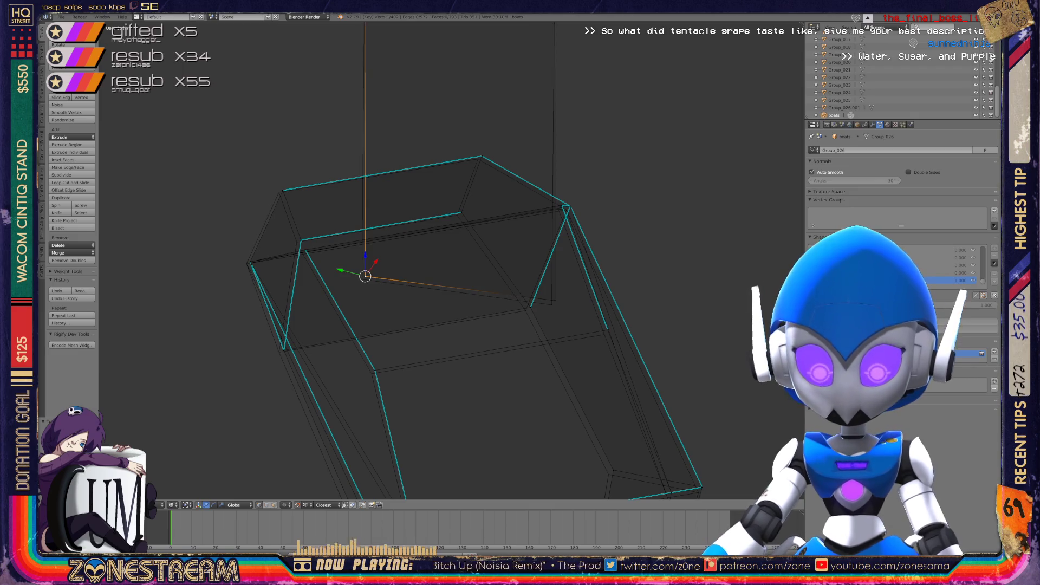
Place the 3D cursor on a vertex of the hull mesh
left_click(362, 279)
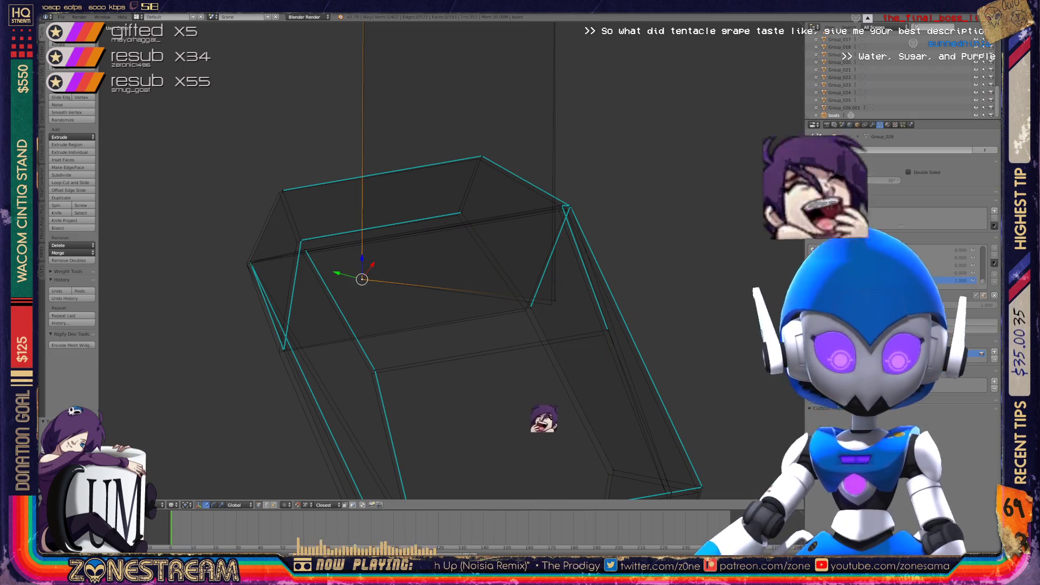
left_click(553, 297)
left_click(552, 305)
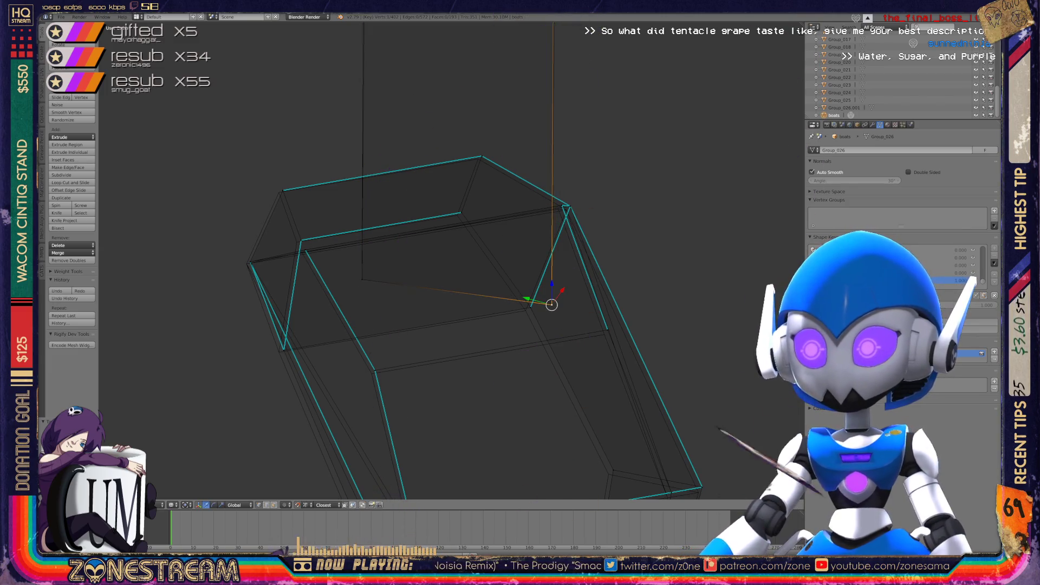
left_click(525, 310)
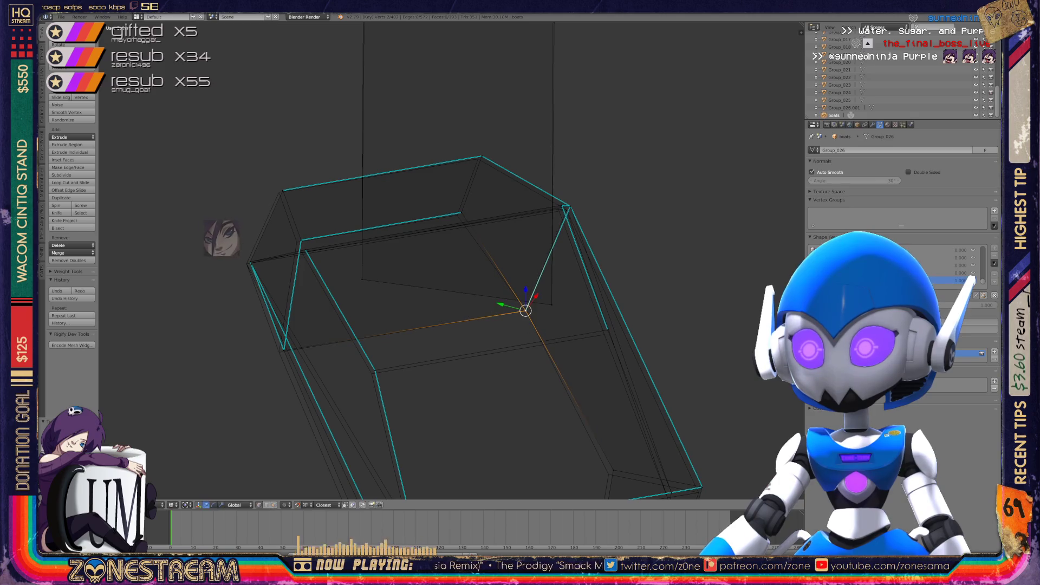
left_click(375, 370)
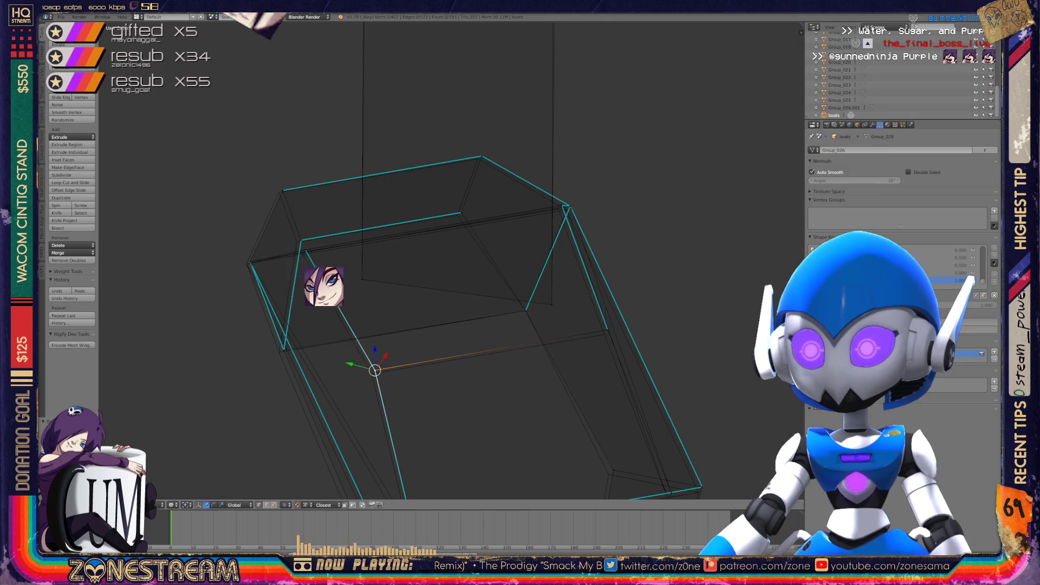
left_click(371, 374)
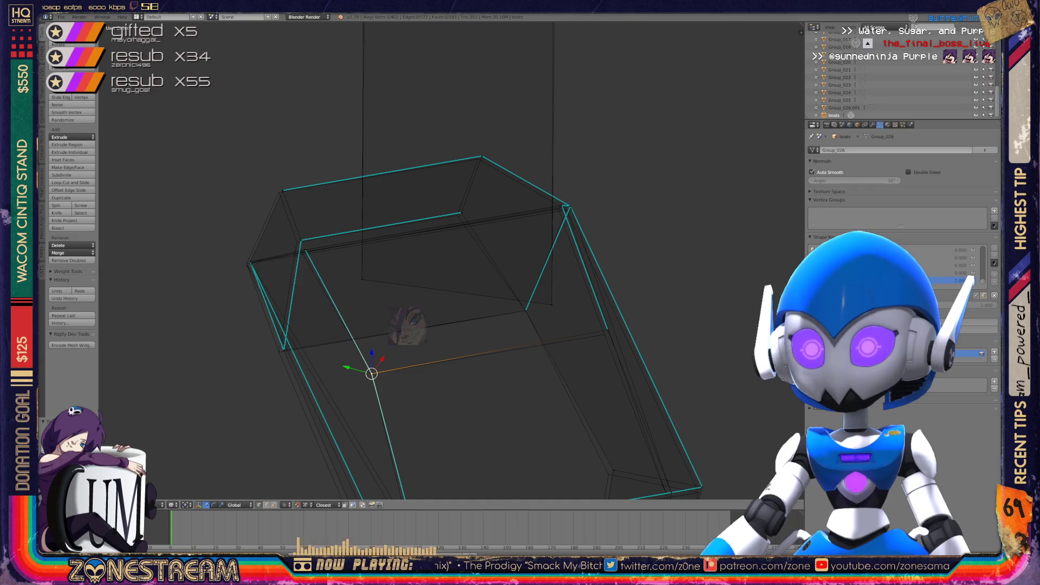
Drag the tall plane's top-right corner down so its top edge slopes
scroll(451, 260, "down", 2)
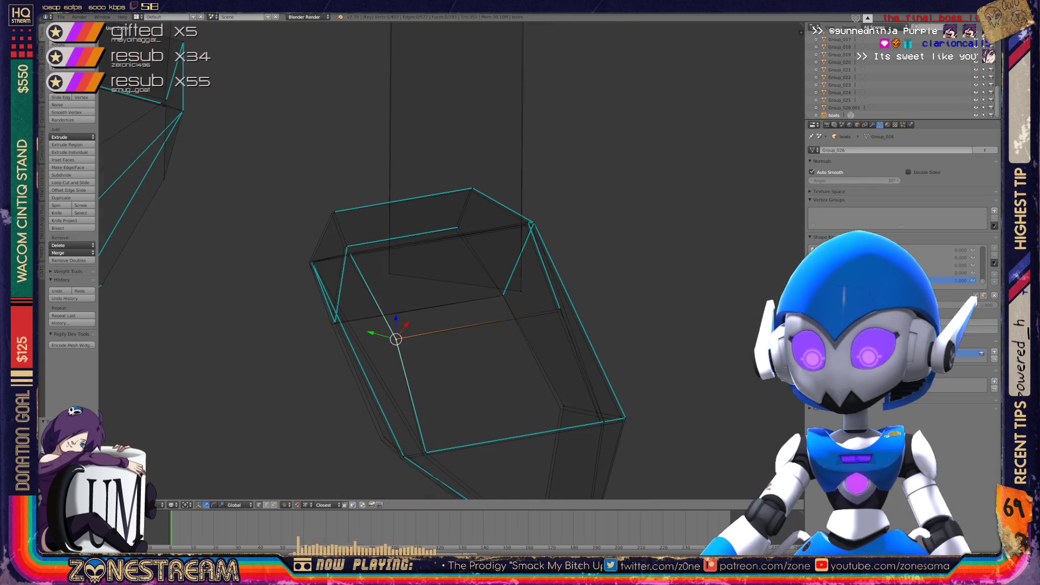
middle_click_drag(466, 260, 428, 487, "shift")
scroll(396, 325, "up", 3)
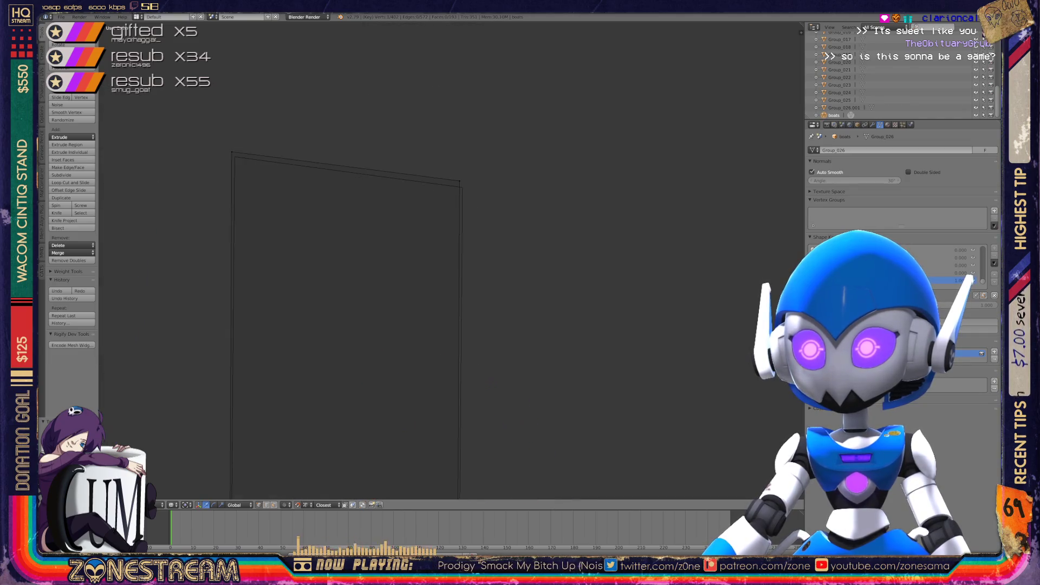
scroll(449, 260, "up", 1)
right_click(224, 234)
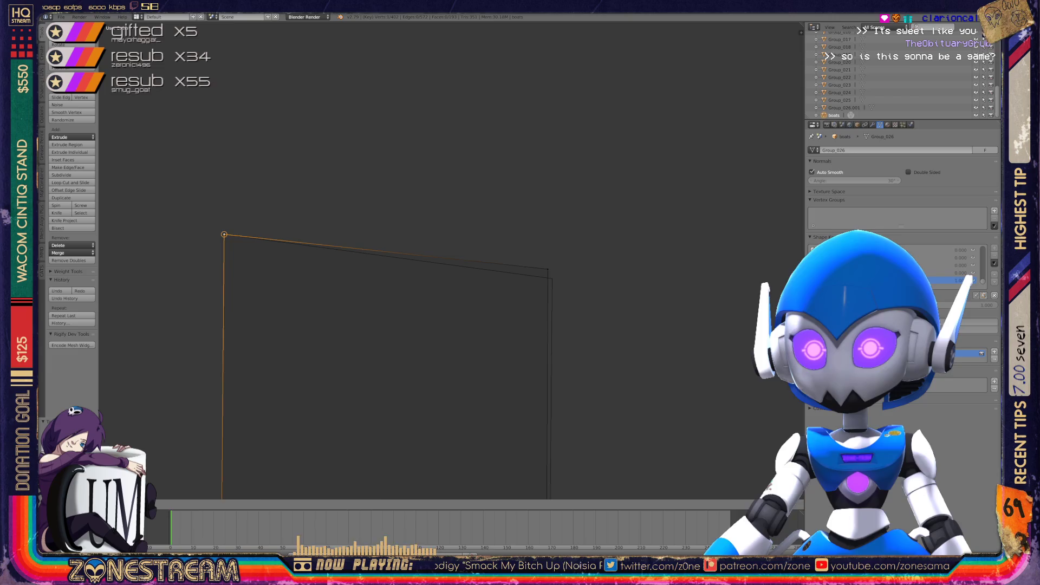
right_click(548, 269)
key("g")
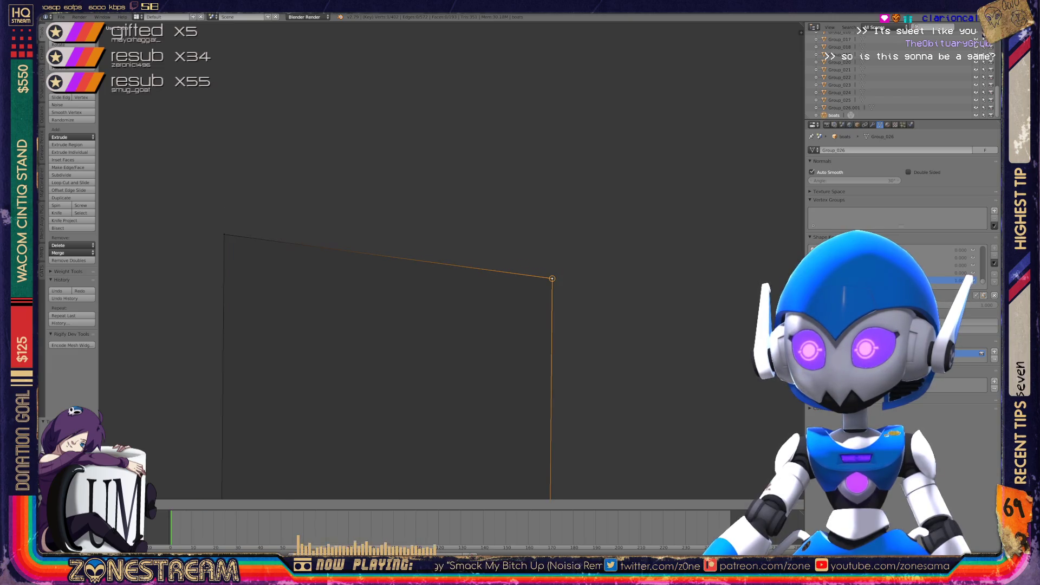
left_click(552, 278)
scroll(551, 279, "down", 4)
middle_click_drag(552, 278, 617, 250)
scroll(450, 260, "up", 7)
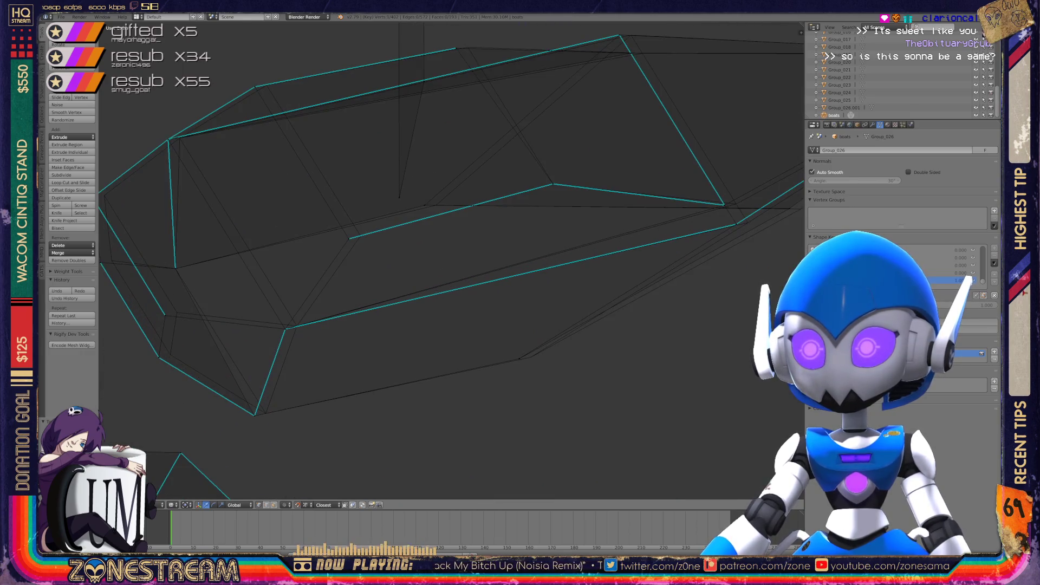
Slide an upper hull vertex along its edge, then select the top and middle vertices
right_click(348, 238)
key("g")
left_click(359, 234)
key("a")
right_click(267, 85)
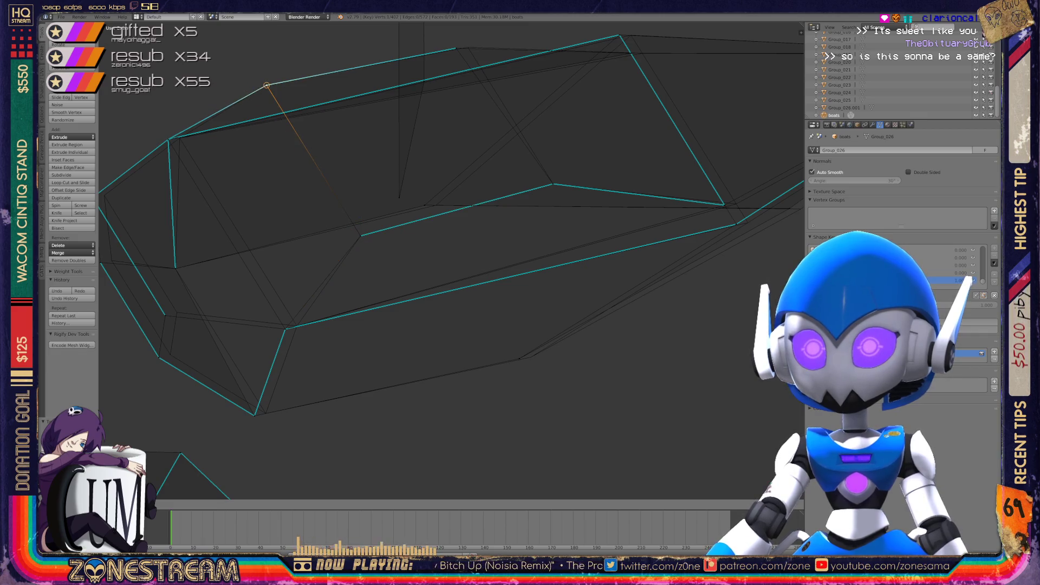
right_click(425, 204)
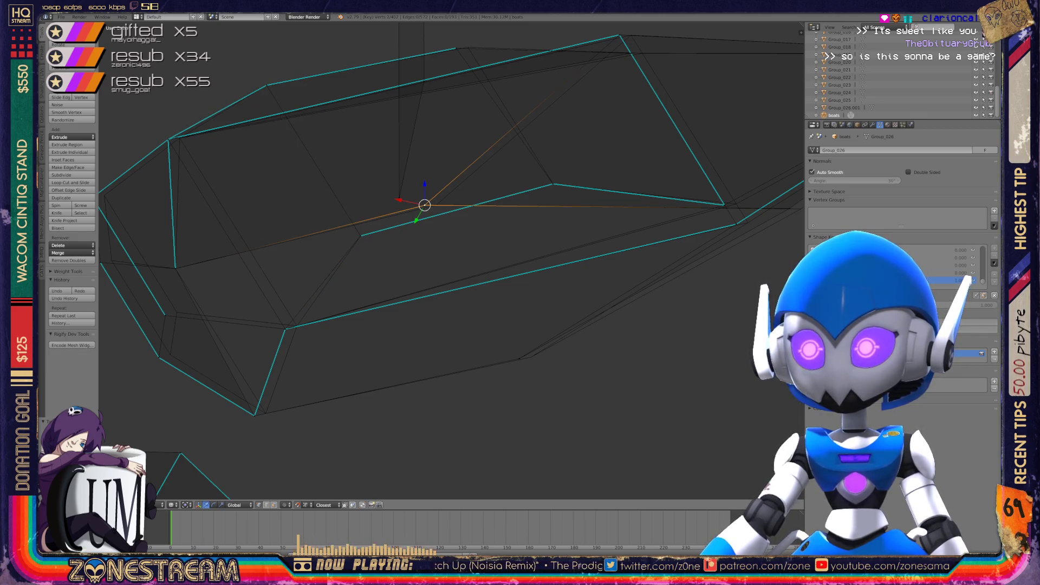
Move the top ridge vertex right and a lower contour vertex down-left
middle_click_drag(450, 243, 379, 281)
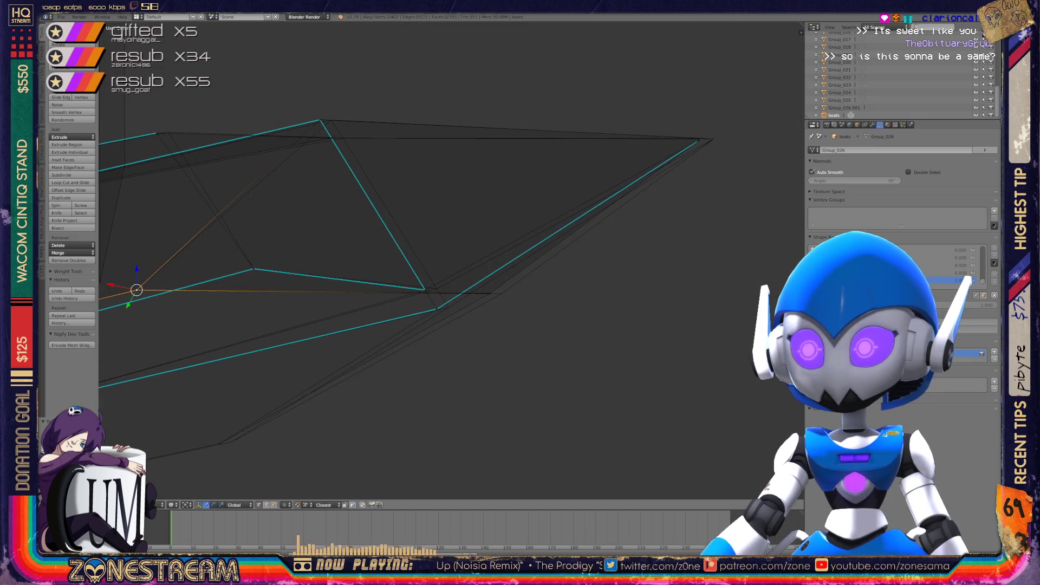
right_click(320, 120)
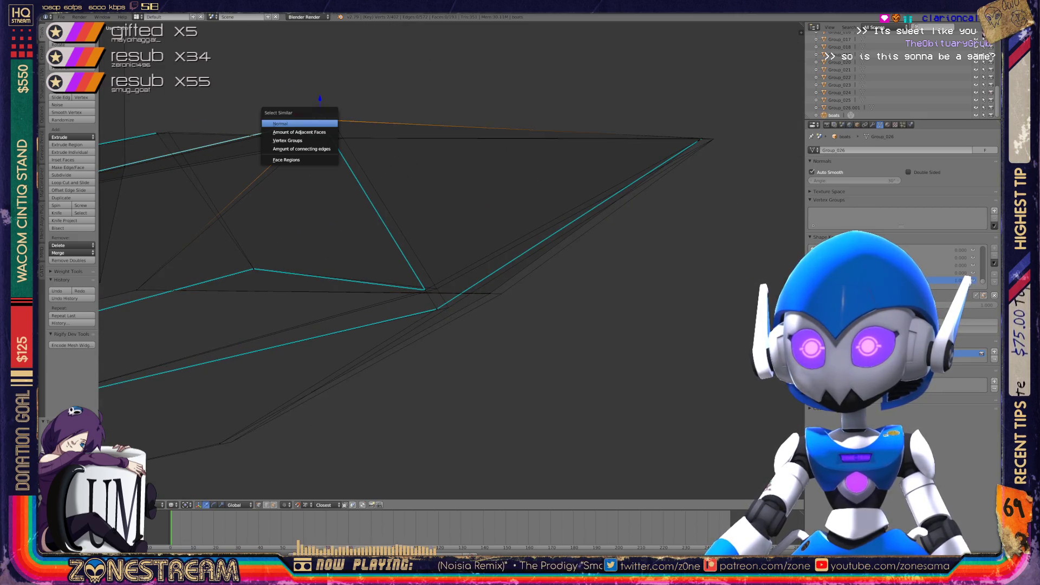
key("g")
key("Return")
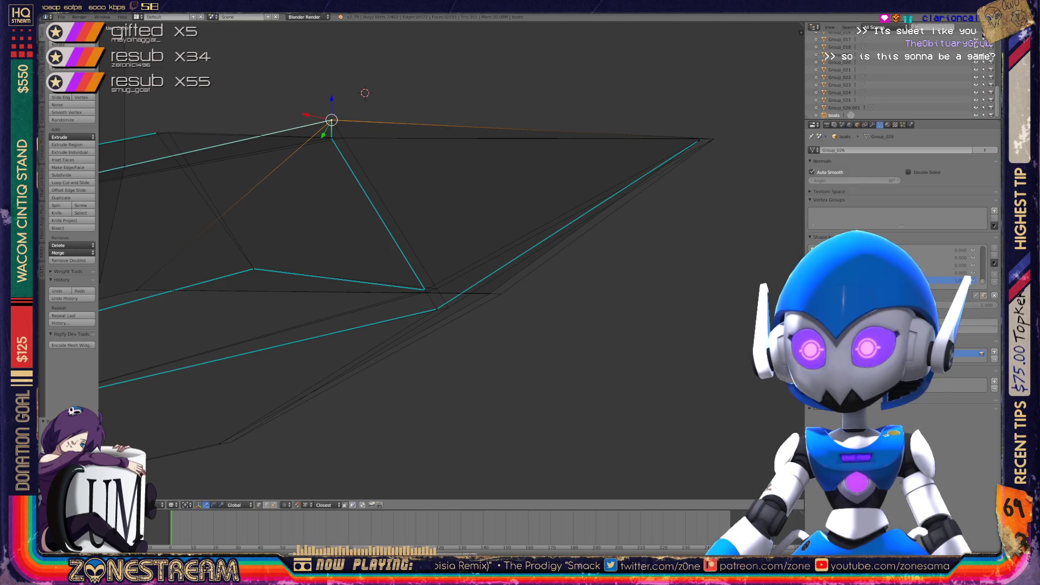
middle_click_drag(433, 244, 379, 271)
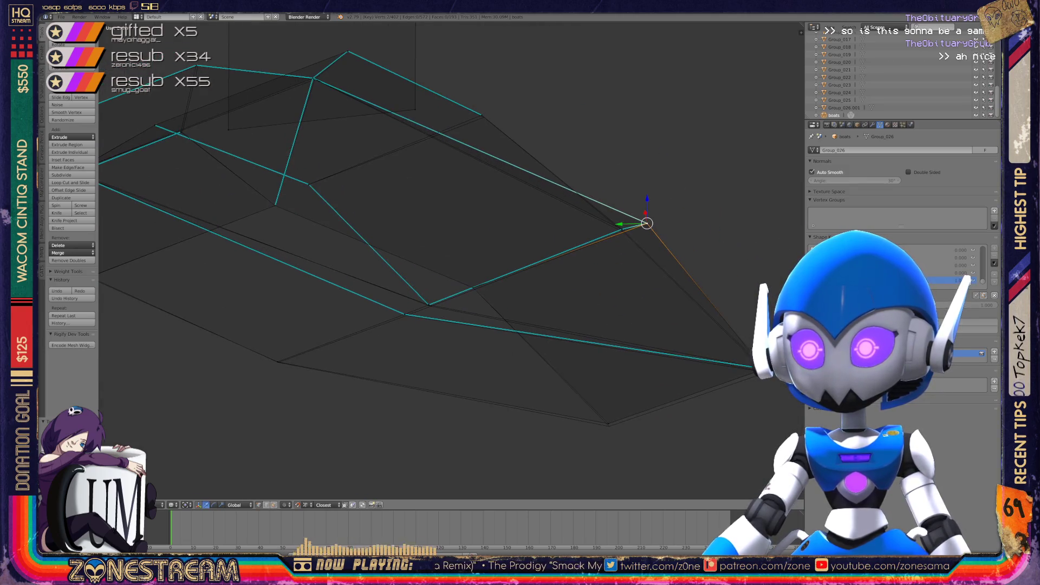
right_click(428, 304)
key("g")
key("Return")
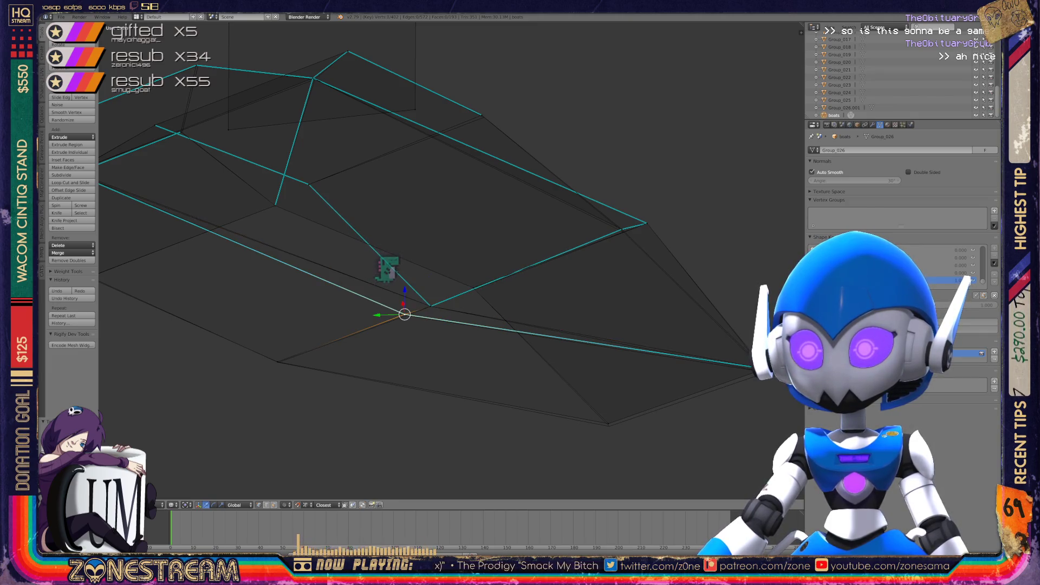
Nudge the blade's bottom vertex and right-hand vertex slightly down
right_click(278, 362)
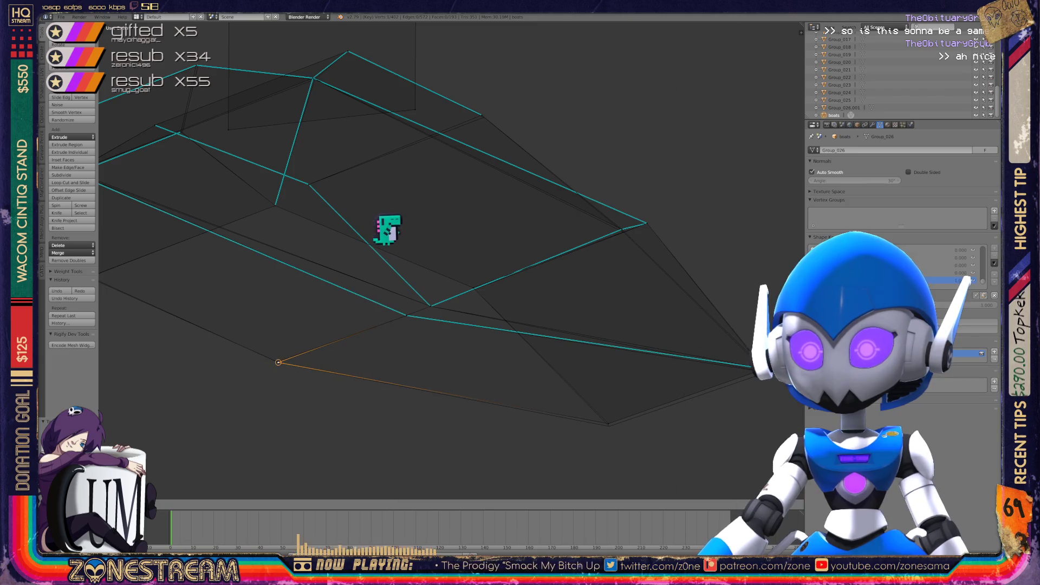
key("Return")
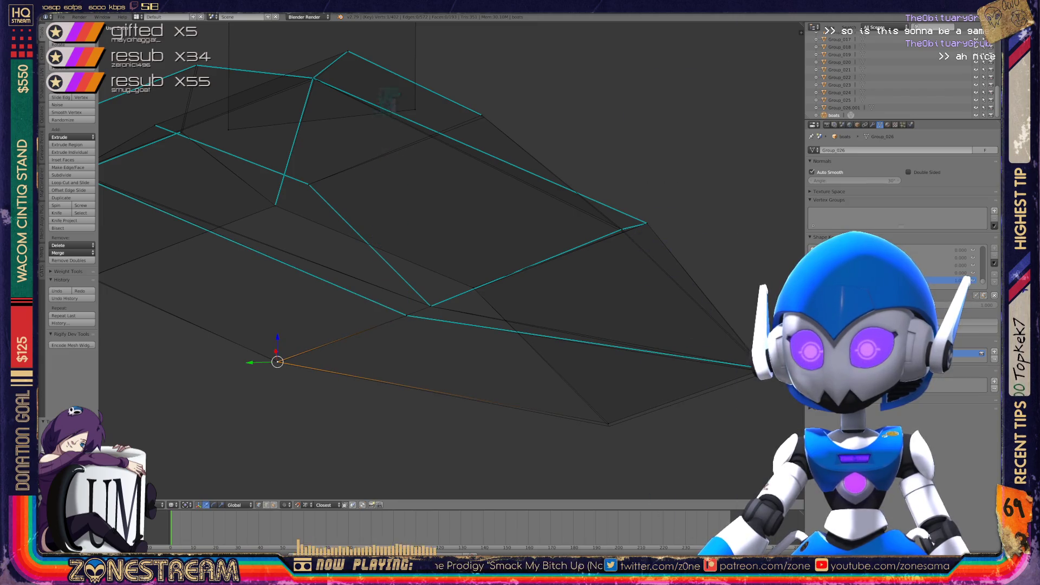
right_click(277, 362, "shift")
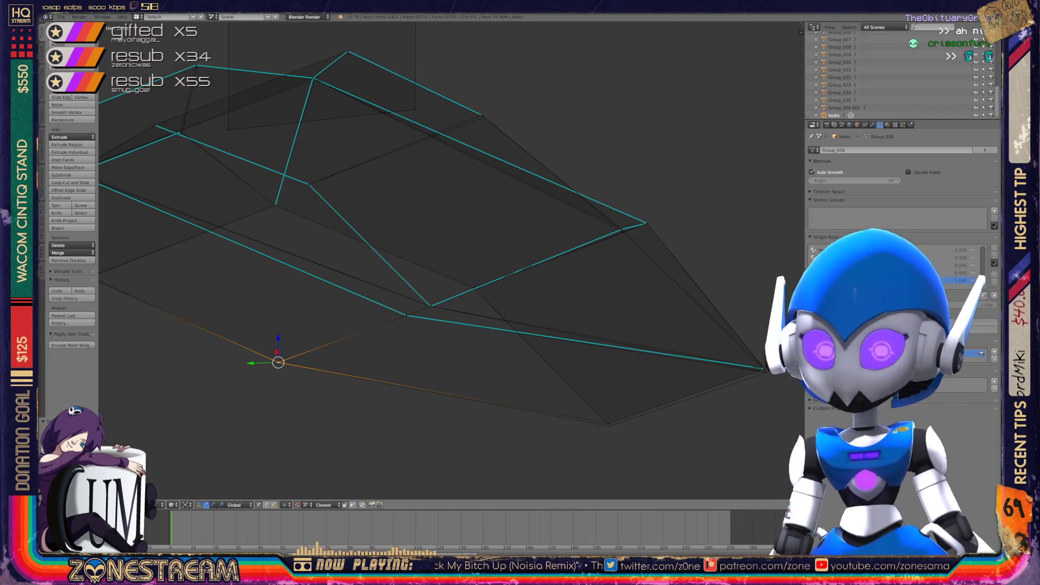
middle_click_drag(379, 271, 422, 285)
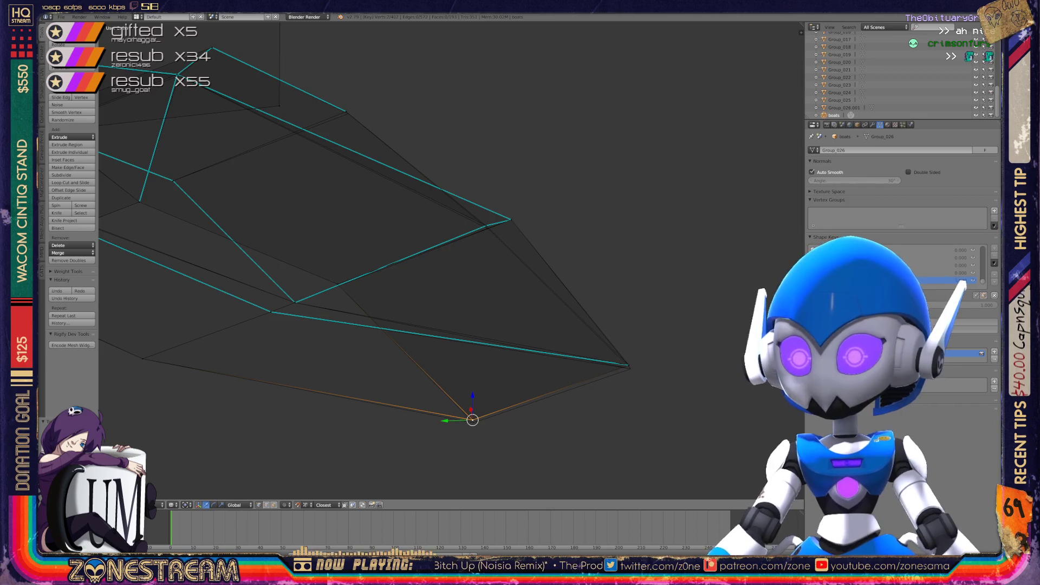
left_click_drag(473, 420, 473, 422)
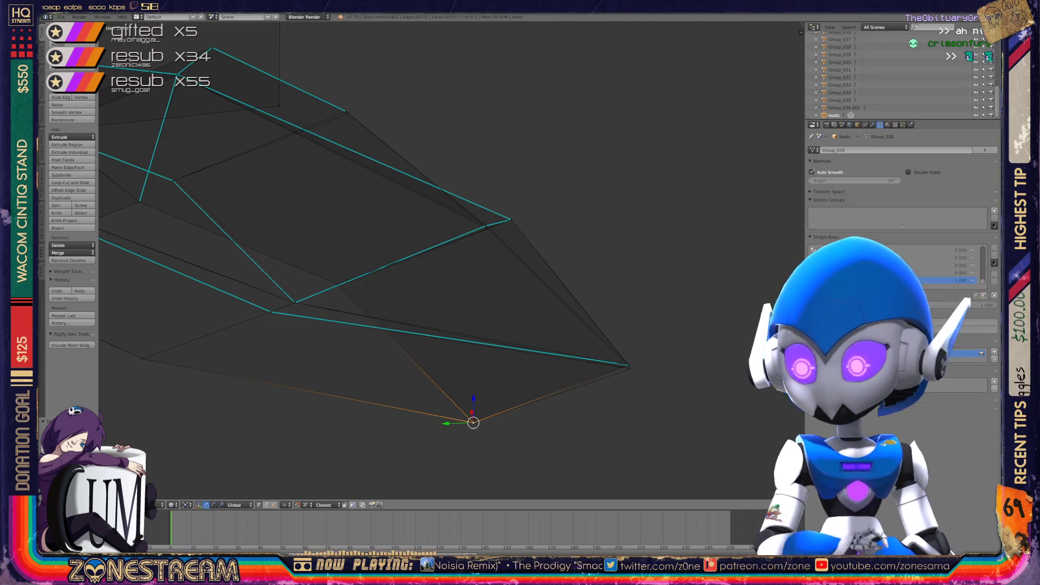
right_click(628, 365)
mouse_move(628, 365)
left_mouse_down()
mouse_move(632, 356)
mouse_move(630, 369)
left_mouse_up()
Pick a vertex on the hull's lower edge and set the 3D cursor on the hull
middle_click_drag(433, 271, 320, 257)
right_click(461, 308)
left_click(438, 265)
Shift the picked lower-edge vertex slightly left and select its overlapping duplicate
left_click_drag(460, 308, 450, 309)
right_click(478, 316)
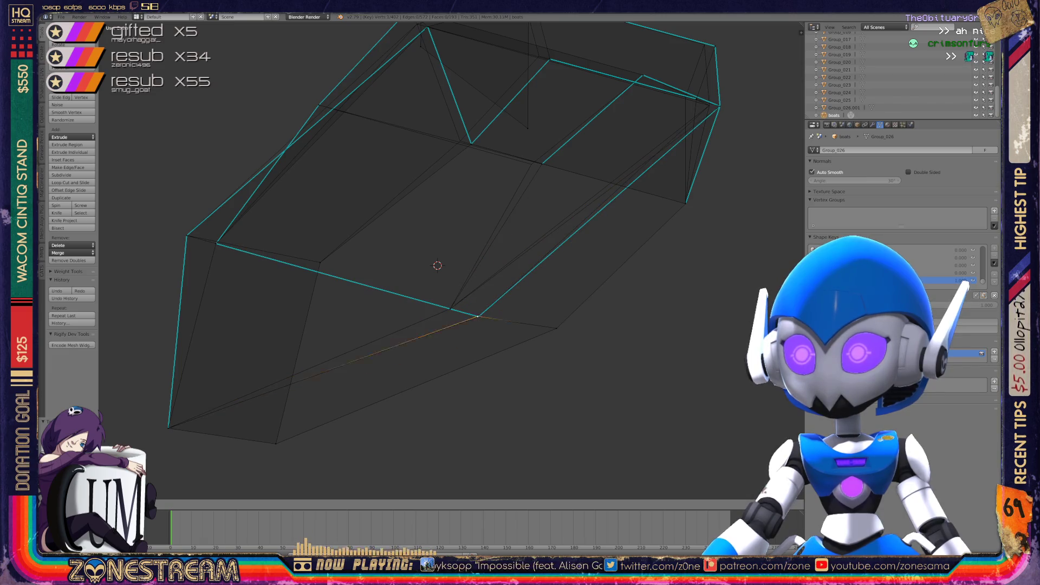
right_click(478, 316, "shift")
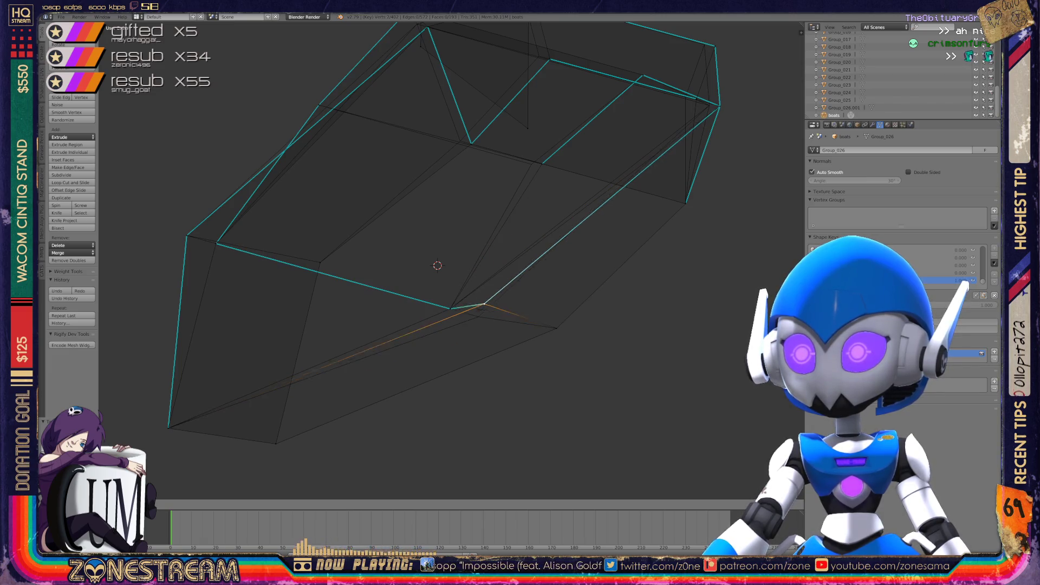
middle_click_drag(433, 270, 514, 232)
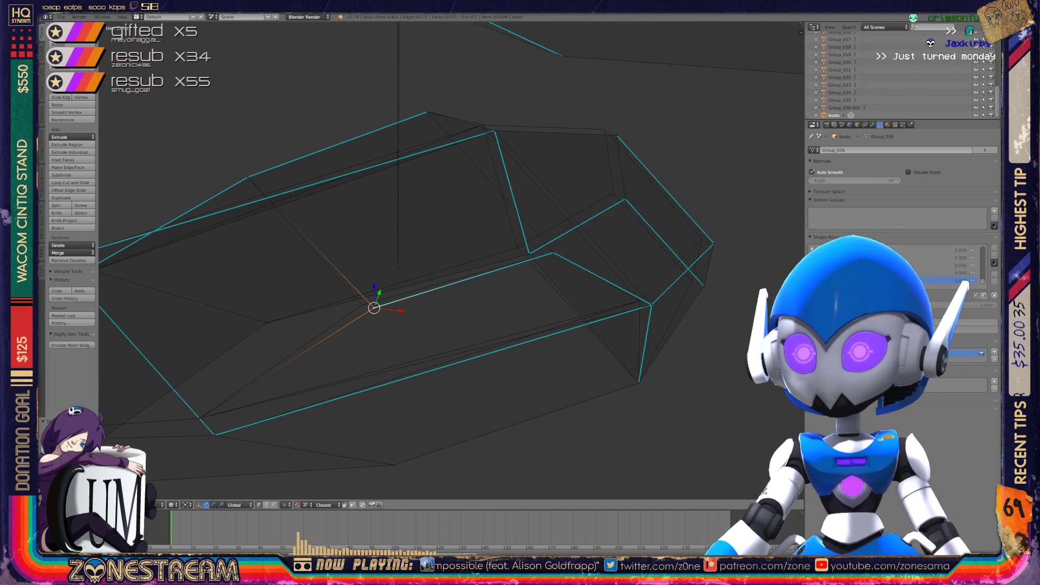
mouse_move(542, 271)
middle_mouse_down("shift")
mouse_move(327, 274)
mouse_move(444, 255)
middle_mouse_up("shift")
Move the next edge vertex up-left and shift the vertex below it slightly
right_click(518, 303)
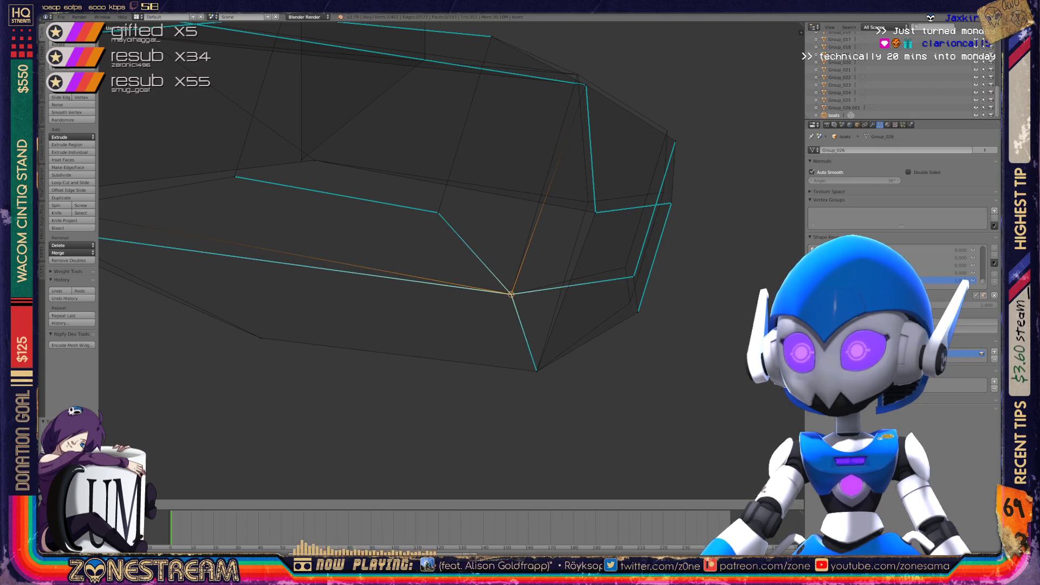
middle_click_drag(542, 271, 363, 297, "shift")
right_click(456, 303)
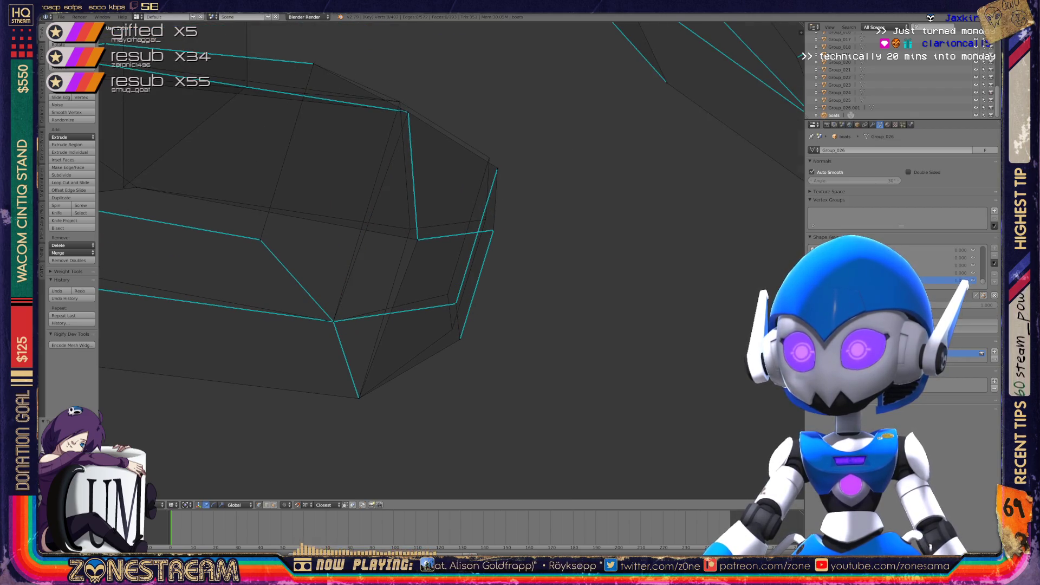
left_click(448, 295)
right_click(460, 339)
key("g")
left_click(453, 329)
middle_click_drag(453, 329, 660, 368)
Raise the nose vertex and the two vertices below and beside it
right_click(447, 276)
key("g")
left_click(444, 264)
right_click(434, 332)
key("g")
left_click(431, 320)
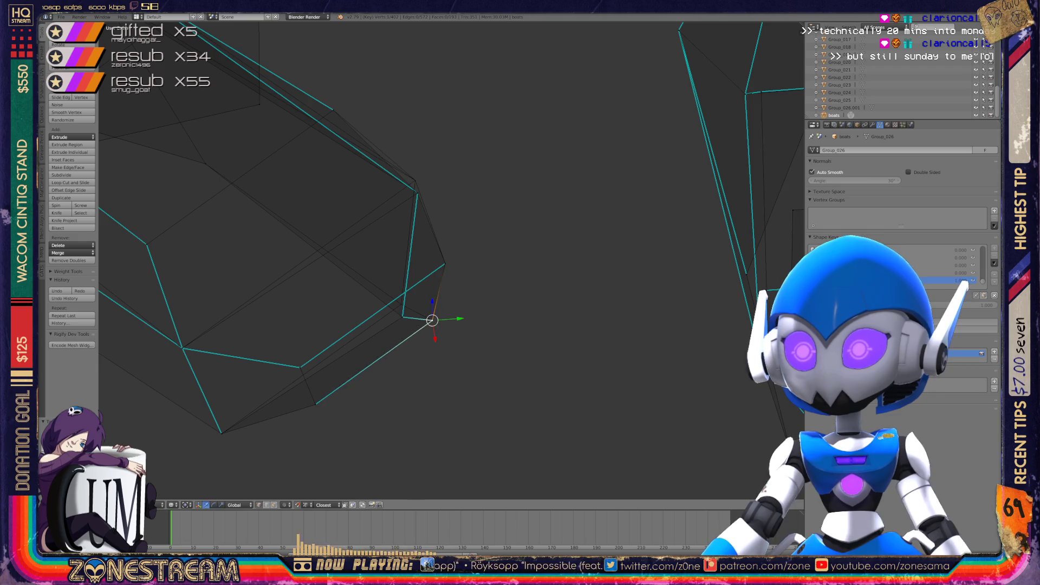
right_click(402, 316)
key("g")
left_click(401, 303)
Shift an underside vertex to the right, then leave Edit Mode
middle_click_drag(400, 304, 349, 283)
right_click(628, 222, "shift")
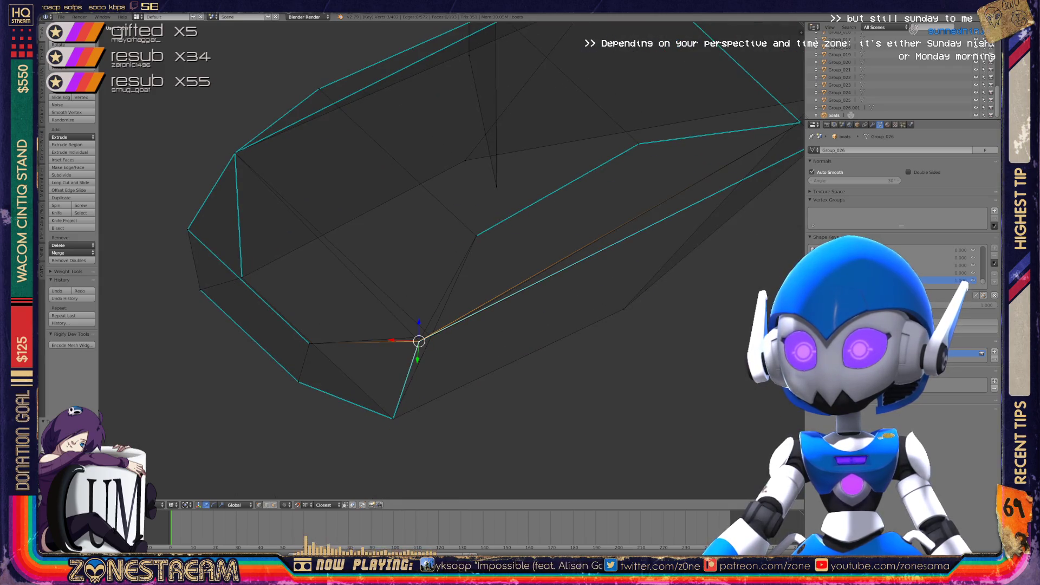
key("g")
left_click(431, 335)
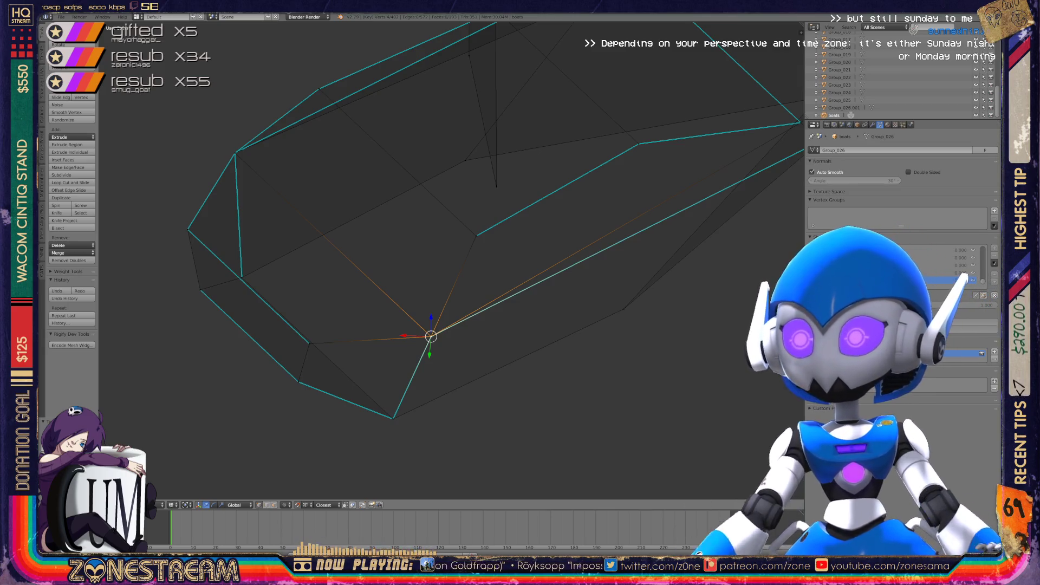
scroll(452, 260, "down", 5)
mouse_move(487, 260)
middle_mouse_down()
mouse_move(379, 244)
mouse_move(357, 361)
mouse_move(266, 366)
middle_mouse_up()
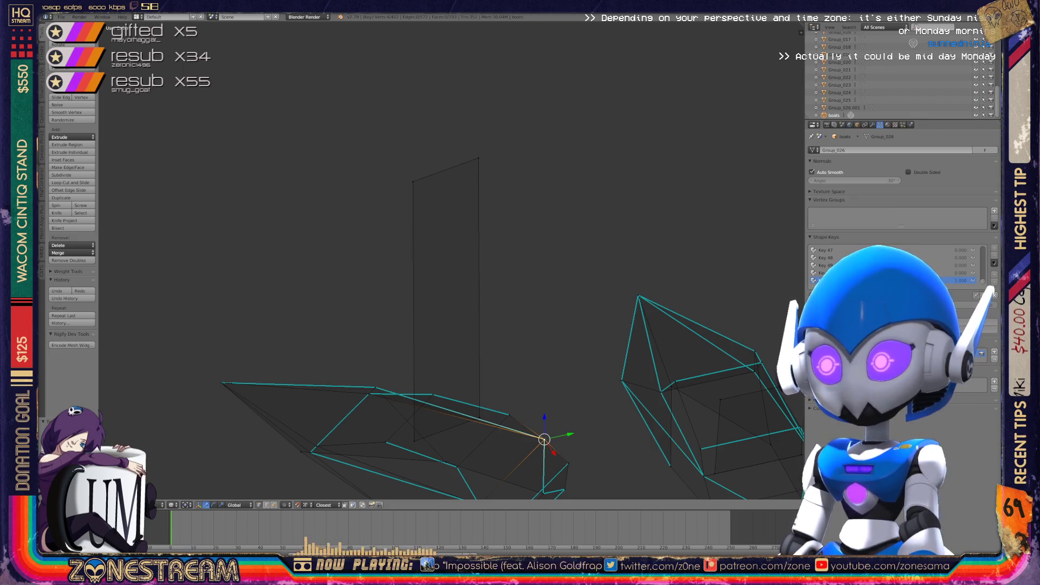
key("Tab")
Inspect all the hull parts, then enter Edit Mode on the boxy hull piece and zoom in
scroll(450, 260, "down", 5)
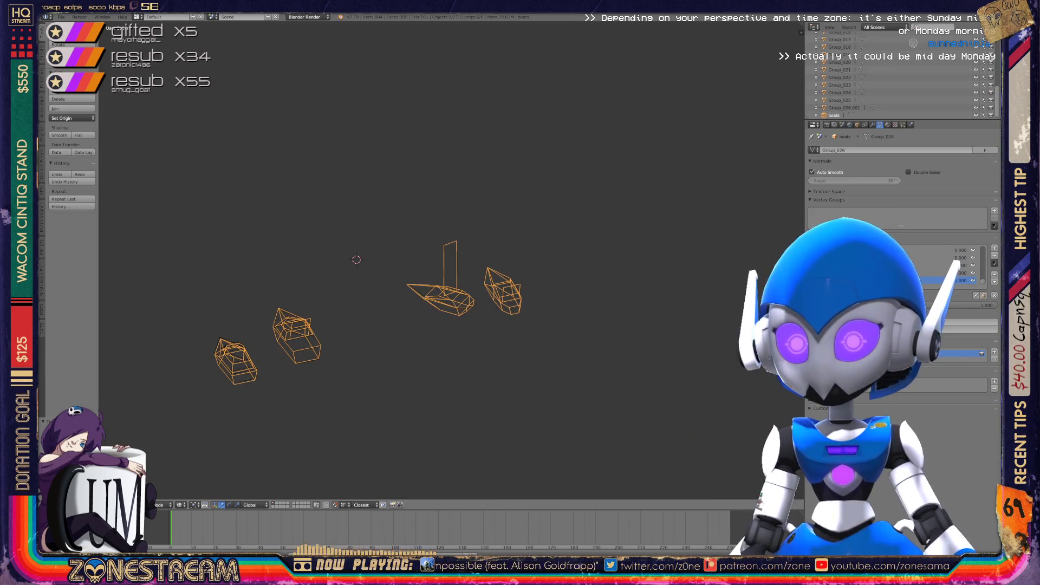
scroll(450, 260, "up", 10)
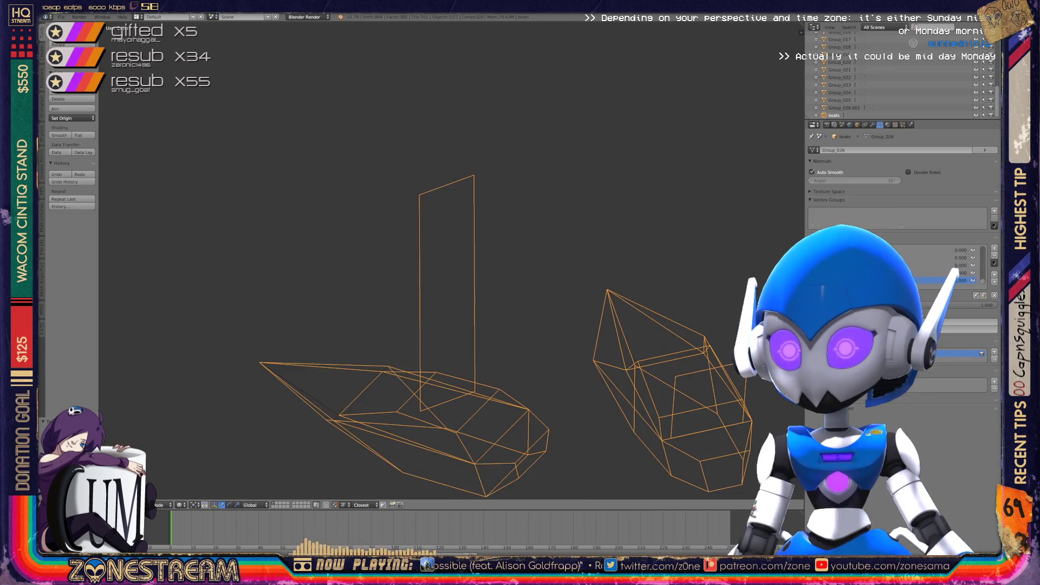
middle_click_drag(450, 260, 520, 244)
scroll(450, 260, "up", 5)
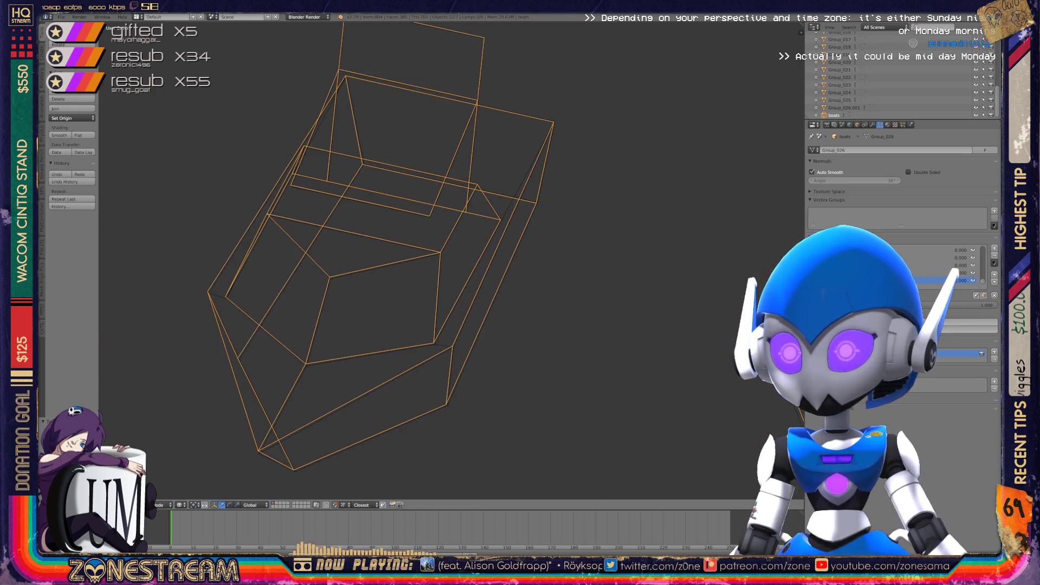
mouse_move(450, 260)
middle_mouse_down()
mouse_move(466, 254)
mouse_move(475, 217)
middle_mouse_up()
key("Tab")
scroll(450, 260, "up", 3)
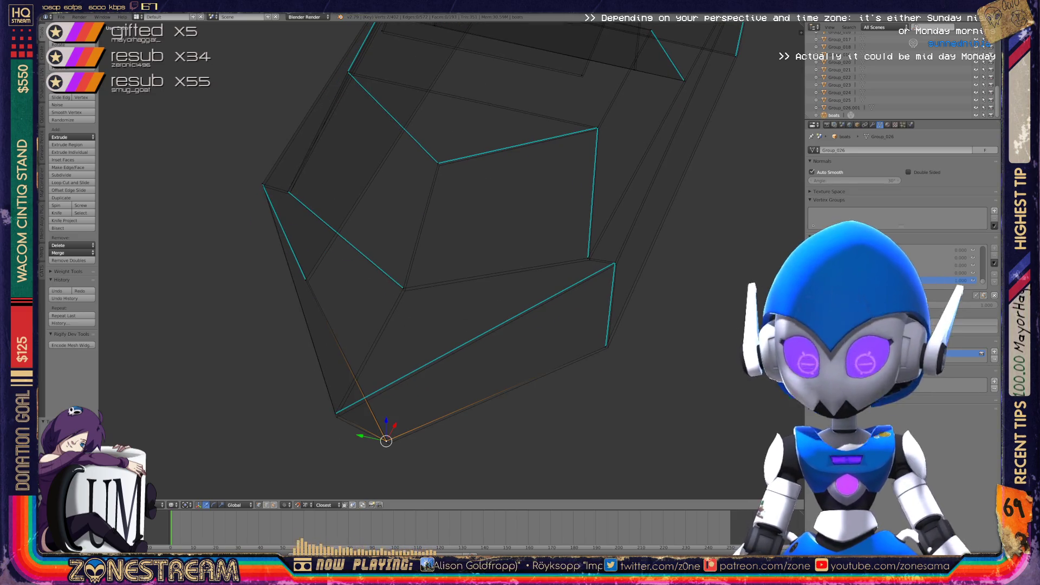
Nudge the lower-left hull vertex slightly down and pick a middle vertex
key("g")
right_click(335, 413)
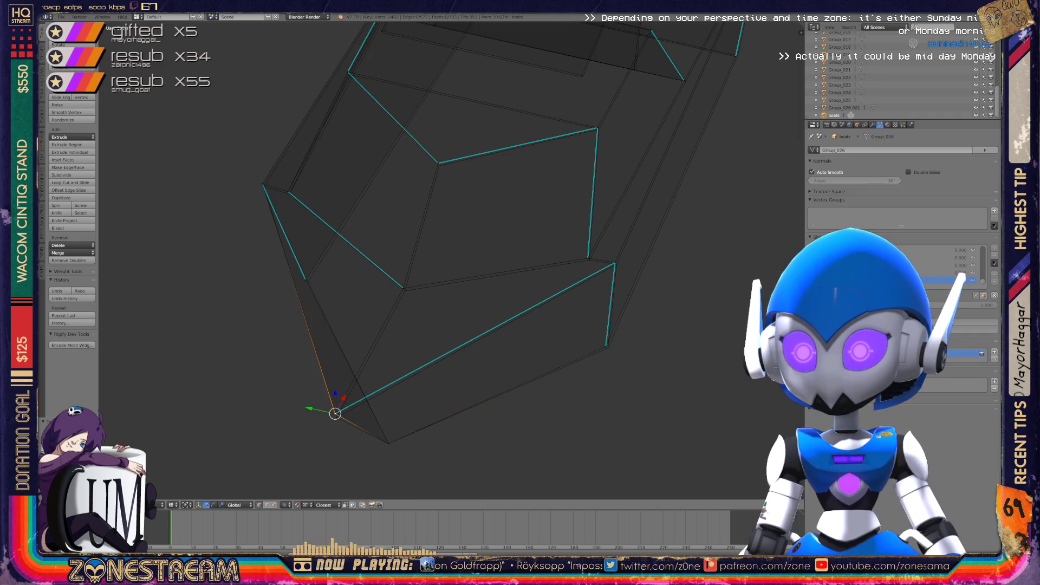
right_click_drag(335, 414, 336, 417)
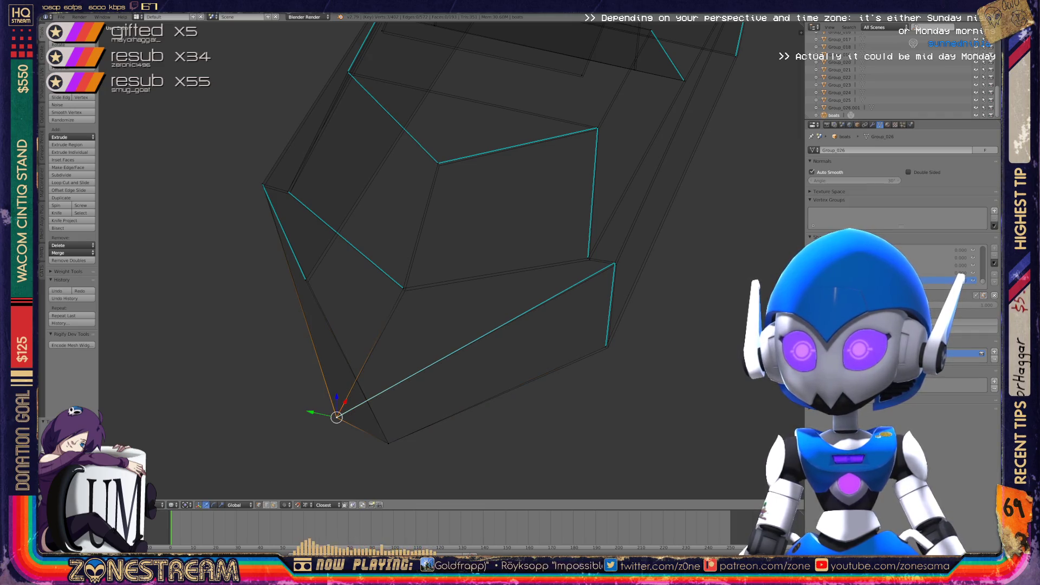
right_click(403, 288)
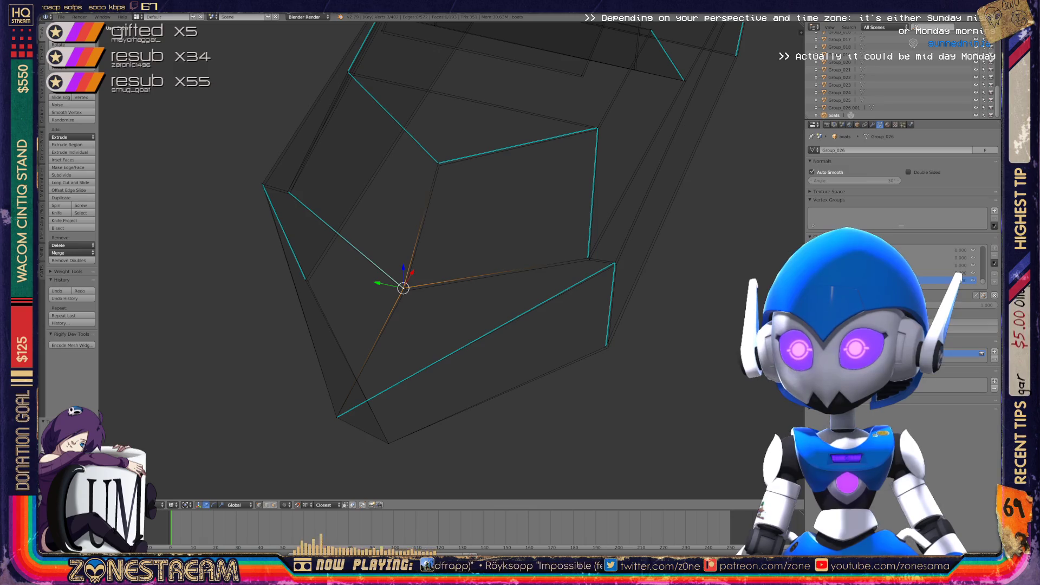
key("shift+g")
key("Escape")
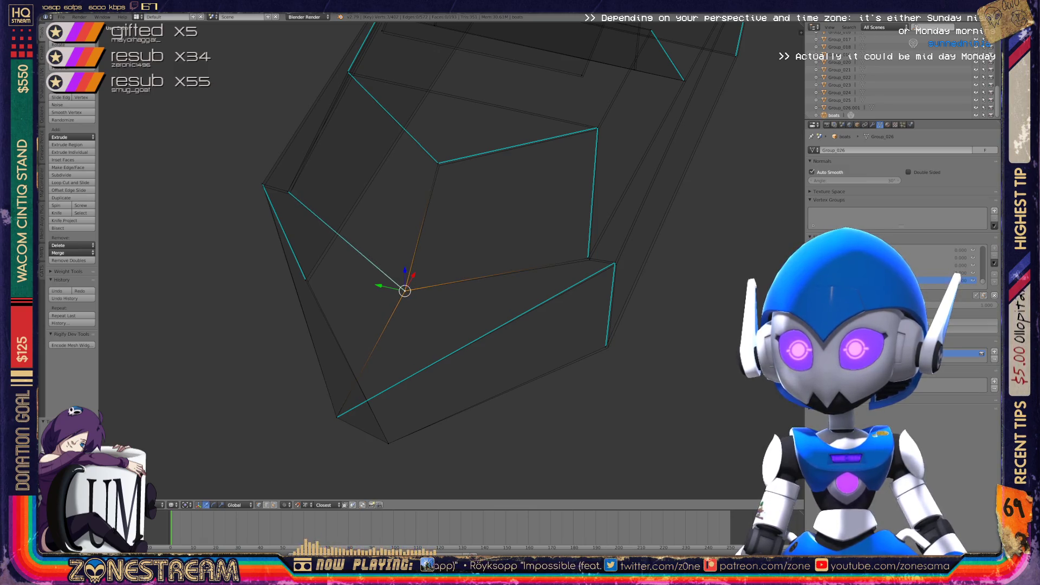
Nudge the adjacent, lower-right and right-side vertices slightly down-right
mouse_move(449, 260)
middle_mouse_down()
mouse_move(379, 228)
mouse_move(458, 287)
middle_mouse_up()
right_click(376, 289)
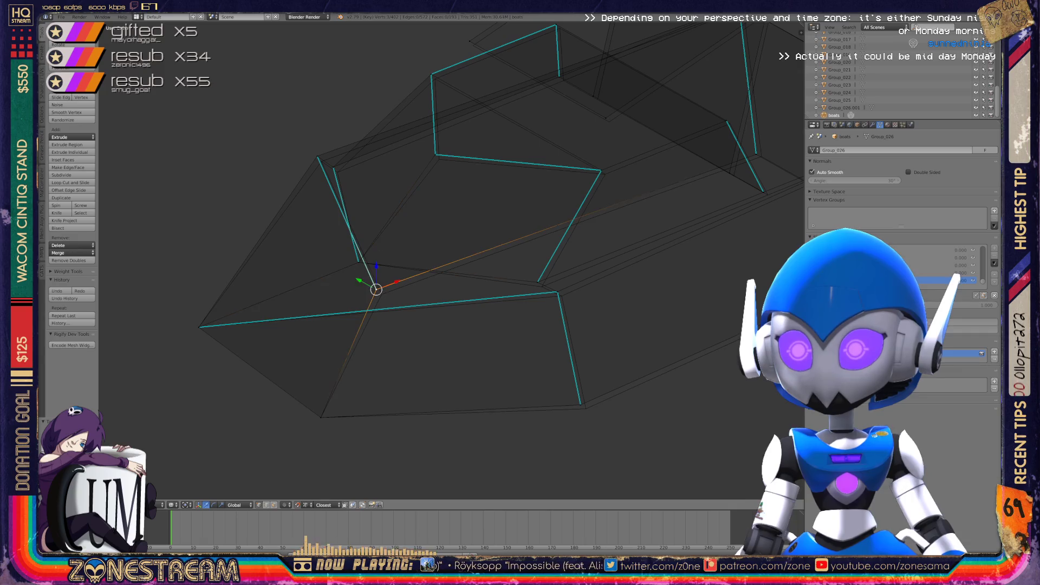
left_click_drag(376, 289, 381, 294)
right_click(580, 404)
left_click_drag(580, 404, 586, 408)
right_click(556, 293)
left_click_drag(557, 293, 562, 296)
right_click(537, 282)
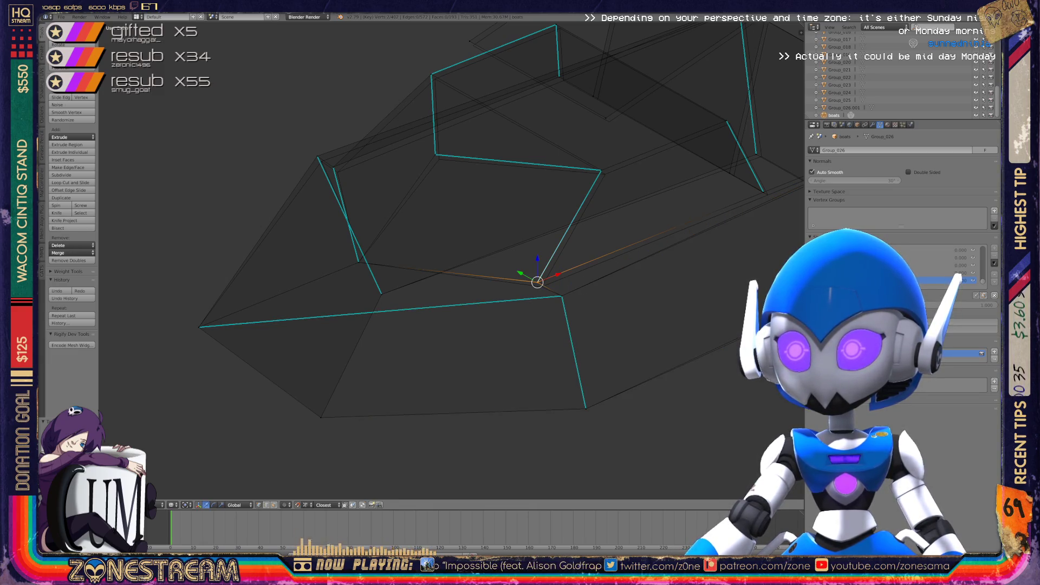
middle_click_drag(537, 281, 576, 384, "shift")
Nudge an upper vertex slightly down, then select right-side and centre vertices
right_click(474, 257)
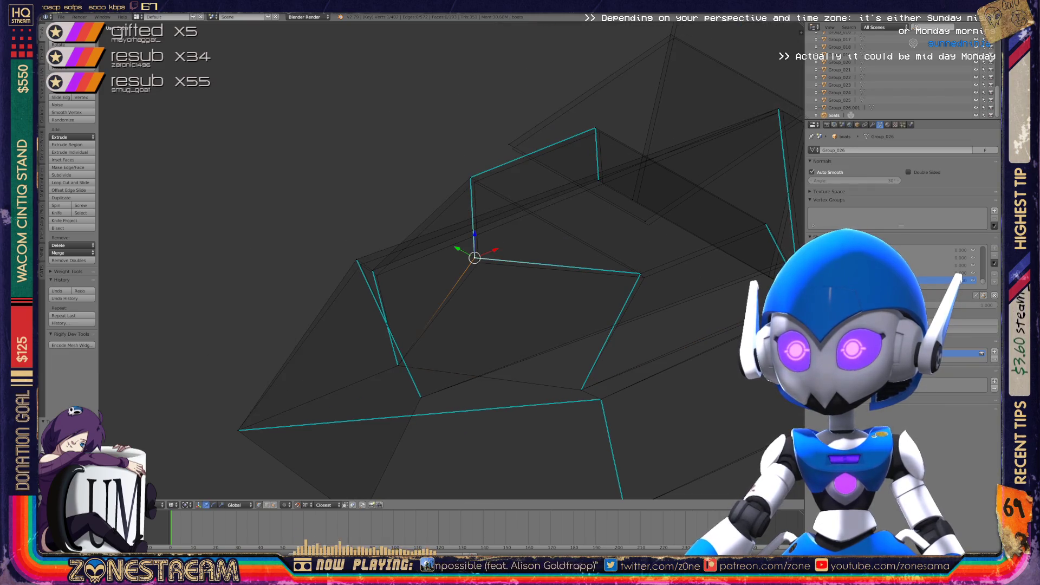
left_click_drag(475, 258, 478, 263)
right_click(640, 274)
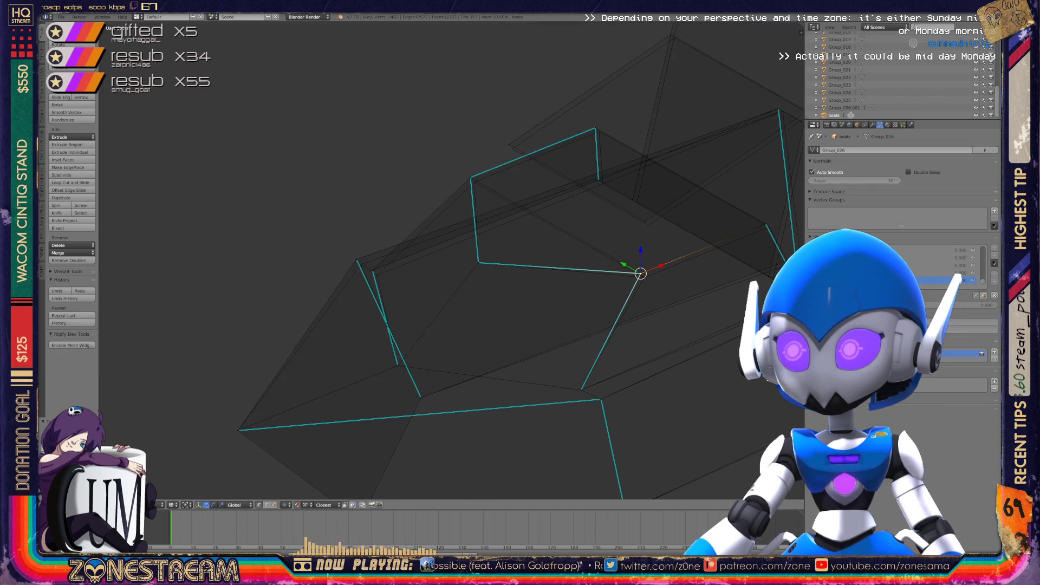
right_click(640, 273, "shift")
key("shift+g")
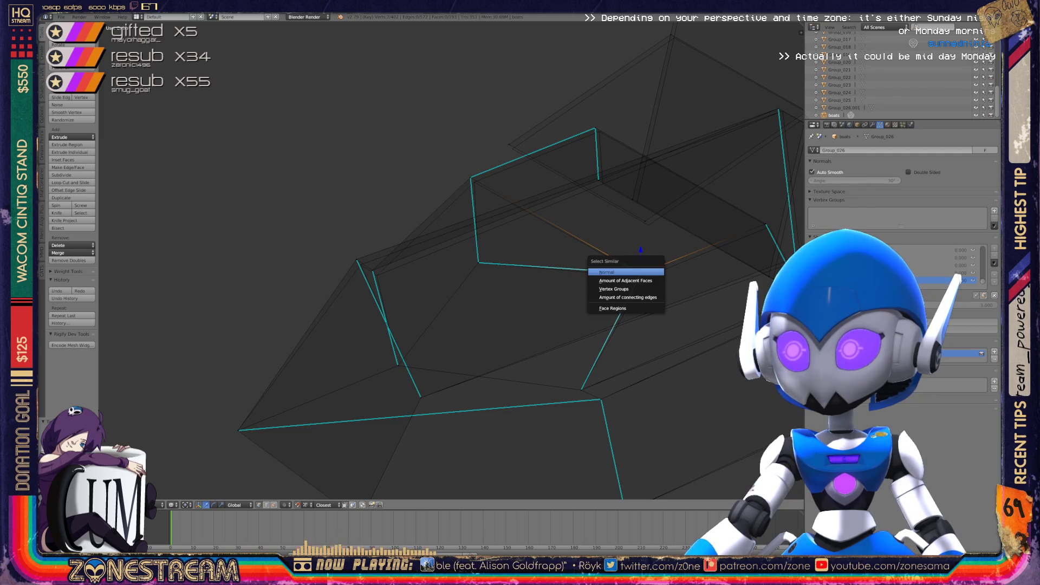
key("Escape")
mouse_move(640, 274)
middle_mouse_down()
mouse_move(677, 244)
mouse_move(488, 282)
middle_mouse_up()
right_click(449, 296)
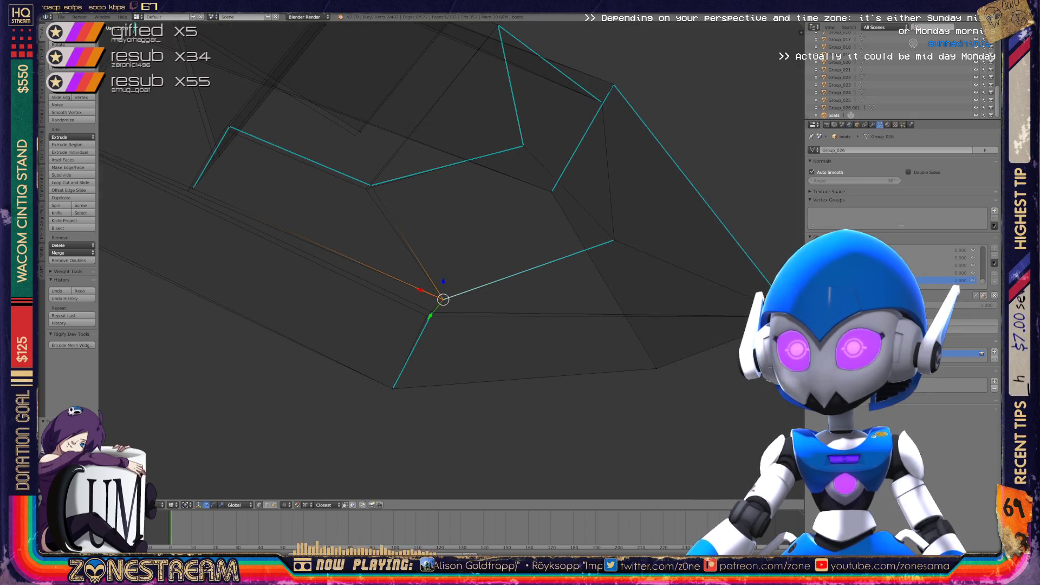
Shift the upper-left vertex slightly, then move two overlapping lower vertices together
right_click(371, 185)
key("g")
left_click(367, 188)
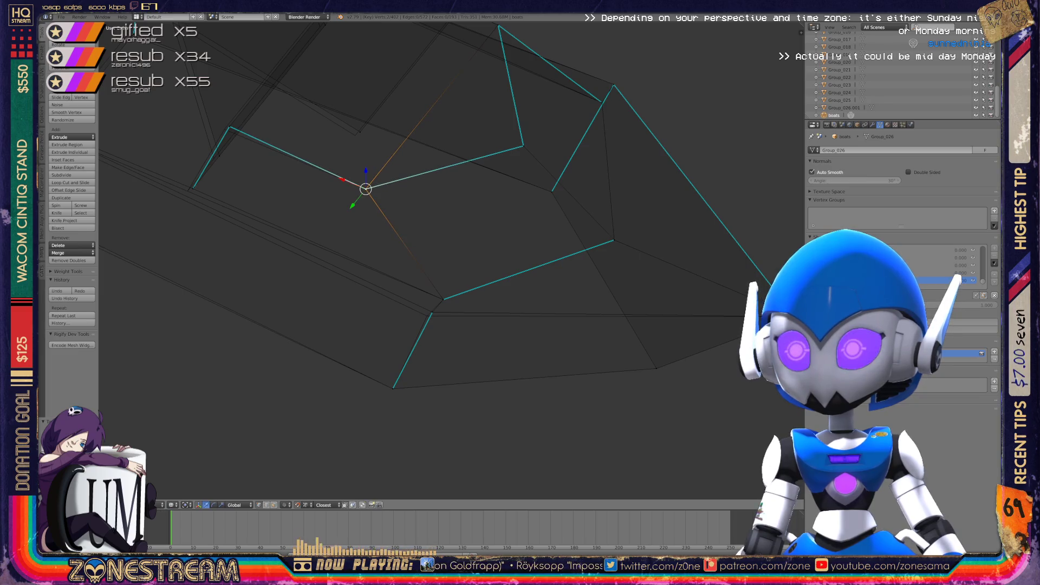
right_click(432, 312)
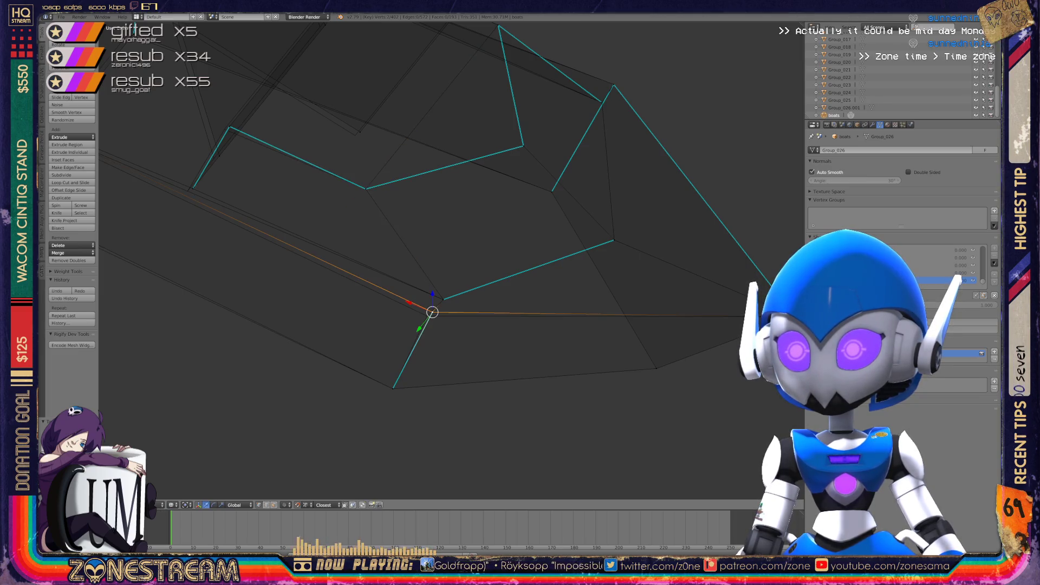
right_click(432, 312, "shift")
key("g")
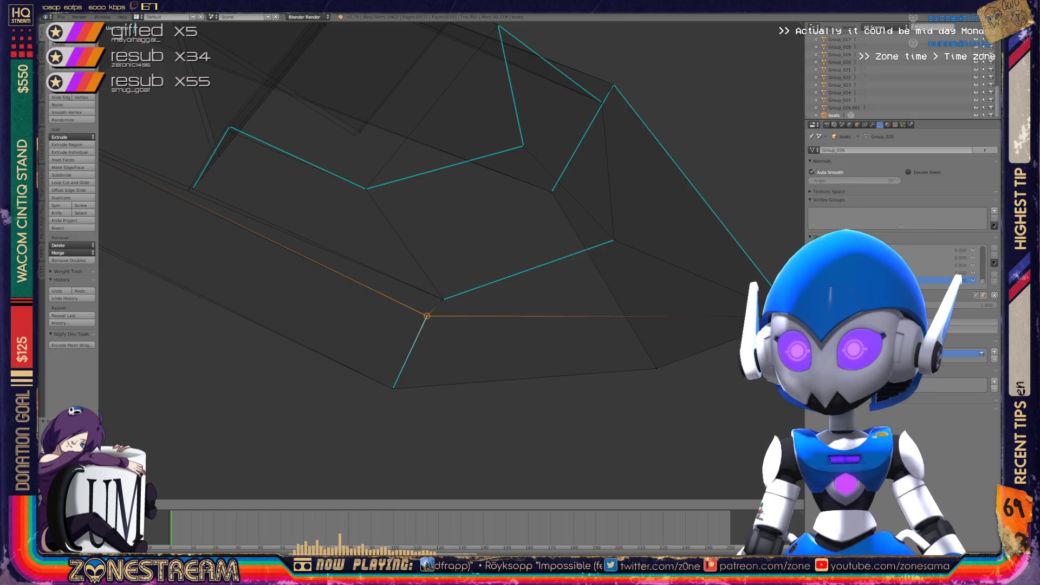
key("Return")
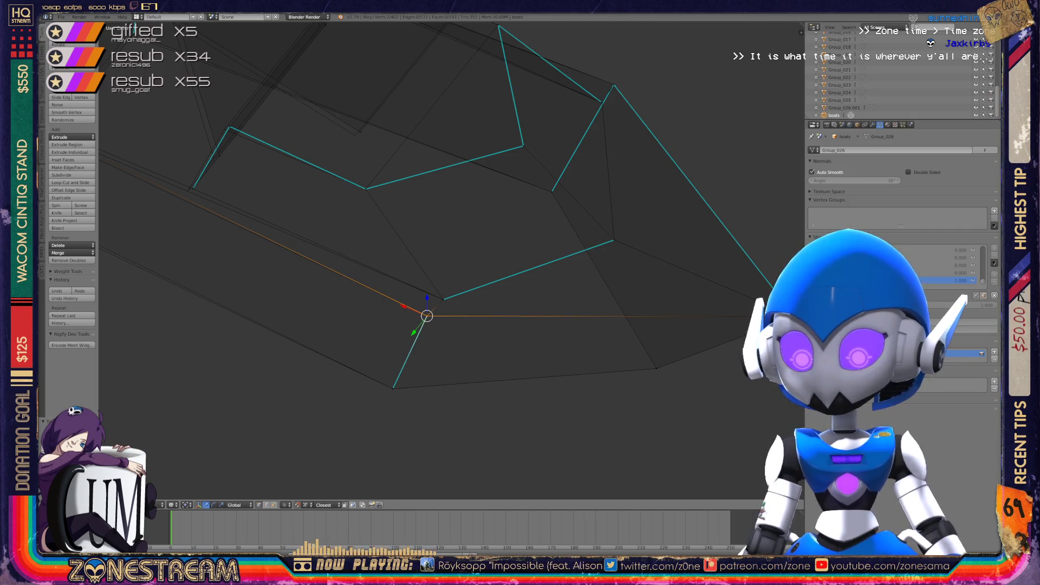
From a new angle, select the upper-right vertex and start sliding it along its edge
mouse_move(325, 428)
middle_mouse_down()
mouse_move(645, 444)
mouse_move(606, 346)
mouse_move(579, 379)
middle_mouse_up()
scroll(607, 347, "up", 4)
right_click(506, 262)
key("g")
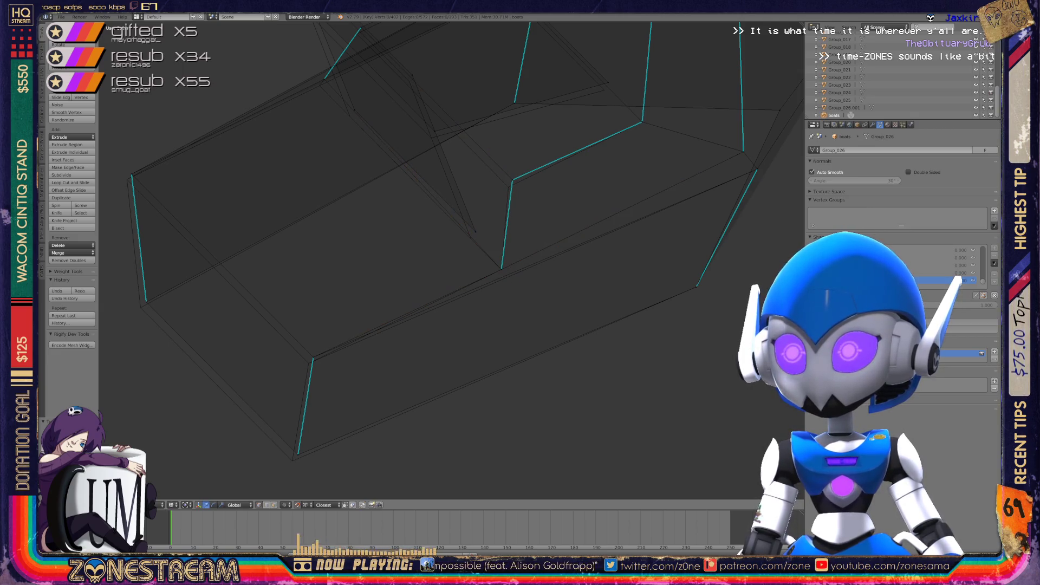
Confirm the slid vertex and move the lower front corner vertex to a new position
left_click(508, 186)
right_click(474, 234)
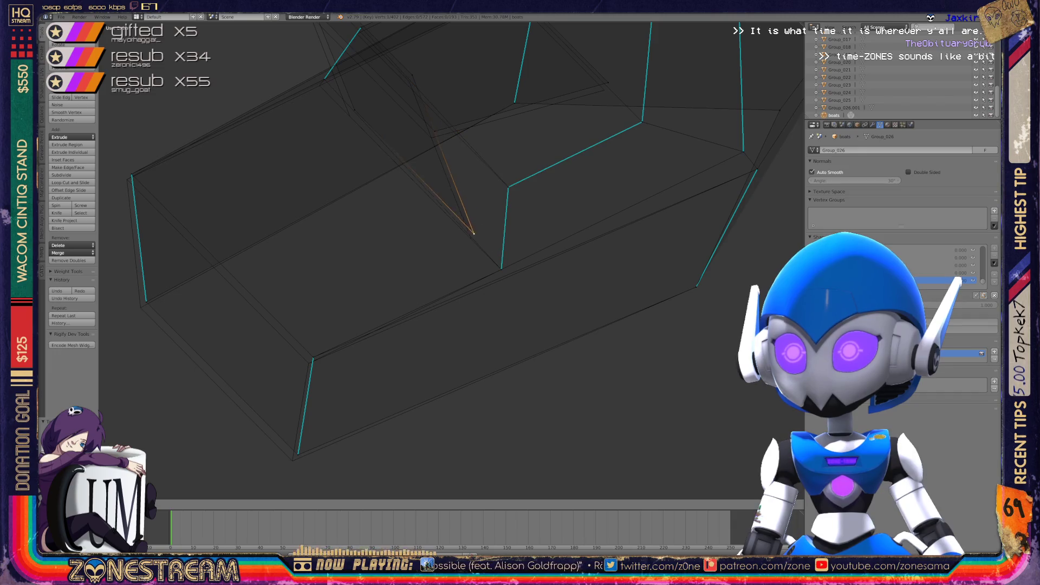
right_click(313, 358)
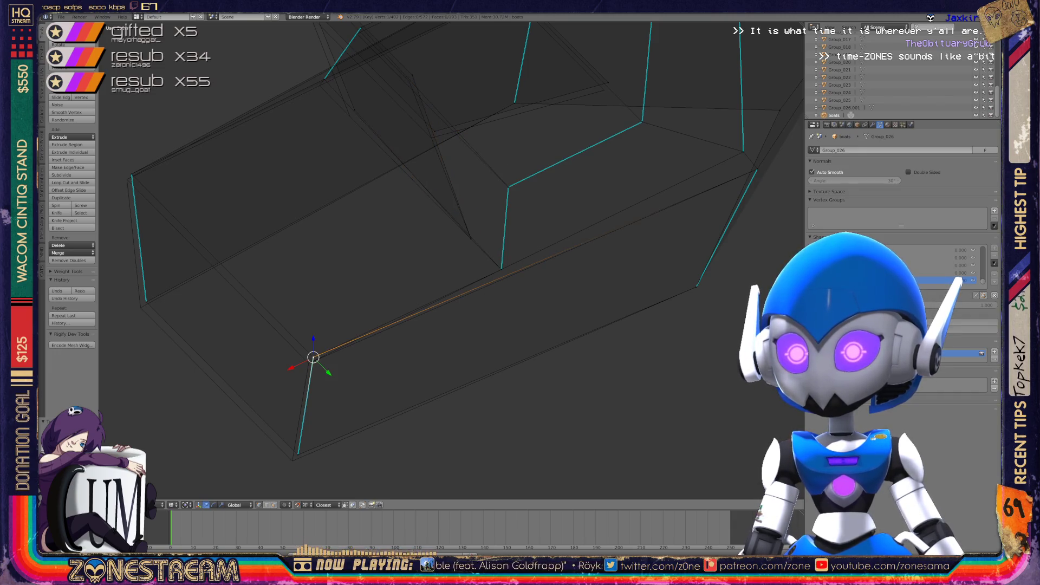
key("g")
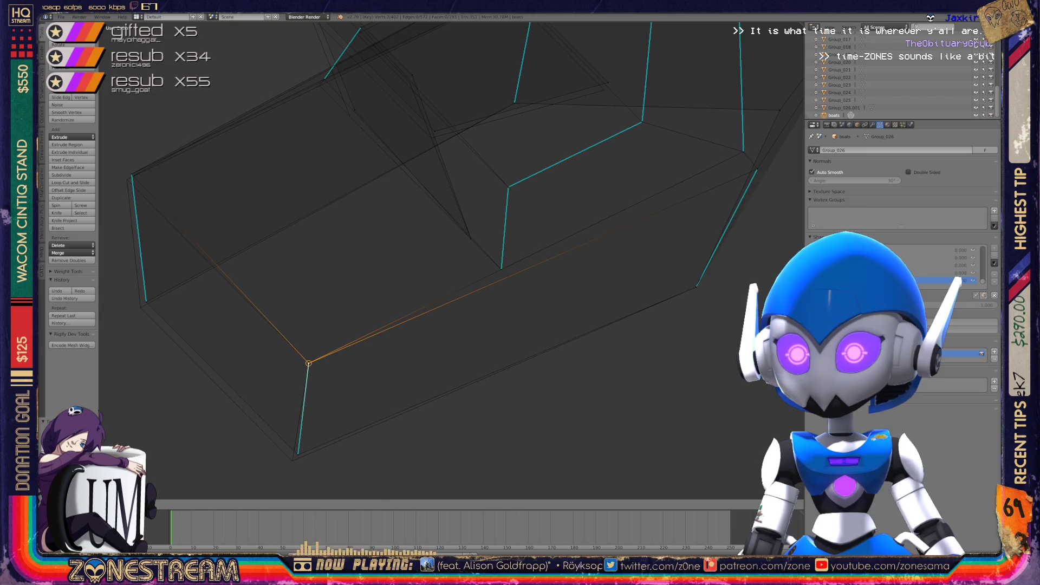
left_click(292, 460)
Try moving the lower front vertex and another vertex, cancelling both moves
mouse_move(292, 461)
middle_mouse_down()
mouse_move(423, 458)
mouse_move(471, 412)
middle_mouse_up()
right_click(478, 413)
key("g")
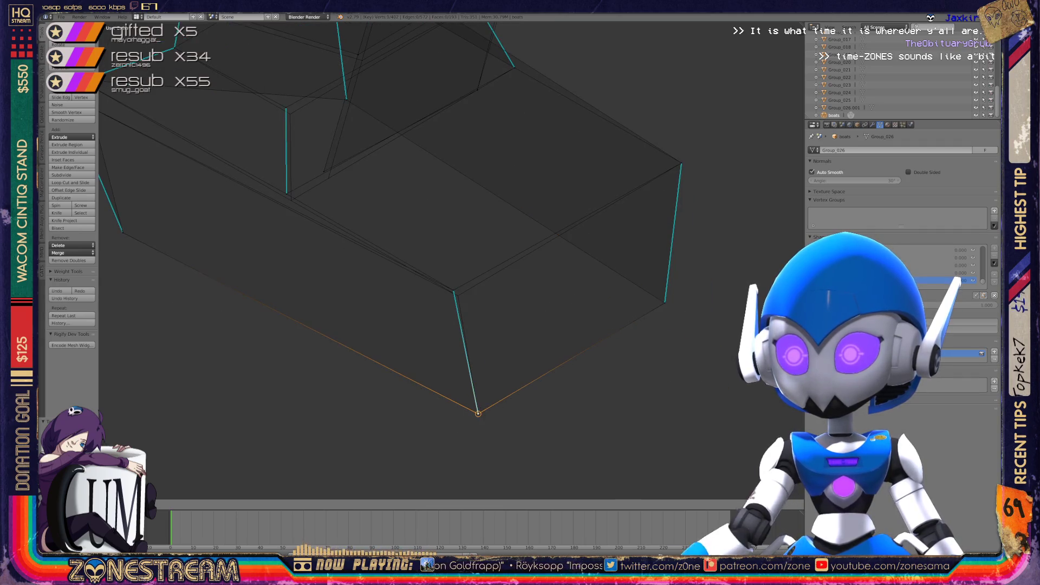
right_click(477, 413)
right_click(453, 290)
key("g")
key("Escape")
Move a hull vertex up onto the top vertex
middle_click_drag(390, 290, 585, 233)
right_click(352, 293)
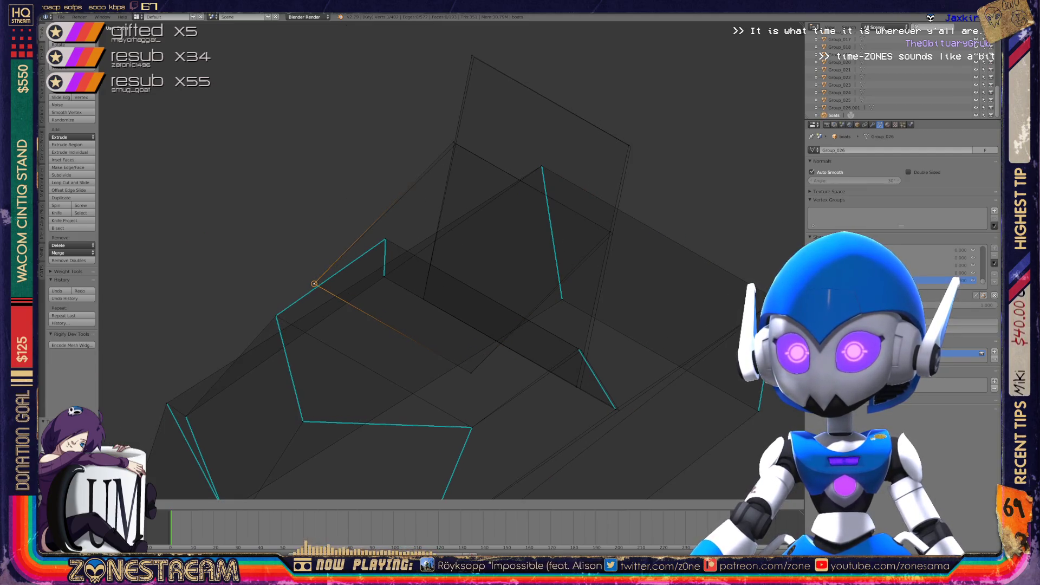
scroll(596, 62, "up", 3)
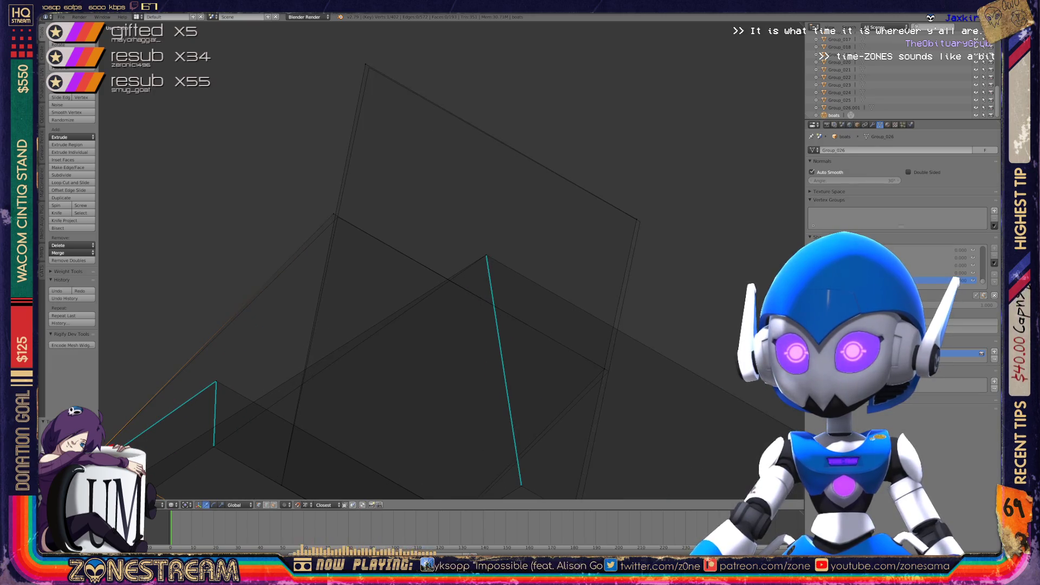
right_click(334, 215)
right_click(604, 369)
mouse_move(604, 368)
left_mouse_down()
mouse_move(634, 219)
mouse_move(642, 219)
mouse_move(365, 63)
left_mouse_up()
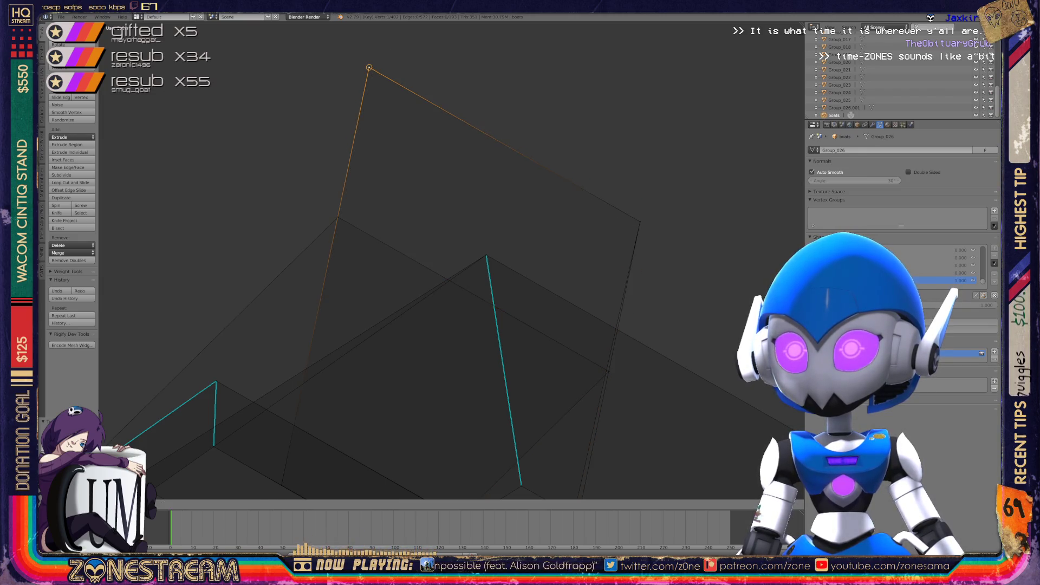
mouse_move(364, 162)
middle_mouse_down("shift")
mouse_move(357, 80)
mouse_move(320, 86)
middle_mouse_up("shift")
Nudge a middle hull vertex slightly down-right and select an upper-edge vertex
scroll(356, 81, "down", 3)
scroll(412, 260, "up", 3)
right_click(462, 280)
right_click(496, 293)
left_click_drag(496, 293, 502, 298)
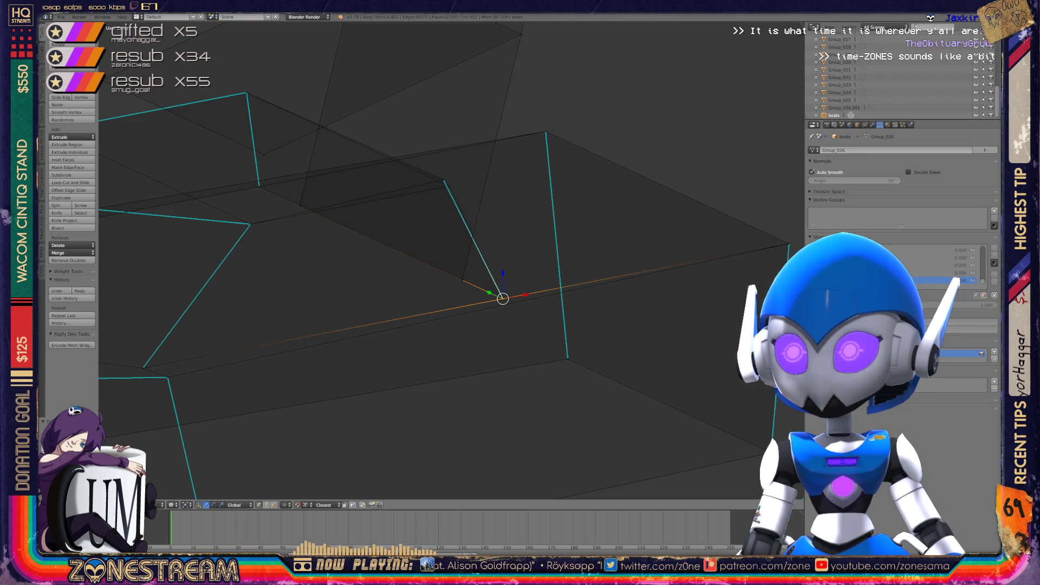
right_click(443, 180)
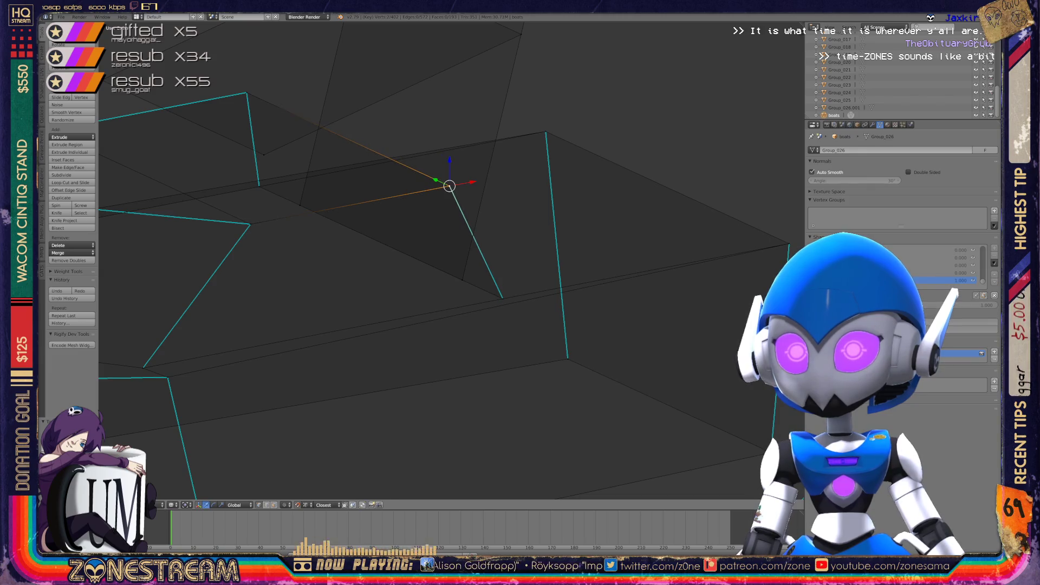
scroll(443, 260, "down", 5)
Return to Object Mode and save over the existing file with Ctrl+S
key("Tab")
key("KP_Decimal")
middle_click_drag(390, 282, 431, 297)
key("ctrl+s")
key("Return")
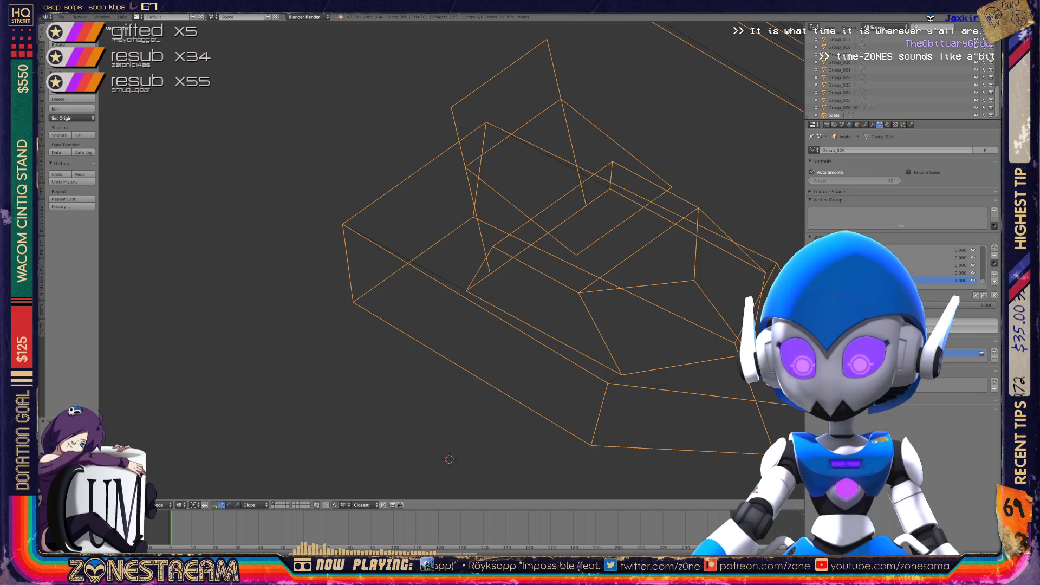
Enter Edit Mode on the upper boat and pull its pointed tip vertex out to the right
scroll(449, 459, "down", 5)
middle_click_drag(448, 355, 195, 397)
scroll(379, 216, "up", 5)
key("Tab")
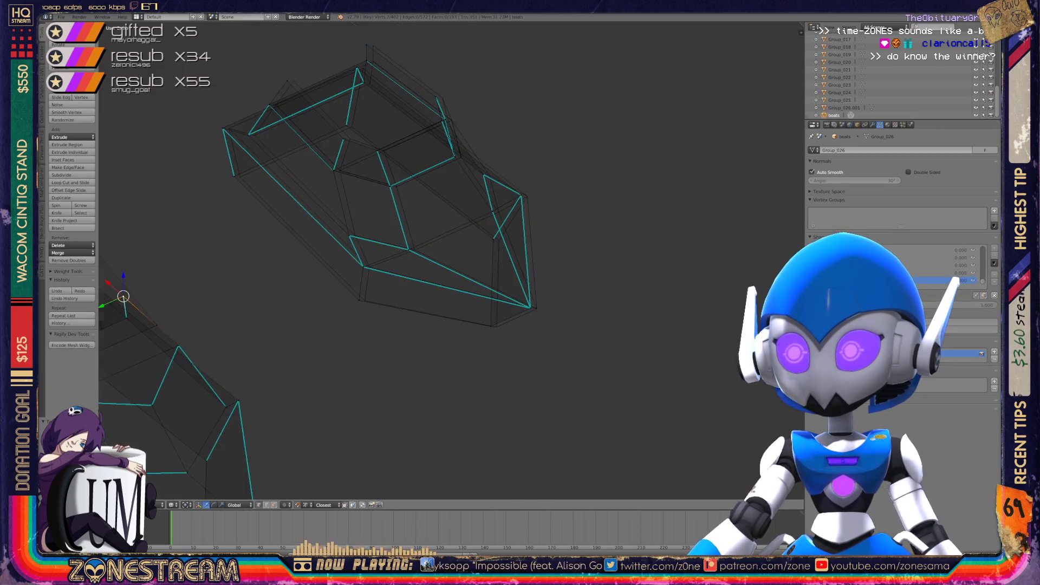
scroll(462, 222, "up", 3)
right_click(580, 370)
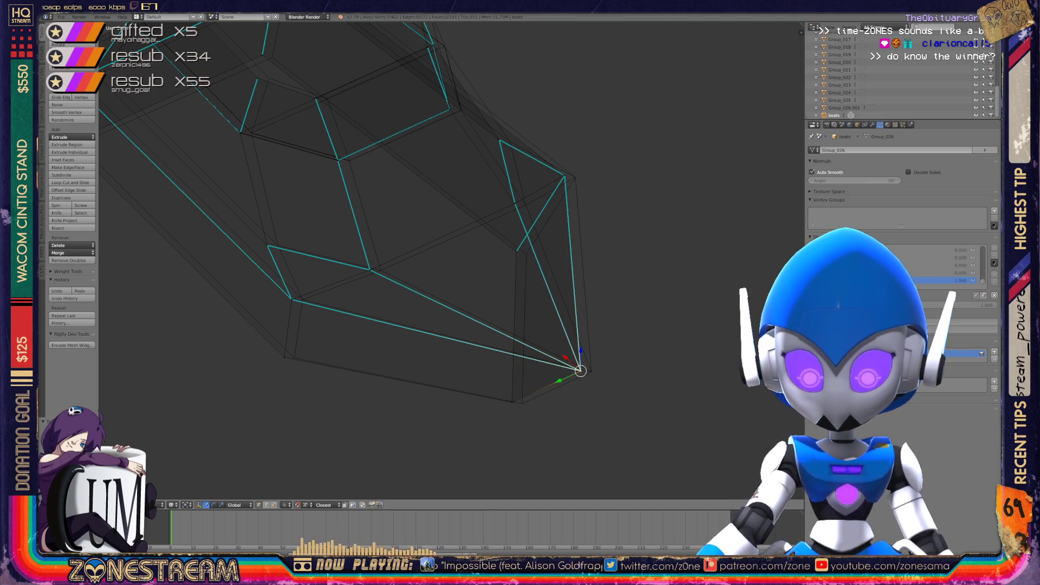
left_click_drag(580, 370, 591, 371)
Nudge the vertices below and above the tip slightly to the right
right_click(512, 402)
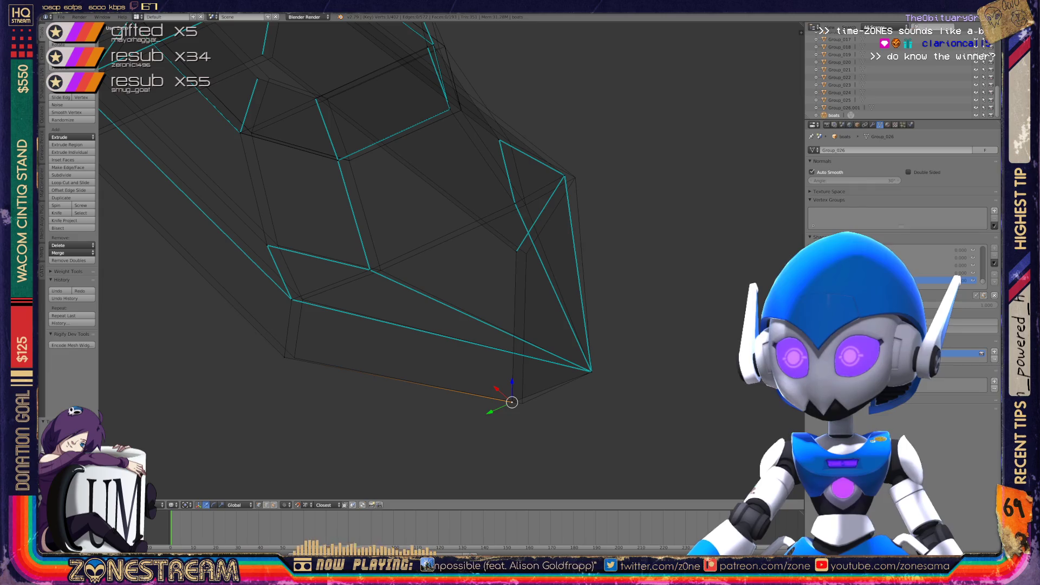
left_click_drag(511, 402, 521, 404)
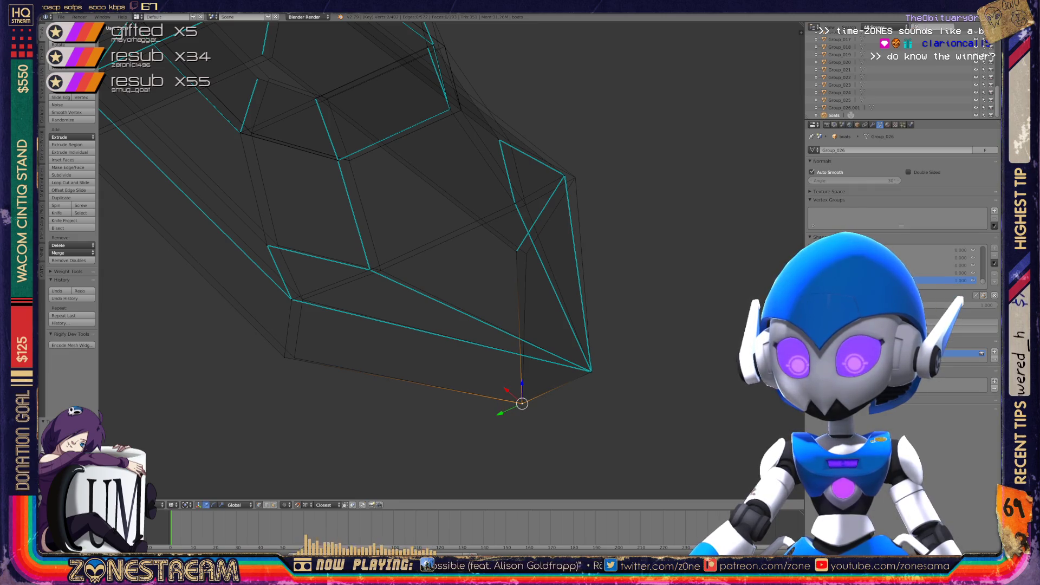
middle_click_drag(380, 217, 451, 232, "shift")
mouse_move(594, 418)
left_mouse_down()
mouse_move(355, 369)
mouse_move(366, 374)
left_mouse_up()
left_click(363, 315)
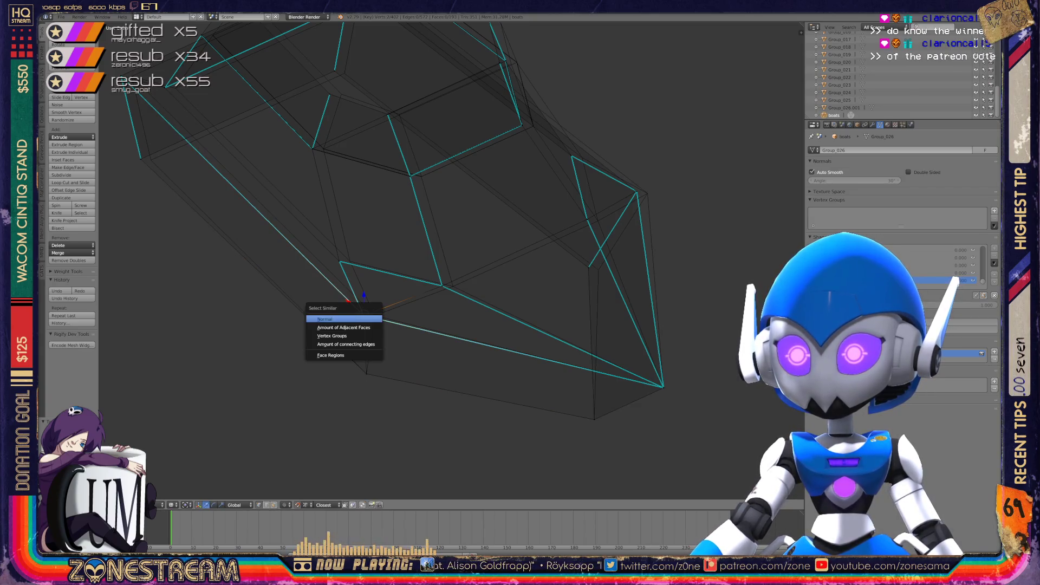
left_click_drag(363, 315, 374, 315)
Shift four contour vertices slightly left so the edge runs straight
mouse_move(374, 316)
middle_mouse_down()
mouse_move(251, 376)
mouse_move(488, 295)
mouse_move(221, 207)
mouse_move(535, 384)
middle_mouse_up()
left_click(535, 384)
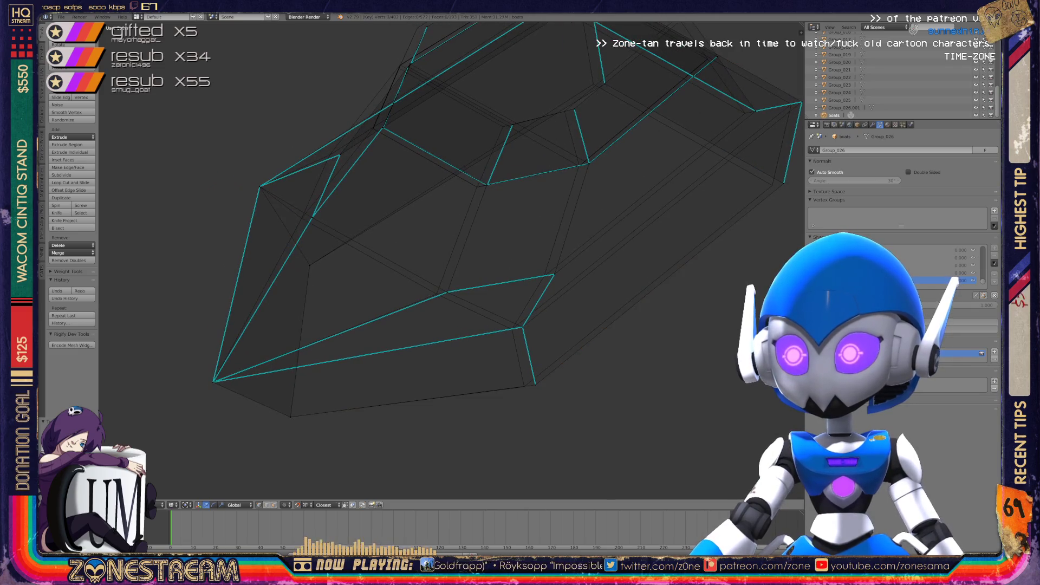
left_click_drag(535, 384, 523, 386)
left_click(522, 327)
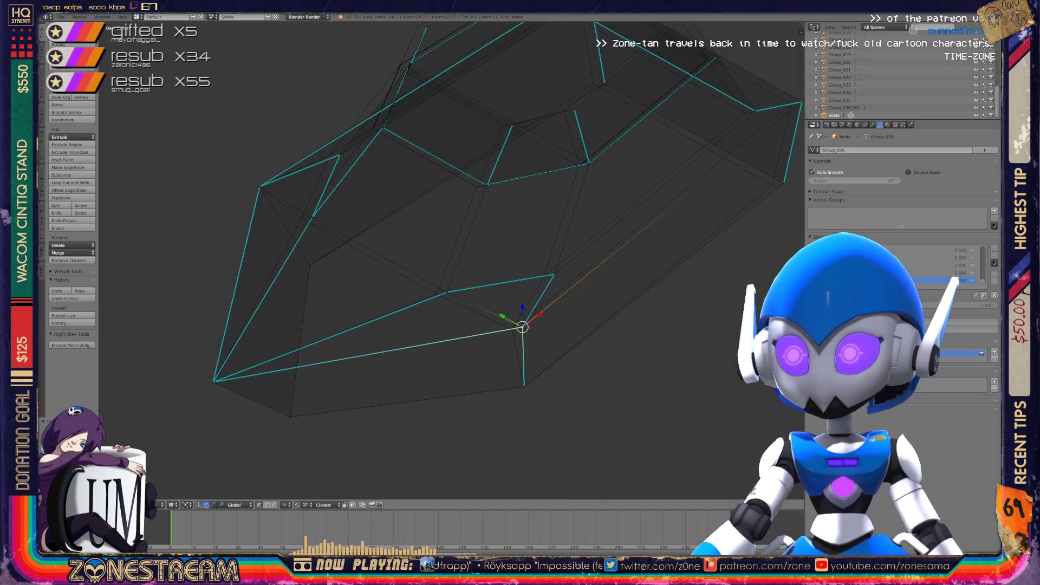
left_click_drag(522, 327, 512, 328)
left_click(447, 292)
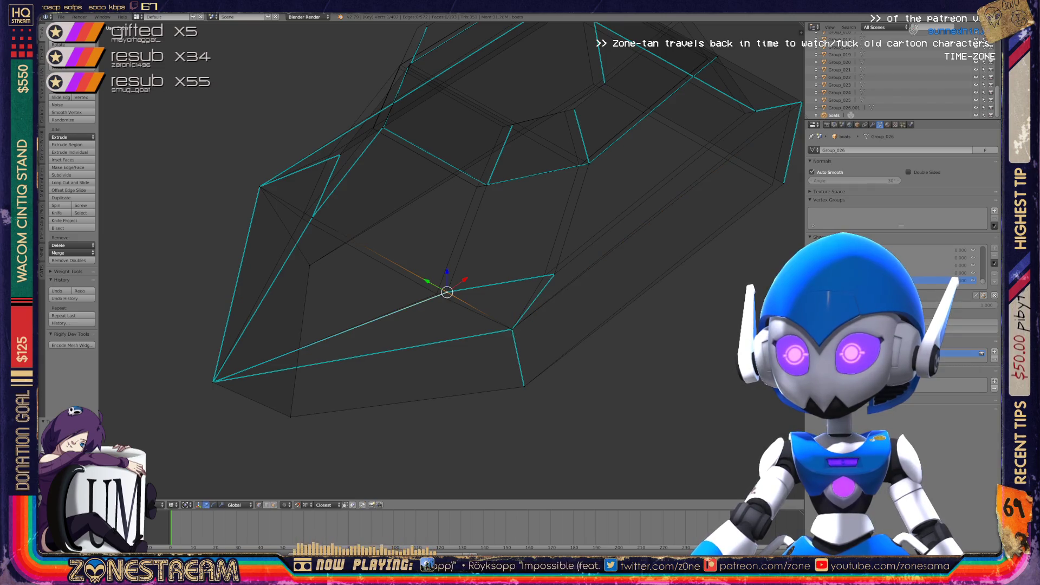
left_click_drag(447, 292, 436, 293)
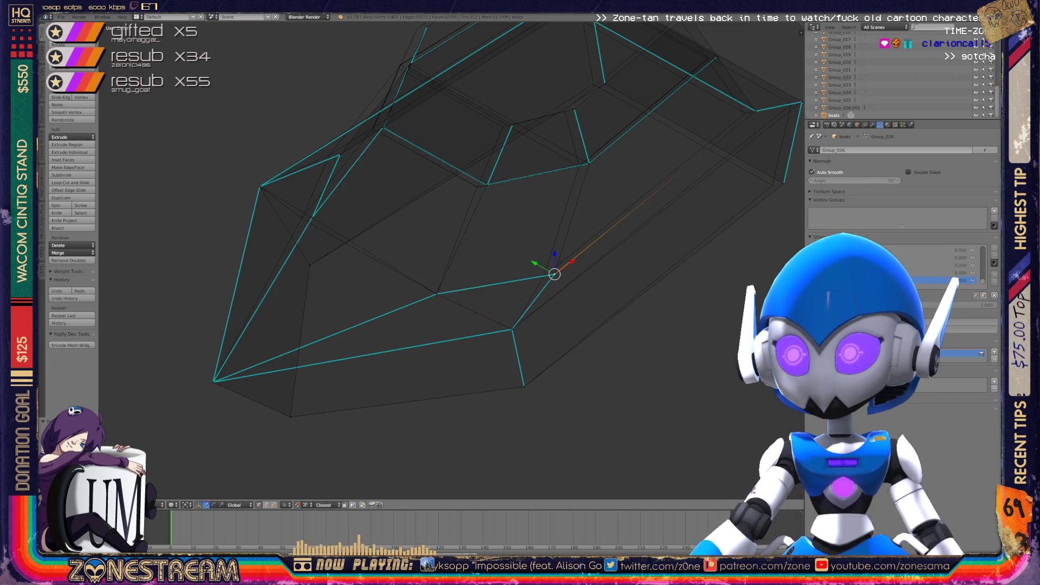
left_click_drag(555, 274, 543, 276)
Nudge lower-edge vertices right, sliding one along its edge
middle_click_drag(488, 271, 623, 303)
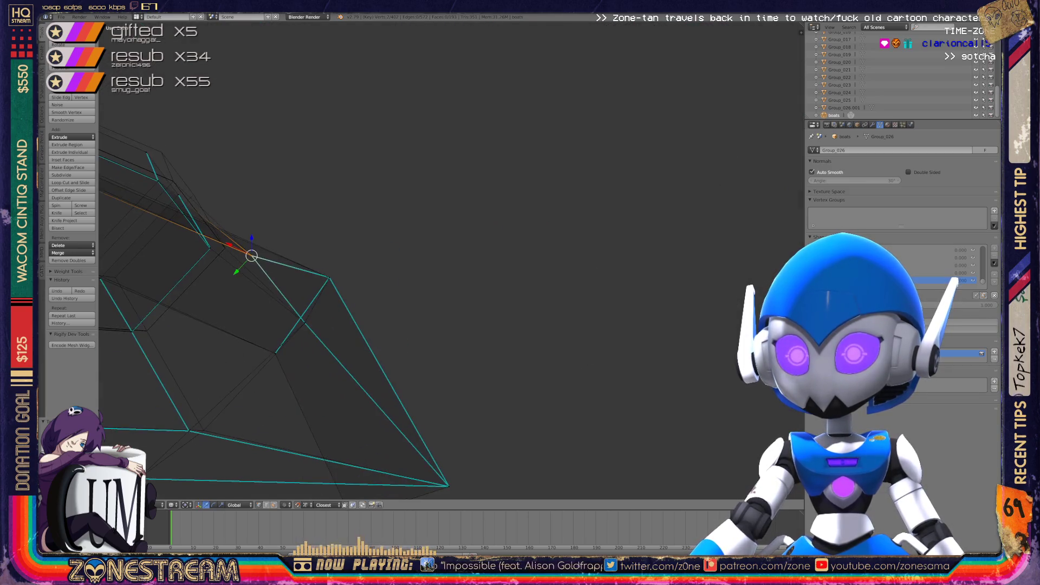
middle_click_drag(325, 270, 542, 199, "shift")
right_click(405, 358)
left_click_drag(406, 359, 420, 359)
right_click(292, 355)
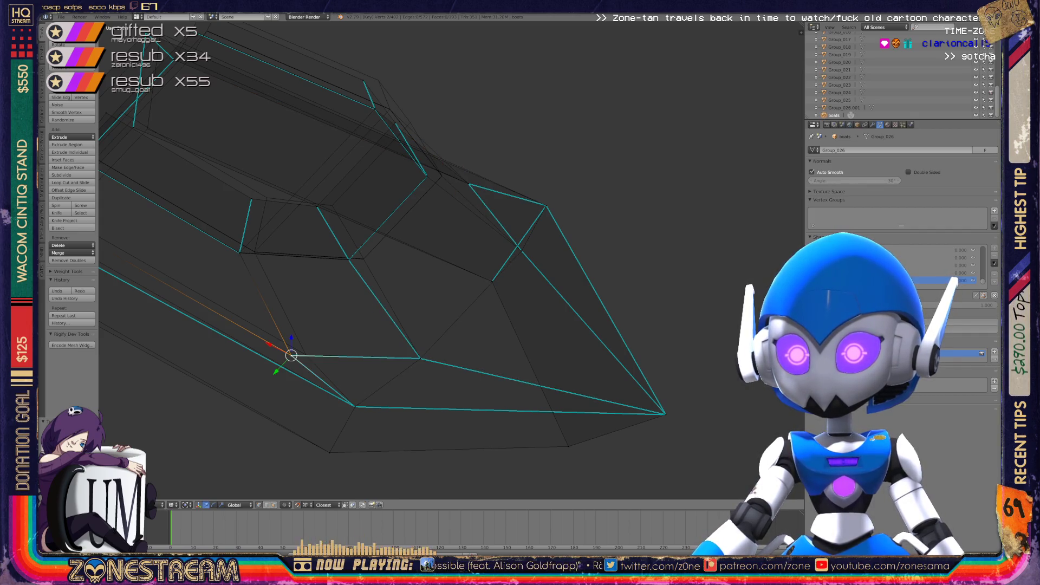
key("g")
key("g")
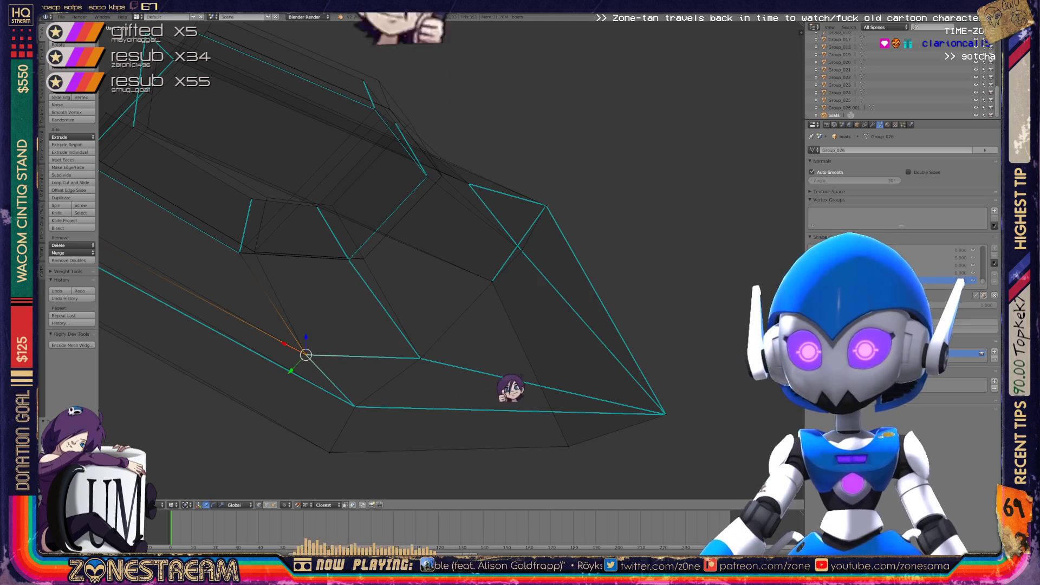
middle_click_drag(544, 381, 608, 364)
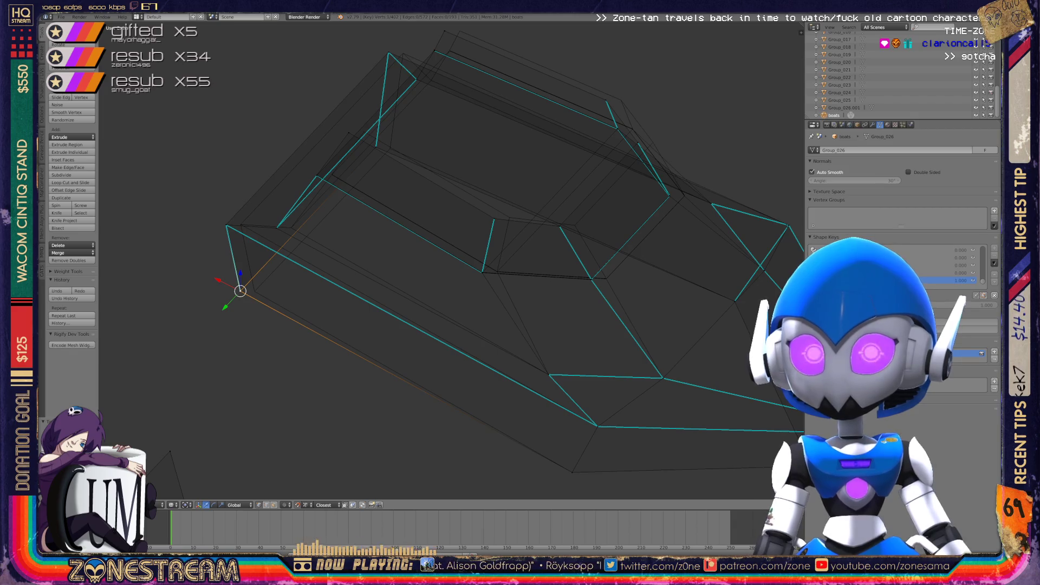
right_click(226, 225)
right_click_drag(226, 225, 240, 225)
Move a single hull vertex up and to the right
mouse_move(449, 259)
middle_mouse_down()
mouse_move(482, 250)
mouse_move(493, 266)
middle_mouse_up()
right_click(449, 365)
mouse_move(449, 366)
middle_mouse_down()
mouse_move(471, 347)
mouse_move(379, 379)
middle_mouse_up()
right_click(350, 390)
mouse_move(350, 390)
left_mouse_down()
mouse_move(378, 372)
mouse_move(337, 233)
mouse_move(360, 210)
left_mouse_up()
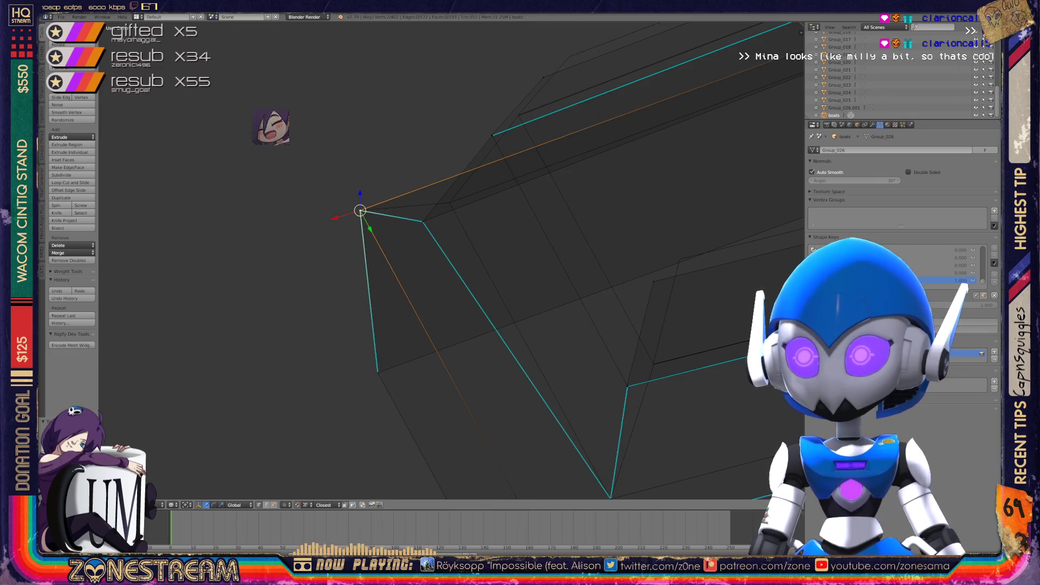
Orbit and zoom around the hull, then select a neighbouring vertex
mouse_move(488, 271)
middle_mouse_down()
mouse_move(439, 333)
mouse_move(417, 265)
mouse_move(470, 198)
middle_mouse_up()
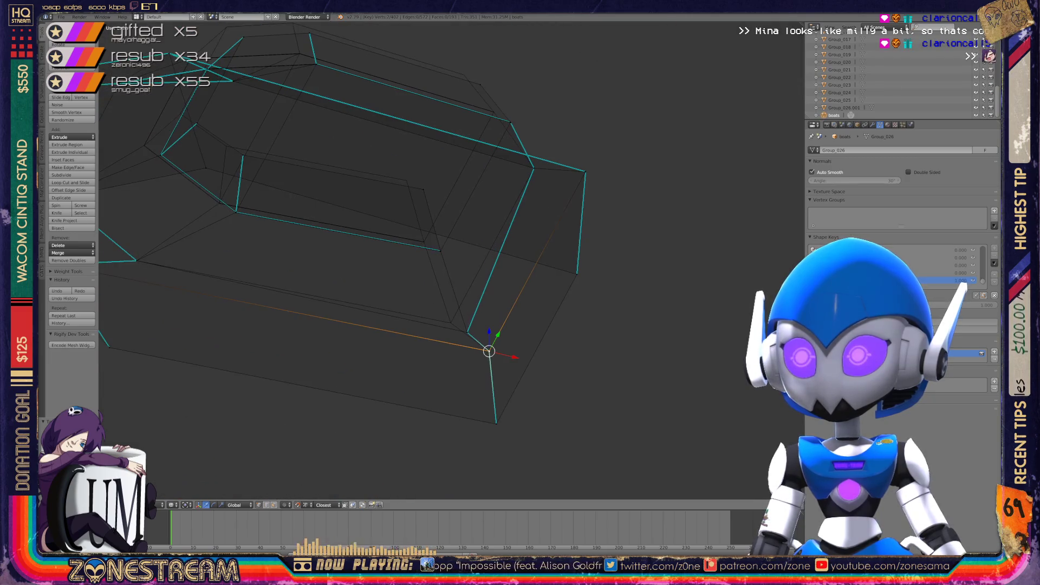
middle_click_drag(487, 271, 412, 233)
scroll(452, 260, "up", 4)
middle_click_drag(452, 260, 533, 179, "shift")
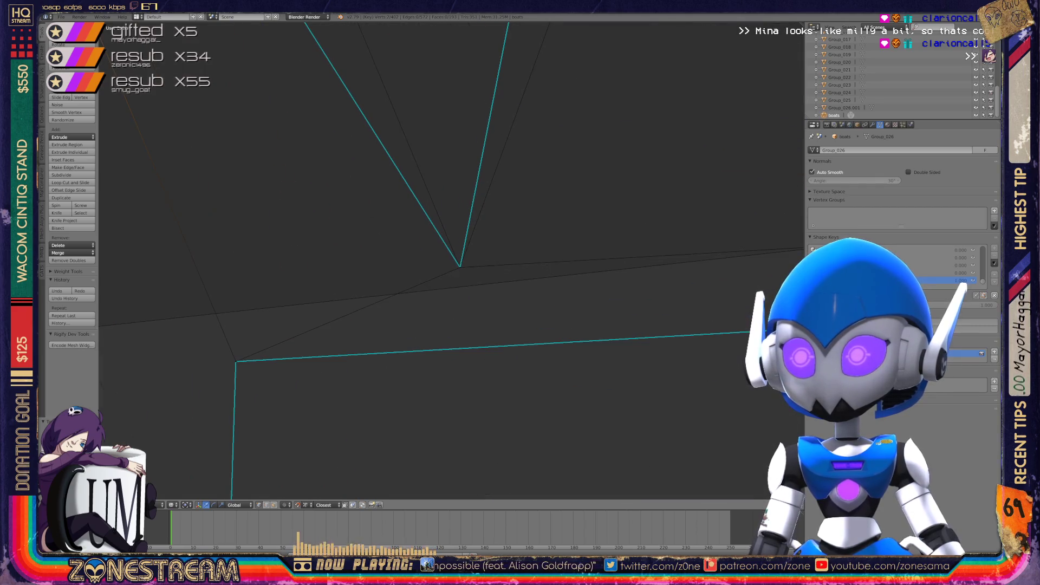
middle_click_drag(433, 271, 406, 211)
scroll(449, 260, "down", 3)
right_click(268, 313)
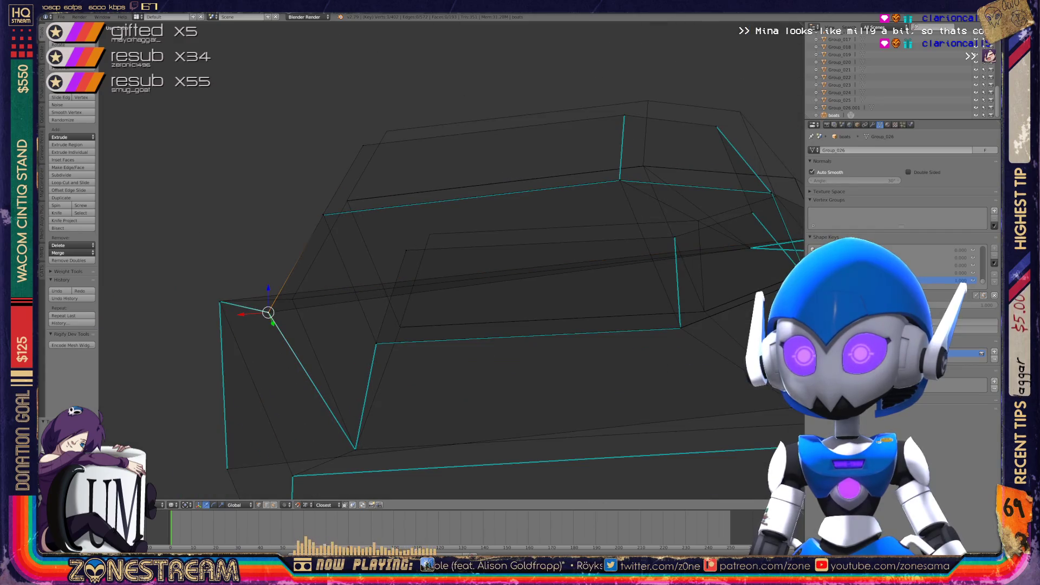
Slide a vertex to the corner and place a right-side vertex onto its neighbour
key("g")
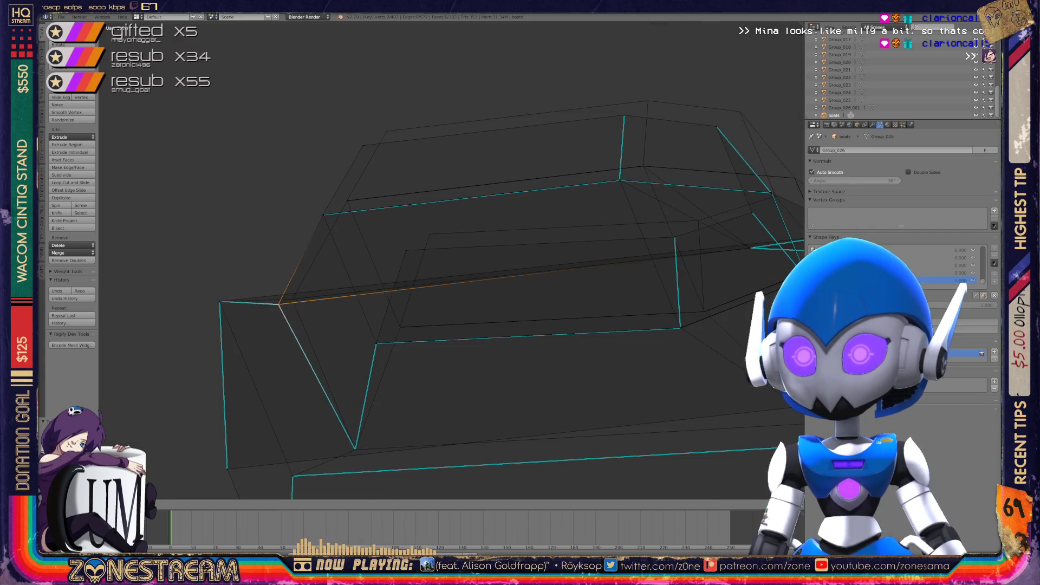
left_click(291, 299)
middle_click_drag(433, 270, 321, 332, "shift")
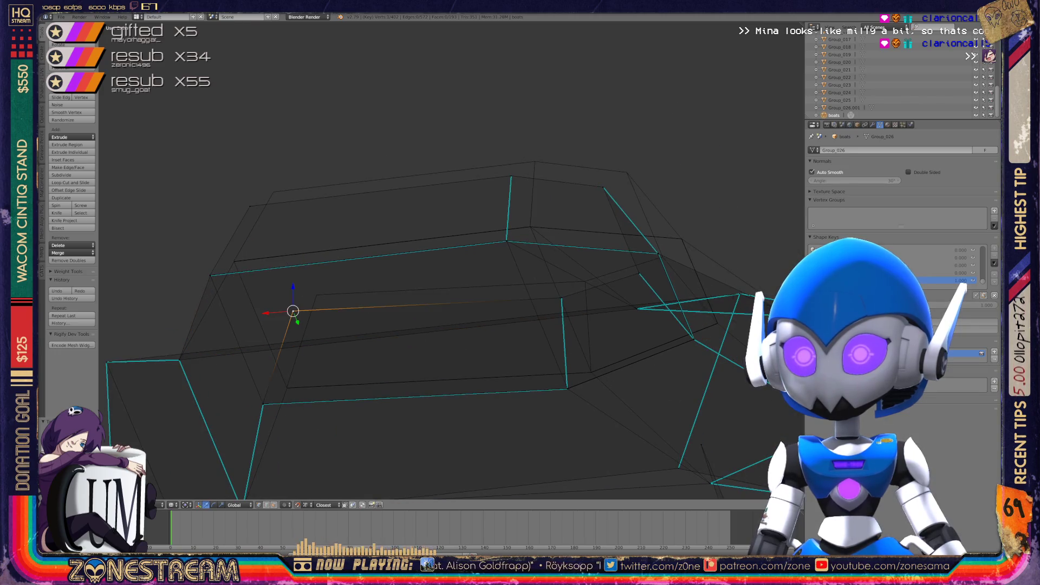
right_click(317, 295)
right_click(274, 191)
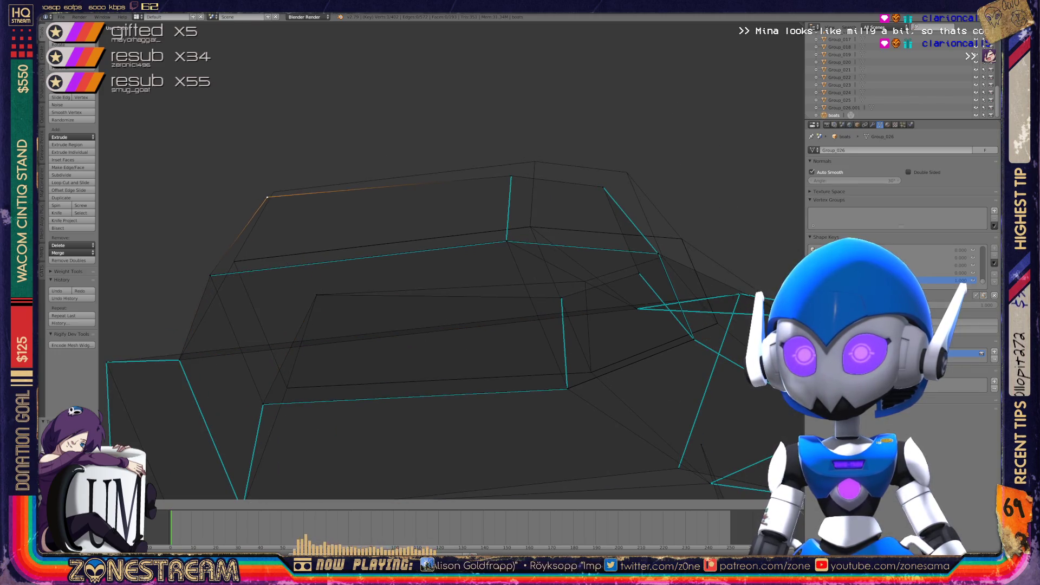
right_click(561, 298)
key("g")
left_click(585, 282)
Move the right-side vertex and its neighbouring top vertex up and to the right
right_click(639, 274)
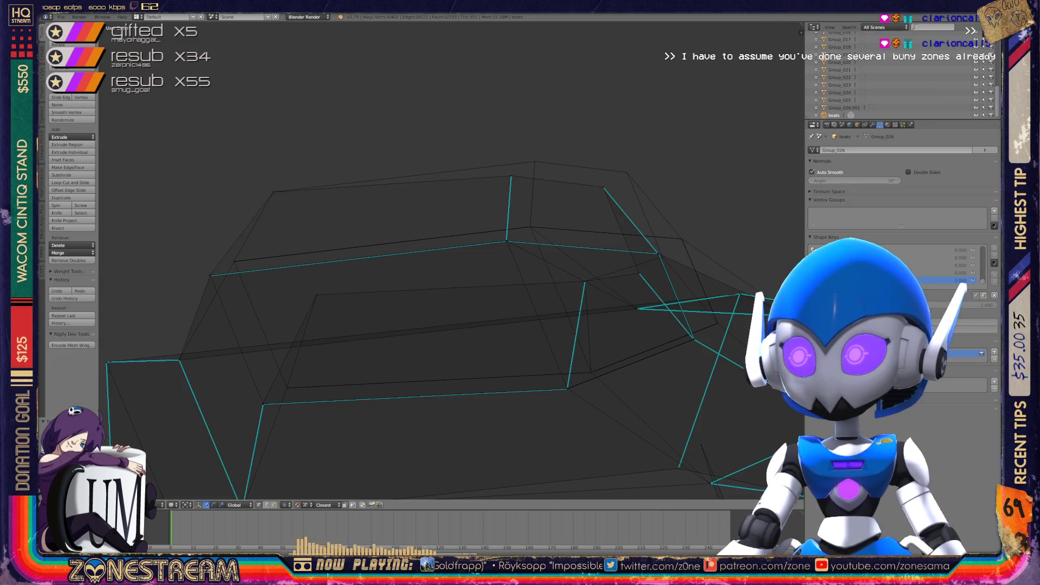
key("g")
left_click(662, 257)
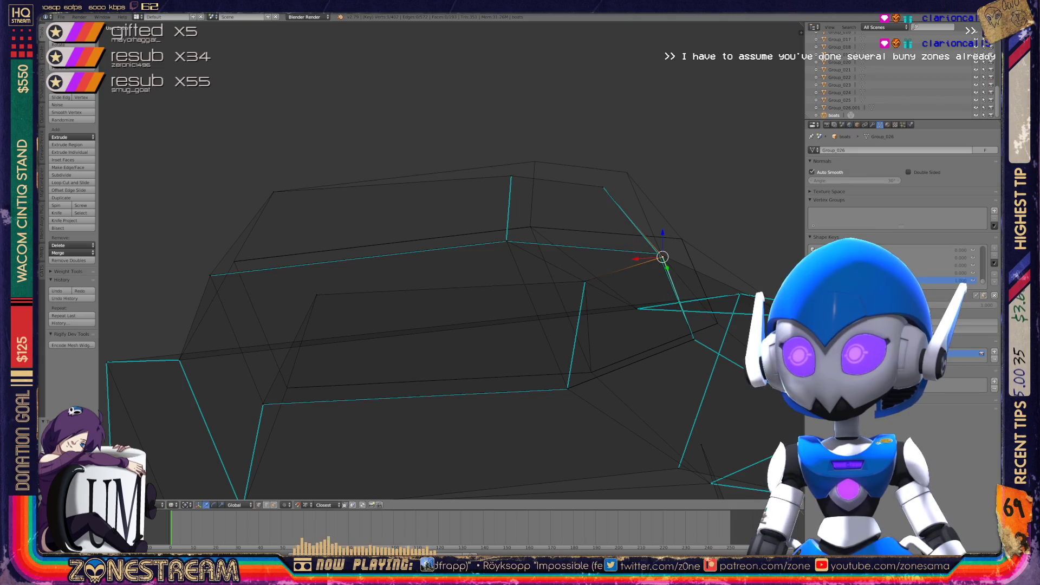
key("g")
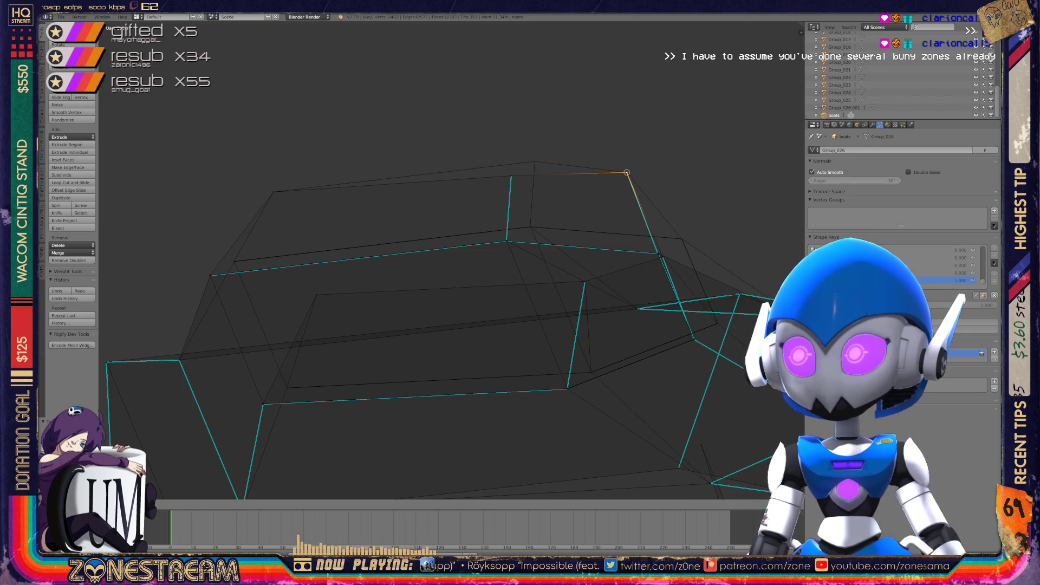
left_click(627, 172)
left_click(511, 176)
key("g")
left_click(535, 161)
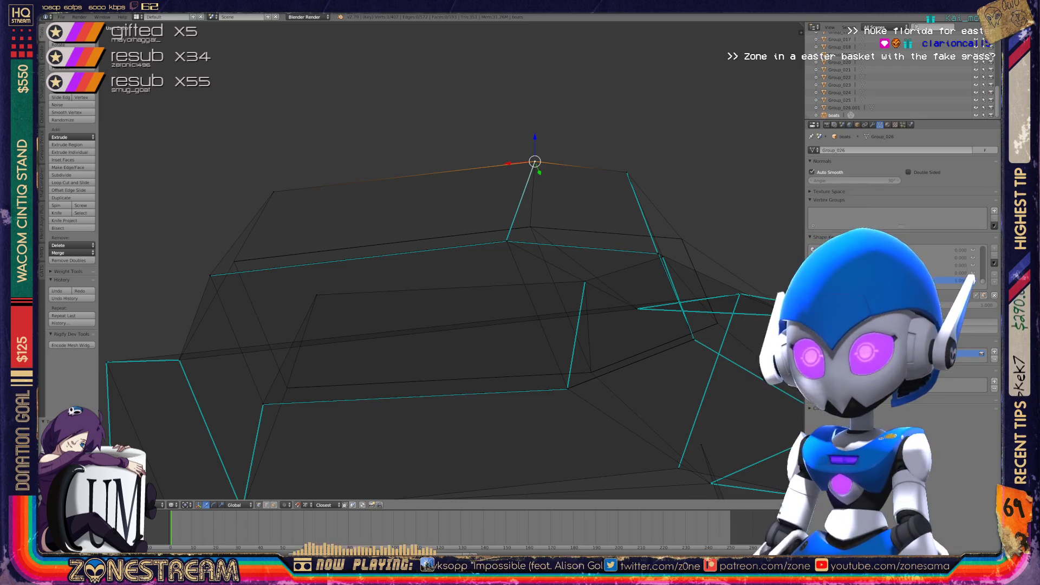
mouse_move(433, 271)
middle_mouse_down()
mouse_move(390, 249)
mouse_move(433, 255)
mouse_move(433, 222)
mouse_move(379, 203)
mouse_move(423, 214)
mouse_move(471, 251)
mouse_move(538, 256)
middle_mouse_up()
Select the corner vertex of the cyan edges and try a snapped move, undoing the first attempt
key("Tab")
key("Tab")
scroll(449, 260, "up", 8)
right_click(236, 367)
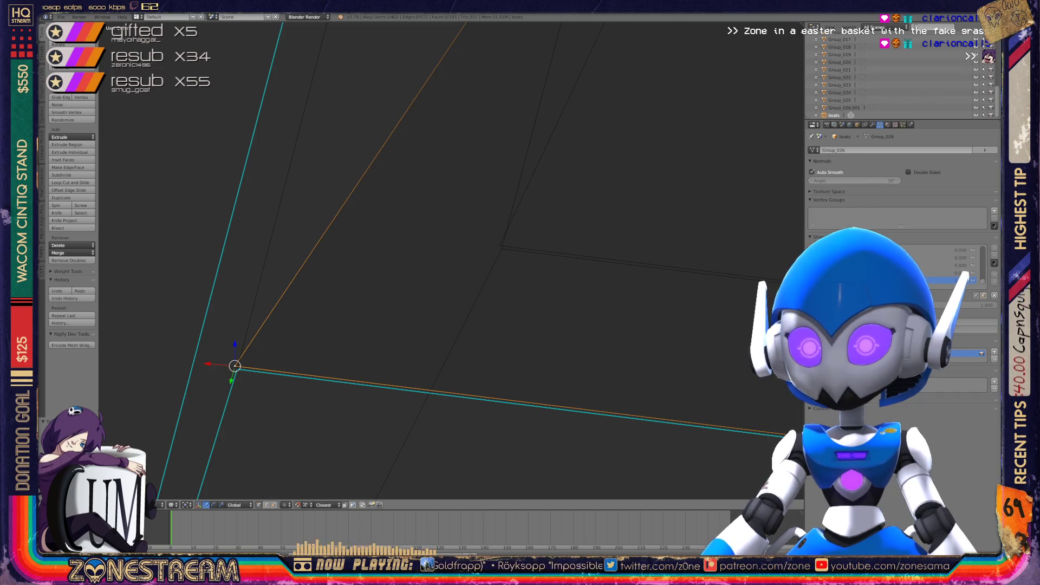
key("g")
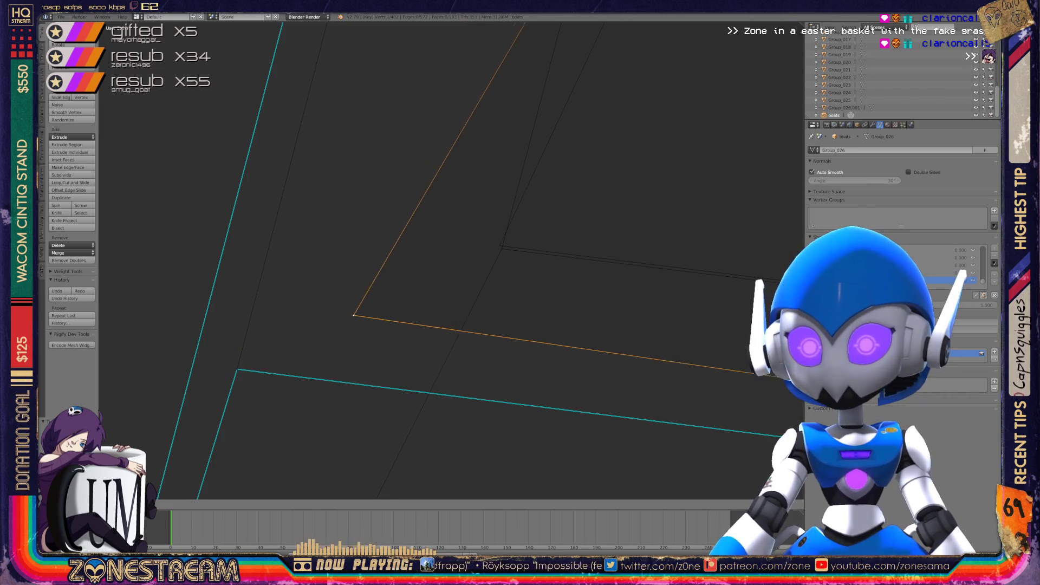
key("ctrl+z")
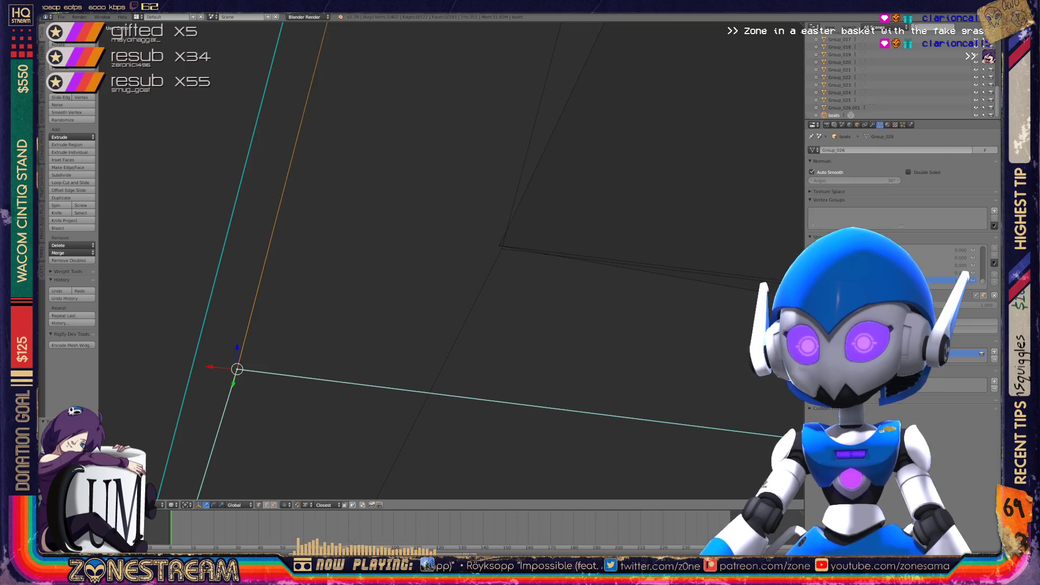
key("g")
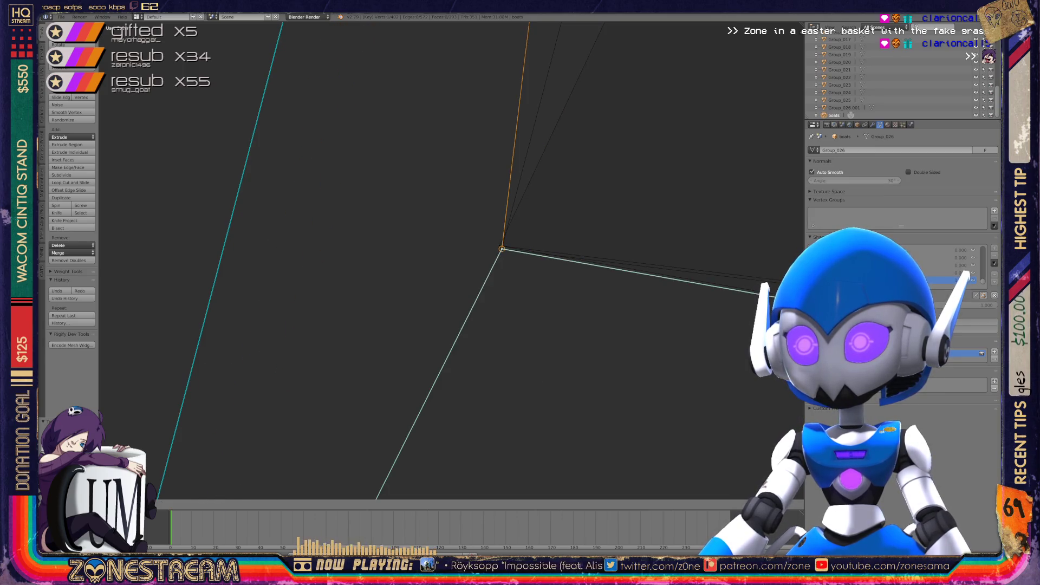
scroll(502, 249, "down", 5)
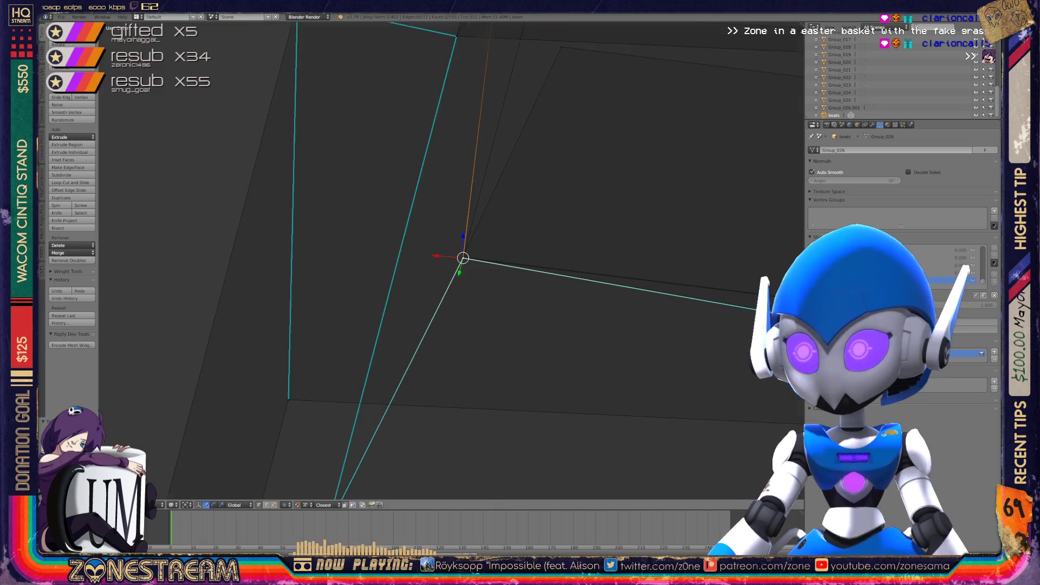
Drag the cyan-corner vertex onto a neighbouring vertex, undoing and redoing the move
mouse_move(501, 248)
middle_mouse_down()
mouse_move(454, 303)
mouse_move(428, 272)
middle_mouse_up()
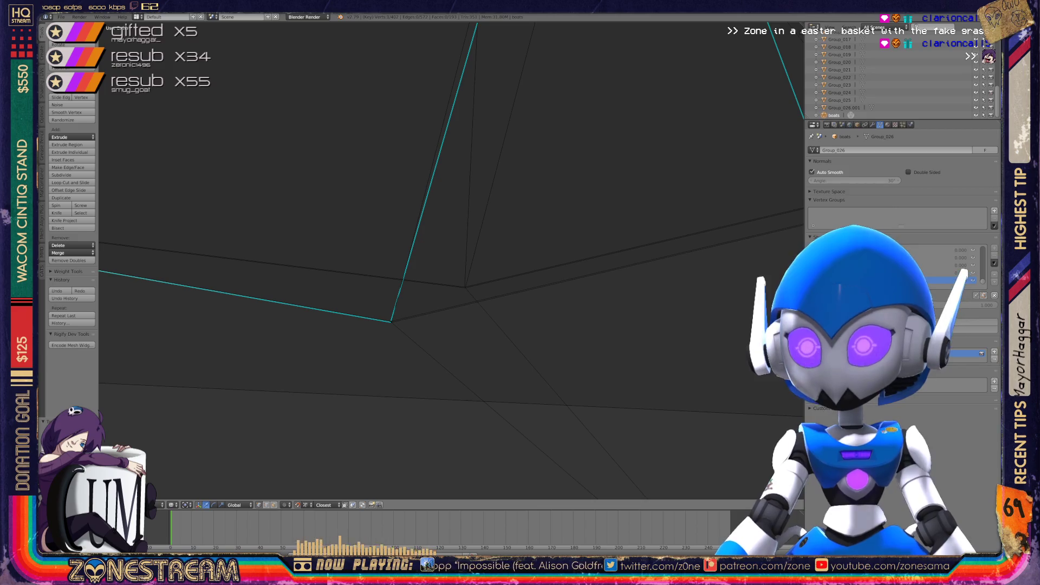
scroll(451, 260, "up", 3)
scroll(452, 260, "up", 3)
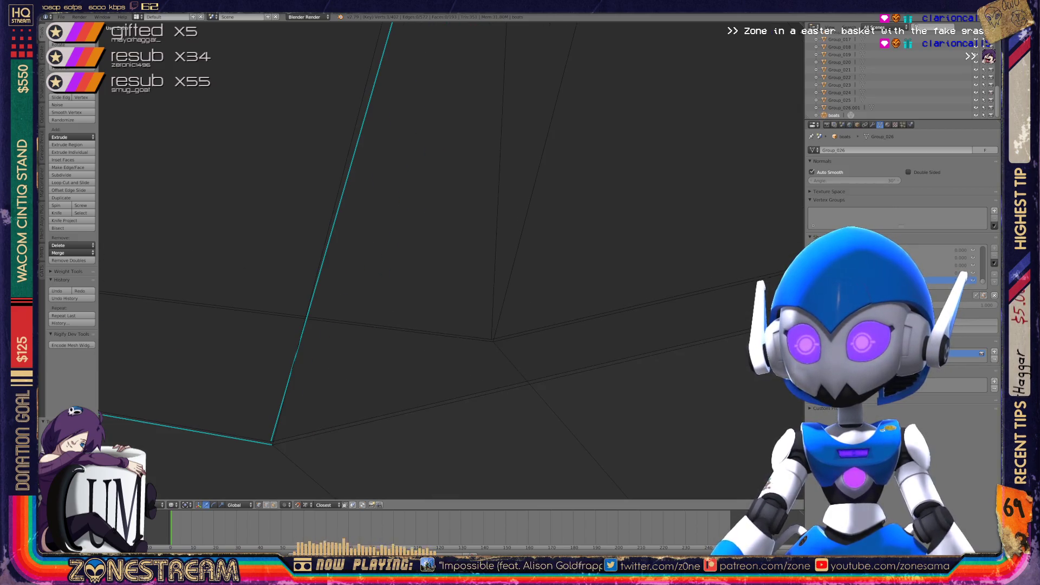
scroll(452, 260, "down", 1)
left_click(299, 395)
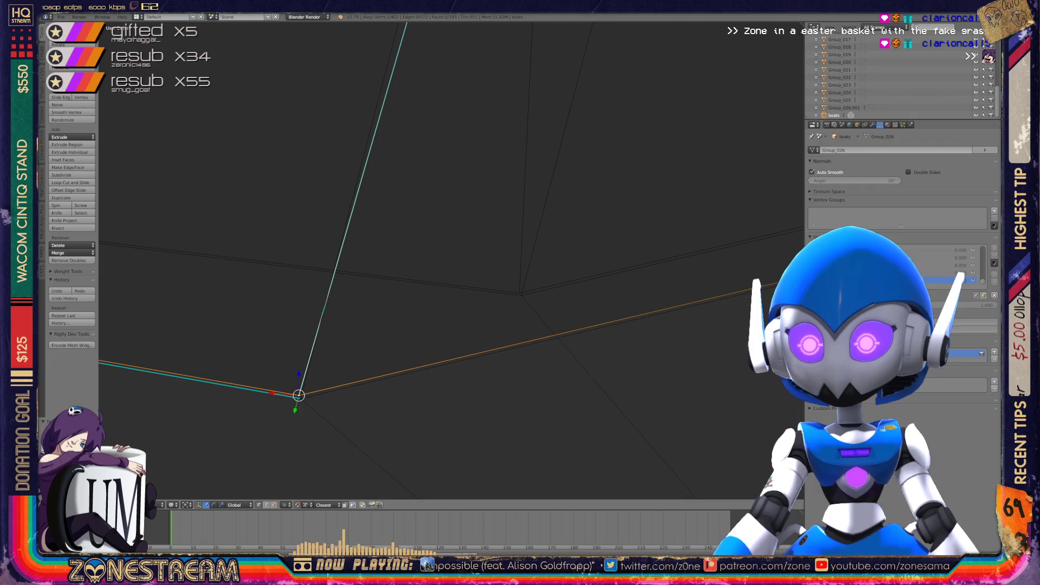
left_click_drag(299, 395, 519, 292)
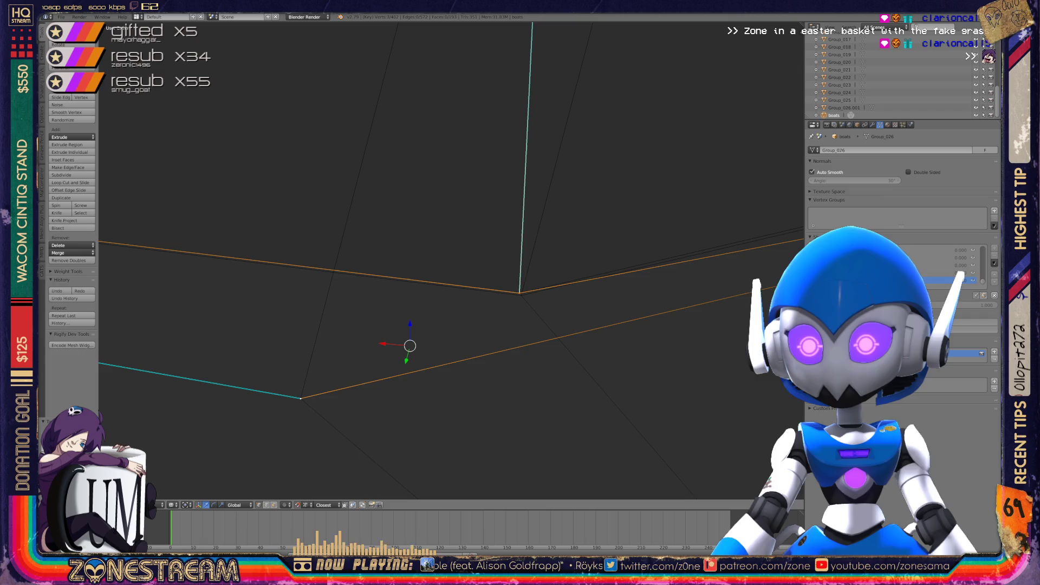
key("ctrl+z")
key("ctrl+z")
key("ctrl+shift+z")
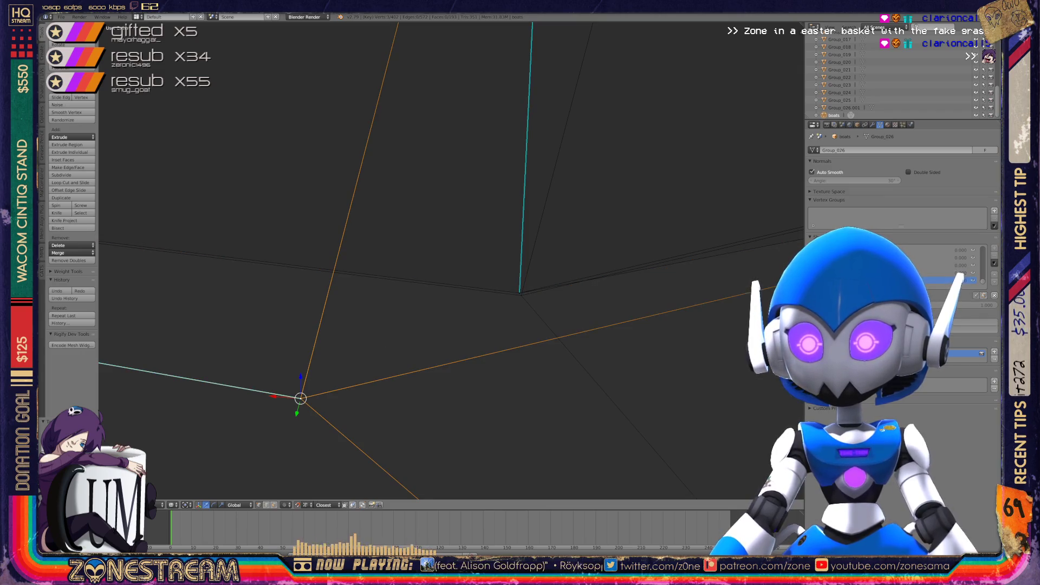
mouse_move(411, 260)
middle_mouse_down()
mouse_move(495, 239)
mouse_move(273, 315)
middle_mouse_up()
scroll(451, 260, "down", 2)
scroll(450, 260, "up", 4)
middle_click_drag(450, 260, 546, 236, "shift")
Move a hull corner vertex down-left onto the neighbouring corner, retrying after cancelled attempts
right_click(259, 337)
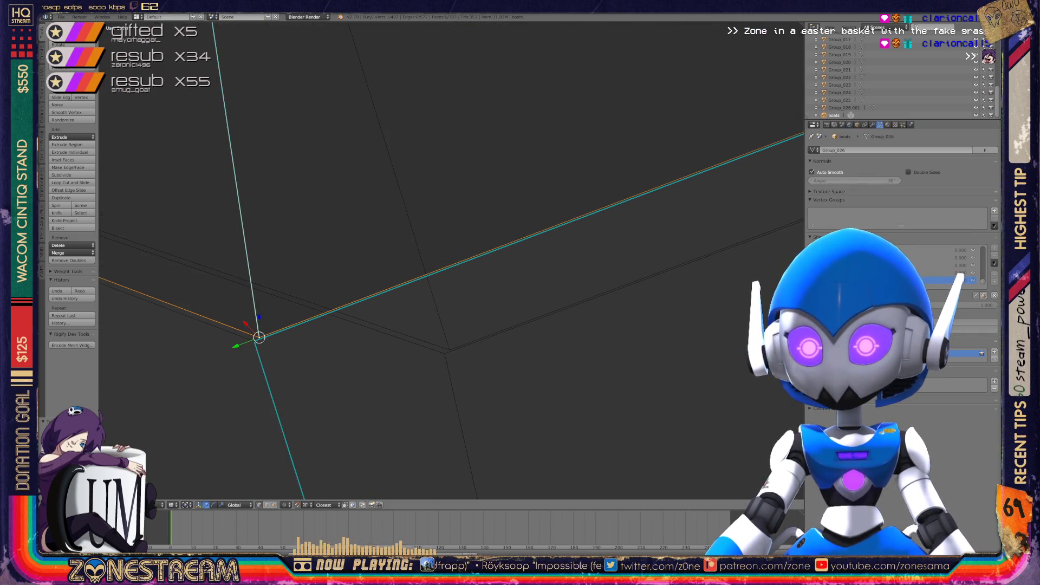
key("g")
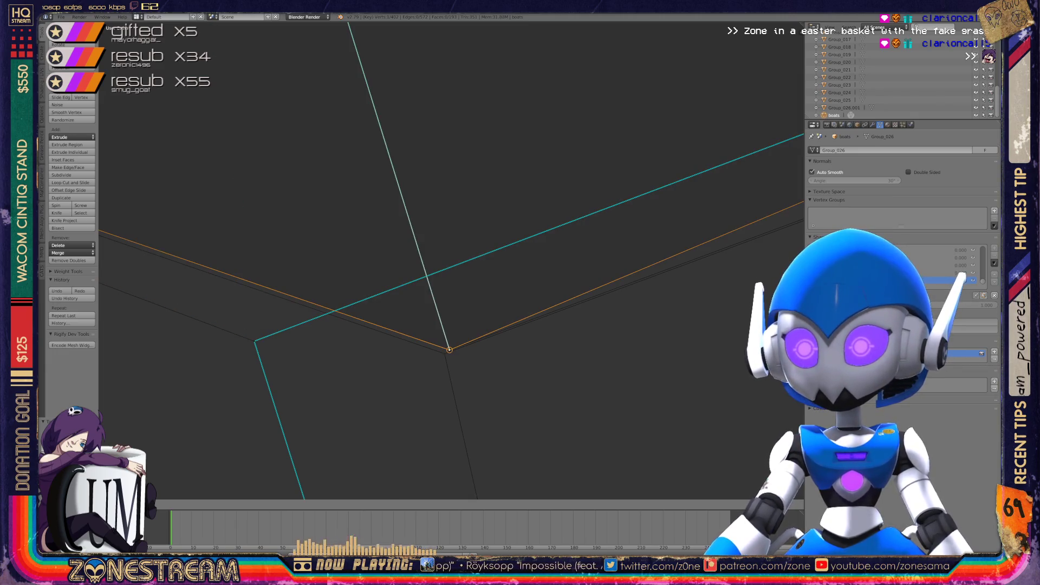
key("ctrl+z")
key("g")
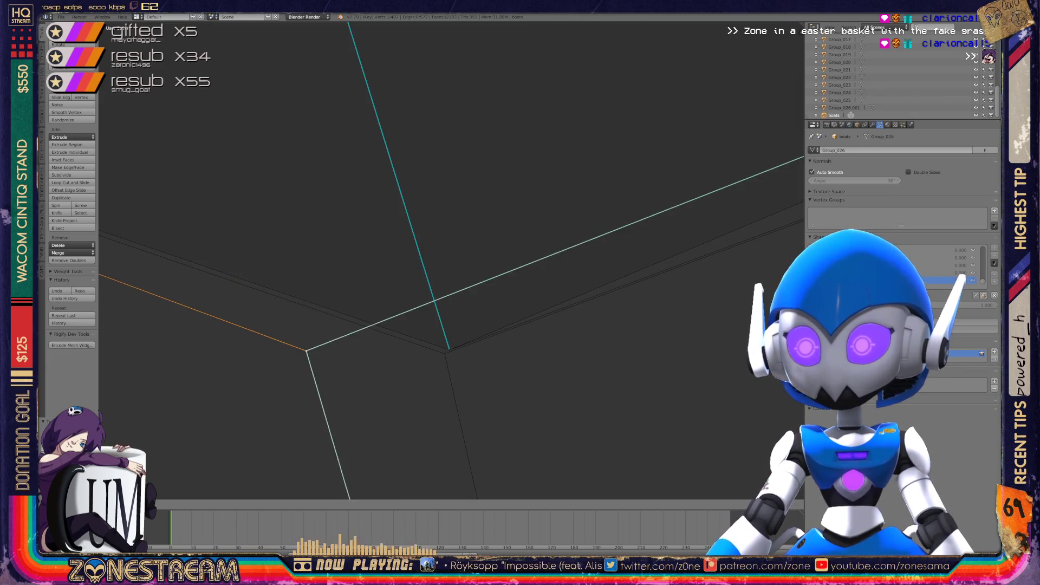
scroll(451, 260, "down", 5)
mouse_move(447, 267)
middle_mouse_down("shift")
mouse_move(209, 204)
mouse_move(195, 182)
middle_mouse_up("shift")
scroll(451, 260, "up", 6)
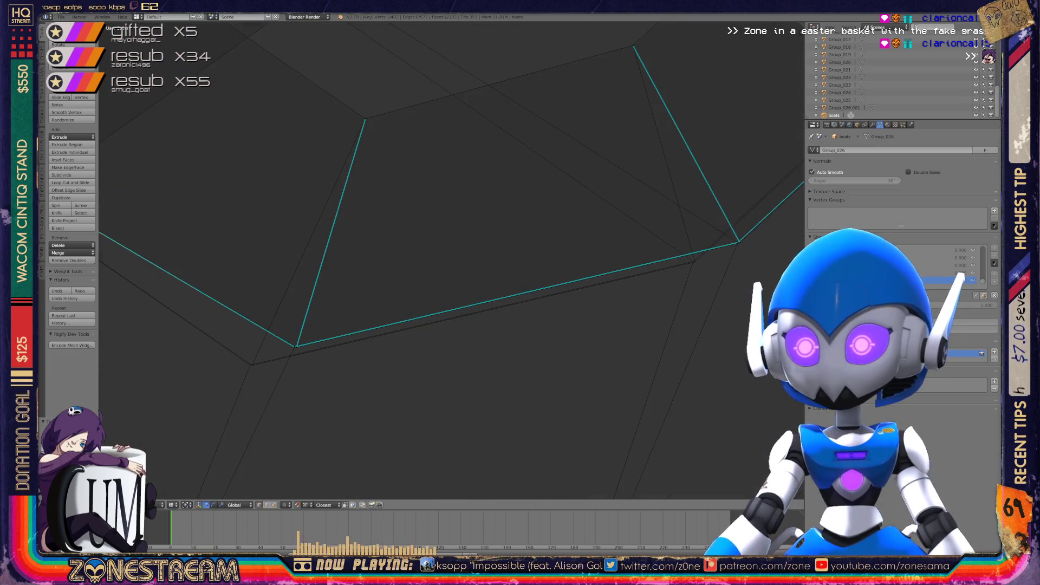
scroll(451, 260, "up", 4)
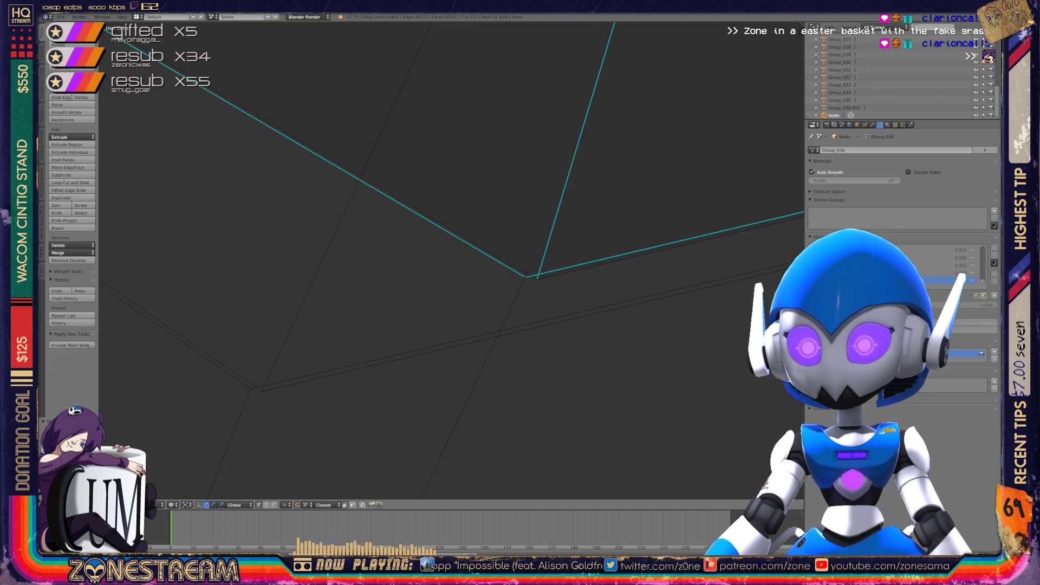
key("g")
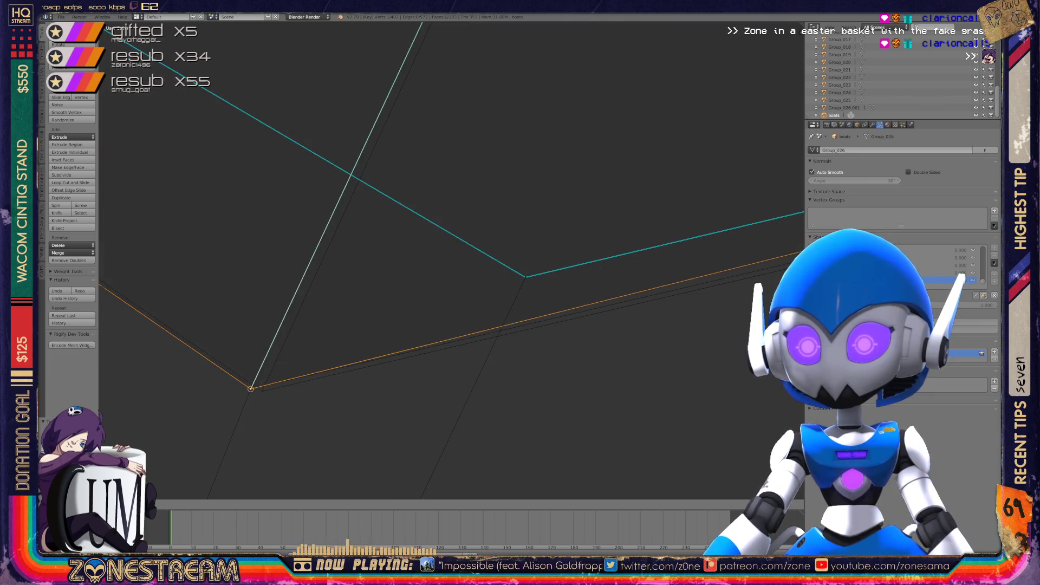
key("Escape")
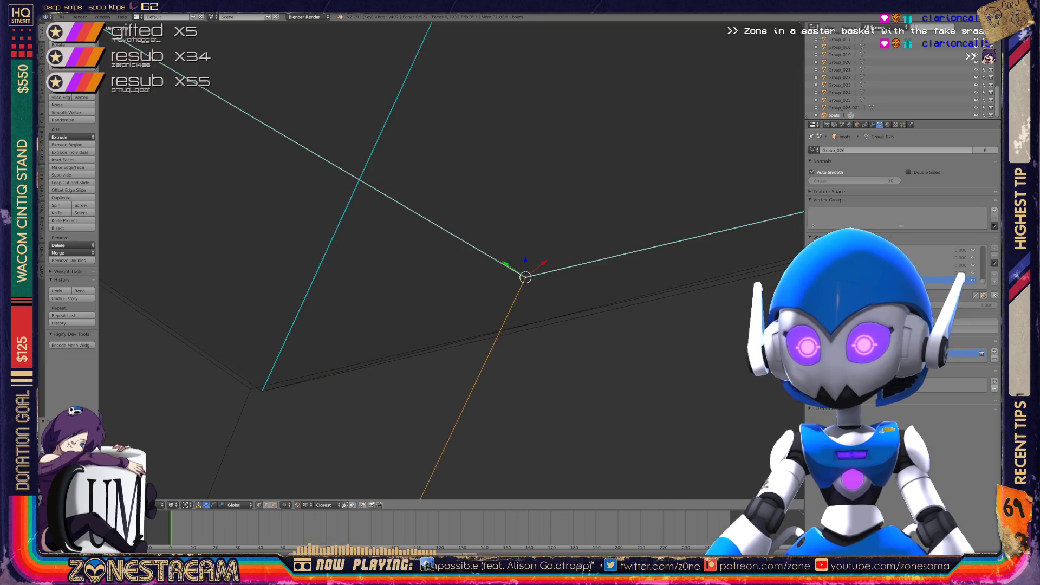
key("g")
Frame the selection, shift the cyan corner vertex leftward, and zoom out over the contour
key("KP_Decimal")
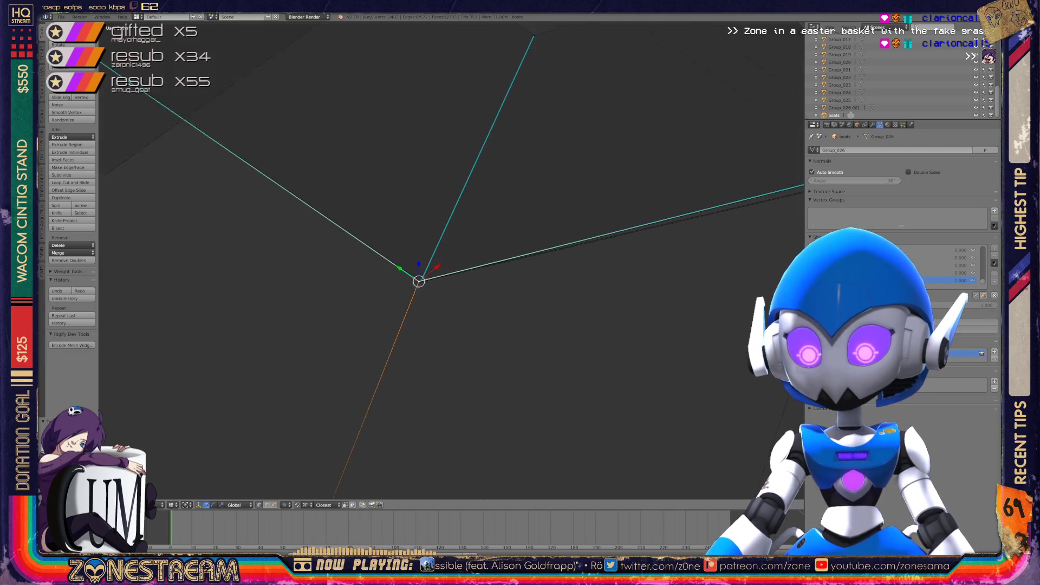
scroll(451, 260, "down", 2)
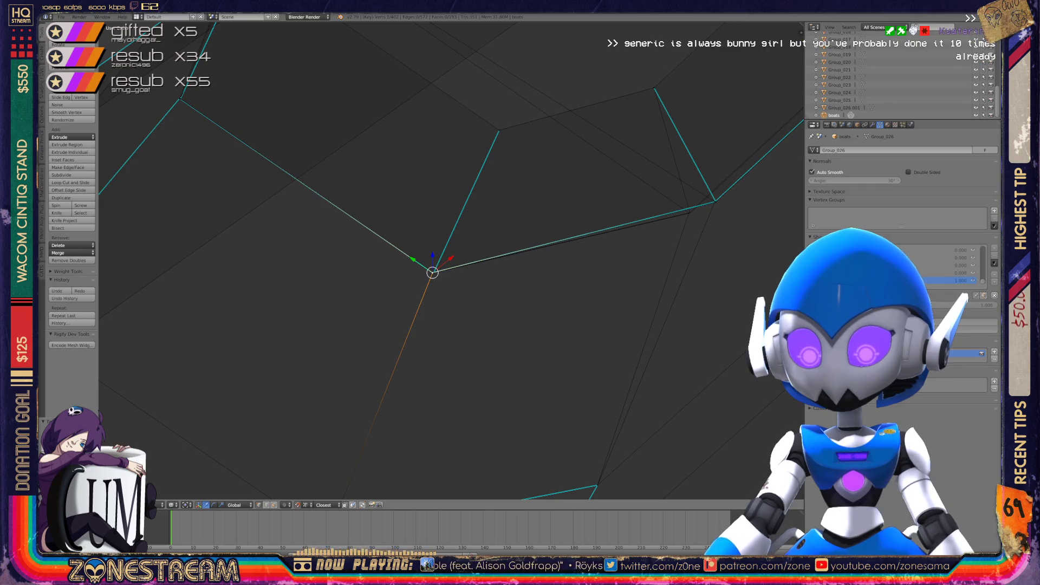
mouse_move(450, 260)
middle_mouse_down()
mouse_move(347, 243)
mouse_move(358, 255)
middle_mouse_up()
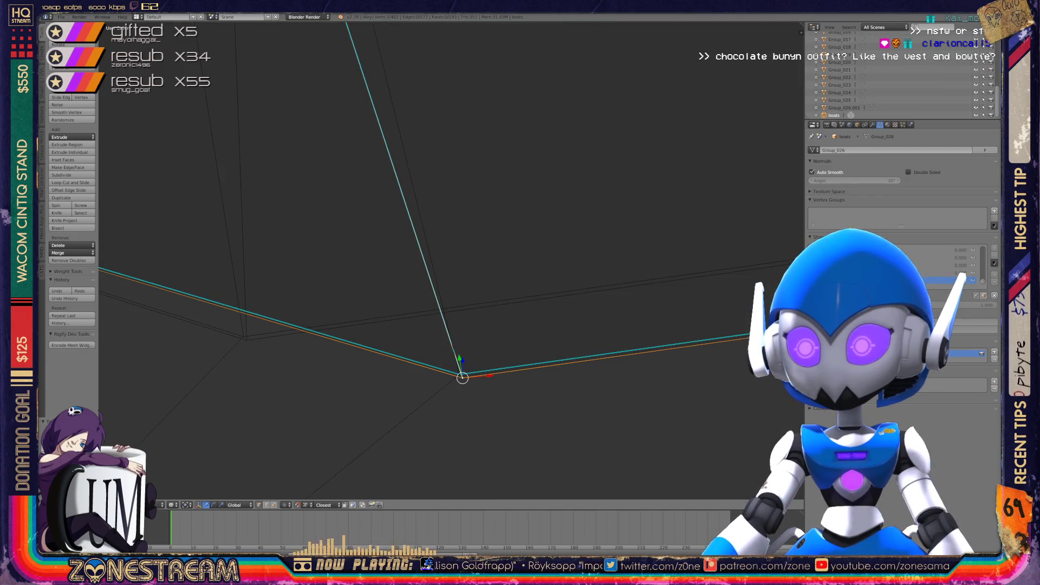
left_click_drag(462, 378, 247, 340)
right_click(460, 374)
middle_click_drag(459, 374, 241, 332)
key("KP_Decimal")
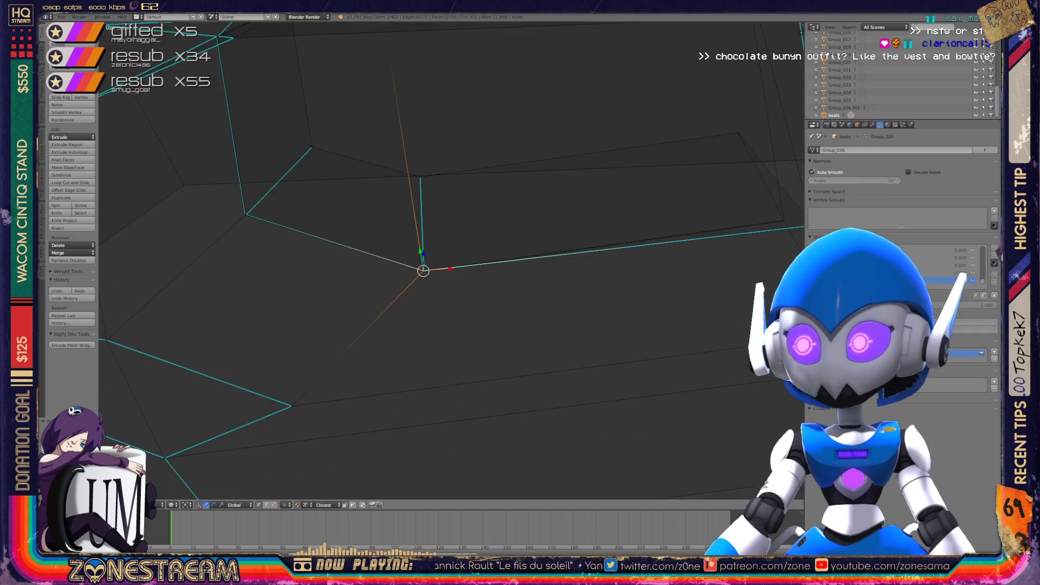
mouse_move(423, 270)
middle_mouse_down()
mouse_move(303, 228)
mouse_move(252, 273)
mouse_move(281, 254)
mouse_move(212, 203)
middle_mouse_up()
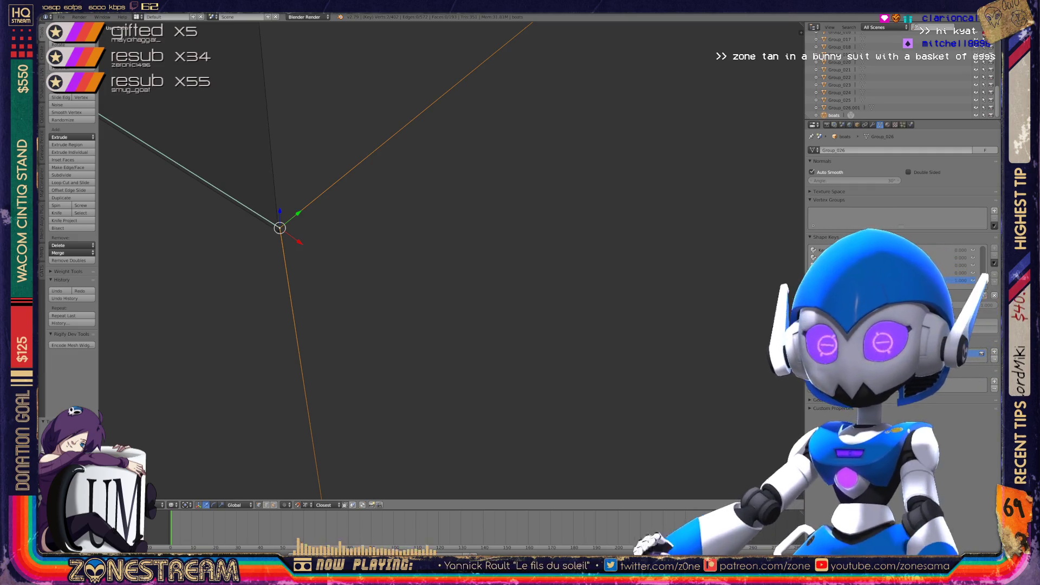
middle_click_drag(450, 260, 642, 214)
Return to object mode in wireframe and save over boats.blend
key("Tab")
key("z")
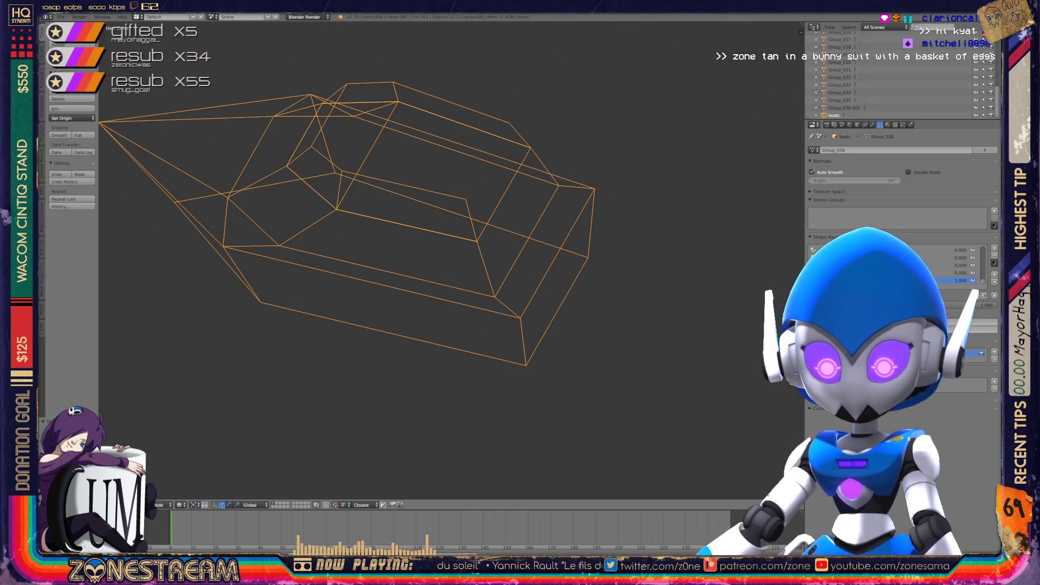
key("ctrl+s")
key("Return")
Zoom in on one boat and enter Edit Mode on its hull
scroll(449, 217, "down", 10)
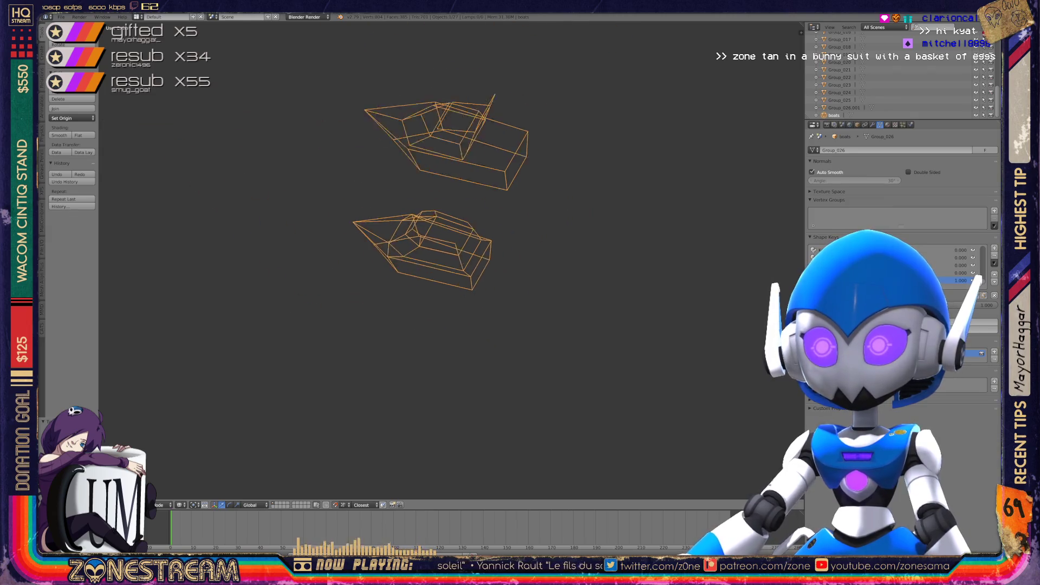
middle_click_drag(450, 216, 493, 281)
middle_click_drag(596, 433, 608, 434)
scroll(607, 434, "up", 8)
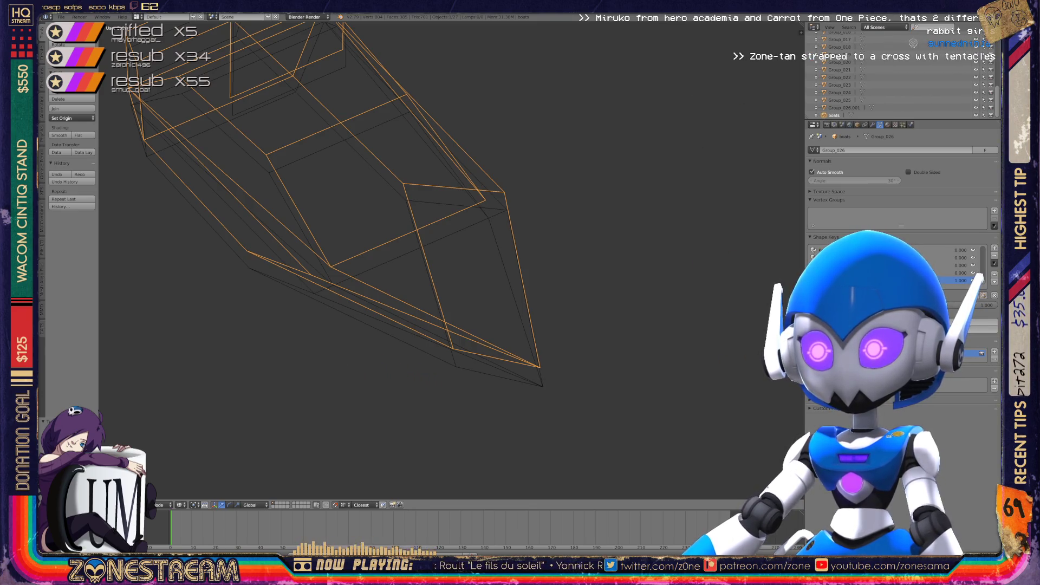
key("Tab")
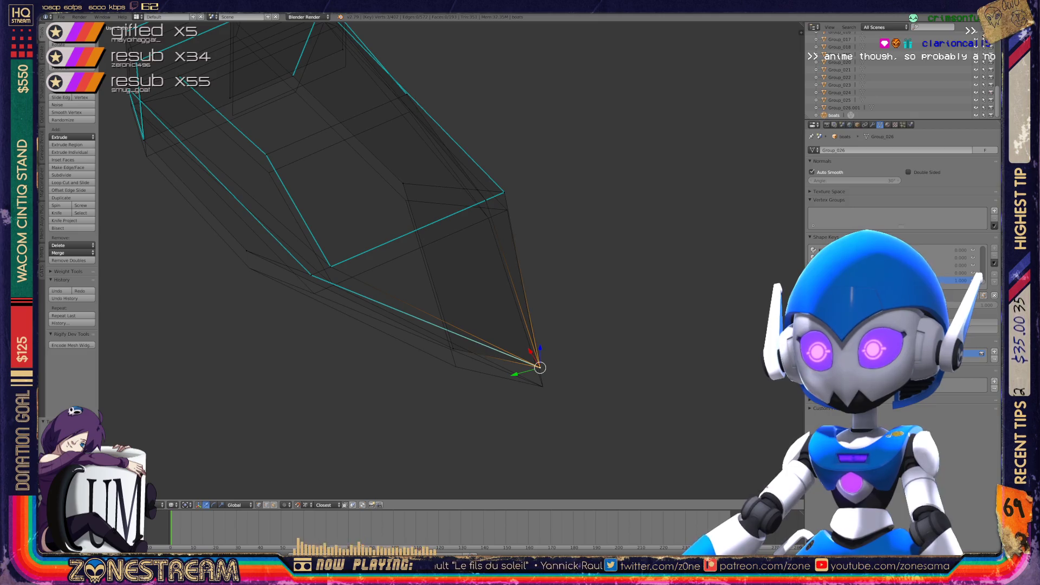
Move a hull vertex down onto the lower corner, then frame and lower another vertex
mouse_move(539, 367)
middle_mouse_down()
mouse_move(406, 285)
mouse_move(399, 302)
mouse_move(464, 295)
mouse_move(474, 309)
middle_mouse_up()
left_click_drag(473, 310, 478, 343)
left_click(323, 278)
mouse_move(117, 220)
middle_mouse_down()
mouse_move(190, 232)
mouse_move(261, 302)
middle_mouse_up()
key("ctrl+z")
middle_click_drag(262, 302, 320, 311)
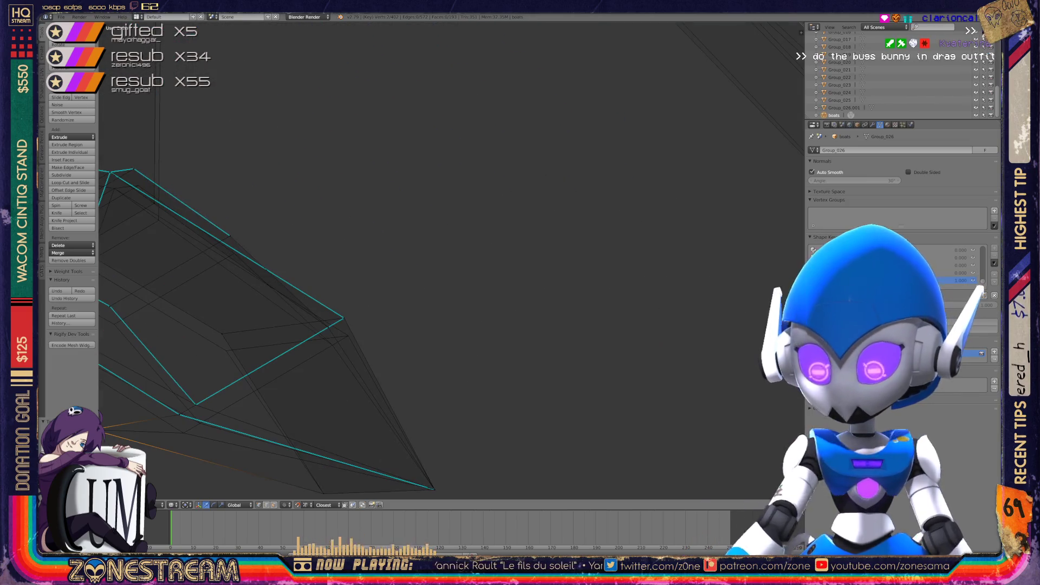
key("KP_Decimal")
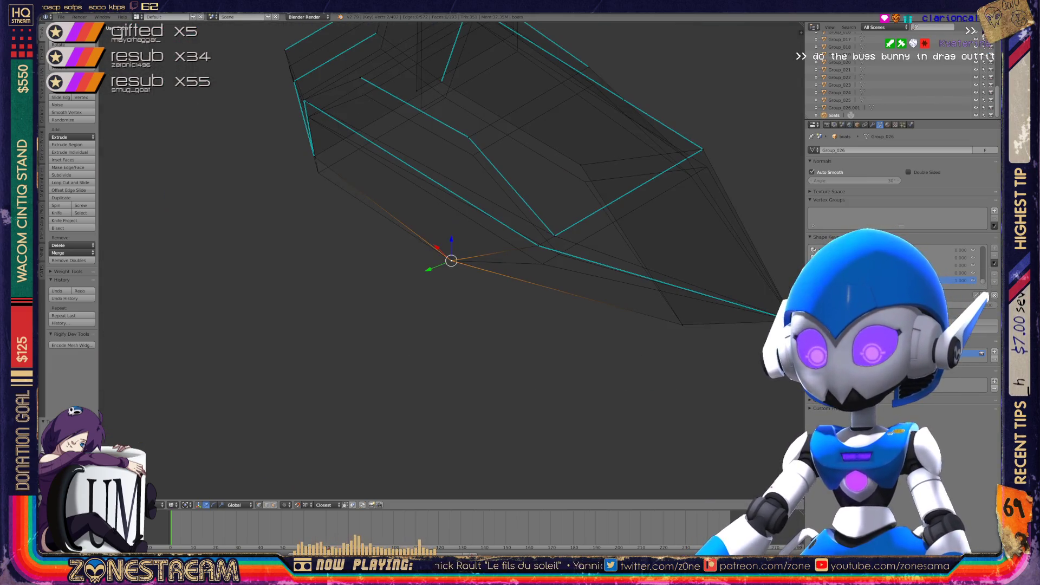
middle_click_drag(320, 311, 390, 323)
scroll(451, 260, "up", 3)
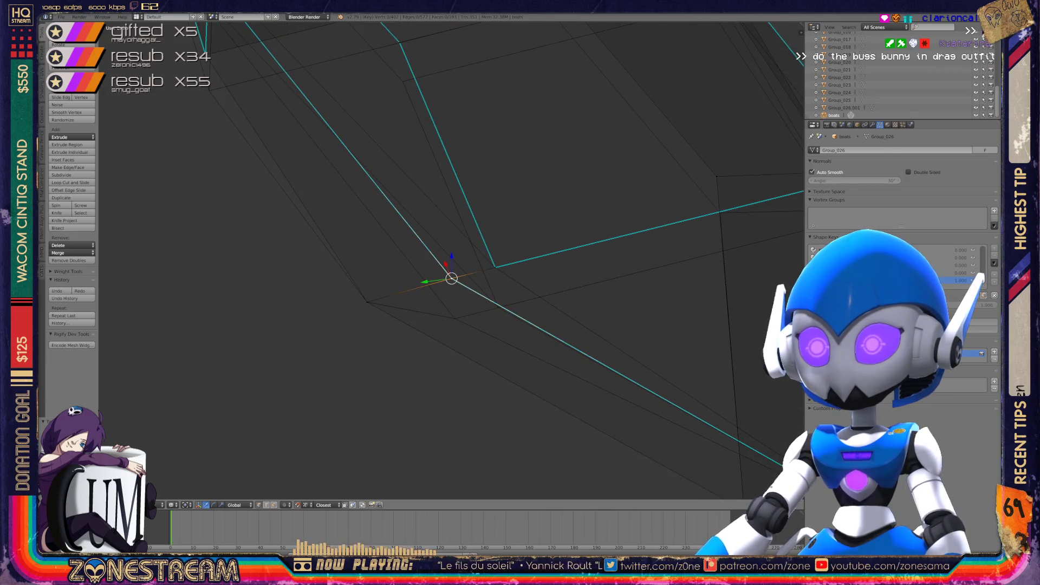
key("g")
left_click(455, 319)
Pull two neighbouring inner-rim vertices slightly down and to the left
right_click(495, 267)
mouse_move(495, 267)
middle_mouse_down()
mouse_move(496, 303)
mouse_move(351, 255)
middle_mouse_up()
scroll(495, 267, "down", 5)
scroll(451, 260, "up", 1)
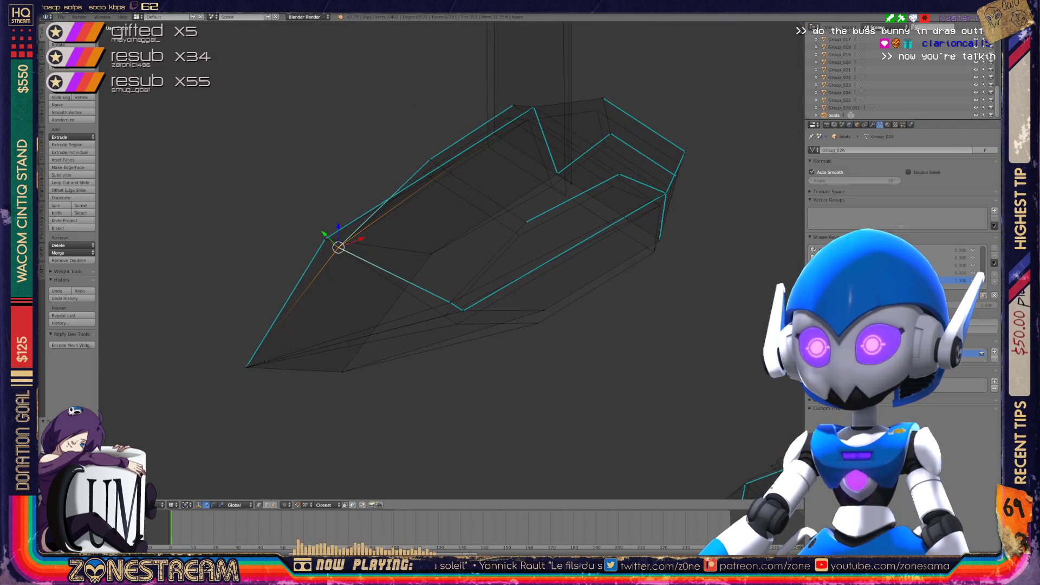
scroll(452, 260, "up", 3)
right_click(468, 332)
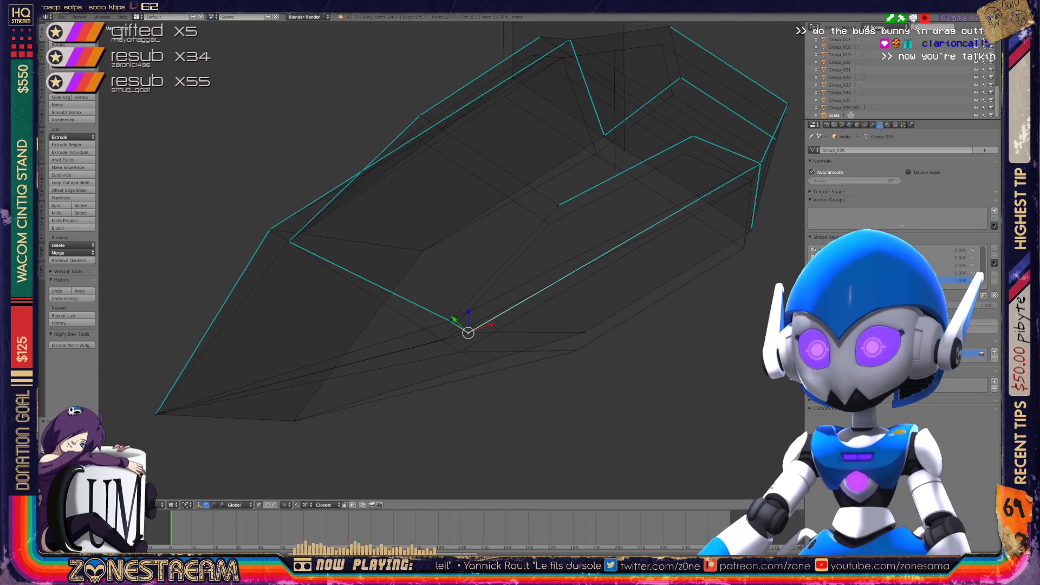
right_click_drag(468, 332, 460, 351)
right_click(450, 321)
right_click_drag(449, 321, 441, 339)
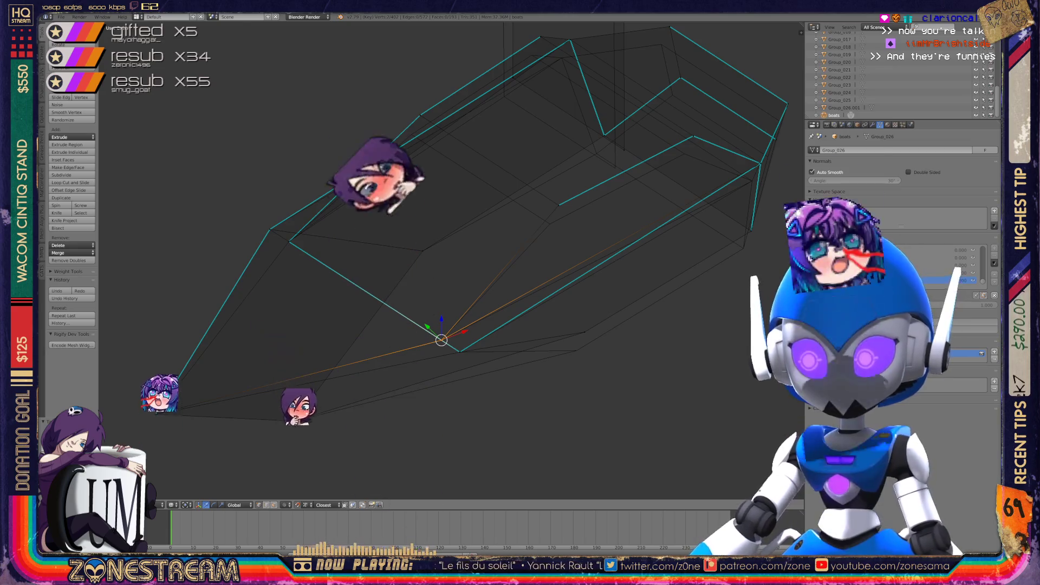
Nudge the bow and upper rim vertices slightly lower
left_click(584, 331)
key("shift+s")
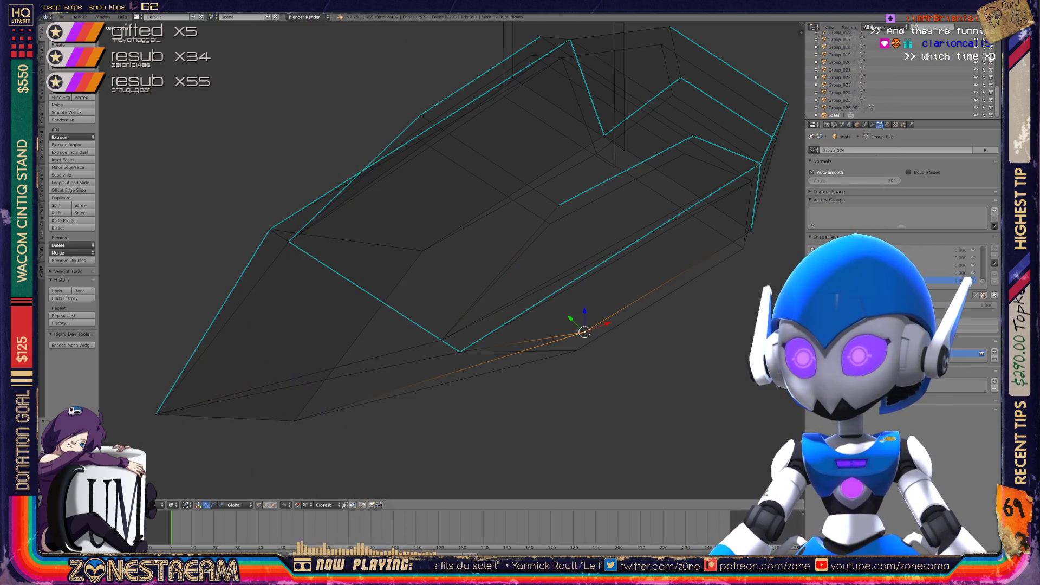
left_click(576, 350)
key("shift+s")
right_click(559, 205)
key("shift+s")
left_click(549, 223)
key("shift+s")
middle_click_drag(488, 244, 466, 216)
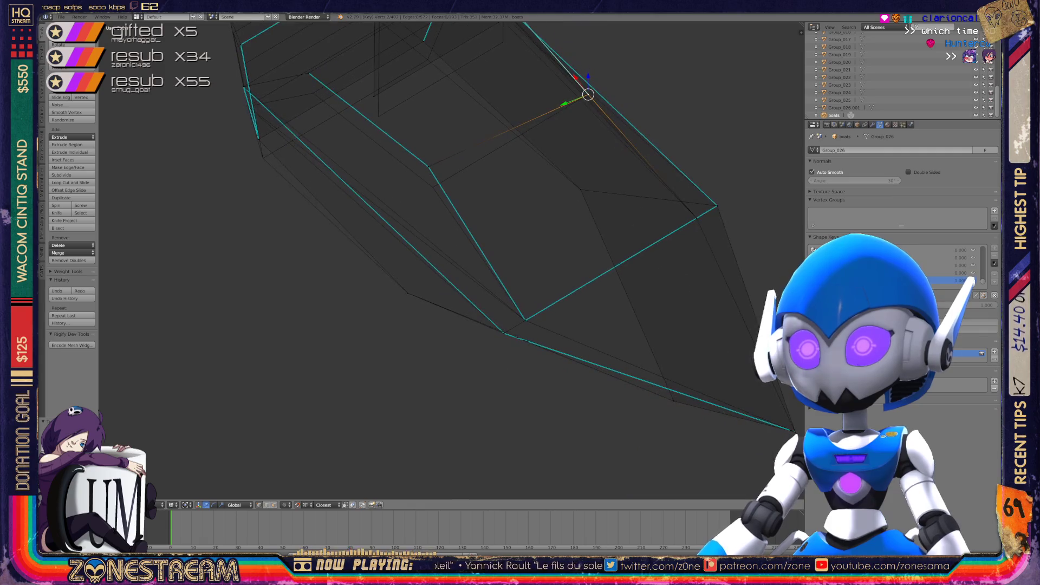
scroll(466, 216, "up", 4)
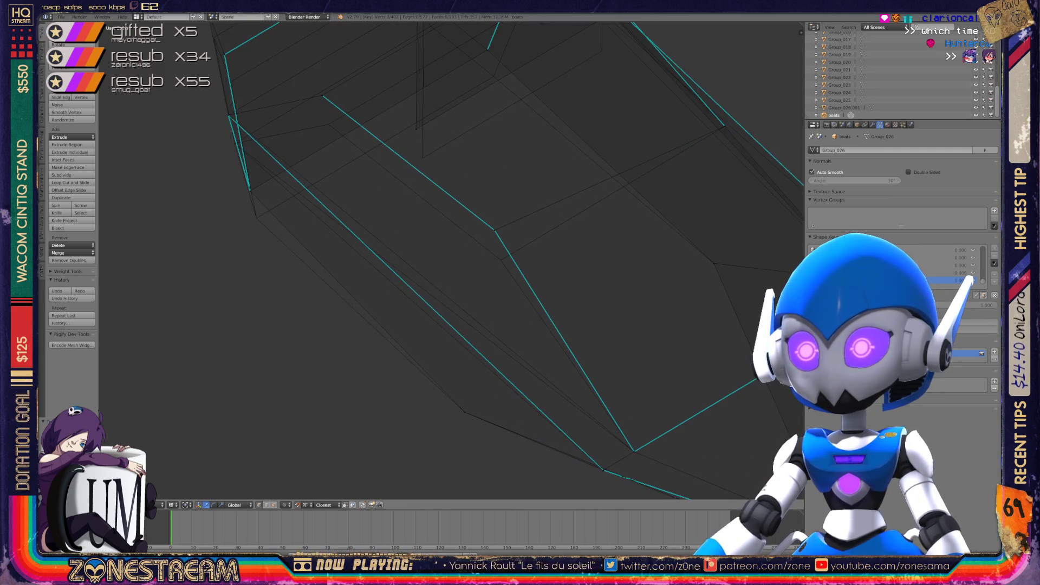
key("g")
key("Return")
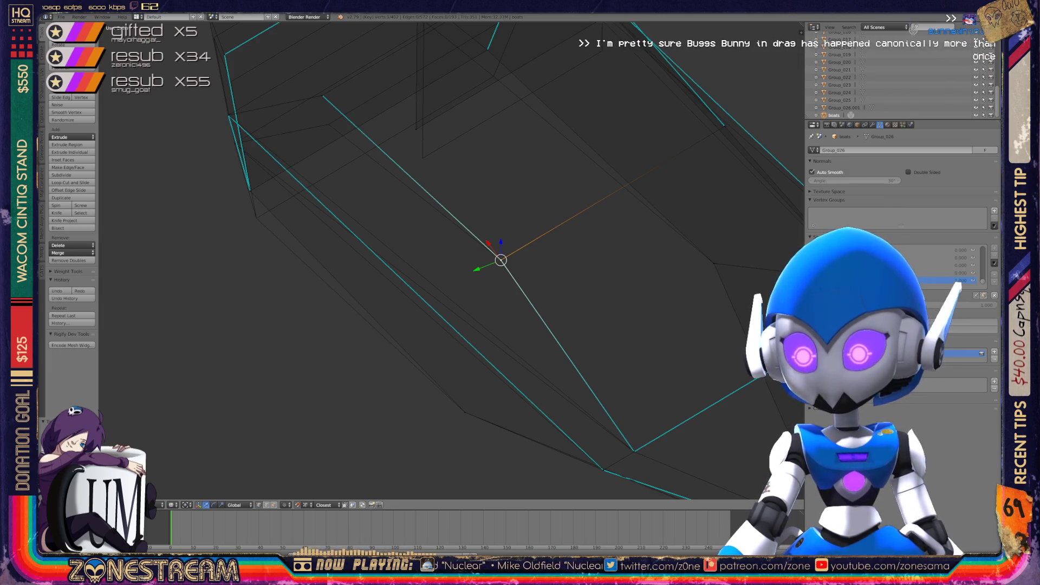
Lower three vertices along the hull's upper edge, ending with the bottom rim corner
mouse_move(501, 260)
middle_mouse_down()
mouse_move(569, 209)
mouse_move(591, 143)
middle_mouse_up()
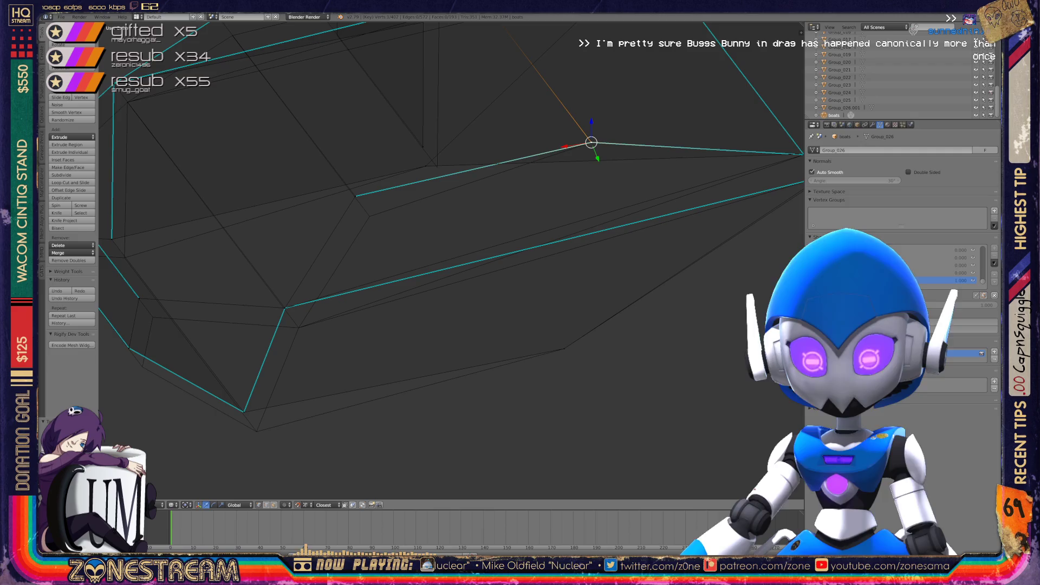
right_click(354, 195)
key("g")
left_click(368, 216)
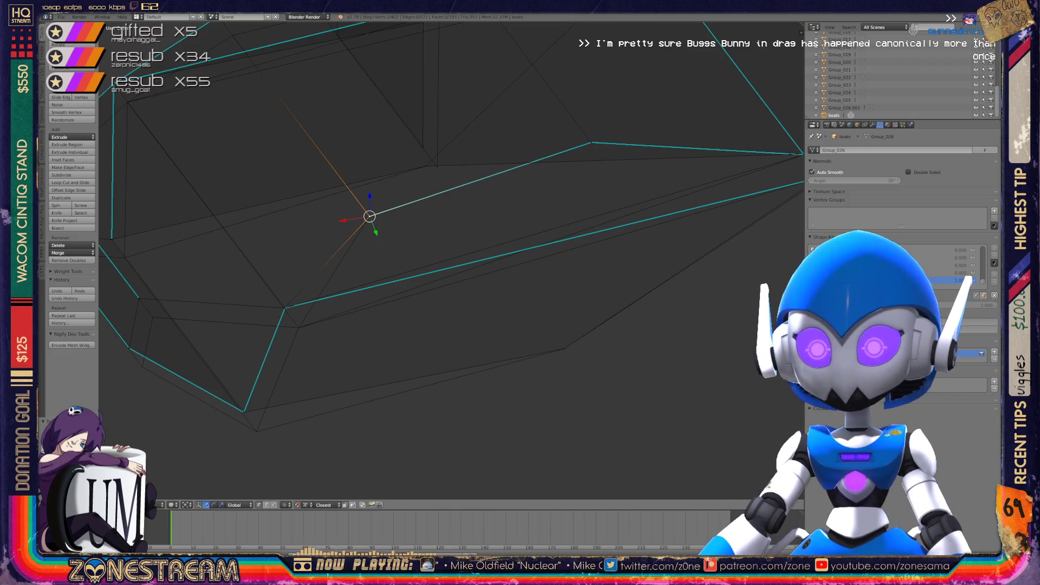
right_click(285, 308)
key("g")
left_click(298, 327)
right_click(243, 412)
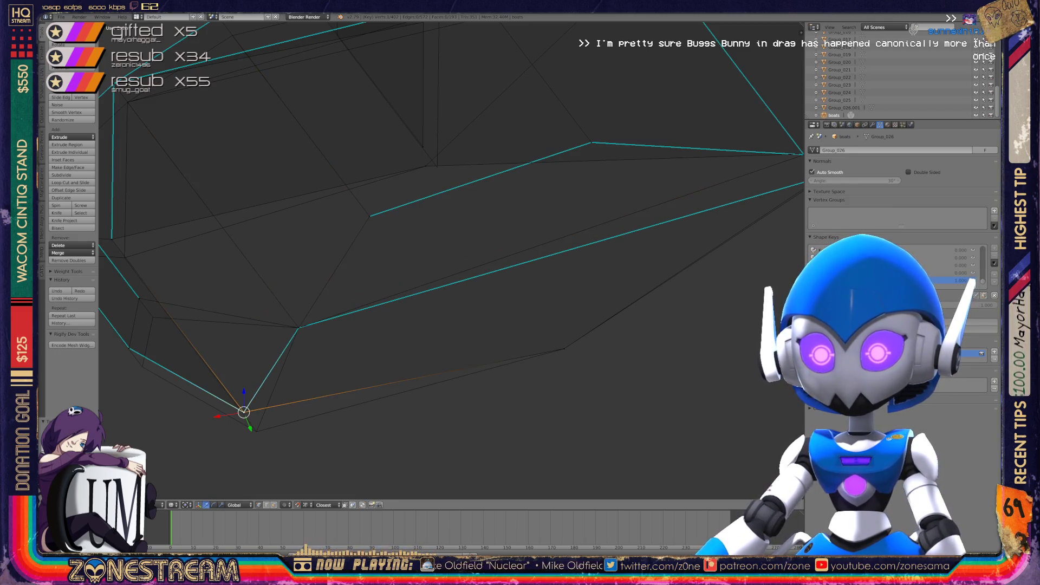
key("g")
left_click(257, 431)
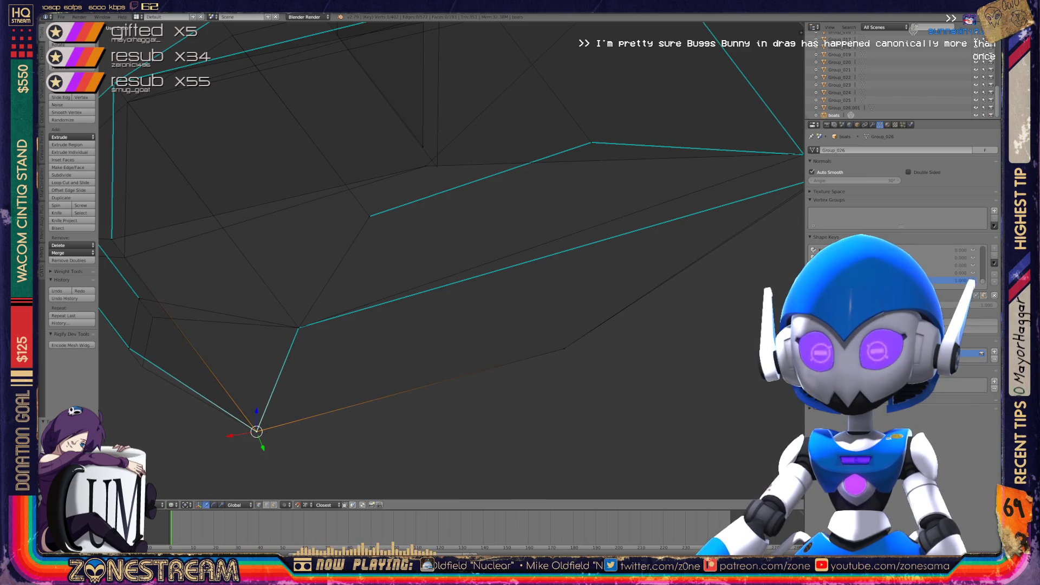
Shift two more hull vertices down and to the right
middle_click_drag(256, 431, 417, 453)
right_click(291, 372)
key("g")
left_click(304, 391)
right_click(301, 322)
key("g")
left_click(315, 342)
Move the upper end vertex of the hull down and right after a cancelled attempt
right_click(205, 260)
key("g")
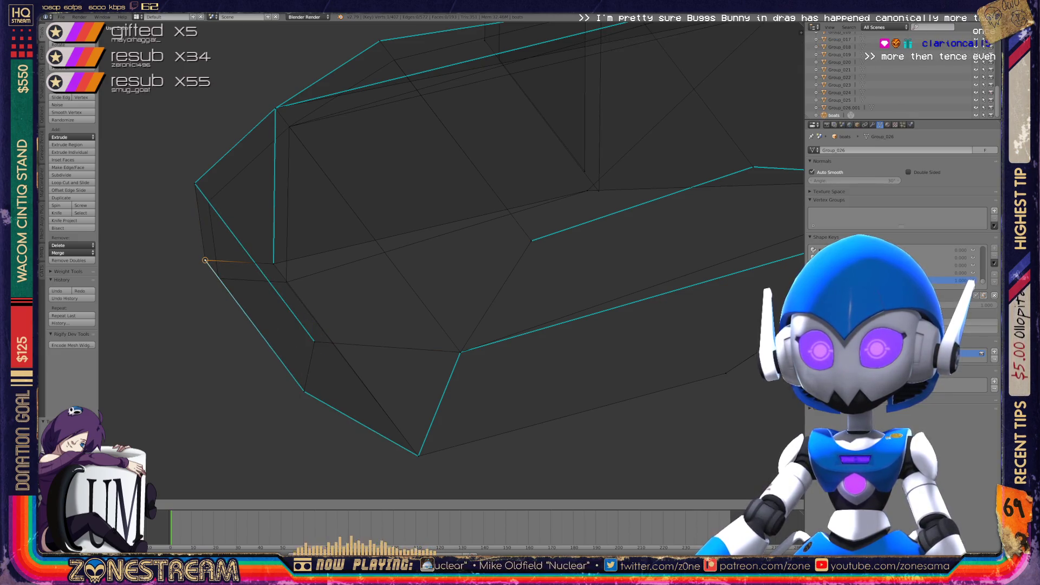
right_click(186, 269)
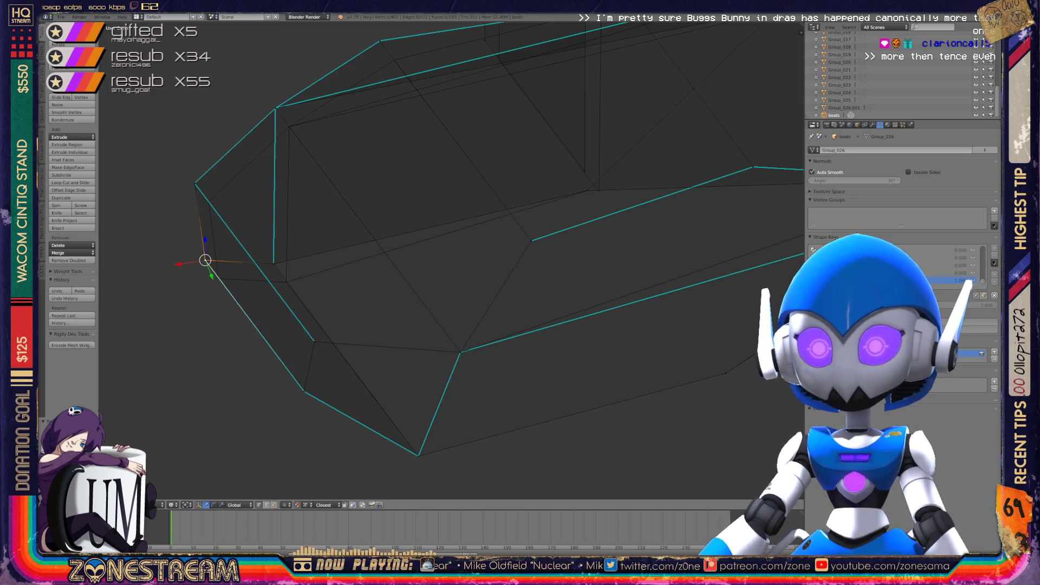
key("g")
right_click(193, 284)
right_click(195, 183)
key("g")
key("Return")
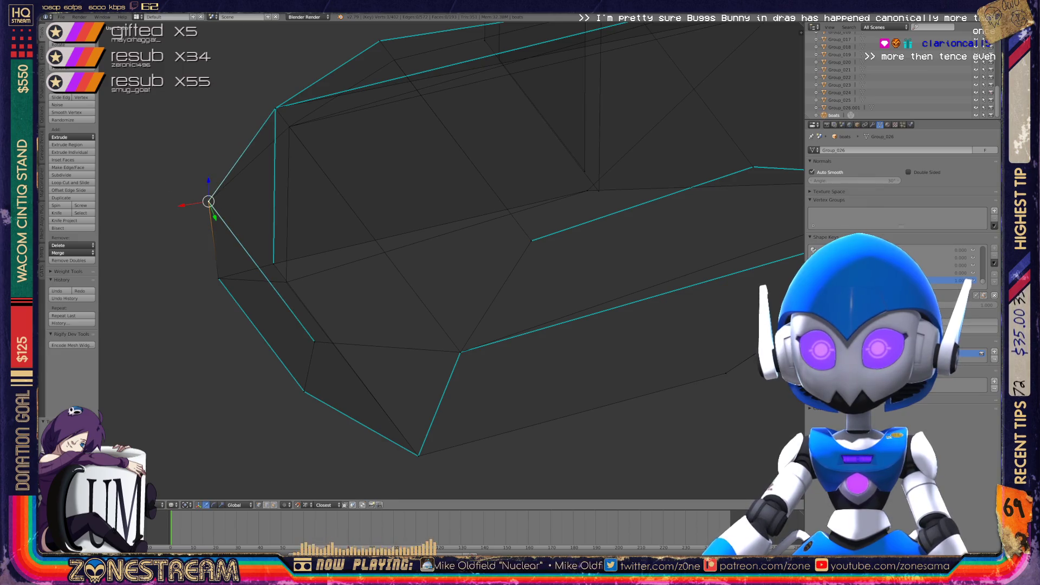
Nudge two rim vertices slightly down and to the left
middle_click_drag(433, 271, 363, 241)
right_click(505, 335)
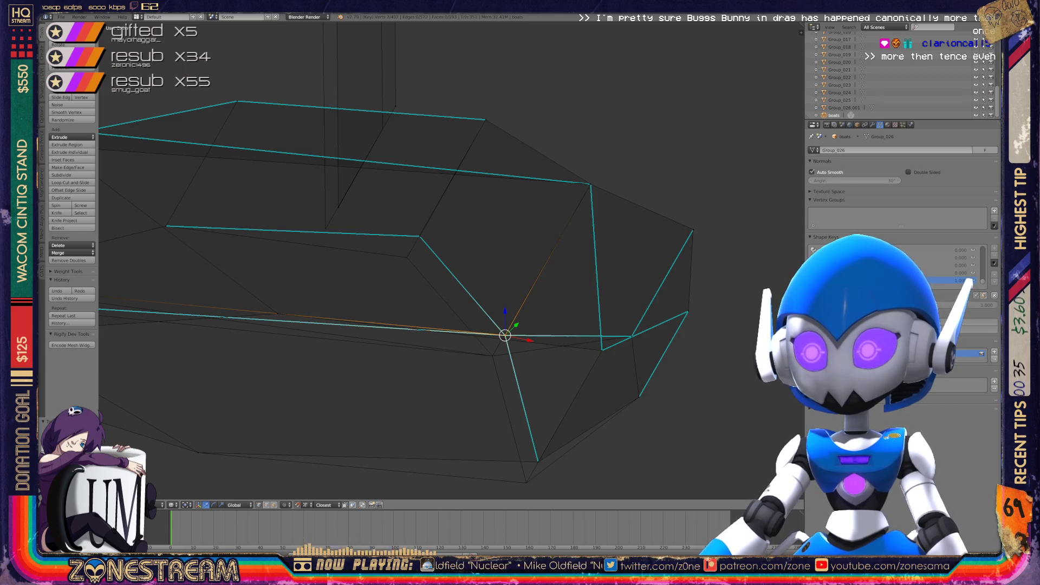
right_click(505, 335, "shift")
key("g")
key("Return")
middle_click_drag(487, 352, 500, 238, "shift")
Move the middle rim vertex near the bottom corner down and left
right_click(551, 348)
right_click(539, 370)
mouse_move(450, 260)
middle_mouse_down()
mouse_move(487, 282)
mouse_move(509, 271)
mouse_move(442, 336)
middle_mouse_up()
scroll(509, 271, "up", 4)
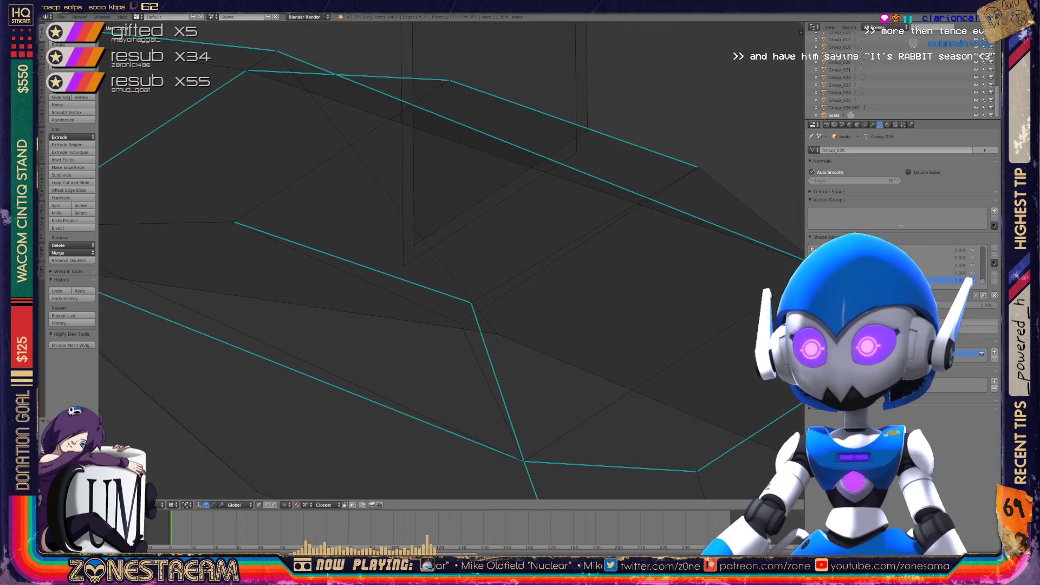
right_click(471, 302)
key("g")
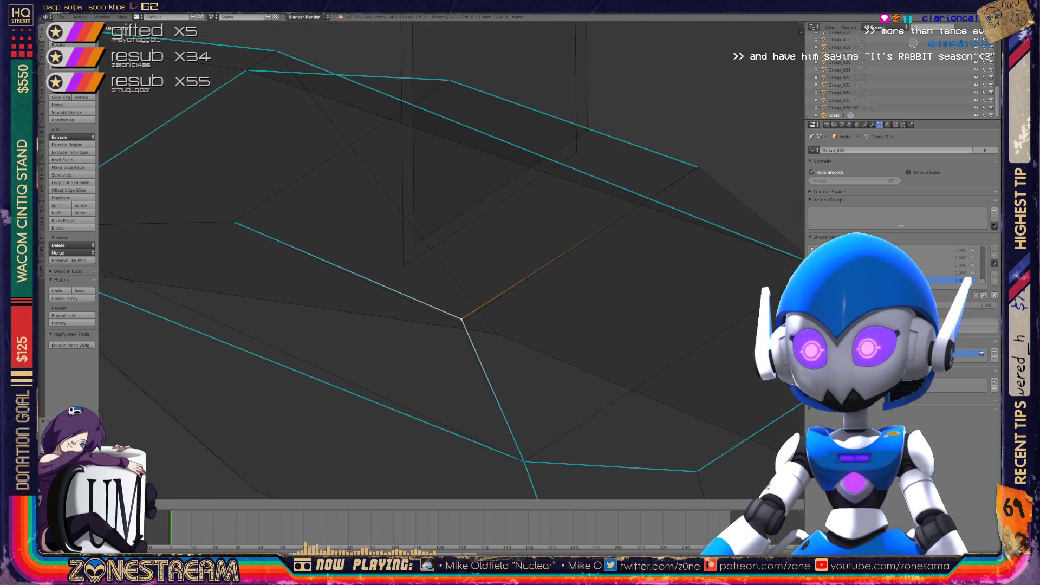
left_click(460, 323)
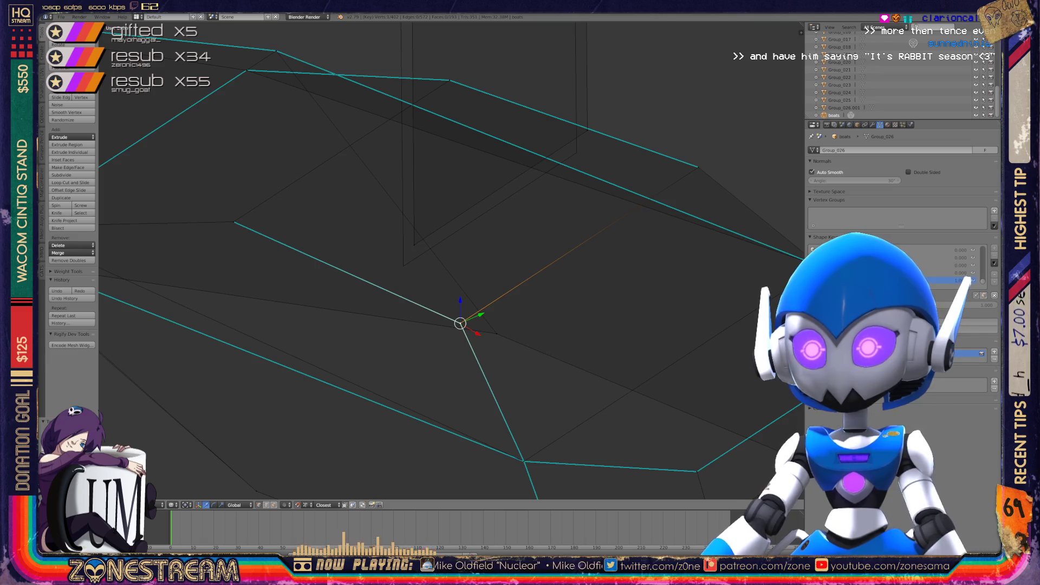
Snap the inner vertex near the corner onto the corner vertex
right_click(403, 266)
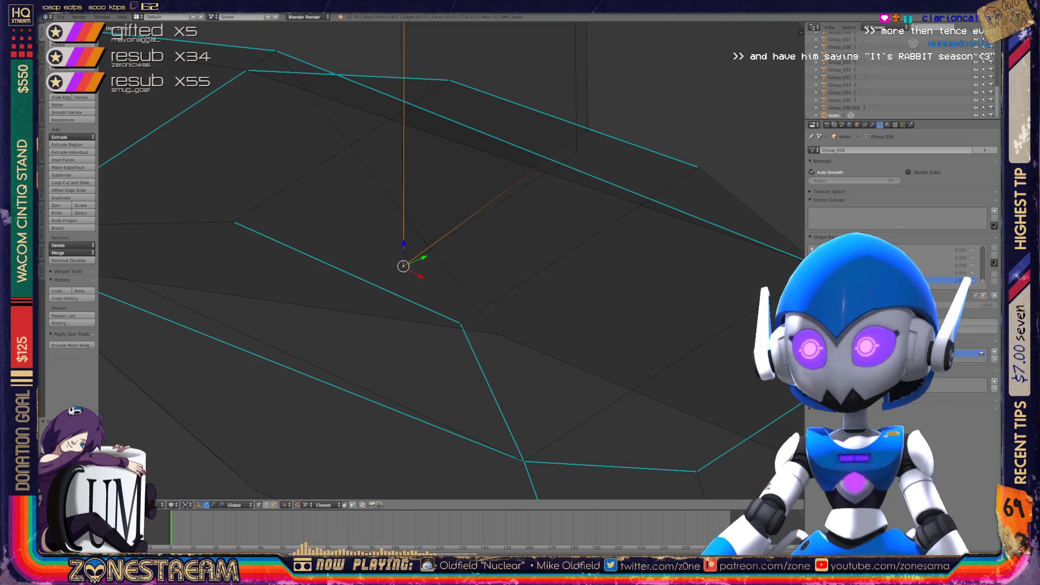
right_click(576, 152)
left_click(576, 153)
mouse_move(576, 152)
middle_mouse_down("shift")
mouse_move(563, 325)
mouse_move(537, 349)
middle_mouse_up("shift")
right_click(381, 215)
key("g")
left_click(368, 231)
Select the top vertex and bring the box below into view
right_click(554, 99)
scroll(449, 260, "down", 1)
scroll(450, 260, "down", 3)
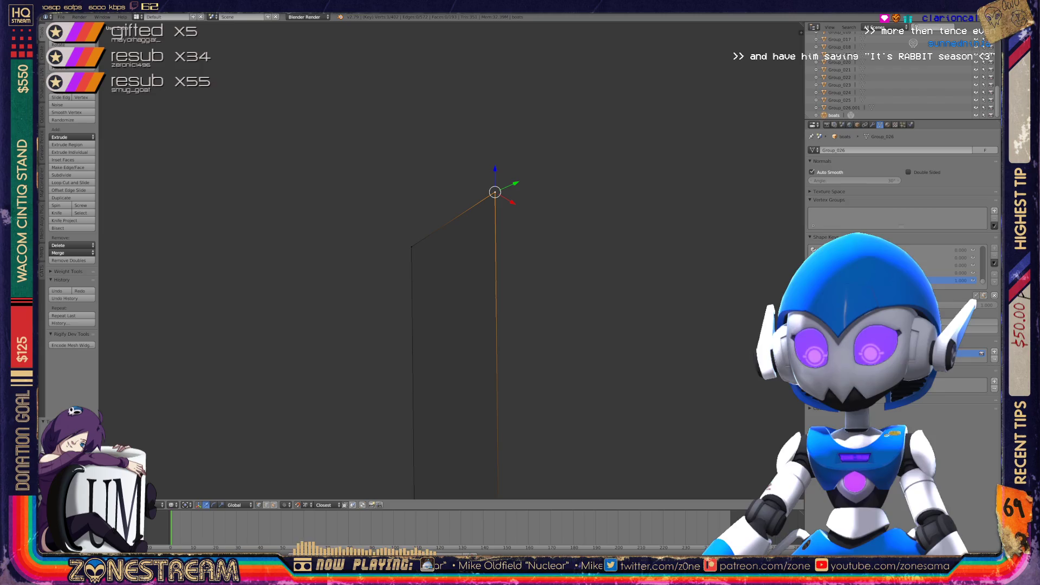
mouse_move(536, 346)
middle_mouse_down()
mouse_move(514, 322)
mouse_move(406, 295)
middle_mouse_up()
Re-enter Edit Mode on the boat hull and bring its mesh close into view
key("Tab")
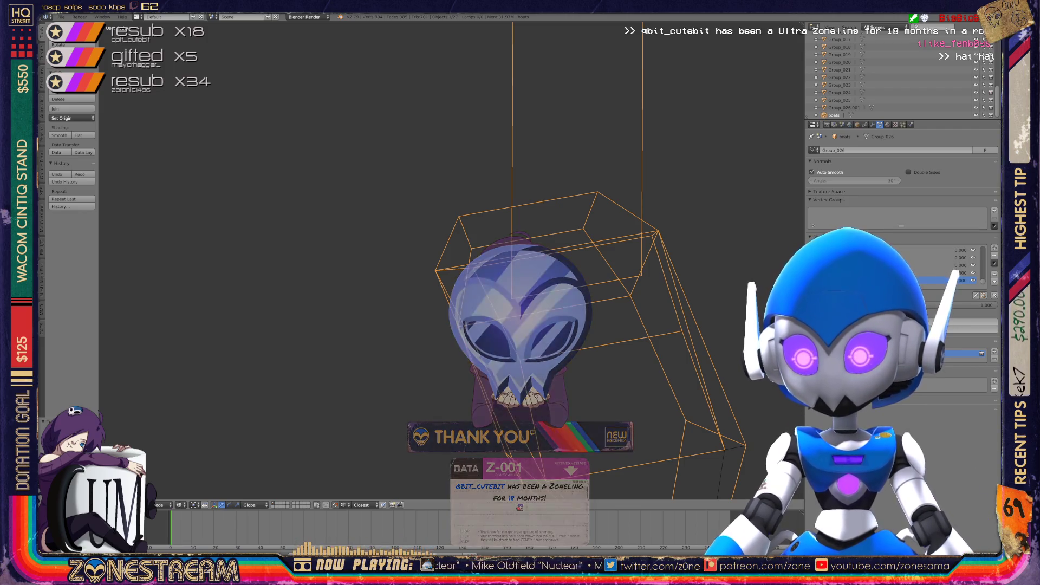
mouse_move(450, 260)
middle_mouse_down()
mouse_move(385, 256)
mouse_move(411, 255)
mouse_move(390, 233)
middle_mouse_up()
key("Tab")
scroll(454, 266, "up", 5)
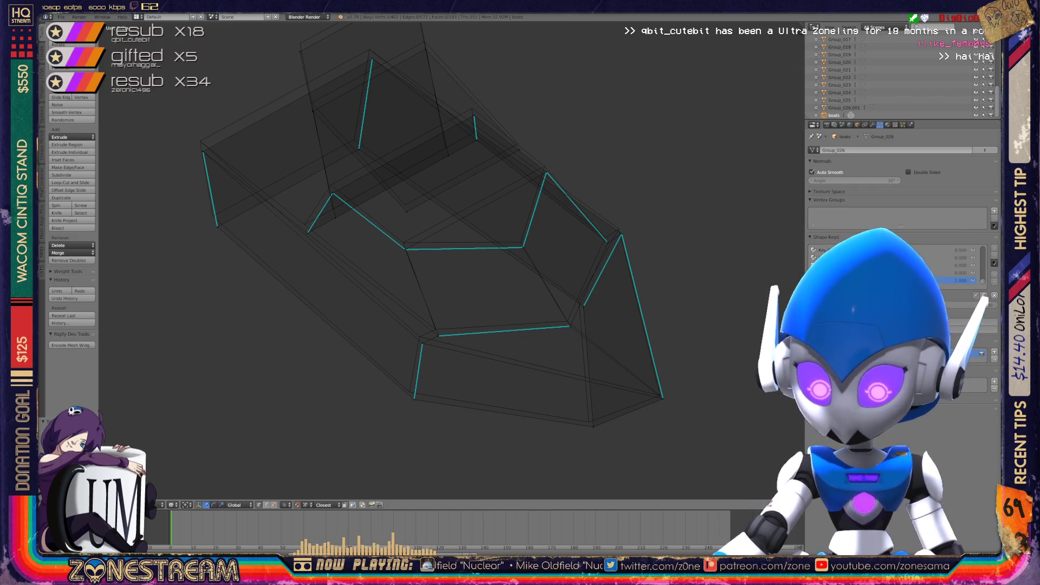
scroll(450, 260, "up", 2)
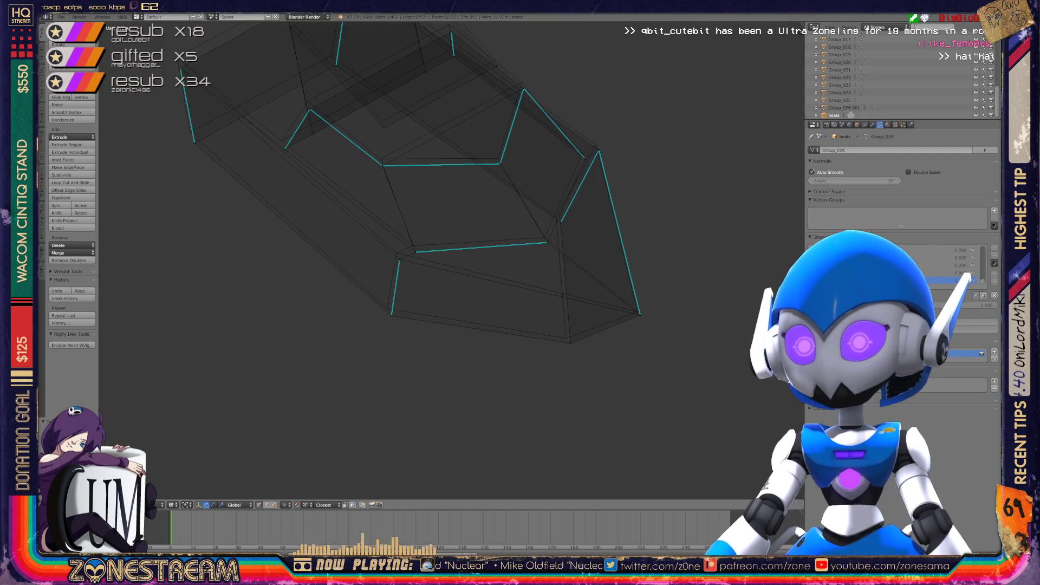
middle_click_drag(449, 260, 394, 166, "shift")
Nudge the hull's two bottom vertices and its right tip vertex up and left
right_click(345, 368)
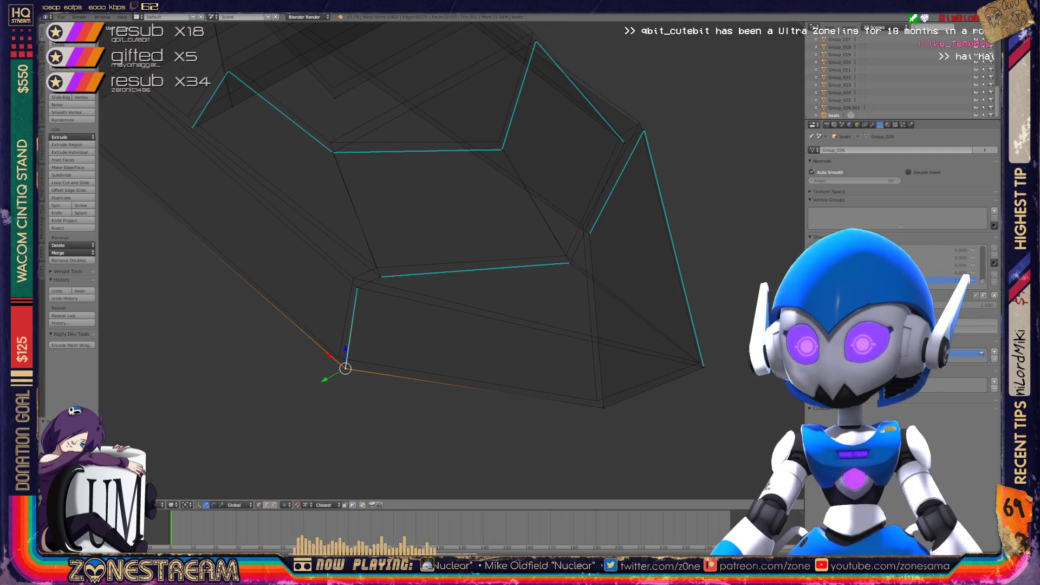
left_click_drag(345, 368, 338, 357)
right_click(603, 407)
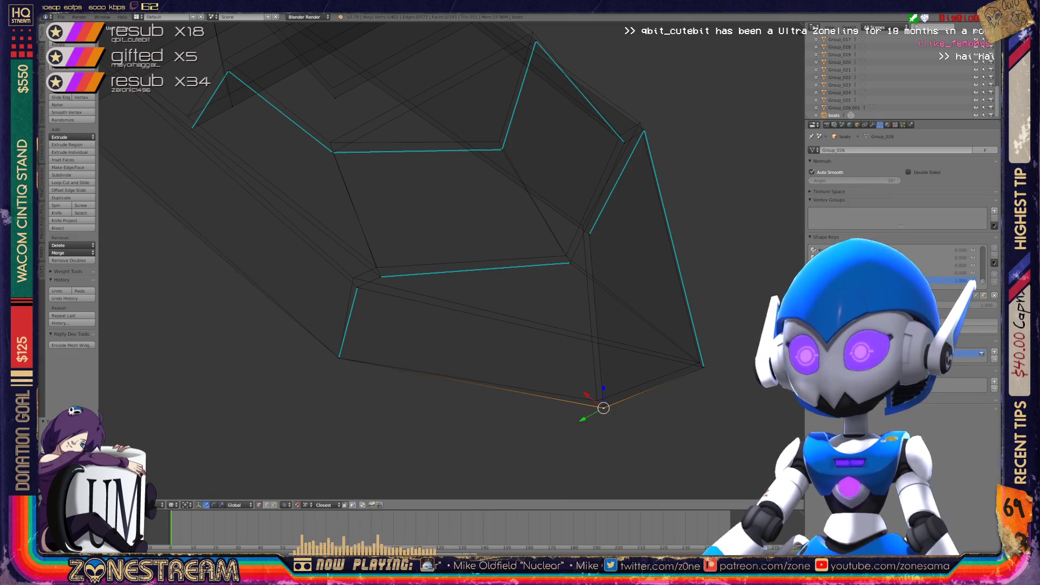
left_click_drag(603, 407, 597, 400)
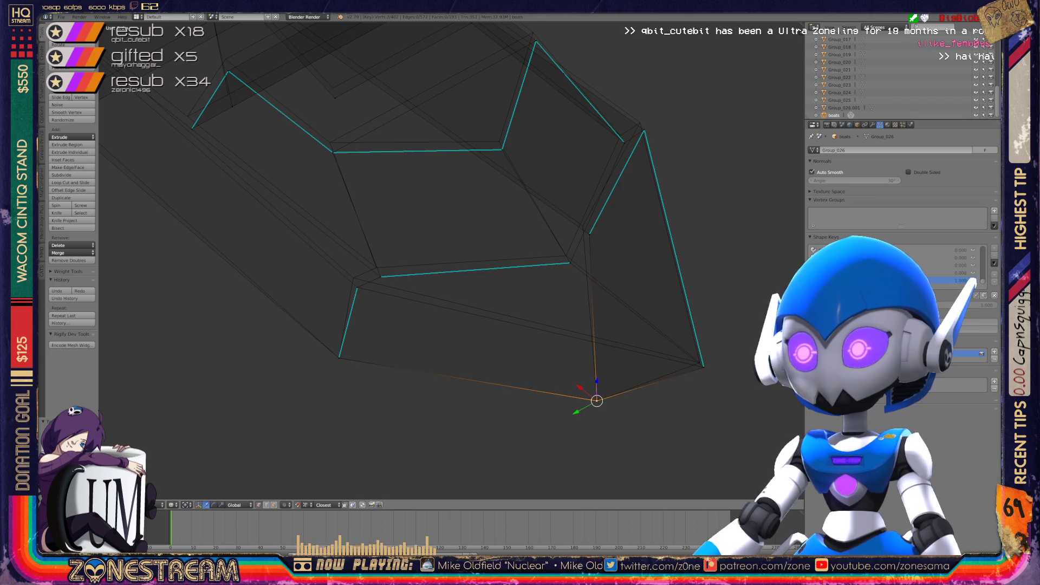
right_click(703, 367)
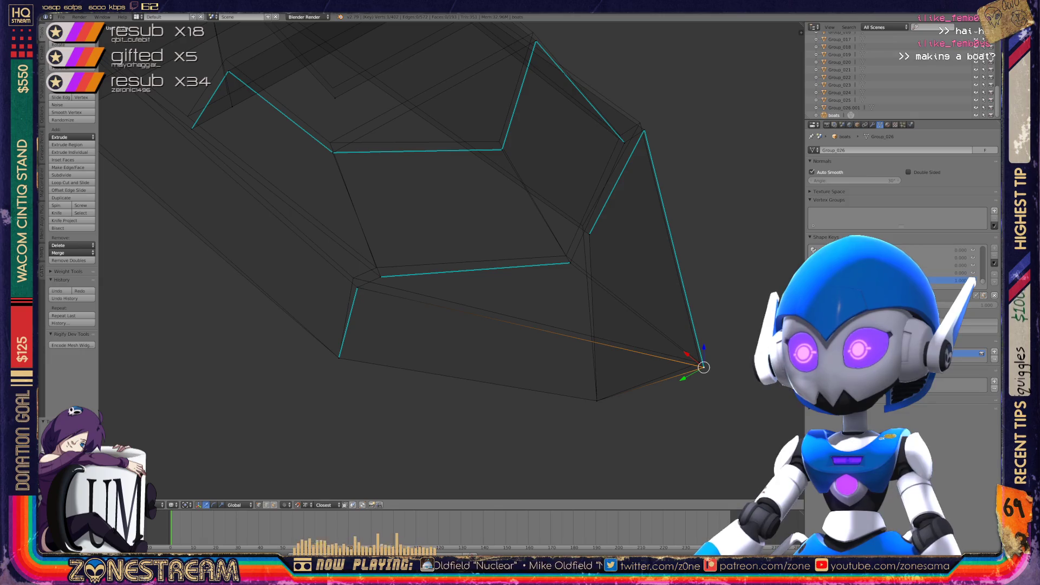
key("g")
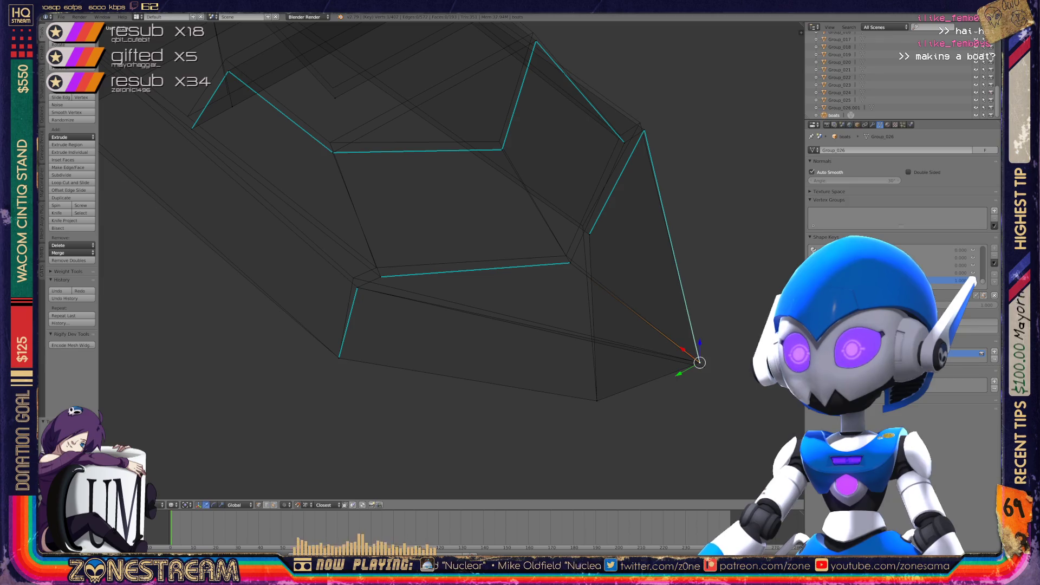
left_click(700, 362)
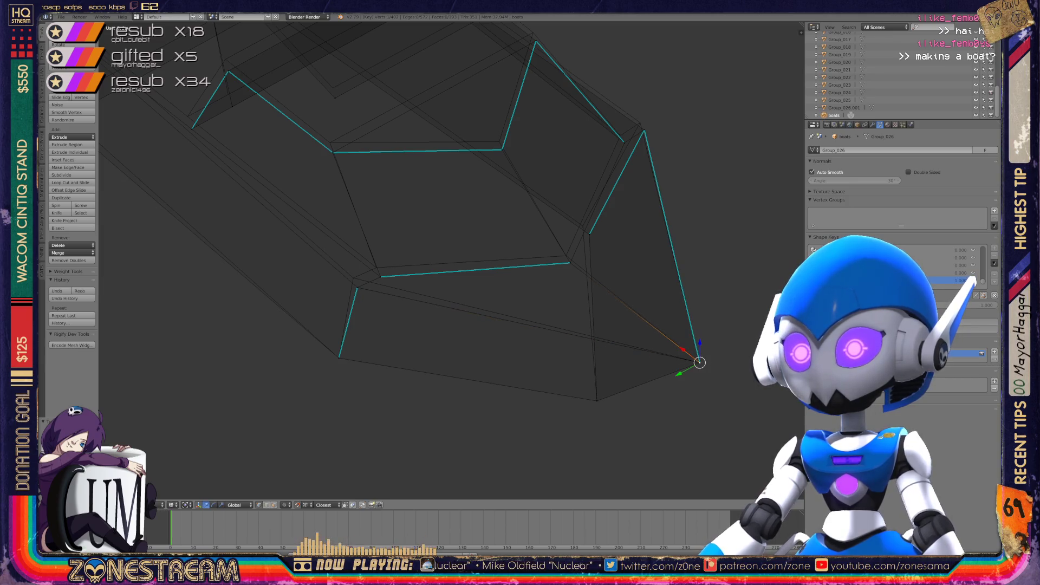
Raise three hull edge vertices slightly, the middle one up to the orange edges
scroll(227, 229, "up", 3)
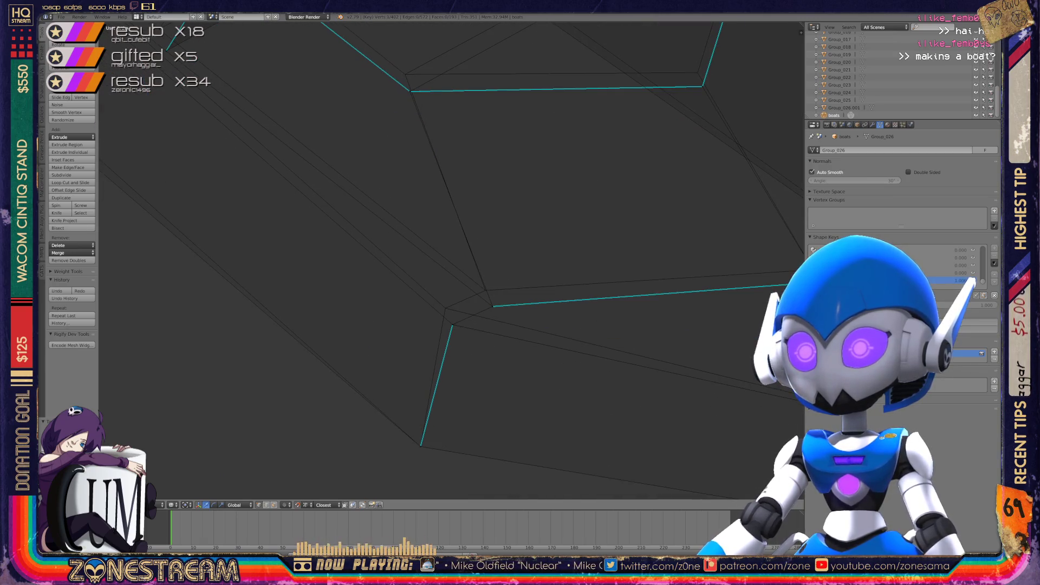
right_click(453, 323)
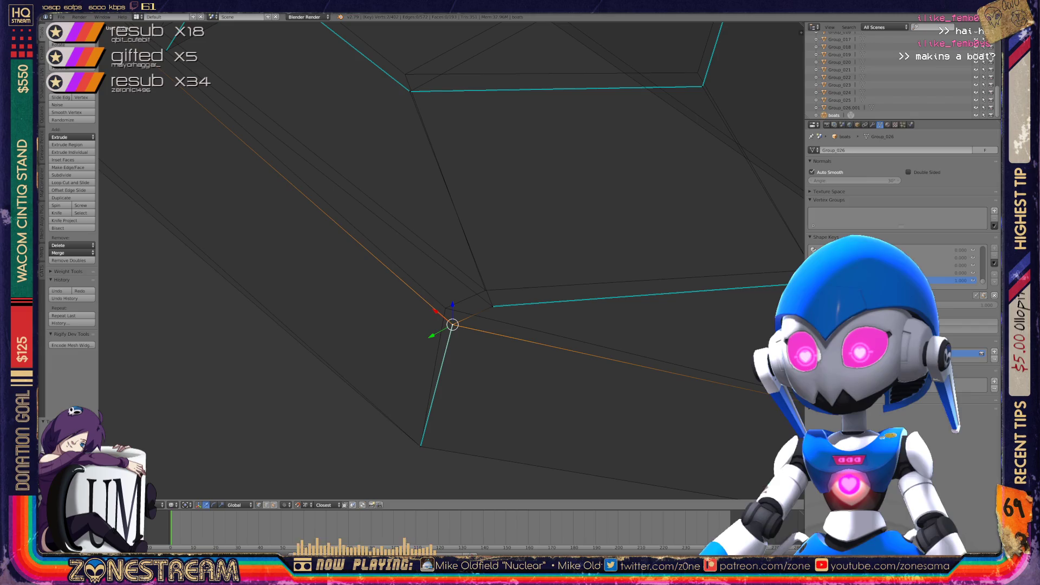
key("g")
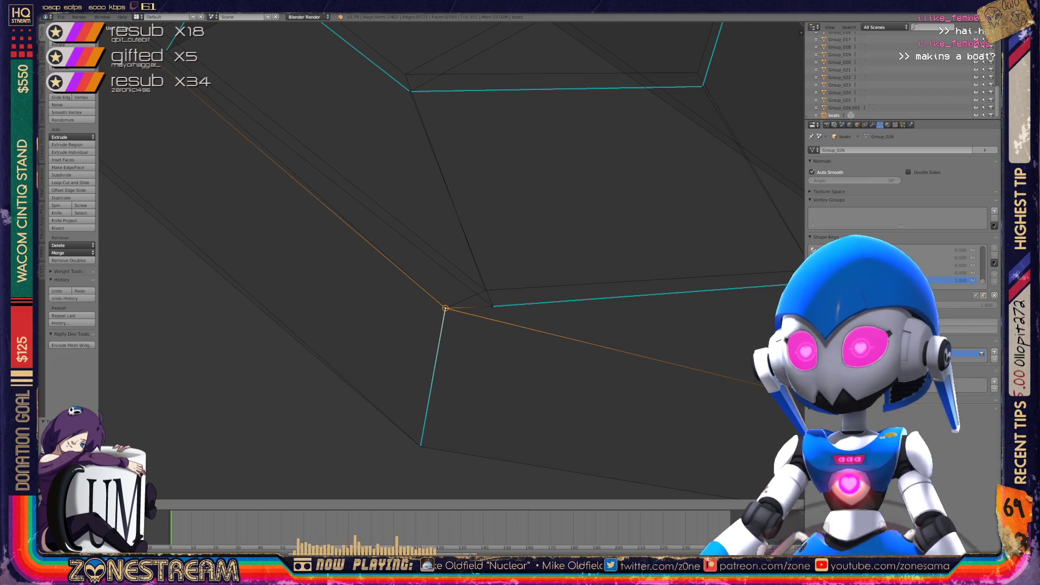
left_click(445, 309)
right_click(492, 306)
key("shift+g")
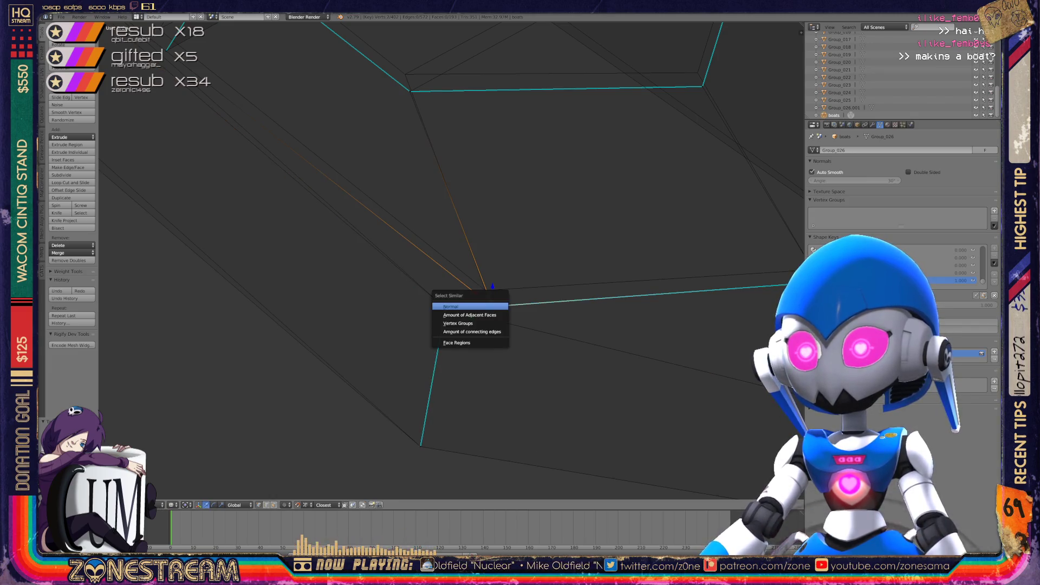
key("g")
left_click(486, 291)
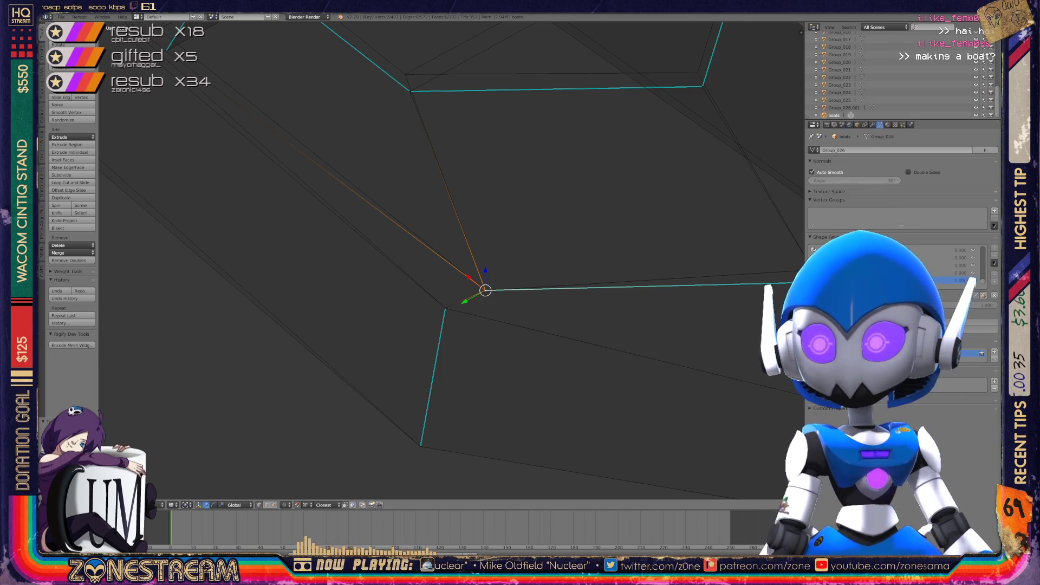
middle_click_drag(542, 217, 254, 269, "shift")
right_click(530, 334)
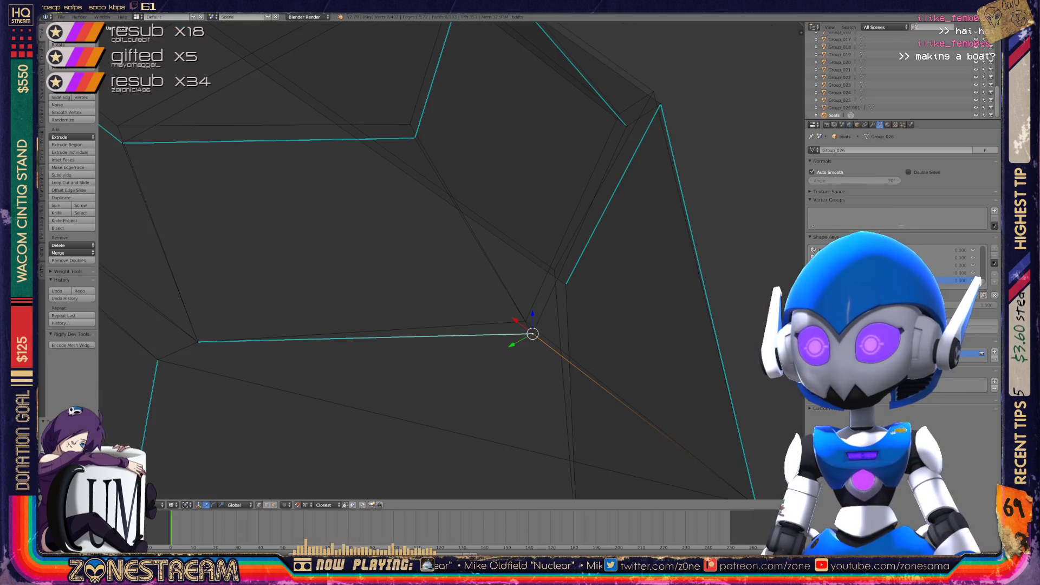
key("g")
left_click(524, 321)
Pull the vertex at the hull's inner corner slightly up and right
mouse_move(525, 321)
middle_mouse_down()
mouse_move(499, 299)
mouse_move(458, 333)
mouse_move(278, 233)
mouse_move(244, 225)
middle_mouse_up()
scroll(429, 309, "up", 1)
right_click(563, 431)
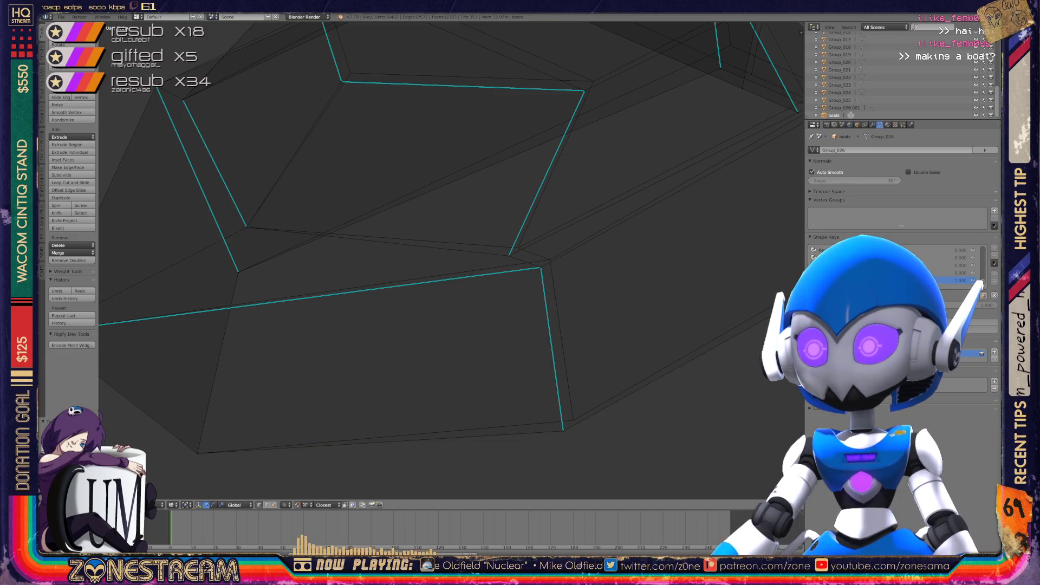
middle_click_drag(563, 431, 596, 534, "shift")
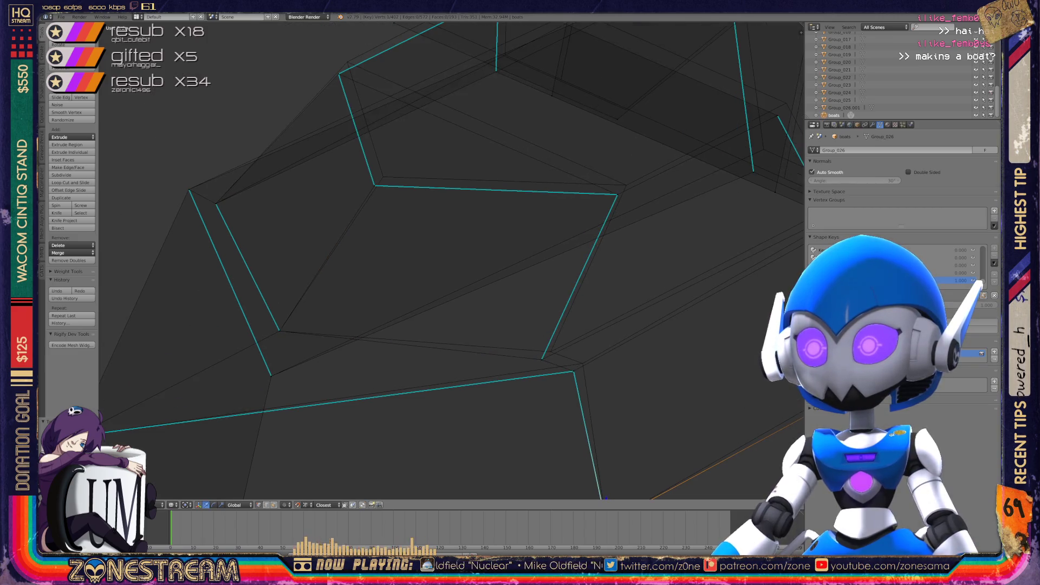
right_click(574, 371)
left_click_drag(574, 371, 582, 363)
Move the hull's upper-left corner vertex slightly upward
right_click(542, 359)
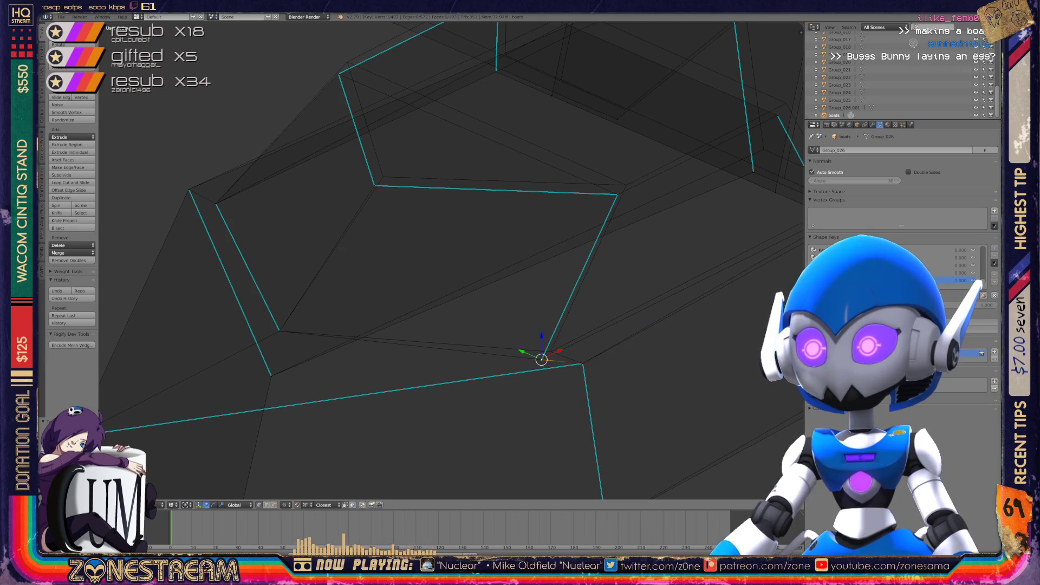
right_click(541, 359, "shift")
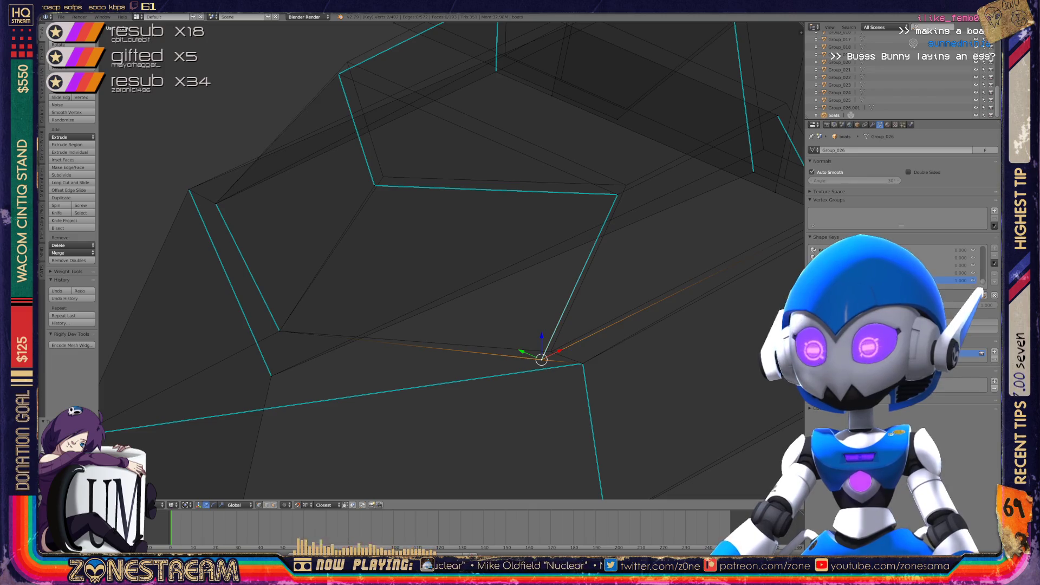
middle_click_drag(541, 359, 463, 446, "shift")
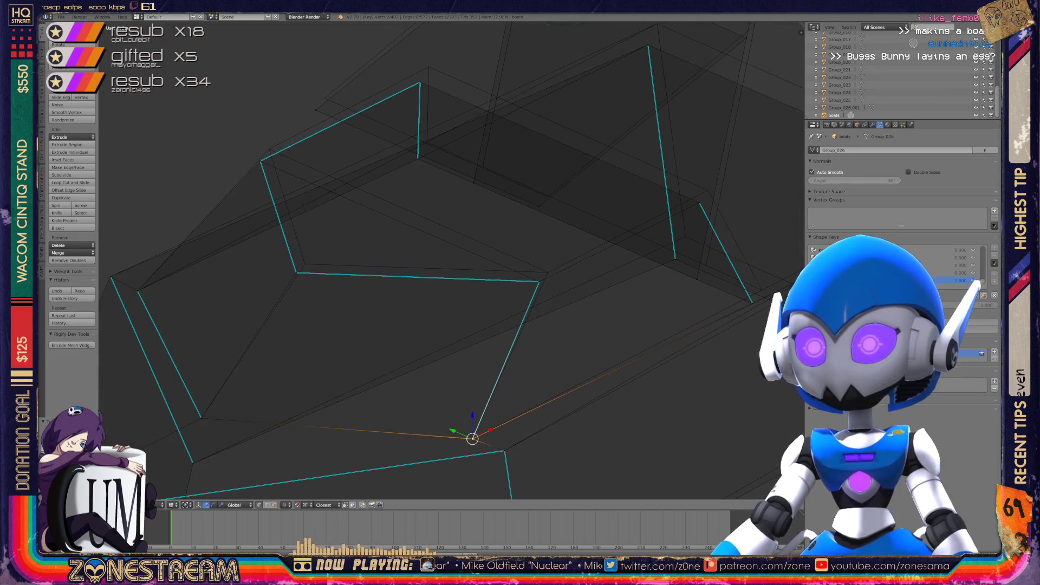
right_click(297, 272)
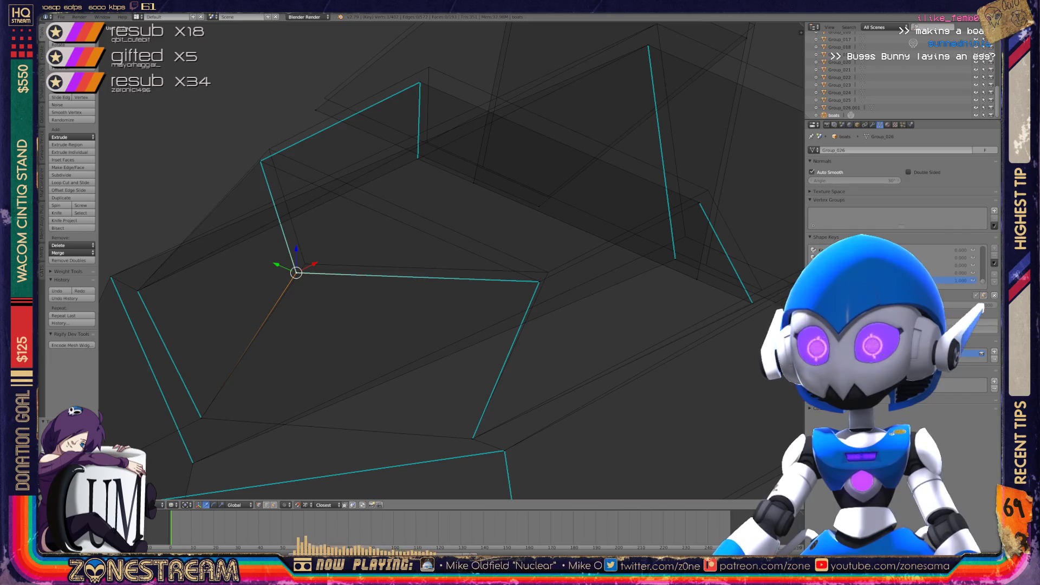
mouse_move(296, 272)
middle_mouse_down()
mouse_move(368, 292)
mouse_move(460, 297)
middle_mouse_up()
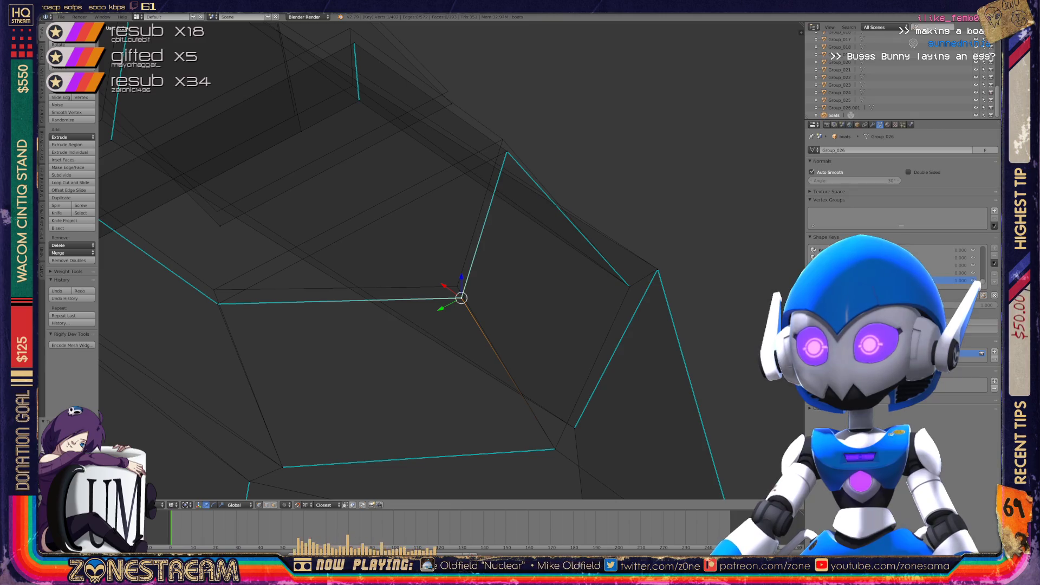
key("g")
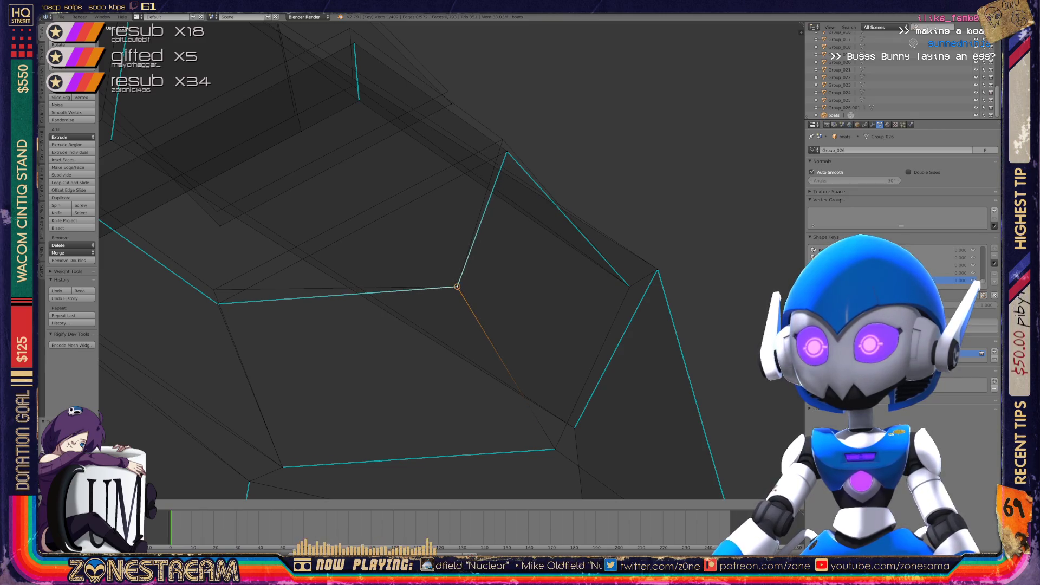
key("Return")
Move the vertex where the cyan edges meet on top of its neighbouring vertex
mouse_move(456, 286)
middle_mouse_down()
mouse_move(599, 272)
mouse_move(390, 303)
mouse_move(346, 336)
middle_mouse_up()
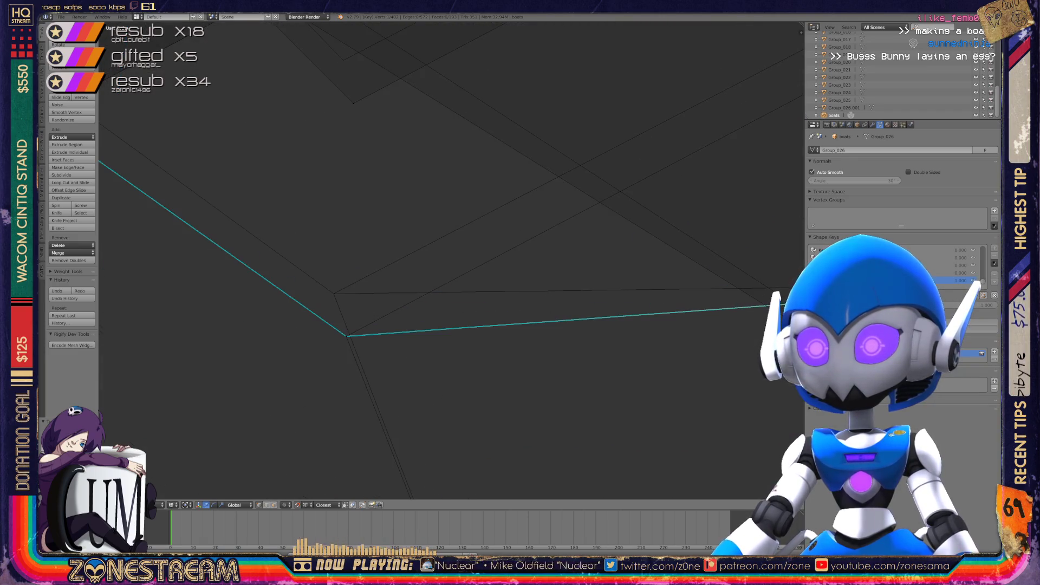
right_click(346, 336)
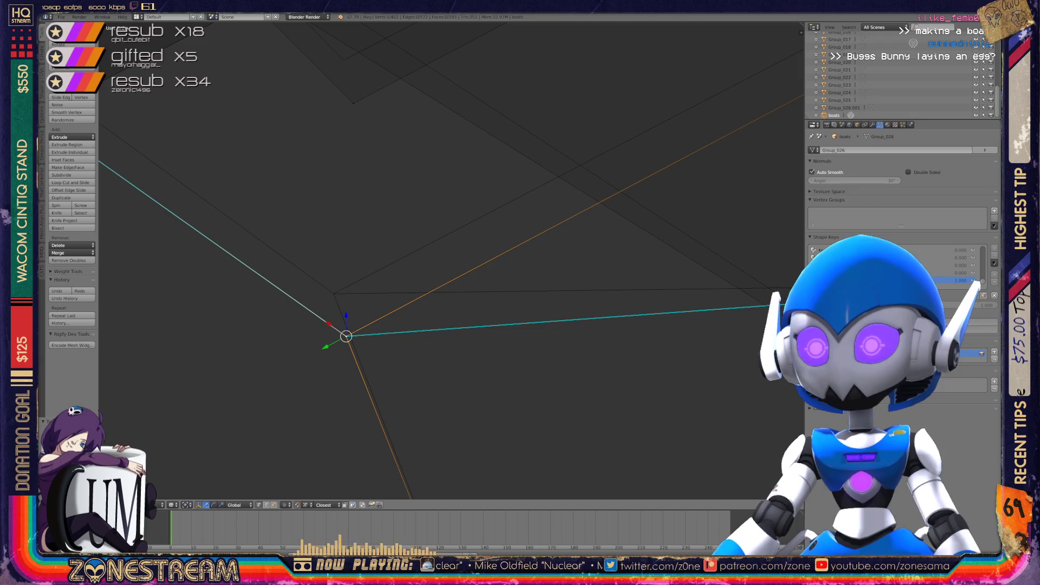
right_click(346, 335)
key("g")
left_click(333, 293)
right_click(346, 336)
key("g")
left_click(333, 293)
Select the two stacked vertices and start merging them with Alt+M
scroll(333, 293, "down", 5)
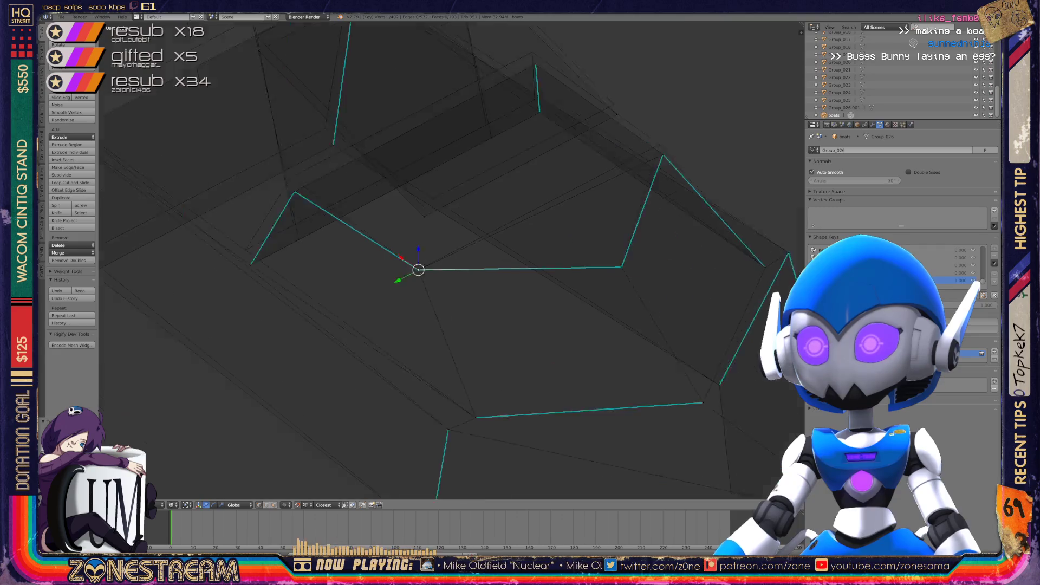
mouse_move(433, 271)
middle_mouse_down()
mouse_move(325, 243)
mouse_move(320, 230)
middle_mouse_up()
scroll(449, 260, "up", 8)
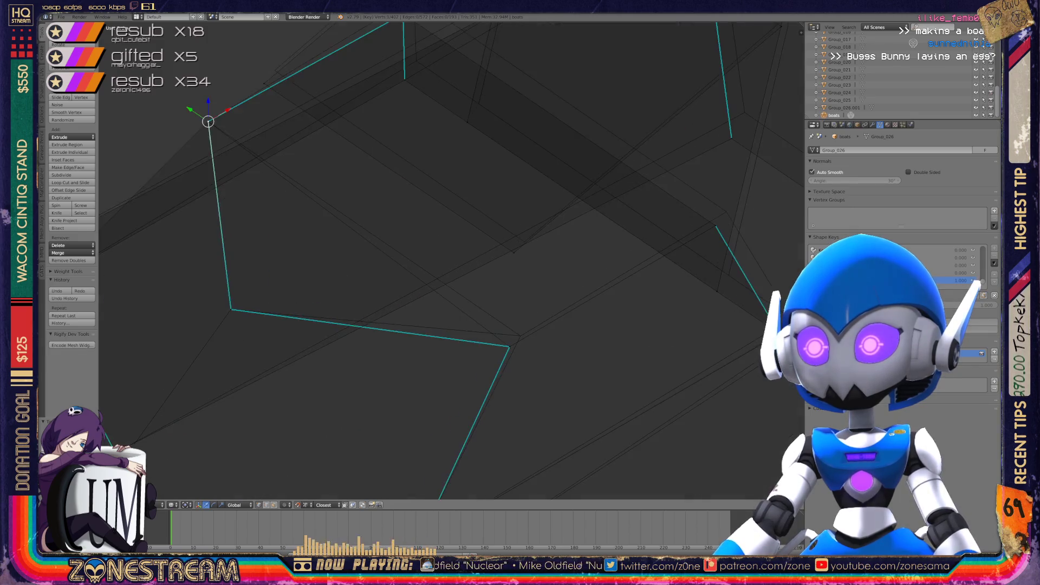
scroll(449, 260, "down", 2)
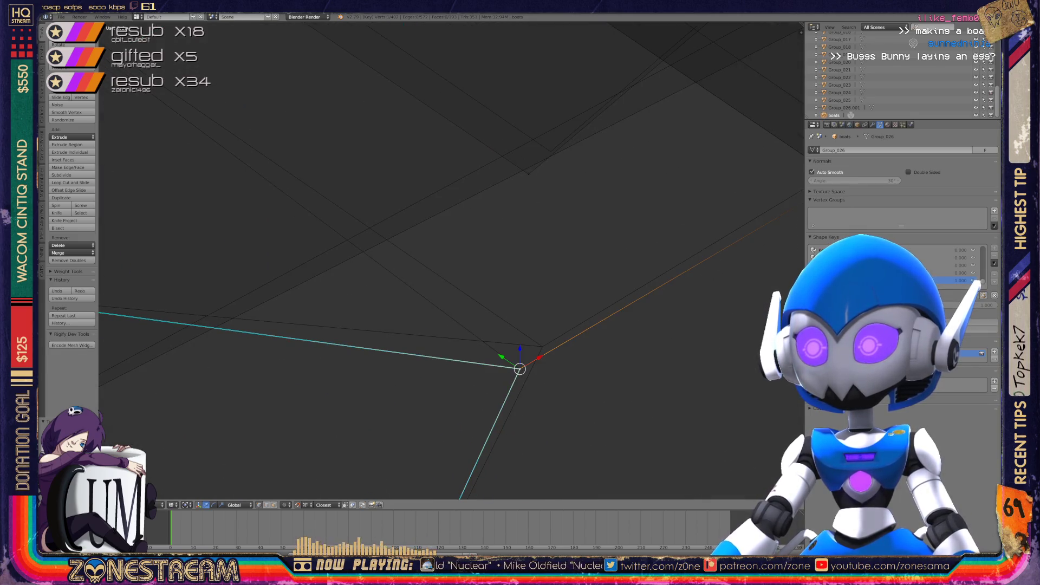
right_click(520, 369, "shift")
key("alt+m")
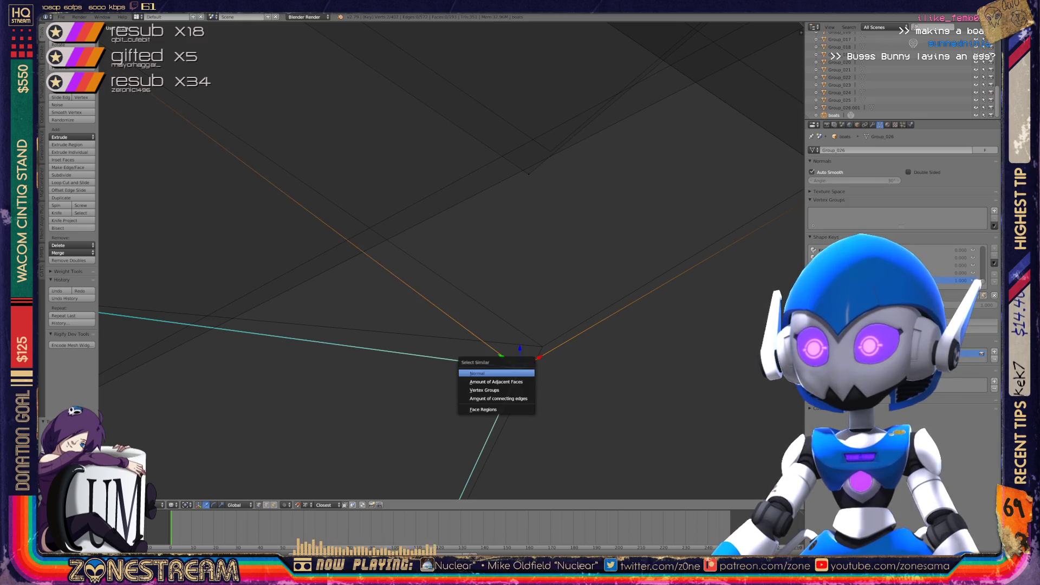
Merge the two vertices At Center, then select the vertex at the cyan edge's end
left_click(503, 379)
mouse_move(504, 379)
middle_mouse_down()
mouse_move(495, 322)
mouse_move(420, 302)
mouse_move(390, 244)
middle_mouse_up()
right_click(419, 387)
middle_click_drag(433, 325, 476, 314)
scroll(455, 271, "down", 5)
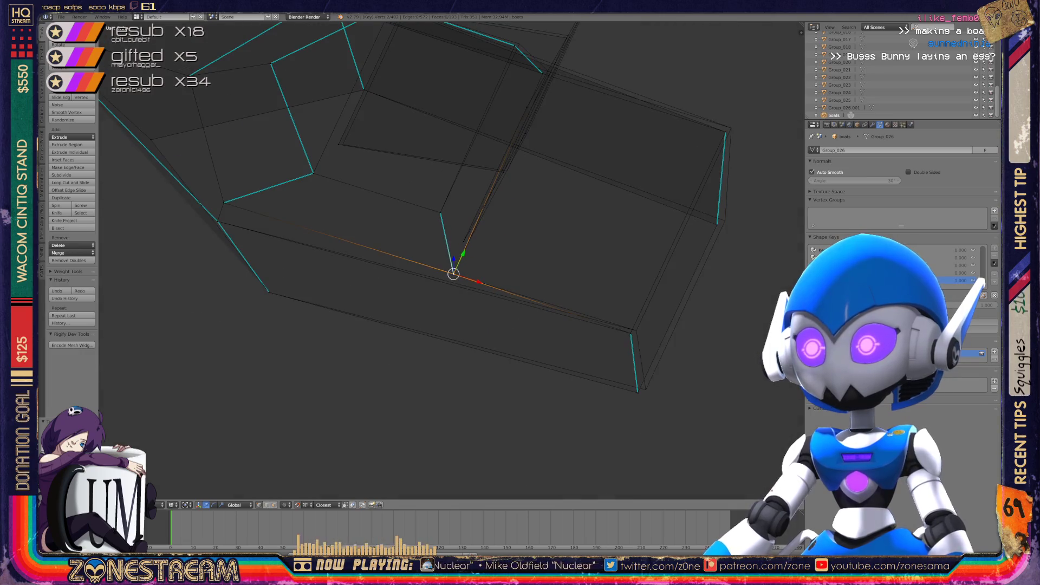
middle_click_drag(455, 270, 314, 195)
scroll(325, 227, "up", 5)
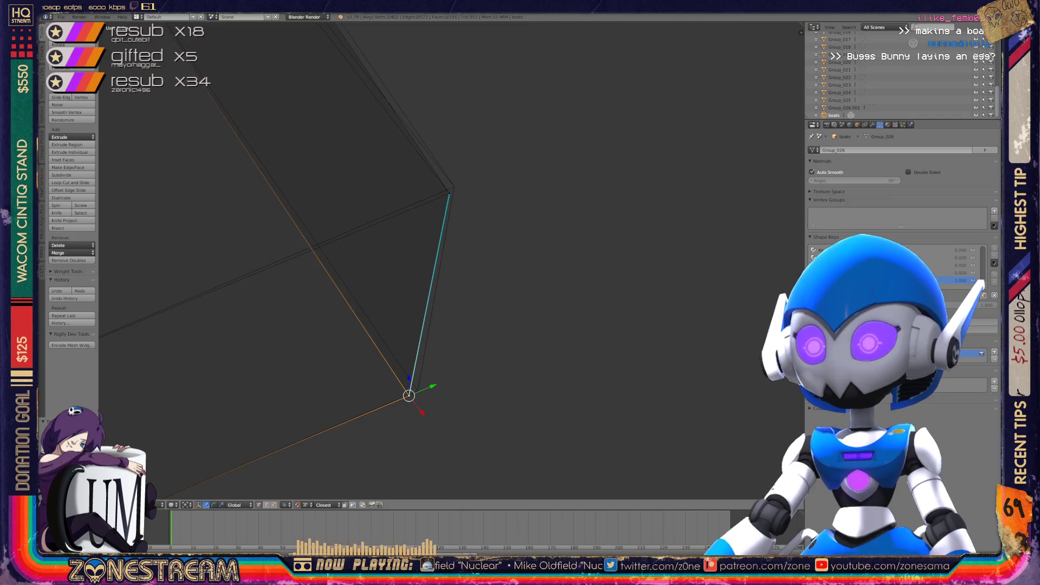
Move the upper vertex of the cyan edge slightly up and right
right_click(449, 194)
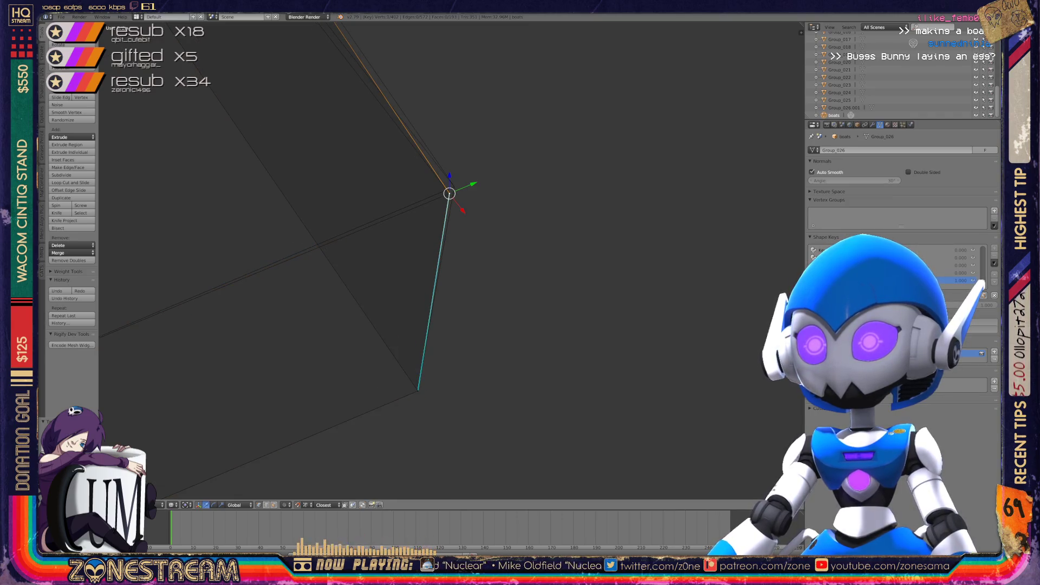
key("g")
scroll(454, 187, "down", 5)
middle_click_drag(487, 271, 520, 216)
scroll(449, 260, "up", 4)
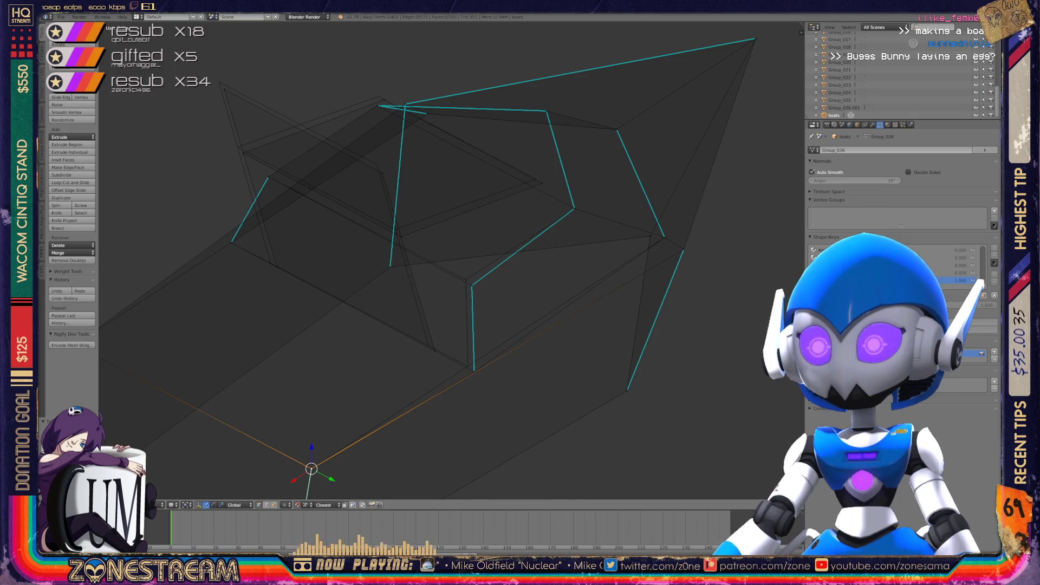
scroll(449, 260, "up", 3)
middle_click_drag(449, 260, 482, 244)
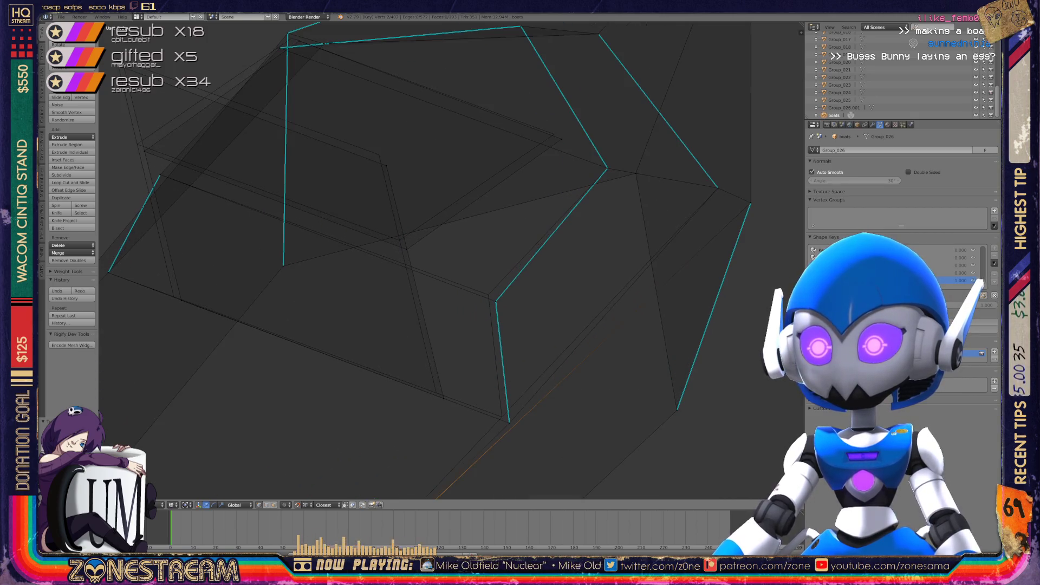
Pull the left-side vertex up to the hull's upper-left corner and return to Object Mode
left_click(436, 392)
left_click(179, 297)
middle_click_drag(379, 244, 428, 292)
left_click_drag(233, 358, 176, 121)
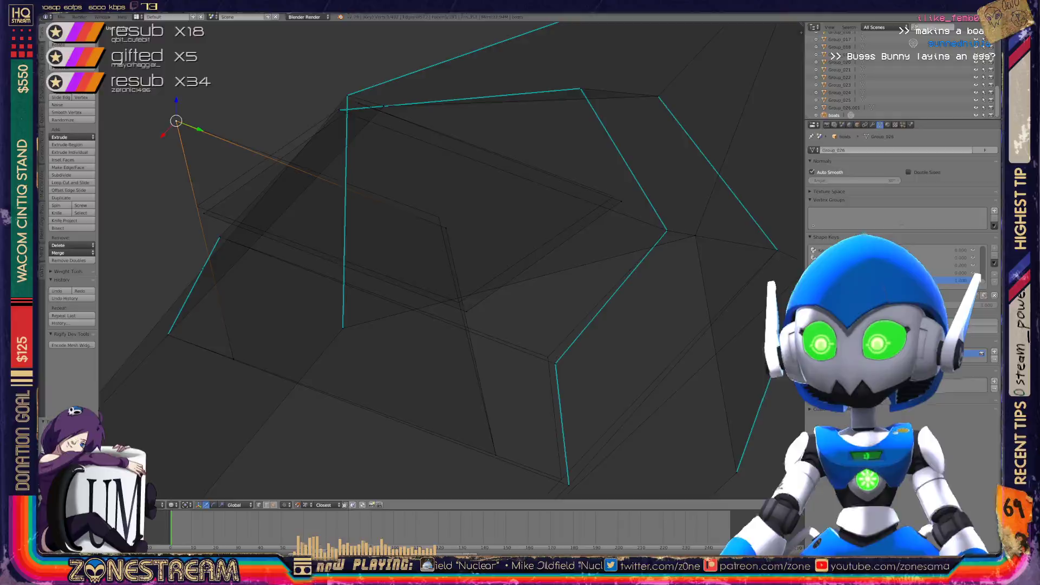
key("Tab")
middle_click_drag(434, 271, 476, 250)
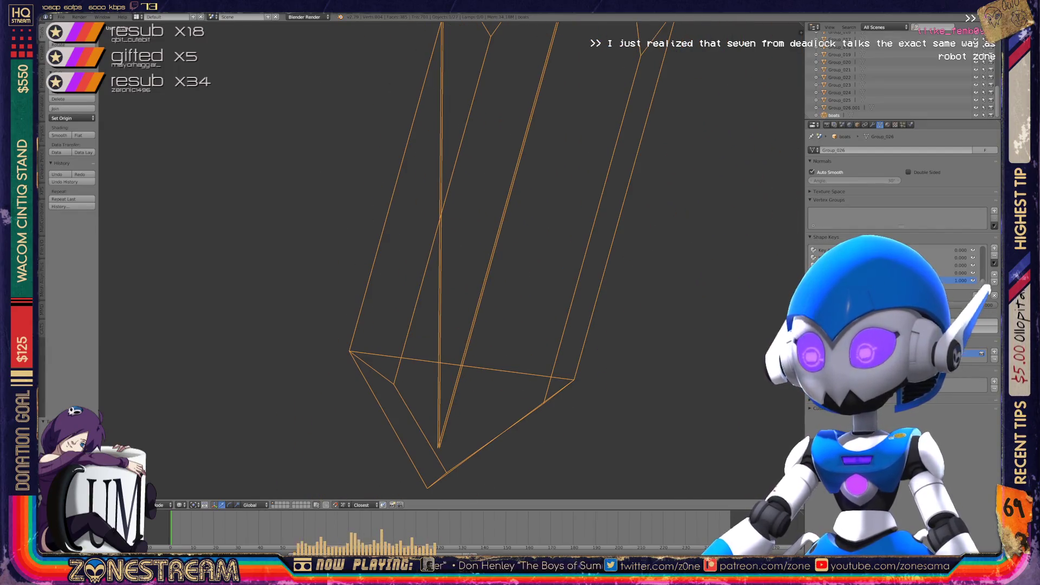
Enter Edit Mode on the crystal blade and lower its bottom-left and right corner vertices slightly
middle_click_drag(477, 249, 510, 233)
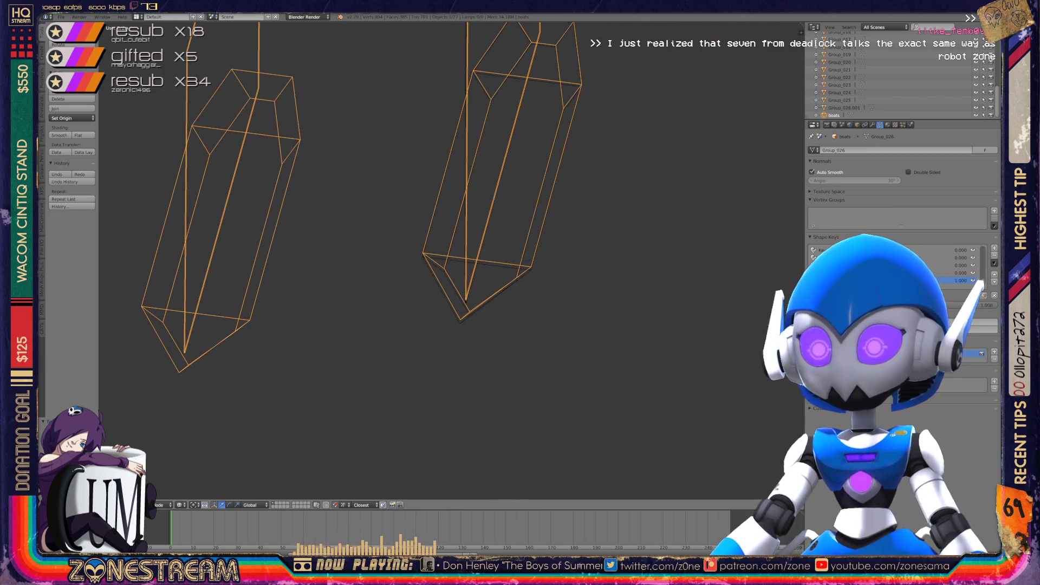
key("Tab")
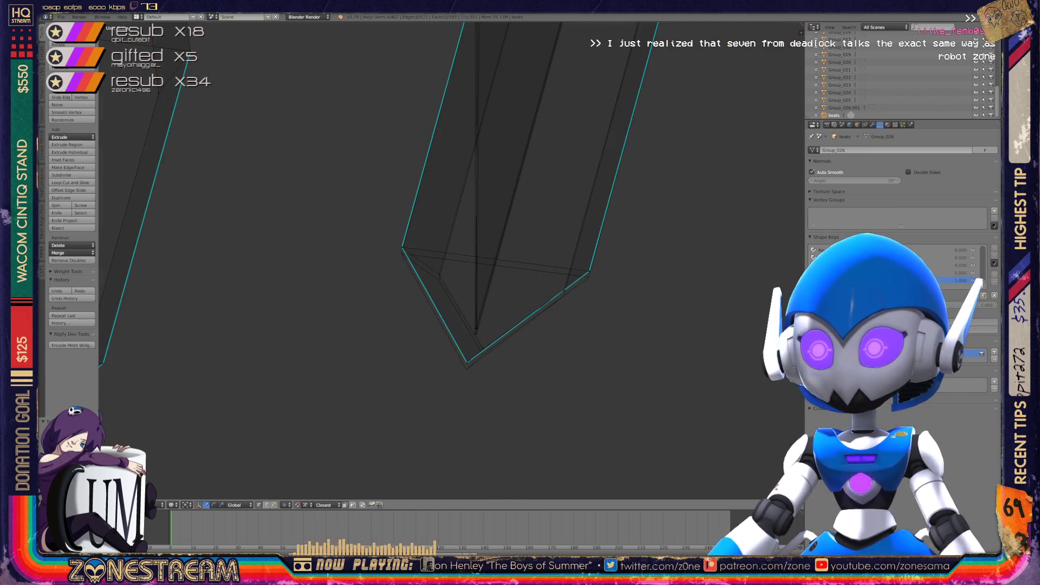
mouse_move(455, 260)
middle_mouse_down()
mouse_move(498, 238)
mouse_move(489, 247)
mouse_move(491, 236)
middle_mouse_up()
right_click(360, 390)
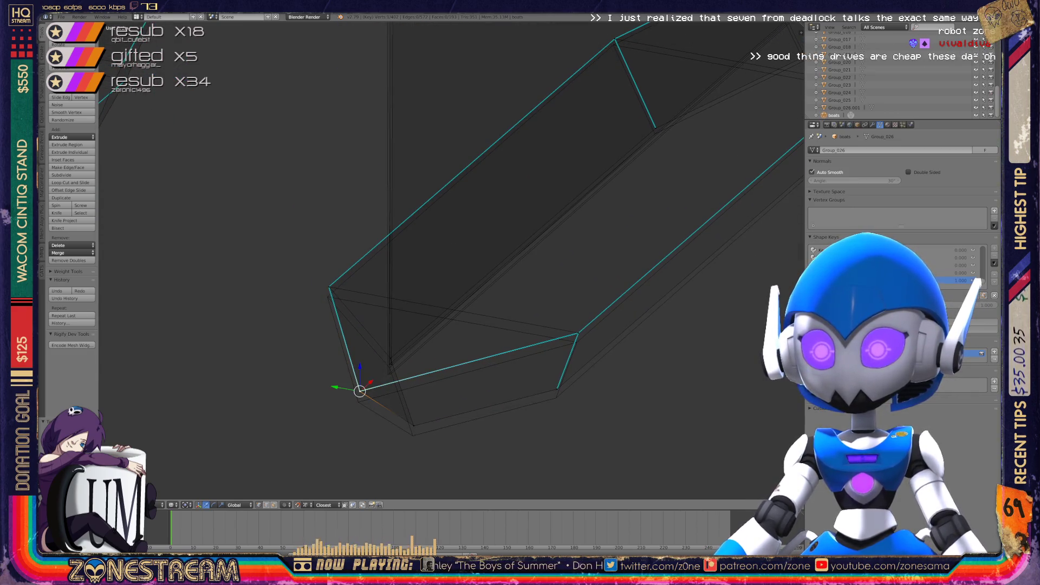
right_click_drag(359, 390, 359, 401)
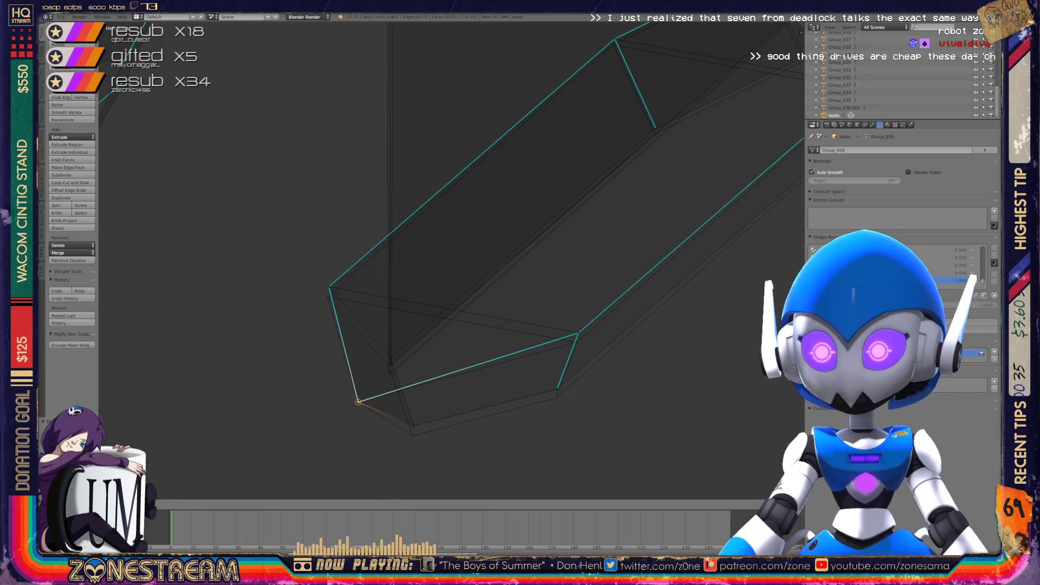
right_click(413, 428)
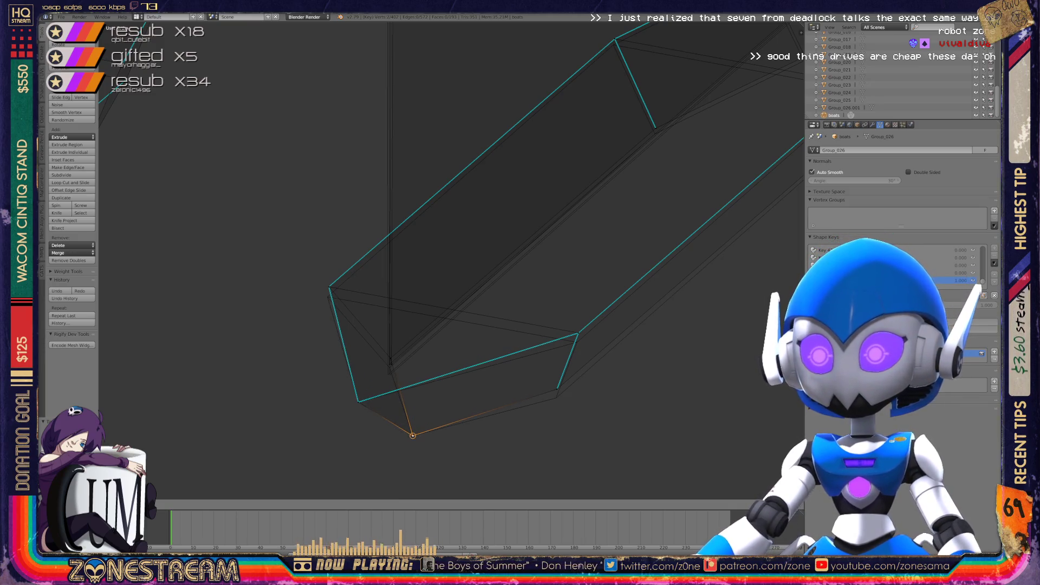
right_click(558, 388)
right_click_drag(558, 388, 556, 398)
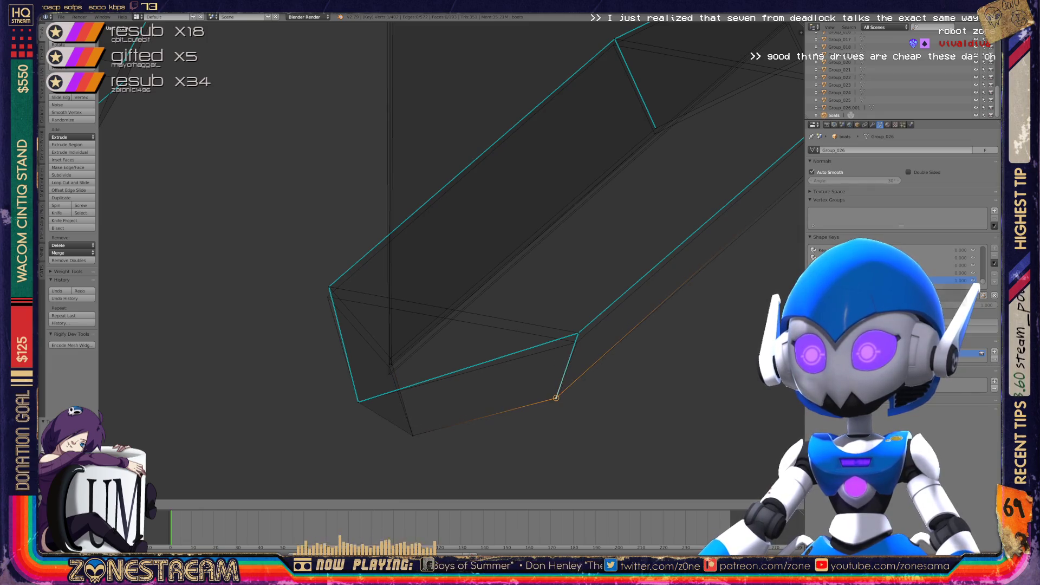
Pull the vertex higher up the edge and the left corner vertex slightly down
right_click(577, 333)
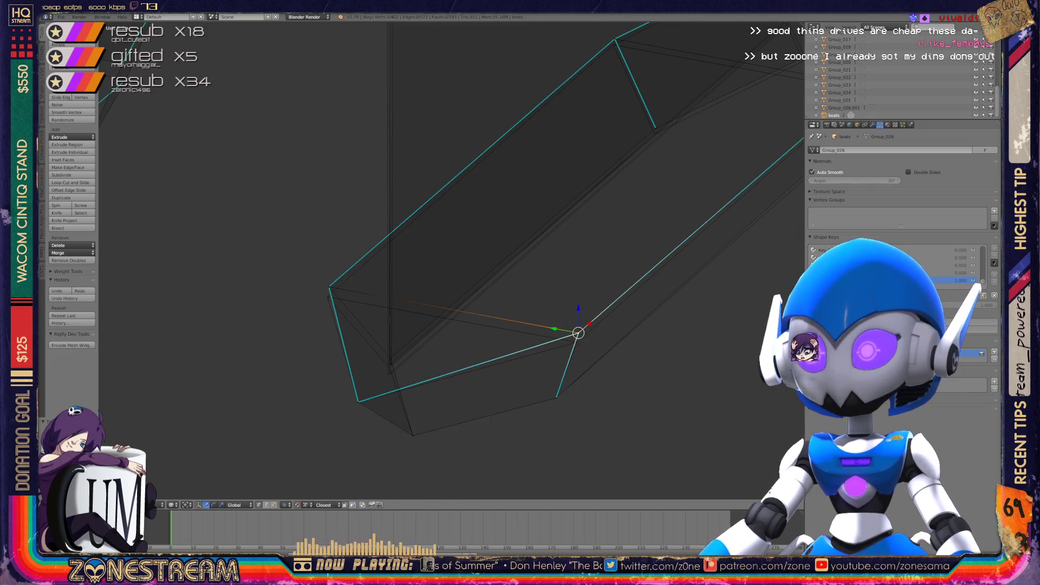
right_click_drag(578, 334, 576, 342)
right_click(329, 286)
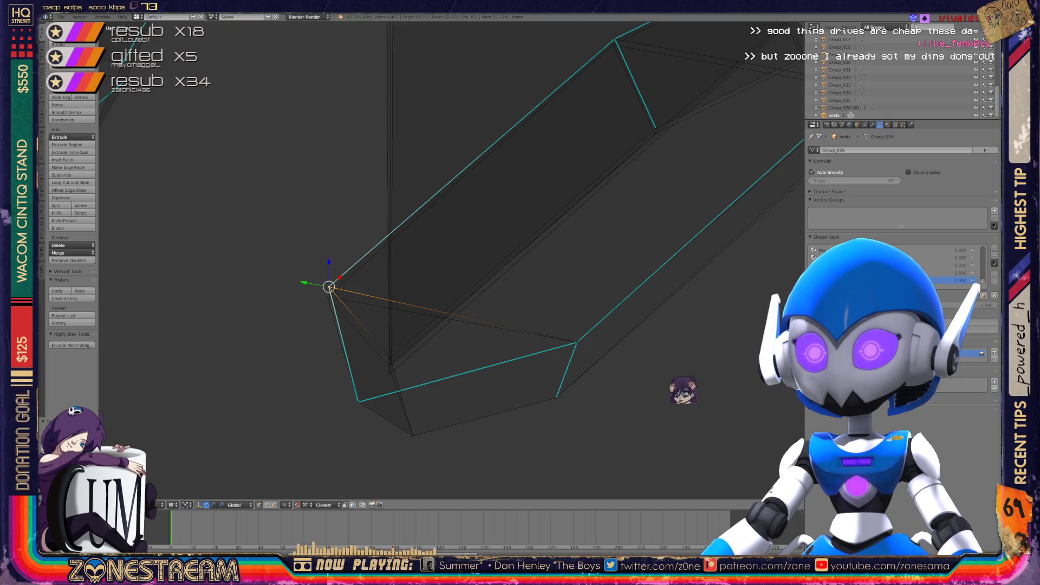
mouse_move(329, 286)
right_mouse_down()
mouse_move(351, 289)
mouse_move(326, 298)
right_mouse_up()
left_click(327, 296)
left_click(327, 297)
Drag another lower-edge vertex down to widen the hull and select the overlapping junction vertex
middle_click_drag(488, 271, 433, 228)
right_click(358, 383)
mouse_move(358, 382)
right_mouse_down()
mouse_move(355, 430)
mouse_move(356, 400)
mouse_move(316, 415)
mouse_move(350, 431)
right_mouse_up()
right_click(355, 400)
right_click(355, 411)
right_click(355, 410)
middle_click_drag(356, 410, 260, 379)
scroll(449, 260, "up", 8)
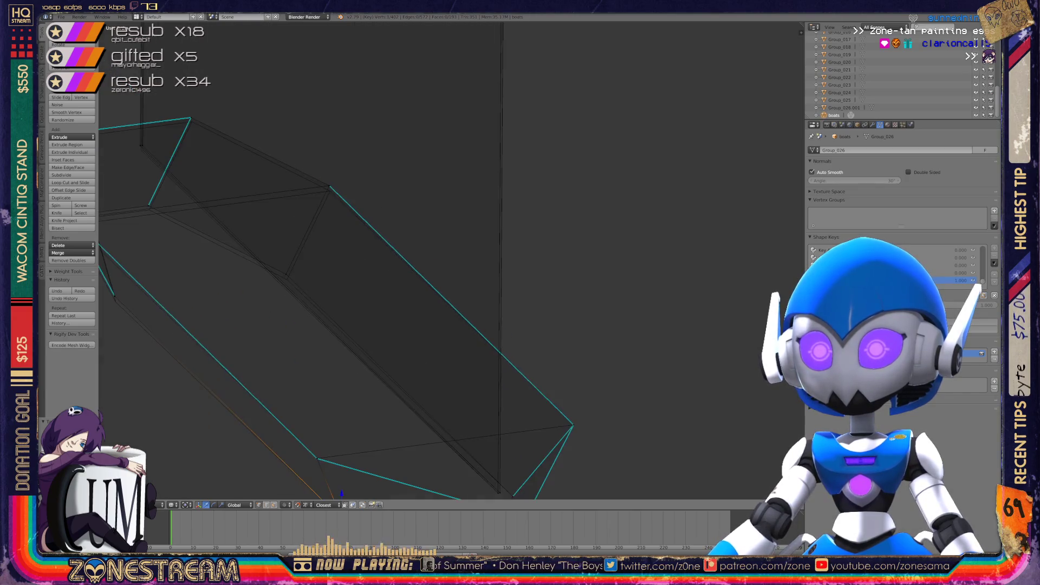
Drop the vertex at the edge junction slightly lower
right_click(362, 337)
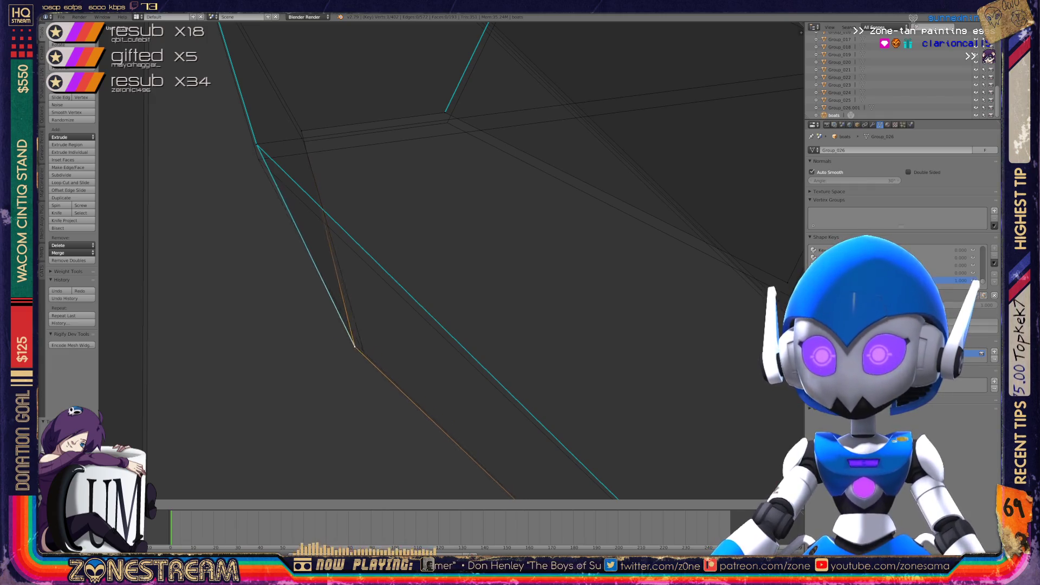
middle_click_drag(362, 338, 341, 454, "shift")
right_click(282, 245, "shift")
right_click(423, 216)
key("g")
left_click(425, 225)
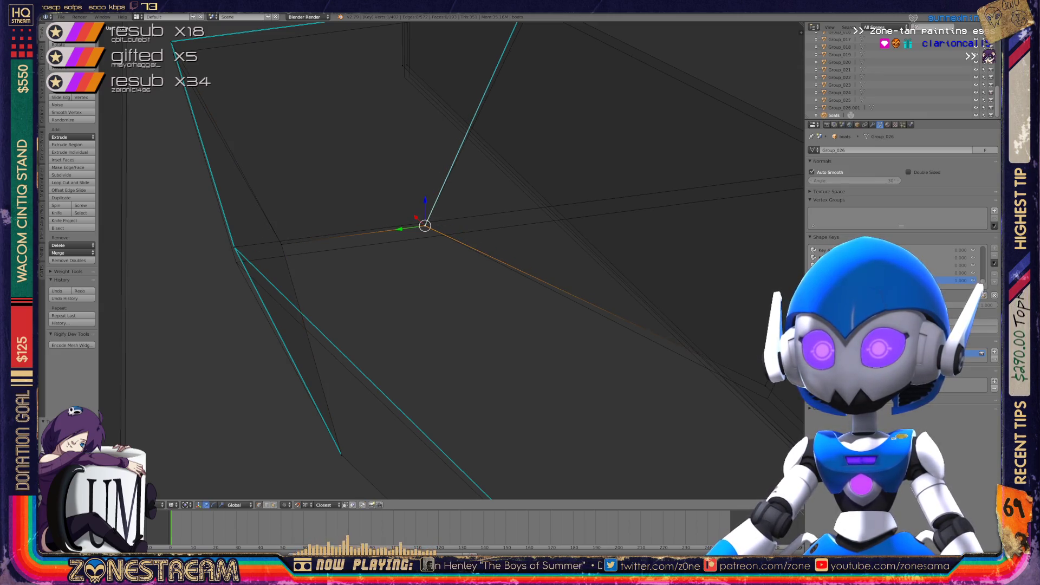
middle_click_drag(347, 325, 295, 298)
Move the top corner vertex slightly lower
right_click(353, 269)
scroll(352, 270, "up", 5)
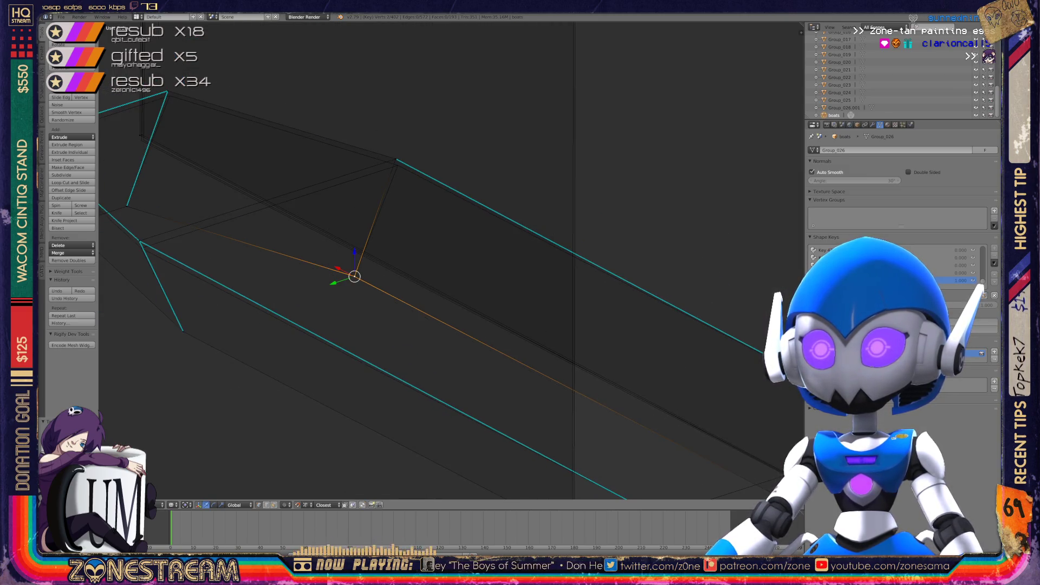
right_click(354, 107)
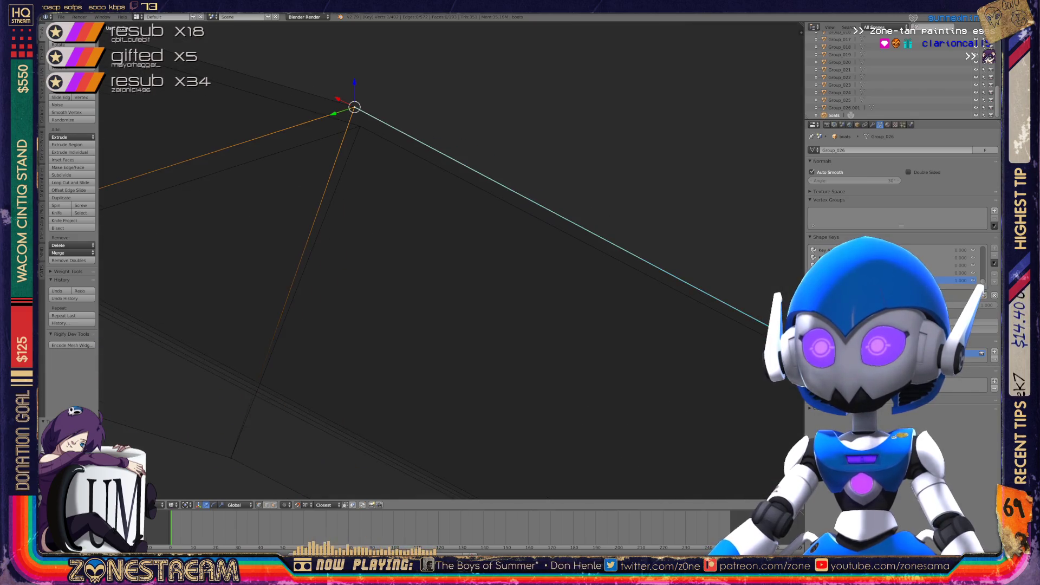
key("g")
left_click(359, 125)
key("g")
left_click(360, 126)
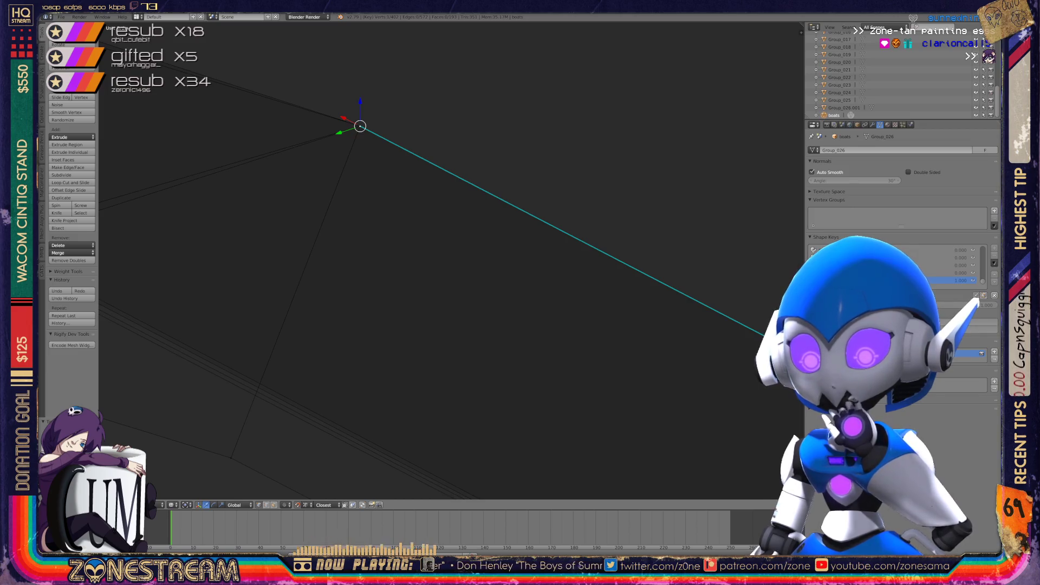
Shift the top-left corner vertex slightly down and right
scroll(449, 260, "down", 4)
mouse_move(430, 229)
middle_mouse_down("shift")
mouse_move(298, 205)
mouse_move(563, 191)
mouse_move(395, 257)
mouse_move(439, 276)
mouse_move(487, 325)
middle_mouse_up("shift")
scroll(449, 260, "up", 3)
right_click(281, 126)
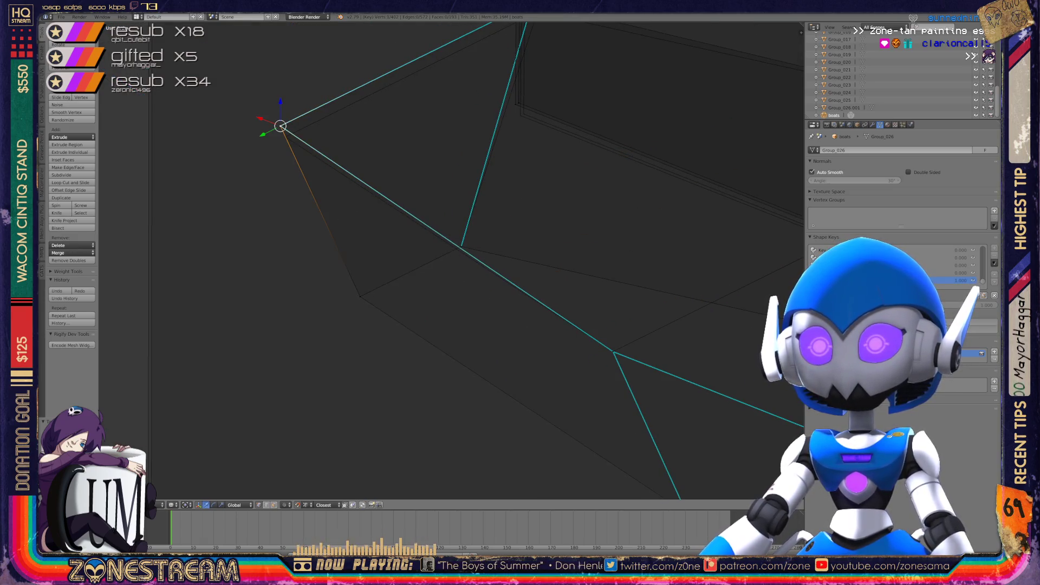
key("g")
left_click(285, 138)
mouse_move(488, 271)
middle_mouse_down()
mouse_move(455, 314)
mouse_move(476, 293)
middle_mouse_up()
Lower one corner vertex and move another down-right, undoing and redoing a misplaced move
right_click(426, 168)
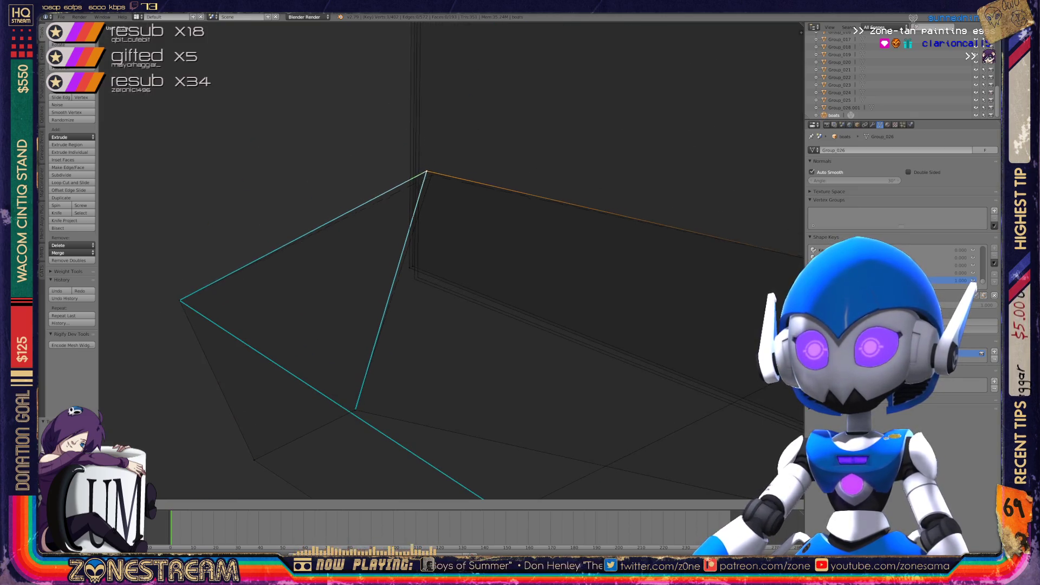
right_click(413, 265)
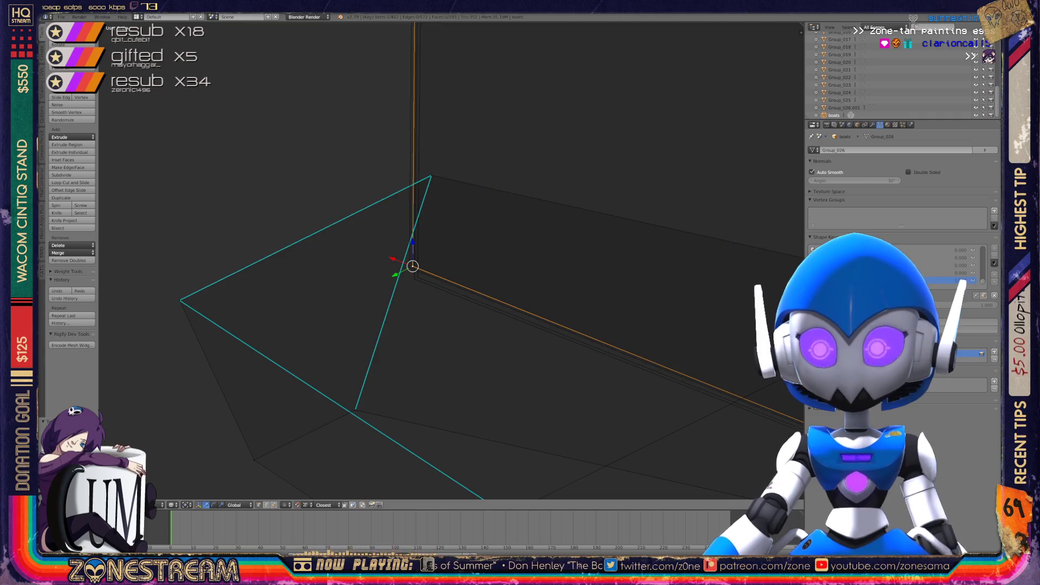
left_click_drag(413, 266, 414, 279)
mouse_move(414, 279)
middle_mouse_down()
mouse_move(441, 262)
mouse_move(447, 376)
mouse_move(466, 379)
mouse_move(482, 364)
middle_mouse_up()
left_click(420, 249)
left_click_drag(420, 249, 445, 286)
key("ctrl+z")
mouse_move(415, 253)
left_mouse_down()
mouse_move(439, 293)
mouse_move(444, 278)
left_mouse_up()
middle_click_drag(487, 325, 444, 333)
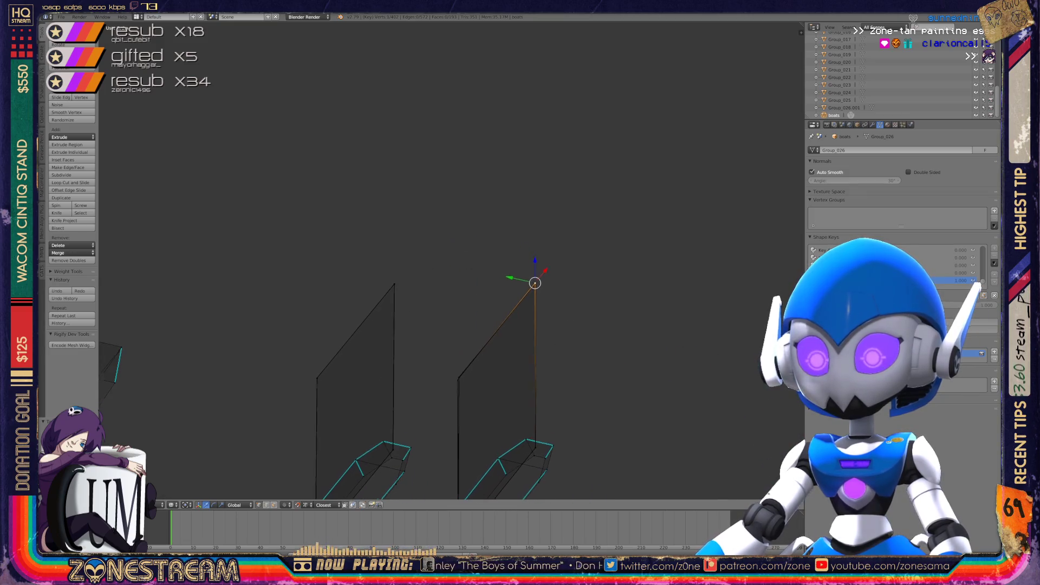
Snap the 3D cursor to the plane's top corner vertex and centre the view on it
scroll(449, 259, "up", 6)
scroll(450, 260, "up", 5)
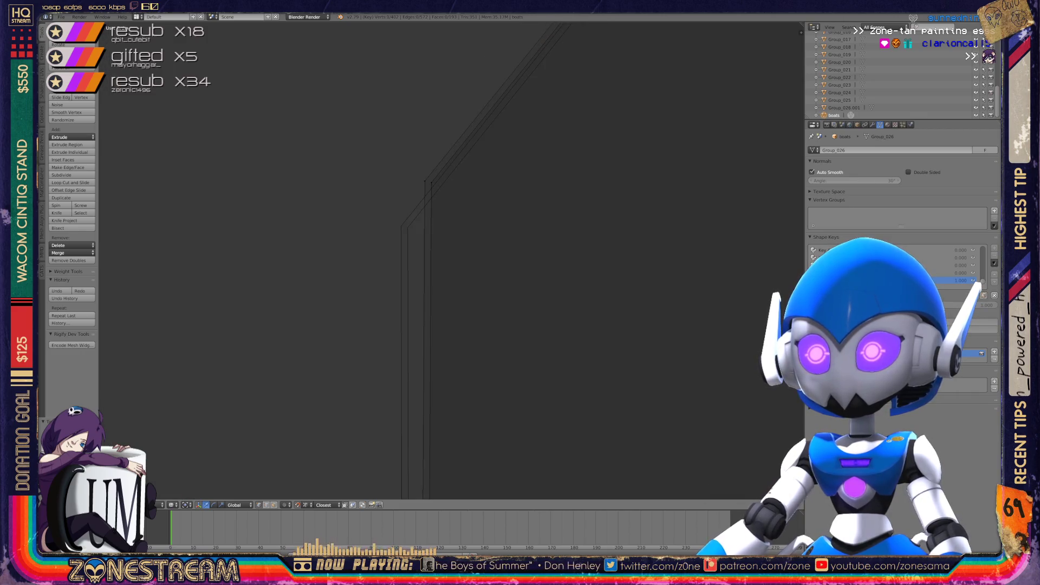
right_click(425, 248)
key("shift+s")
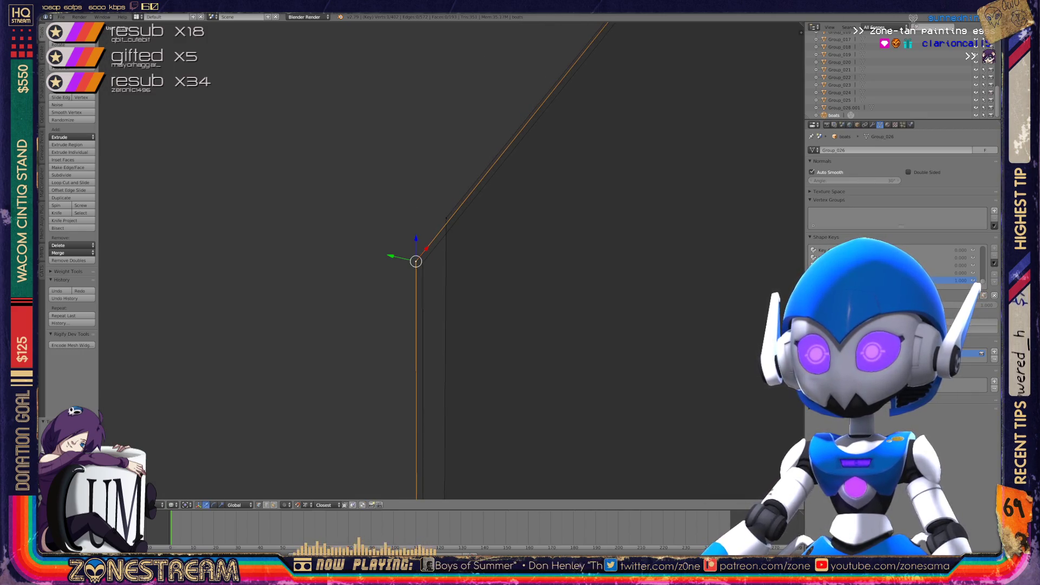
key("KP_Decimal")
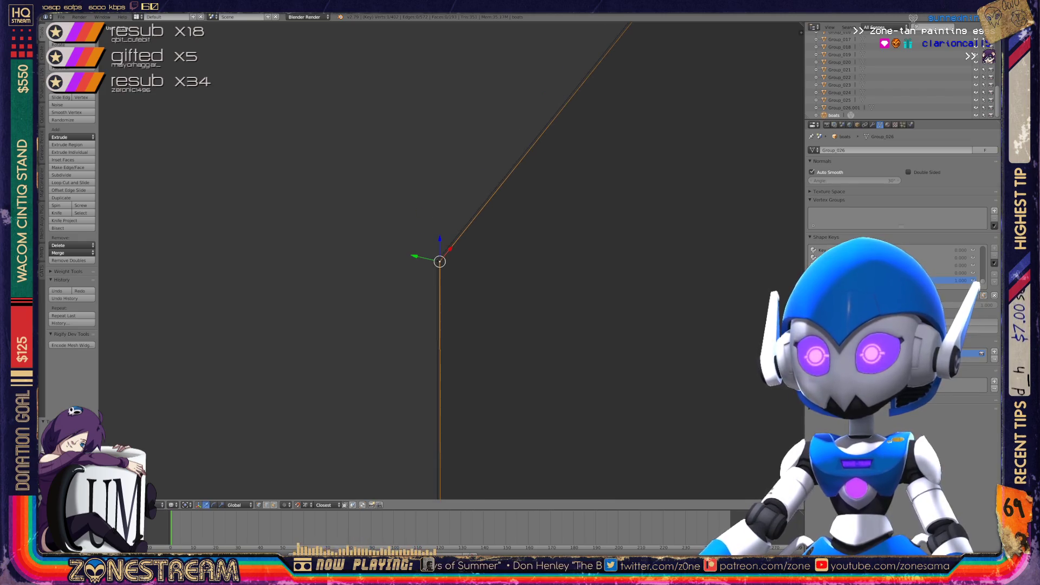
Zoom back out, return to Object Mode and show the boats as wireframes
scroll(449, 260, "down", 6)
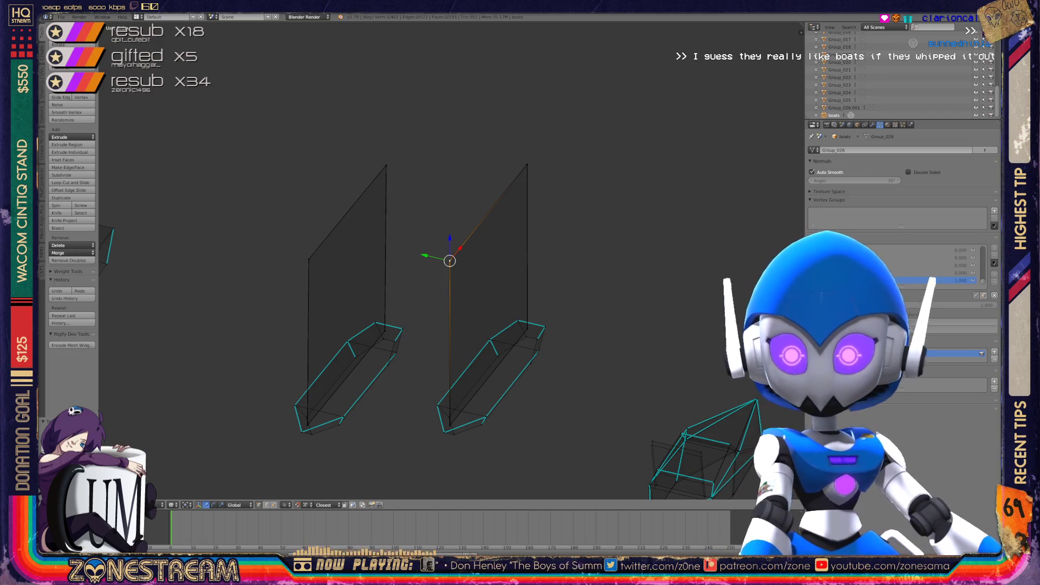
scroll(450, 261, "down", 1)
scroll(450, 261, "up", 2)
mouse_move(449, 260)
middle_mouse_down("shift")
mouse_move(449, 195)
mouse_move(427, 243)
middle_mouse_up("shift")
key("Tab")
key("z")
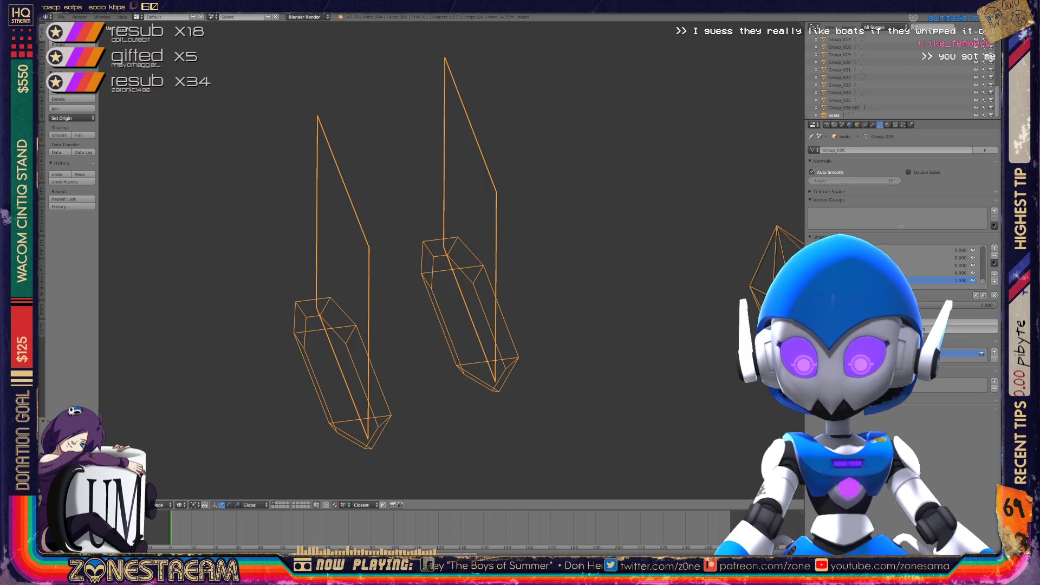
In Edit Mode on the boat, drop the selected vertex lower and the bottom vertex onto the bottom corner
middle_click_drag(428, 244, 368, 266)
scroll(552, 206, "up", 5)
key("Tab")
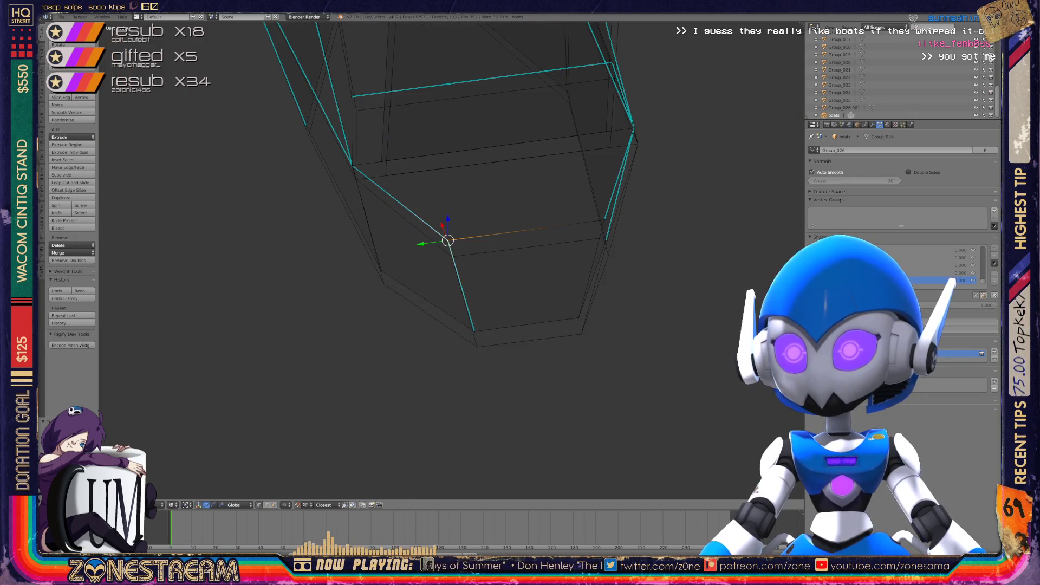
key("g")
left_click(451, 256)
right_click(474, 331)
key("g")
left_click(477, 345)
Lower the right-side vertex and move a hull-edge vertex down and to the left
right_click(579, 318)
key("g")
left_click(580, 330)
middle_click_drag(580, 329, 535, 369)
right_click(564, 280)
mouse_move(563, 280)
middle_mouse_down()
mouse_move(538, 302)
mouse_move(485, 310)
mouse_move(319, 253)
middle_mouse_up()
right_click(474, 325)
key("g")
left_click(465, 337)
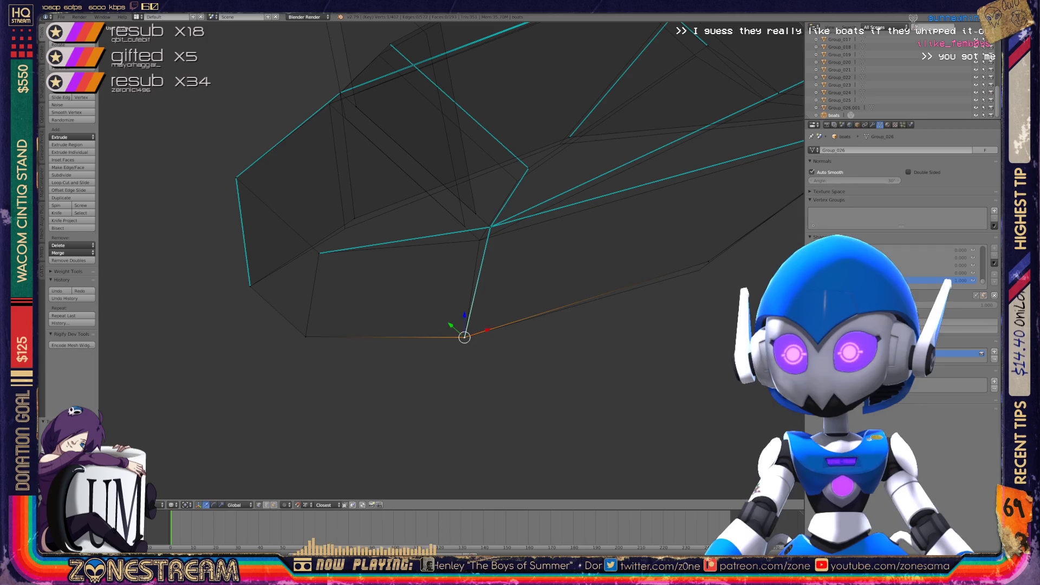
Move a vertex off the junction, shift a lower-hull vertex down-left, and nudge a higher vertex
mouse_move(464, 337)
middle_mouse_down()
mouse_move(547, 304)
mouse_move(504, 346)
mouse_move(540, 358)
middle_mouse_up()
key("g")
left_click(376, 279)
right_click(385, 355)
key("g")
left_click(371, 370)
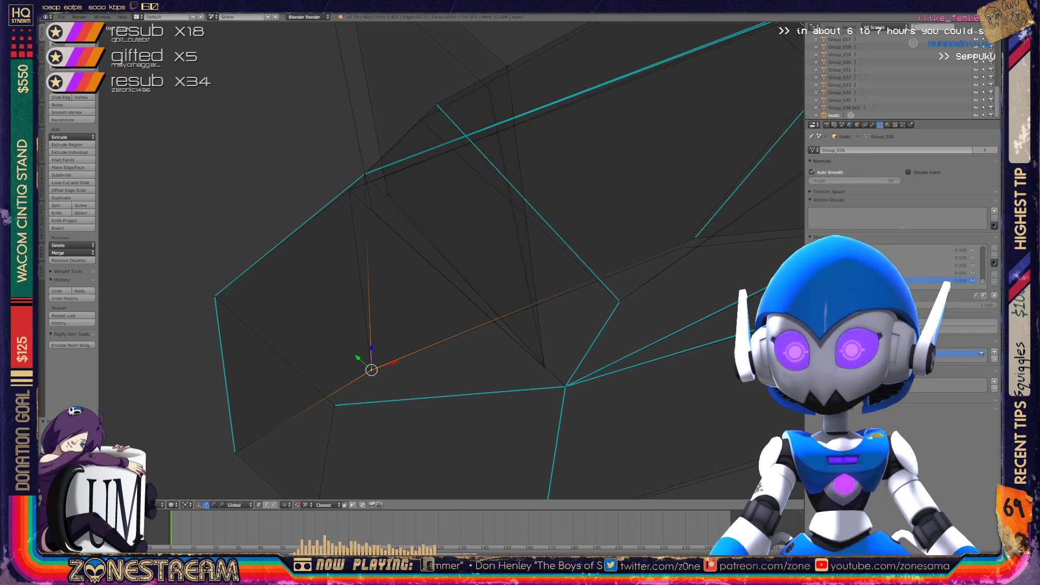
right_click(387, 194)
key("g")
left_click(372, 209)
Raise one vertex much higher and place the right-hand vertex slightly lower
mouse_move(372, 210)
middle_mouse_down("shift")
mouse_move(395, 296)
mouse_move(378, 316)
mouse_move(383, 281)
mouse_move(410, 374)
middle_mouse_up("shift")
key("g")
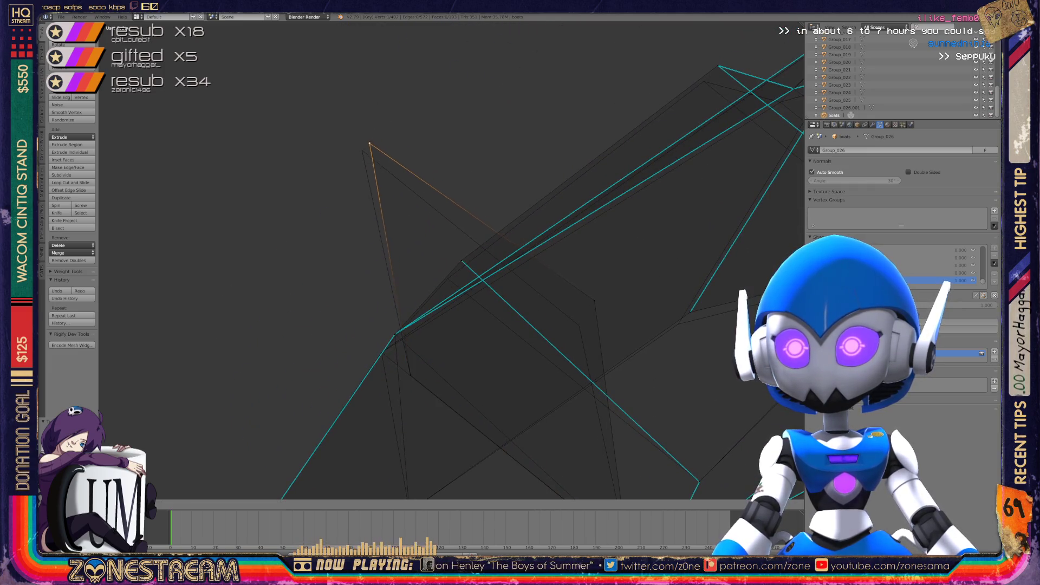
left_click(362, 150)
right_click(594, 299)
key("g")
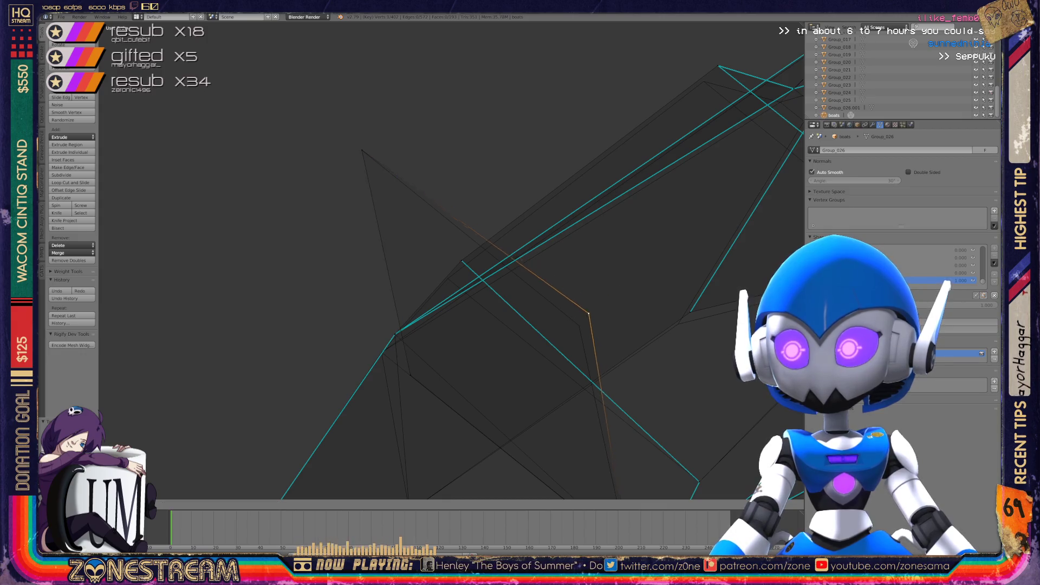
left_click(579, 325)
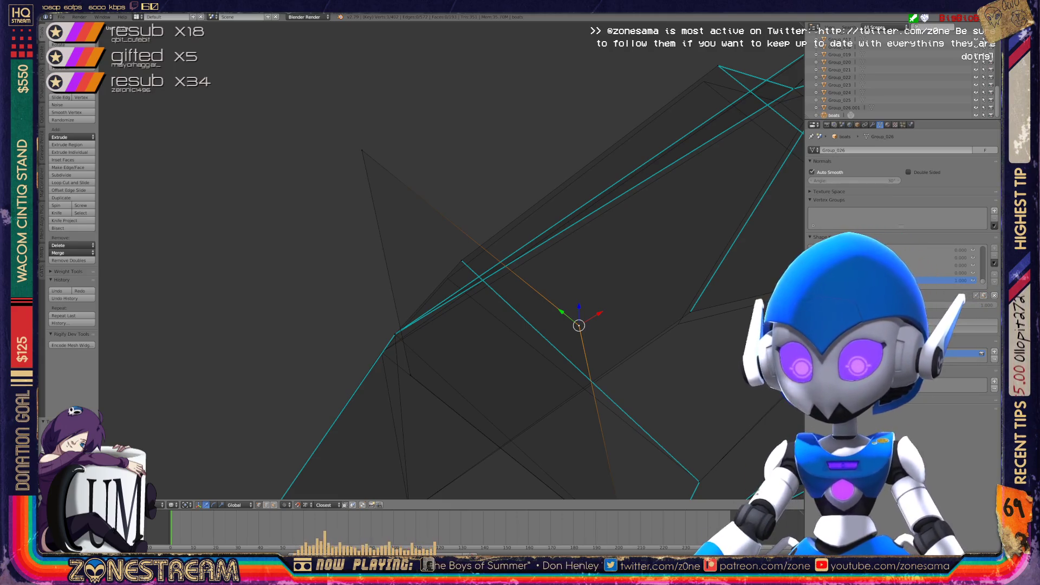
Select the lower-left hull vertex and begin moving it, reframing the view closer
middle_click_drag(434, 260, 536, 216)
right_click(400, 401)
middle_click_drag(400, 400, 487, 357)
scroll(449, 260, "down", 5)
right_click(360, 356)
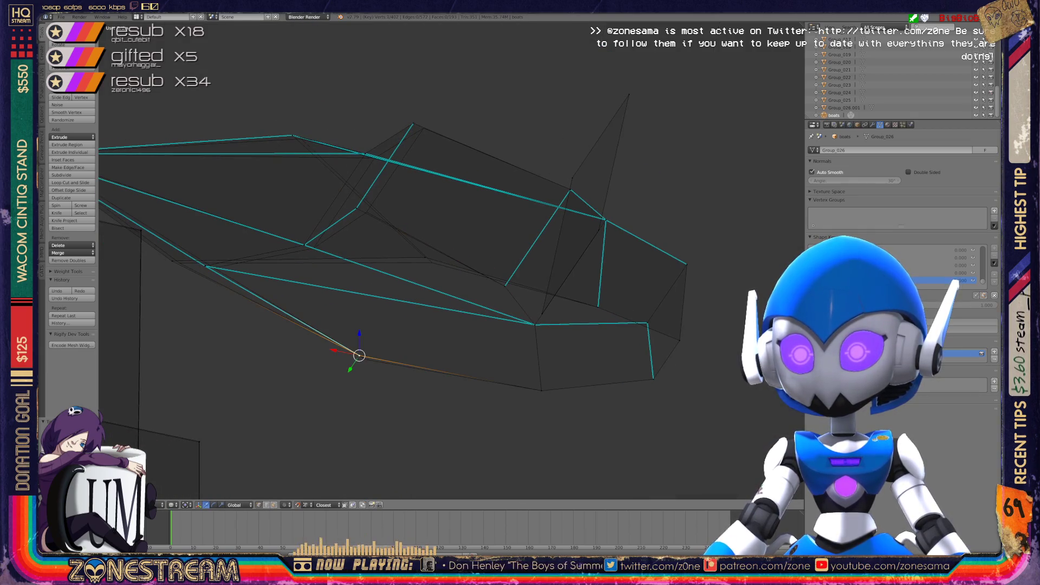
key("g")
mouse_move(433, 271)
middle_mouse_down()
mouse_move(495, 257)
mouse_move(536, 228)
middle_mouse_up()
scroll(450, 271, "up", 4)
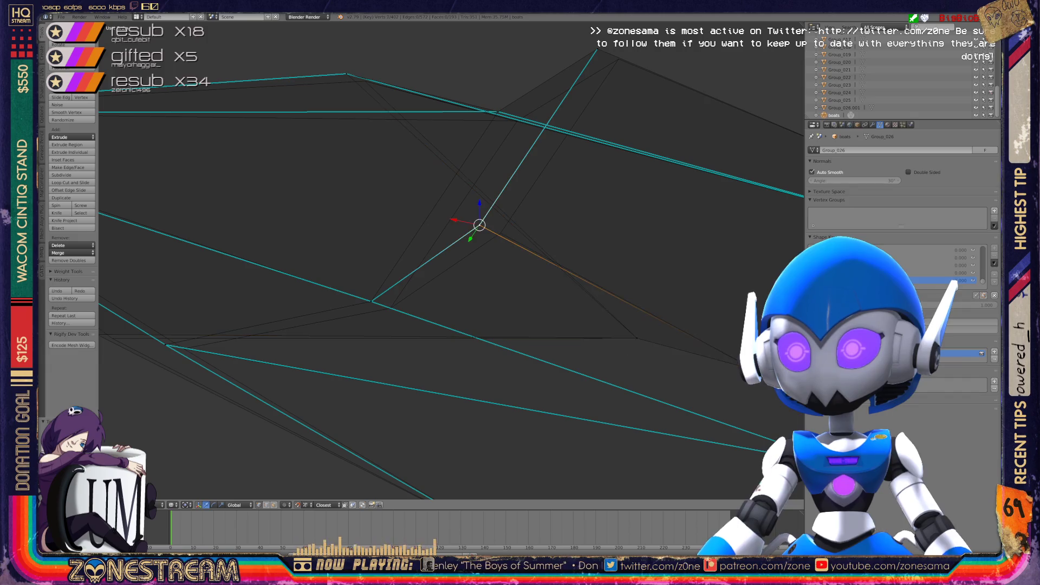
Shift the upper contour and lower hull vertices right, and merge the top vertex onto its neighbour
left_click_drag(479, 224, 500, 233)
left_click(371, 301)
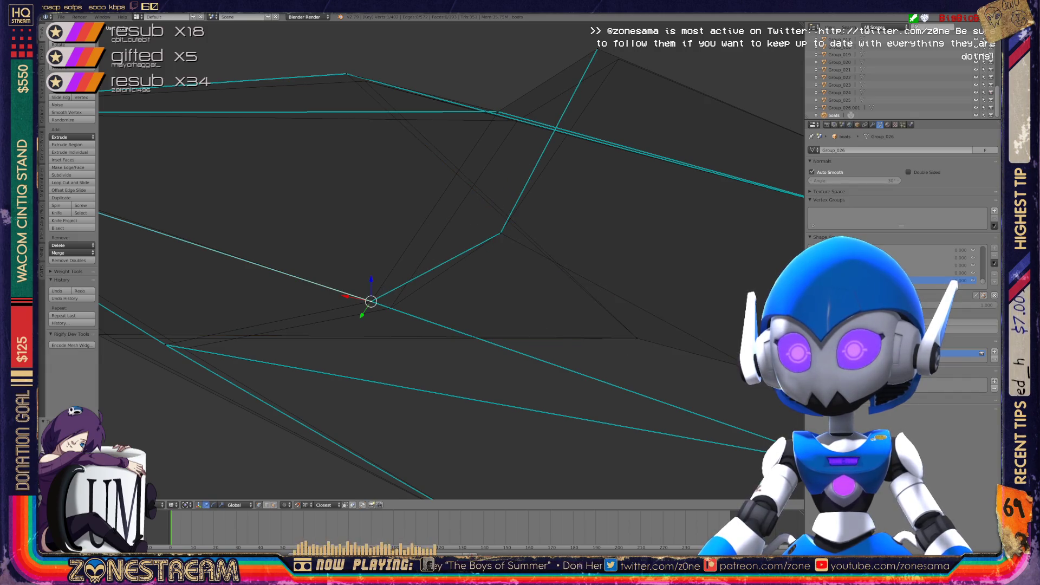
left_click_drag(371, 301, 390, 308)
middle_click_drag(536, 228, 478, 303, "shift")
left_click(539, 124)
left_click_drag(538, 124, 560, 133)
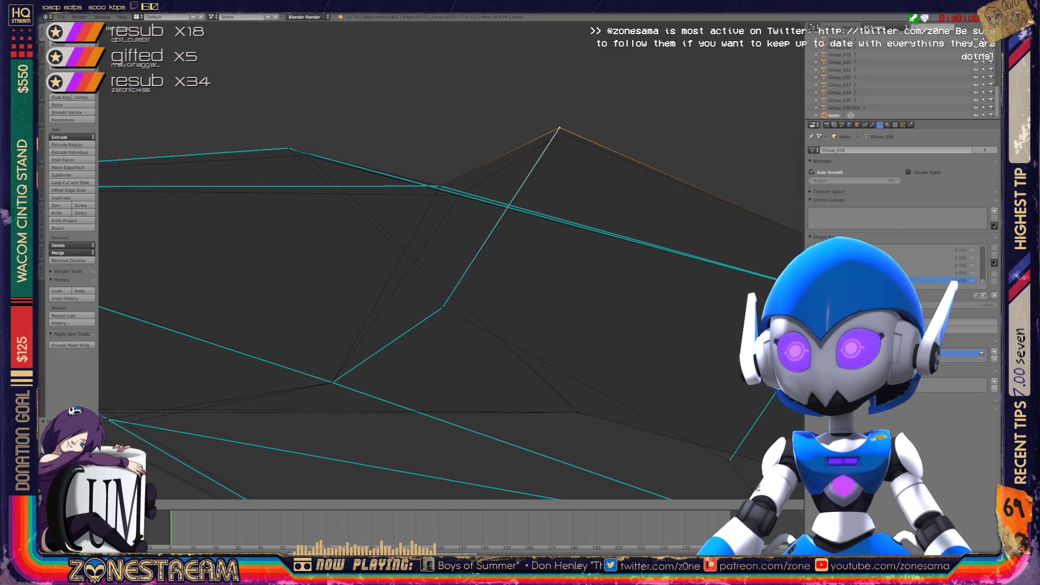
left_click(440, 186)
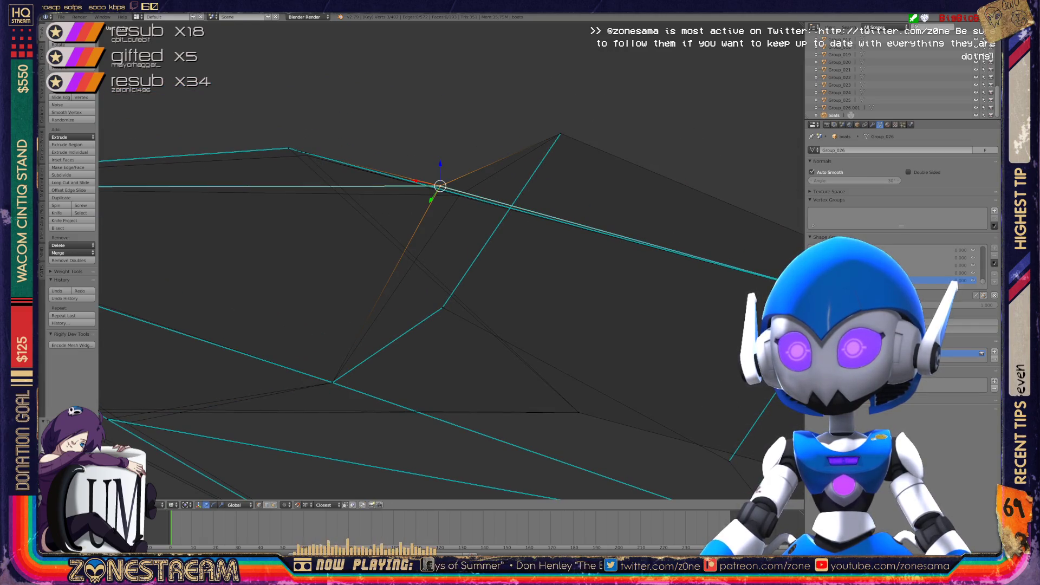
left_click_drag(440, 185, 459, 195)
Push the lower-edge and side-edge vertices of the other hull parts slightly outward
left_click(288, 148)
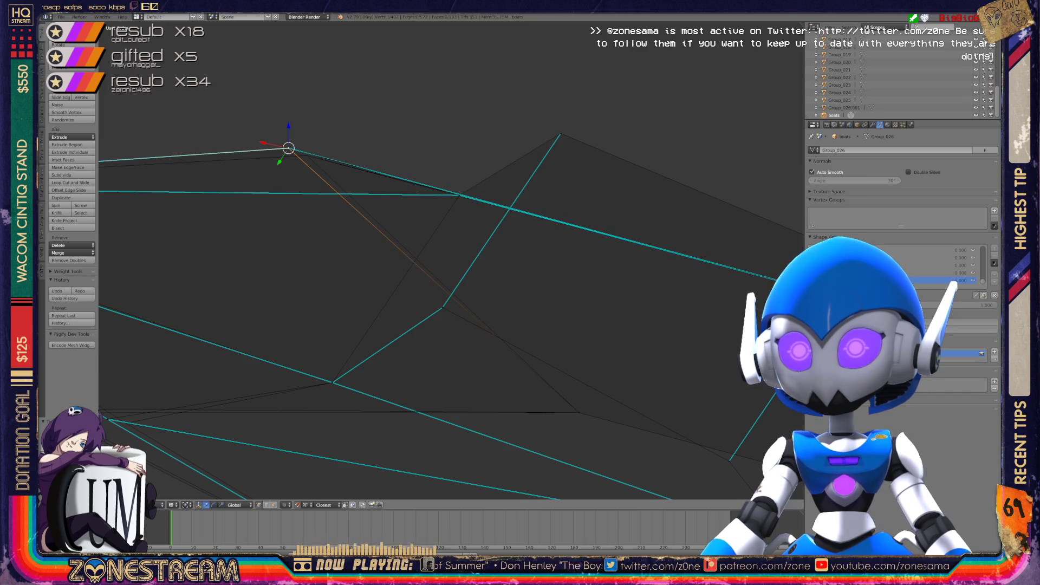
mouse_move(288, 148)
middle_mouse_down("shift")
mouse_move(306, 157)
mouse_move(603, 116)
mouse_move(643, 98)
middle_mouse_up("shift")
left_click(445, 362)
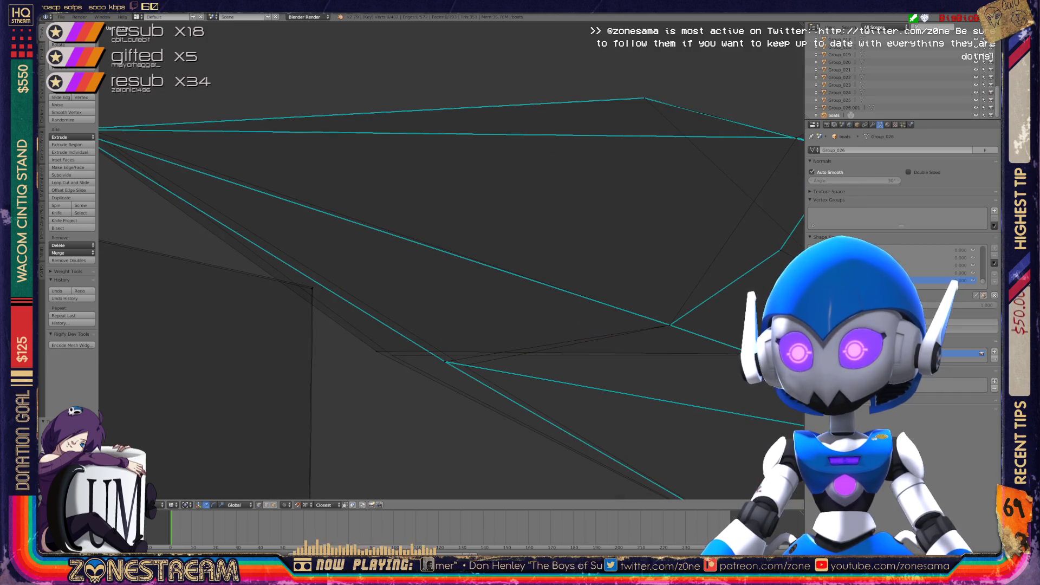
left_click_drag(445, 361, 463, 365)
left_click(377, 351)
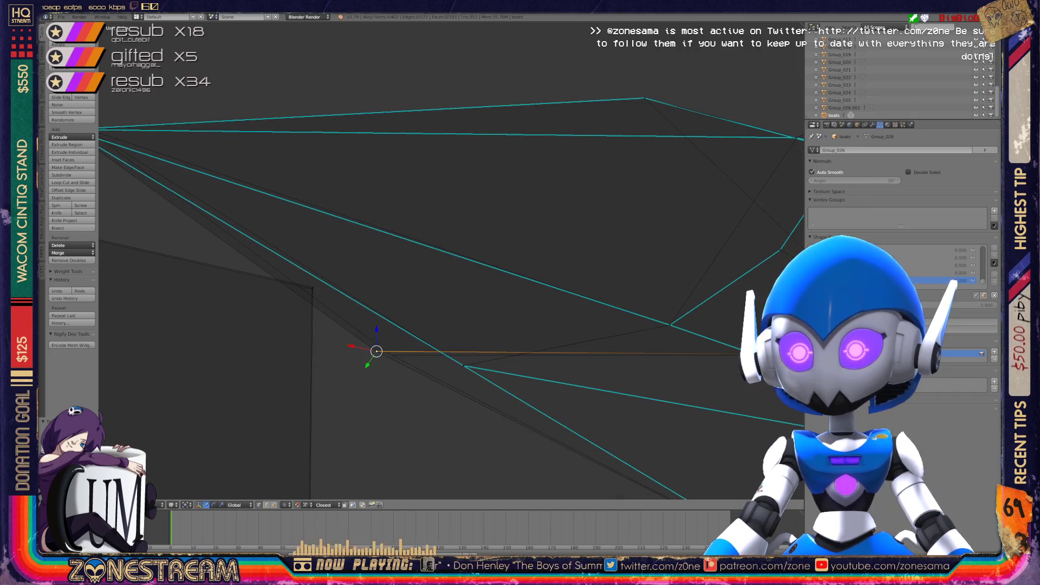
mouse_move(377, 352)
left_mouse_down()
mouse_move(406, 360)
mouse_move(392, 355)
left_mouse_up()
Pull the apex vertex further out to sharpen the tip, then return to Object Mode
middle_click_drag(391, 356, 665, 442, "shift")
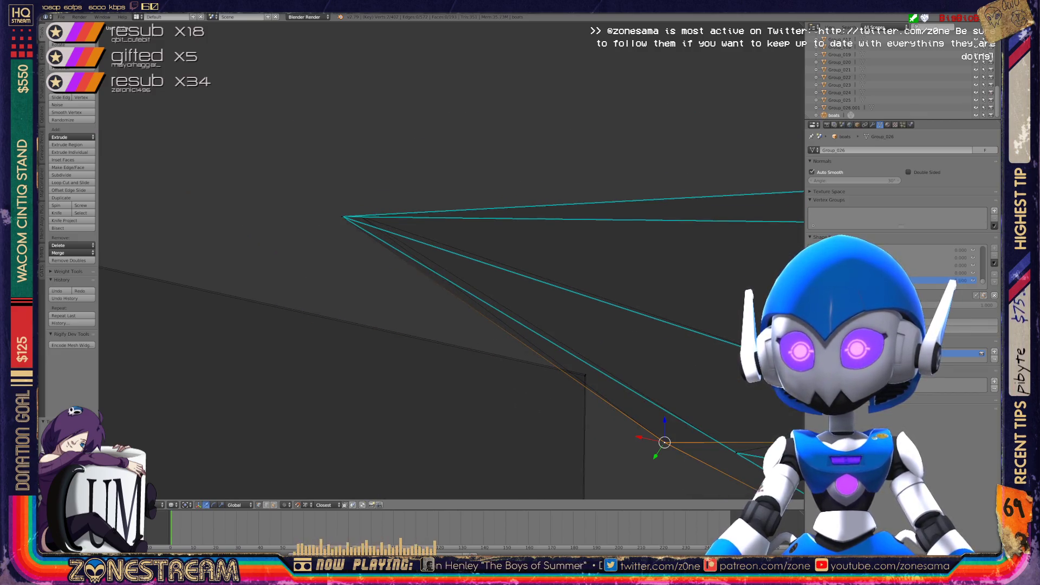
left_click_drag(343, 217, 359, 217)
mouse_move(360, 216)
middle_mouse_down()
mouse_move(401, 238)
mouse_move(325, 303)
mouse_move(238, 265)
mouse_move(292, 276)
middle_mouse_up()
key("Tab")
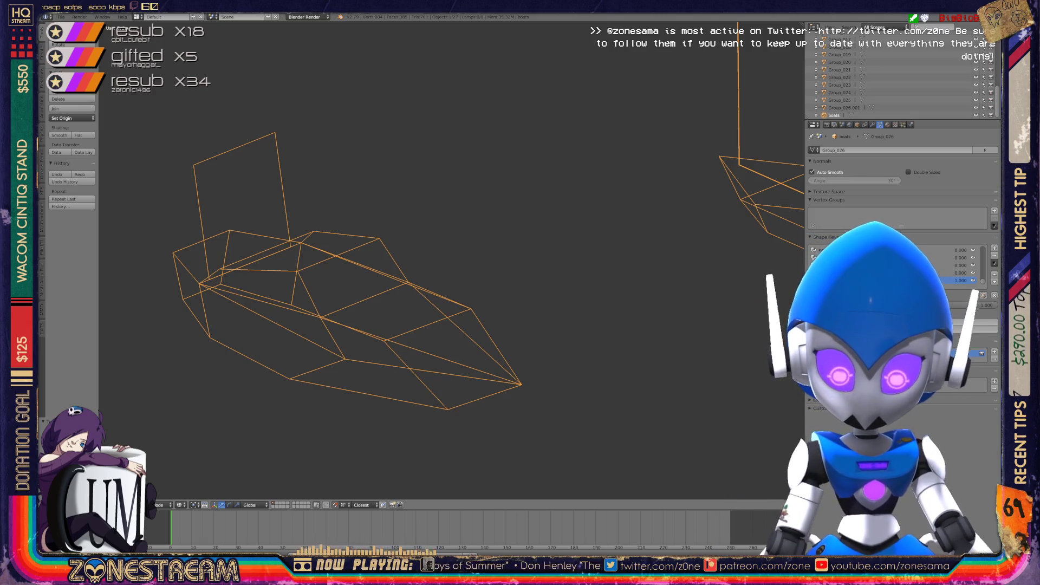
Save over the existing file, then zoom in on another boat and enter Edit Mode
key("ctrl+s")
key("Return")
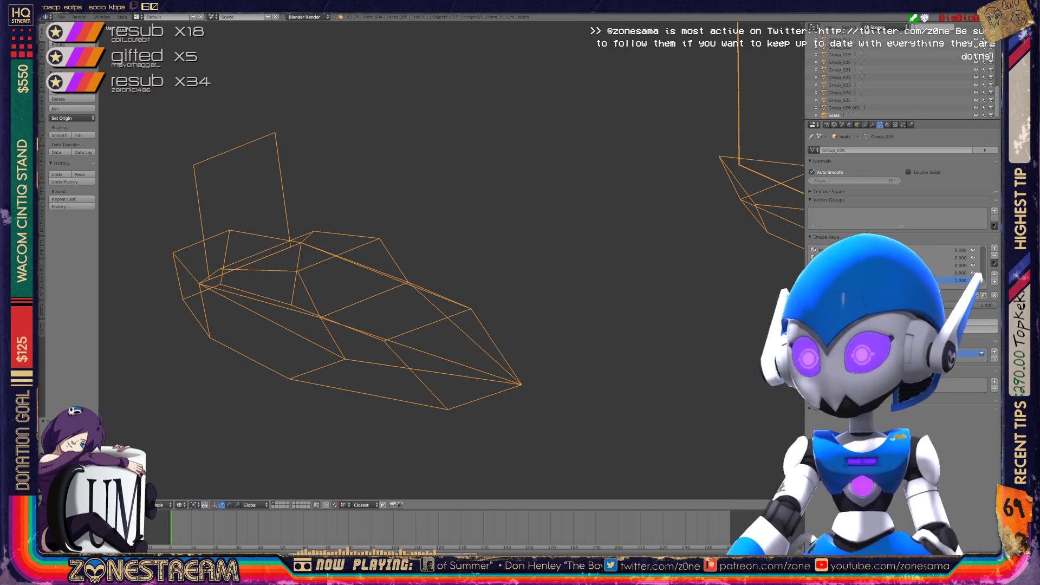
scroll(450, 260, "down", 5)
mouse_move(450, 260)
middle_mouse_down()
mouse_move(553, 260)
mouse_move(520, 279)
middle_mouse_up()
scroll(450, 260, "up", 1)
scroll(488, 260, "up", 4)
key("Tab")
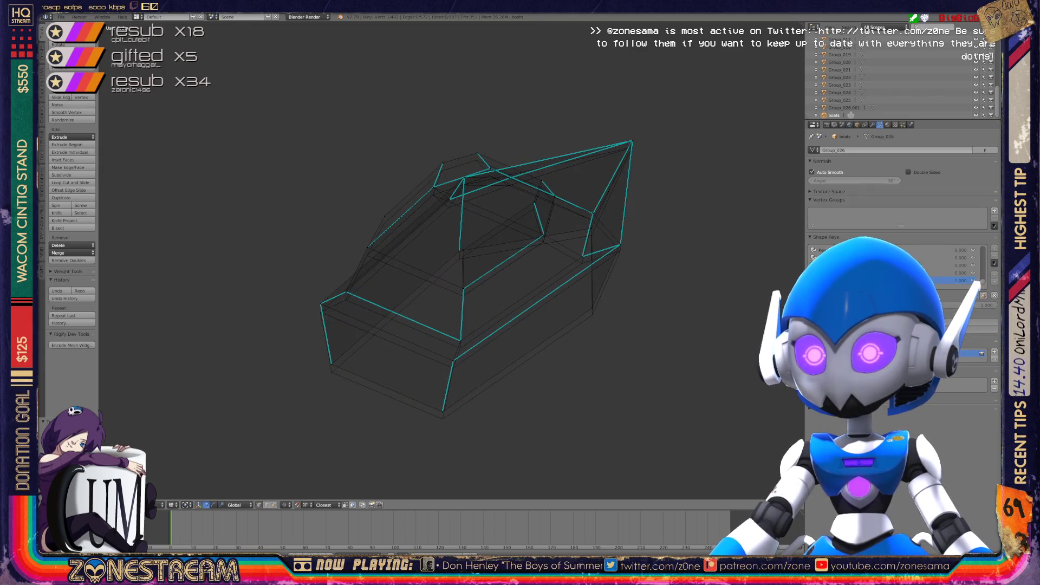
Centre on the selected vertex and lower it, the bottom hull vertex, and the neighbouring corner
scroll(430, 366, "up", 3)
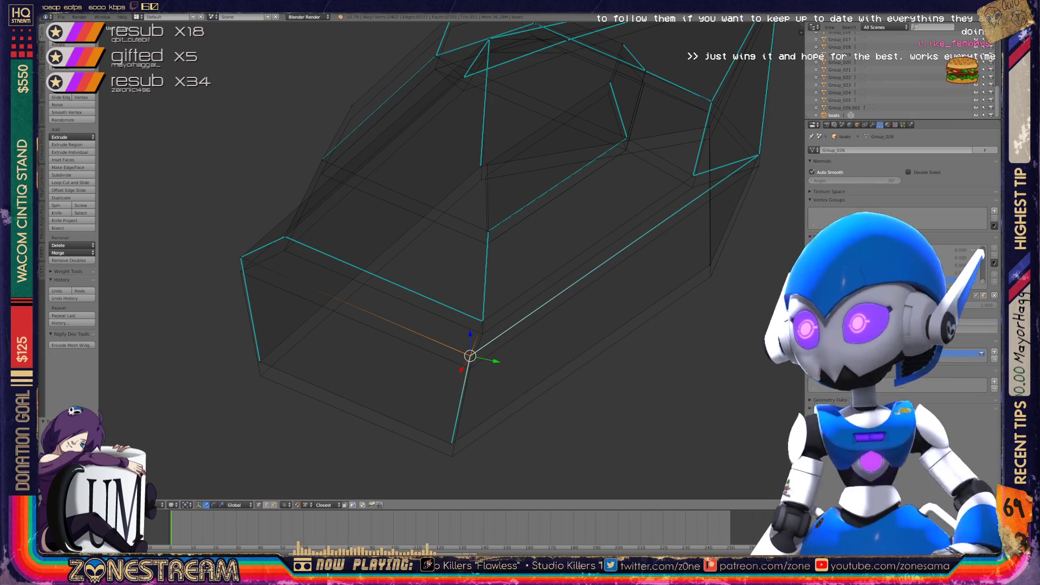
key("KP_Decimal")
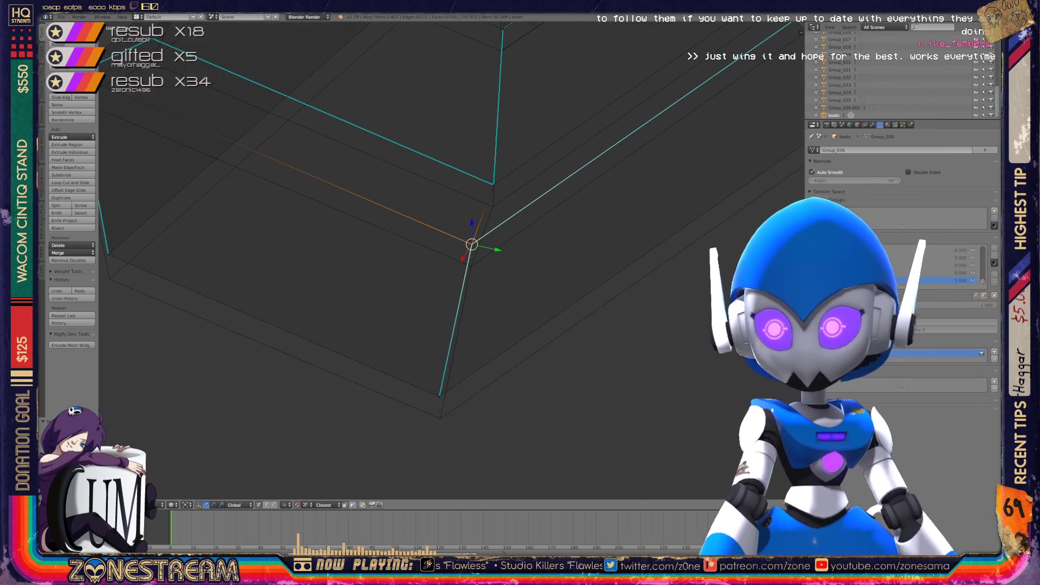
key("g")
right_click(440, 395)
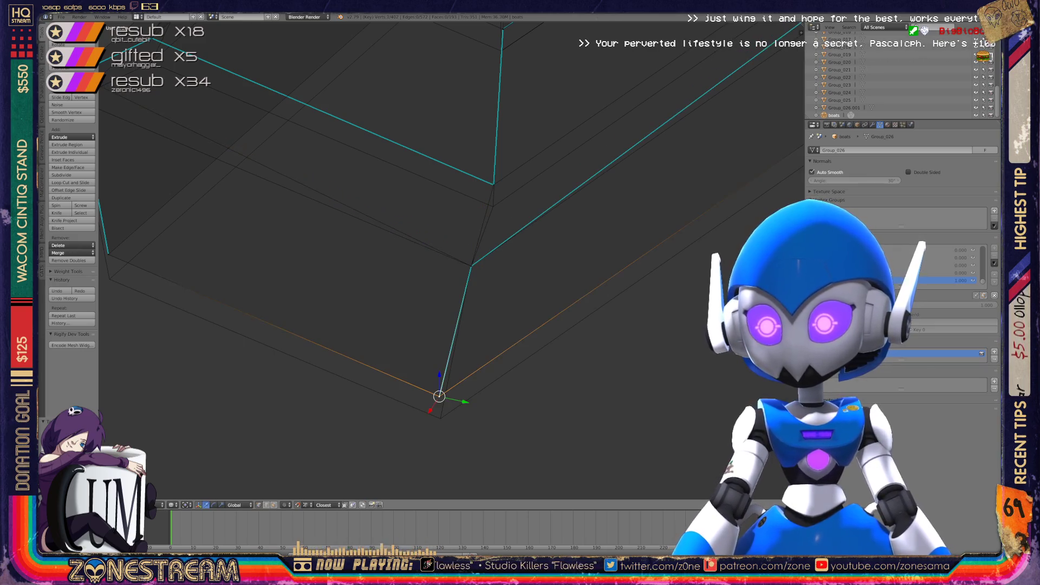
key("g")
middle_click_drag(440, 419, 379, 411)
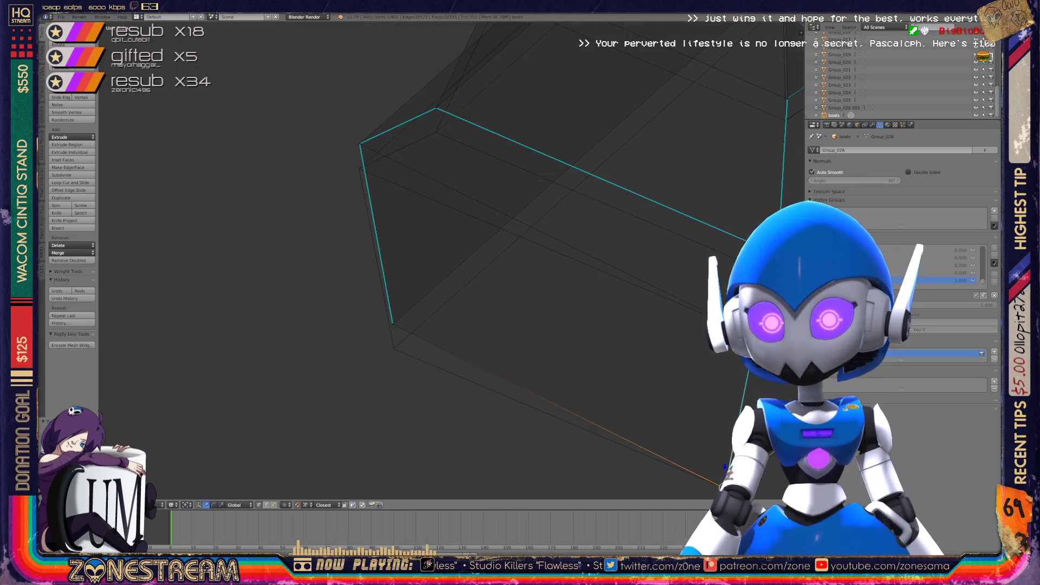
right_click(393, 323)
key("g")
left_click(394, 348)
Snap the vertex above the corner down onto it and move another vertex lower
mouse_move(394, 348)
middle_mouse_down()
mouse_move(373, 304)
mouse_move(376, 317)
mouse_move(433, 347)
mouse_move(374, 292)
mouse_move(412, 325)
mouse_move(347, 287)
mouse_move(393, 255)
mouse_move(374, 228)
mouse_move(379, 239)
mouse_move(362, 254)
mouse_move(390, 233)
mouse_move(385, 258)
middle_mouse_up()
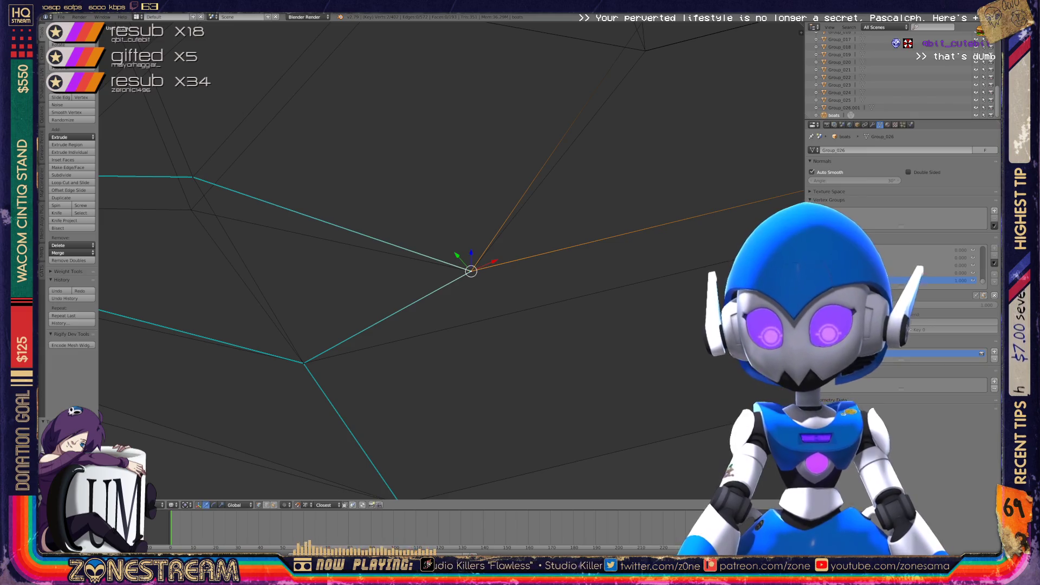
scroll(451, 260, "down", 4)
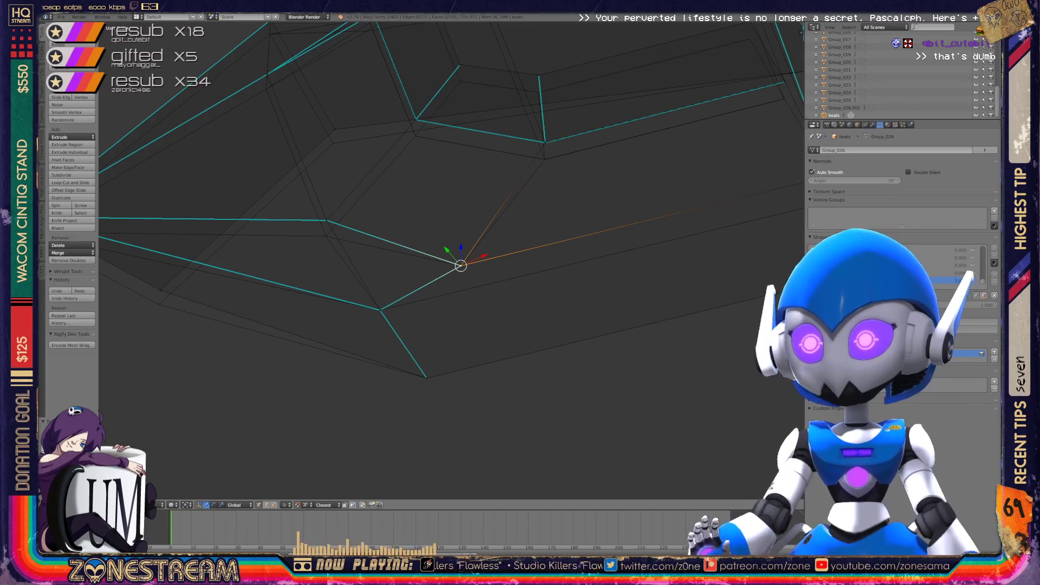
mouse_move(386, 258)
middle_mouse_down()
mouse_move(352, 238)
mouse_move(347, 287)
middle_mouse_up()
right_click(448, 233)
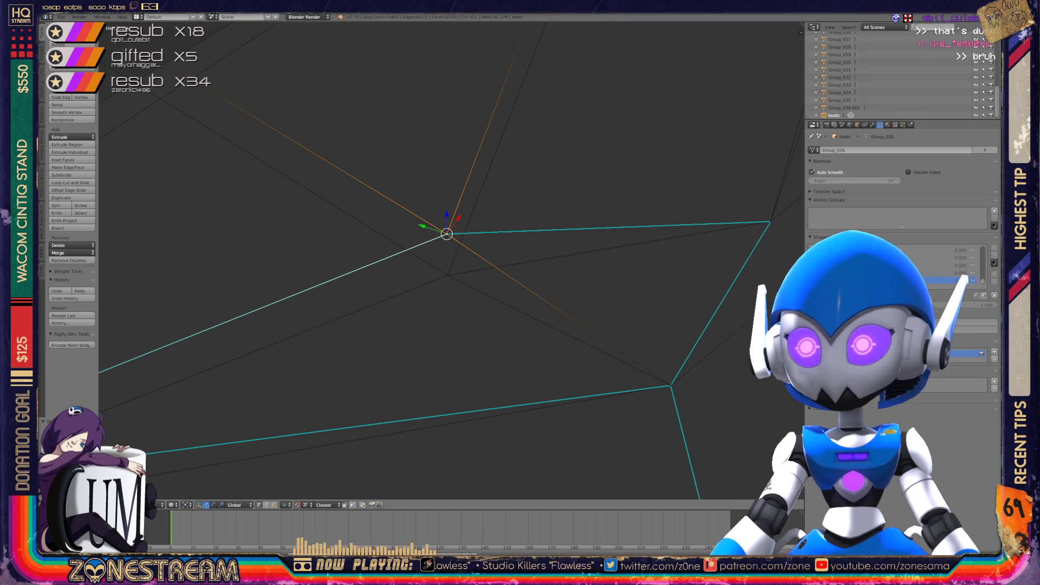
key("g")
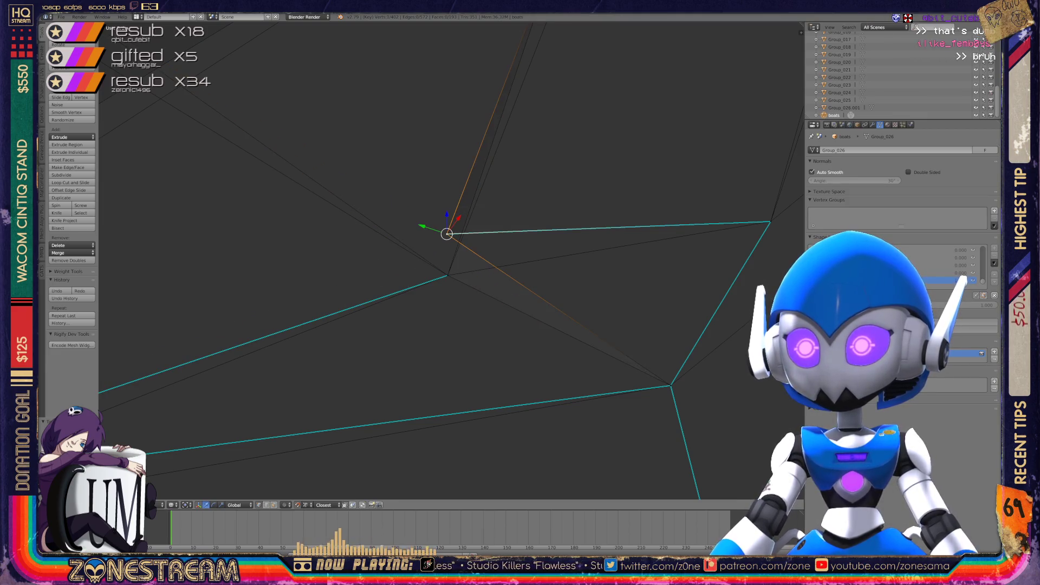
left_click(448, 275)
middle_click_drag(447, 275, 412, 243)
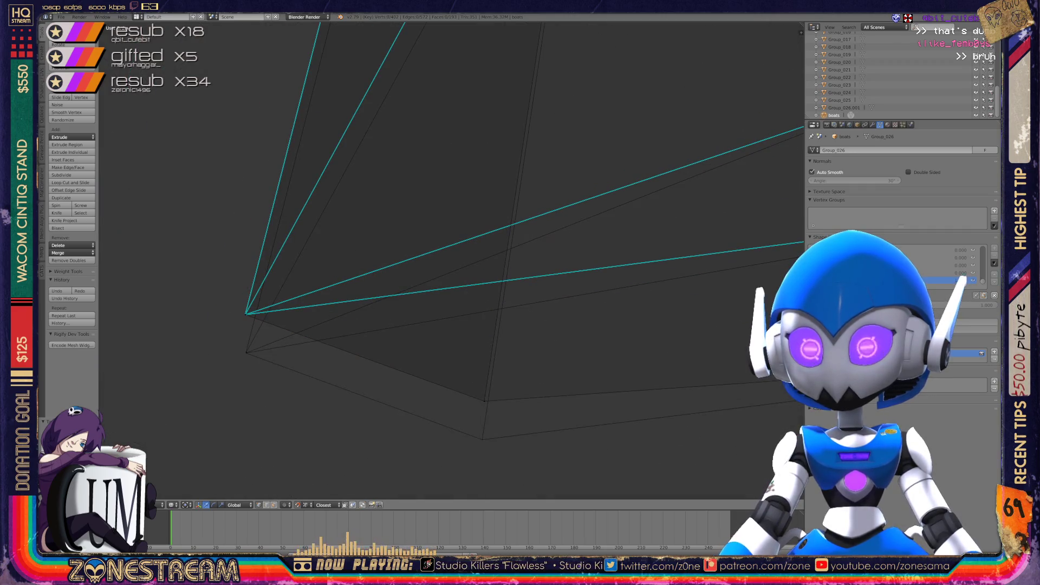
key("g")
left_click(246, 352)
Merge stray vertices with Alt+M onto the ones below them
right_click(484, 401)
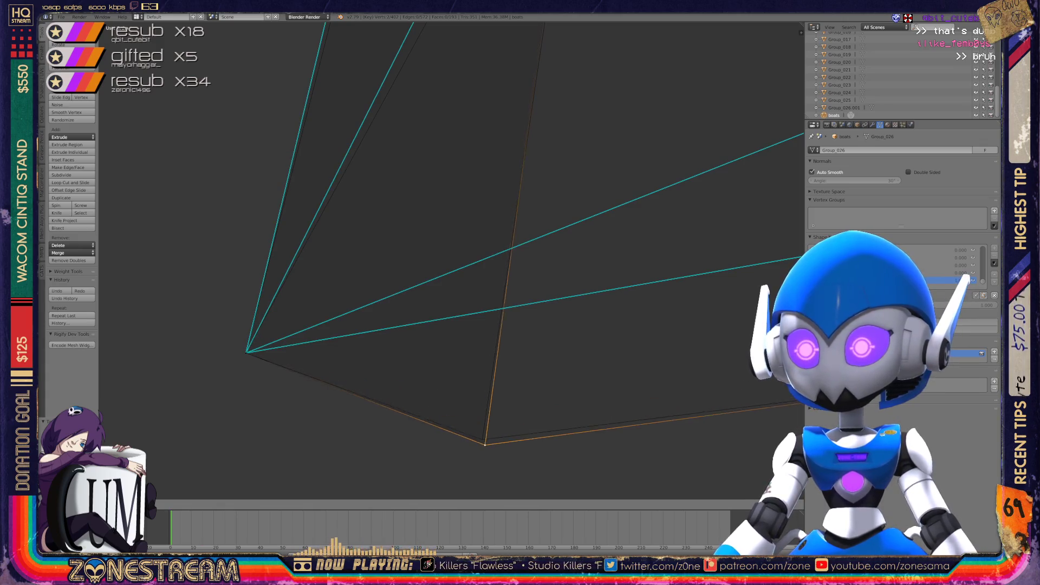
scroll(450, 260, "down", 5)
middle_click_drag(487, 271, 401, 309)
scroll(450, 260, "up", 6)
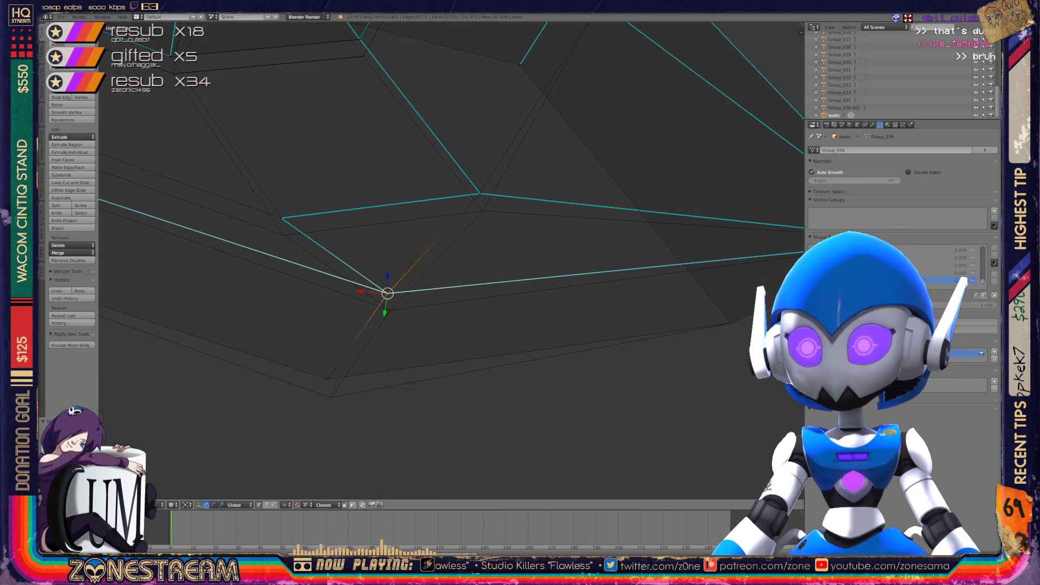
right_click(327, 379)
key("alt+m")
right_click(480, 193)
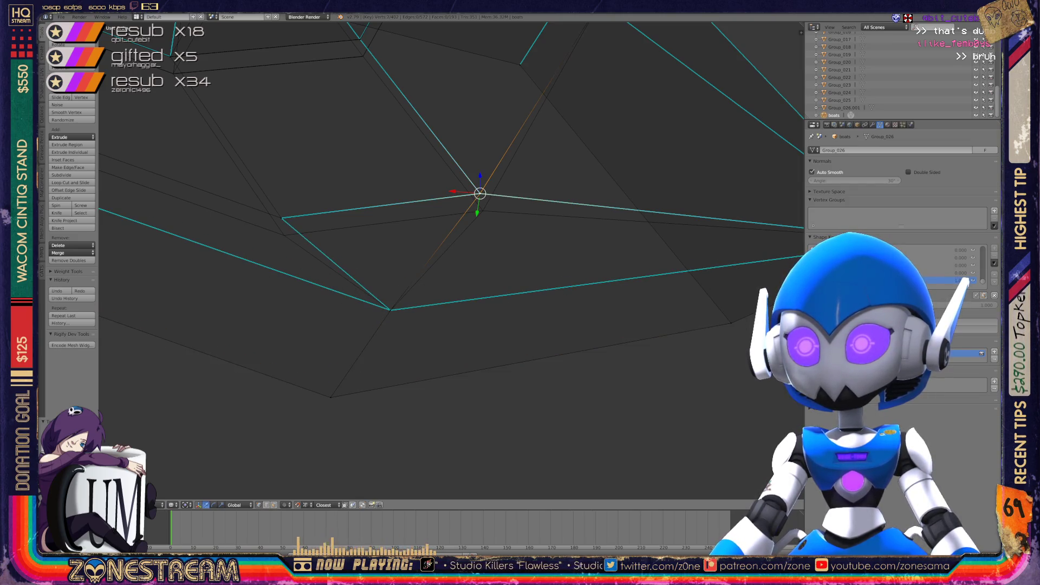
key("alt+m")
left_click(455, 164)
Lower the upper-edge vertex and the vertex to its left slightly
key("g")
left_click(458, 182)
right_click(281, 217)
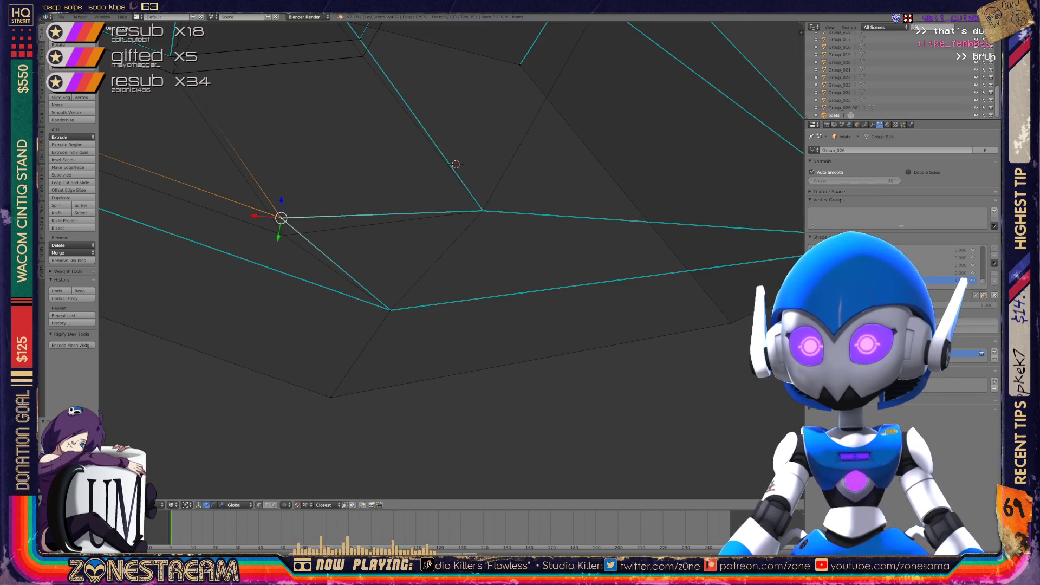
key("g")
key("Return")
Move the vertex above the corner down onto its neighbour
scroll(452, 260, "down", 7)
middle_click_drag(452, 233, 520, 217)
scroll(520, 217, "up", 8)
scroll(452, 260, "up", 5)
right_click(391, 233)
key("g")
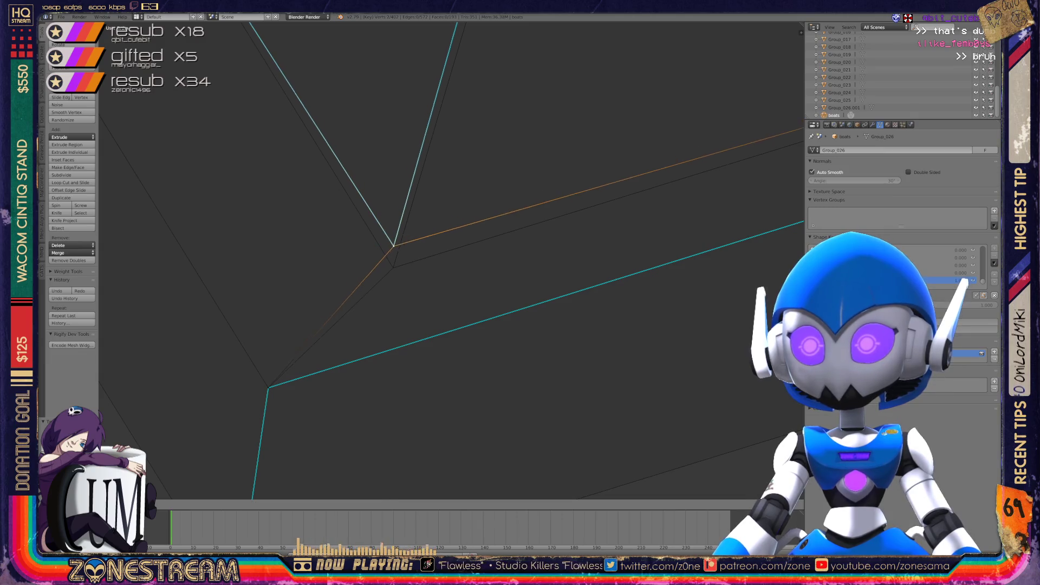
key("Return")
Save over boats.blend
key("ctrl+s")
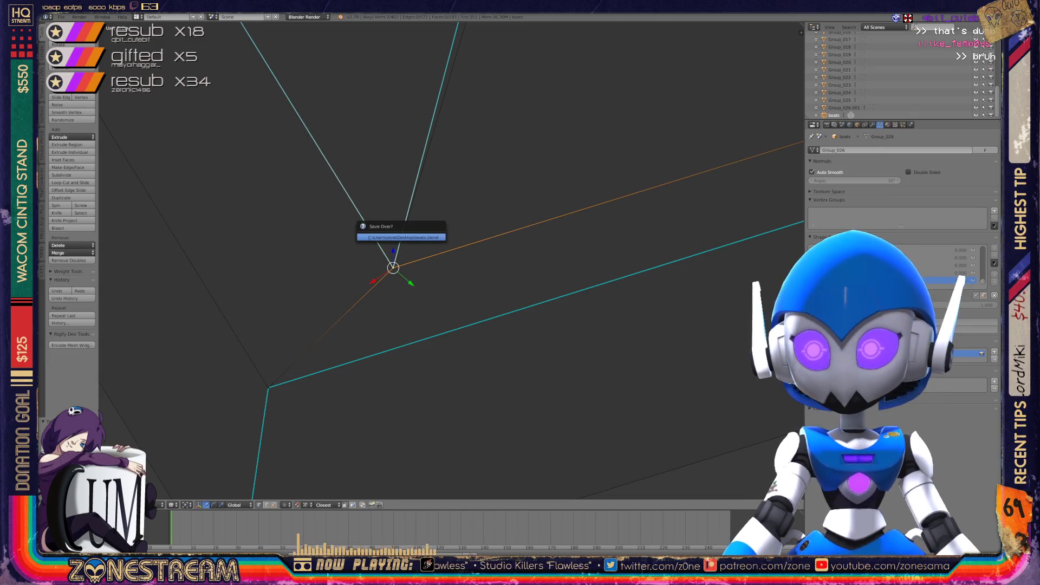
key("ctrl+s")
key("Return")
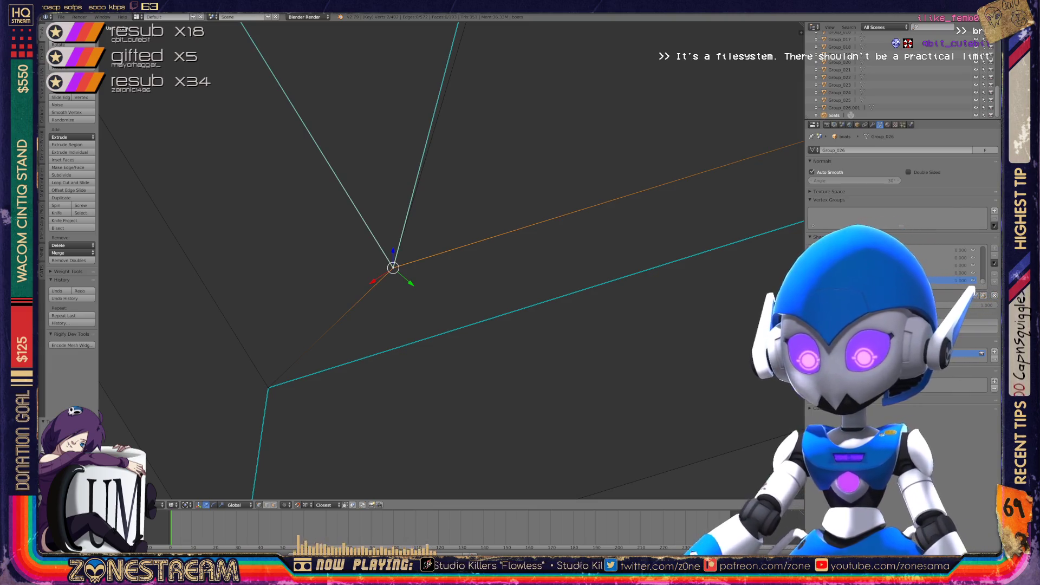
scroll(449, 260, "down", 2)
mouse_move(433, 260)
middle_mouse_down()
mouse_move(568, 211)
mouse_move(591, 222)
middle_mouse_up()
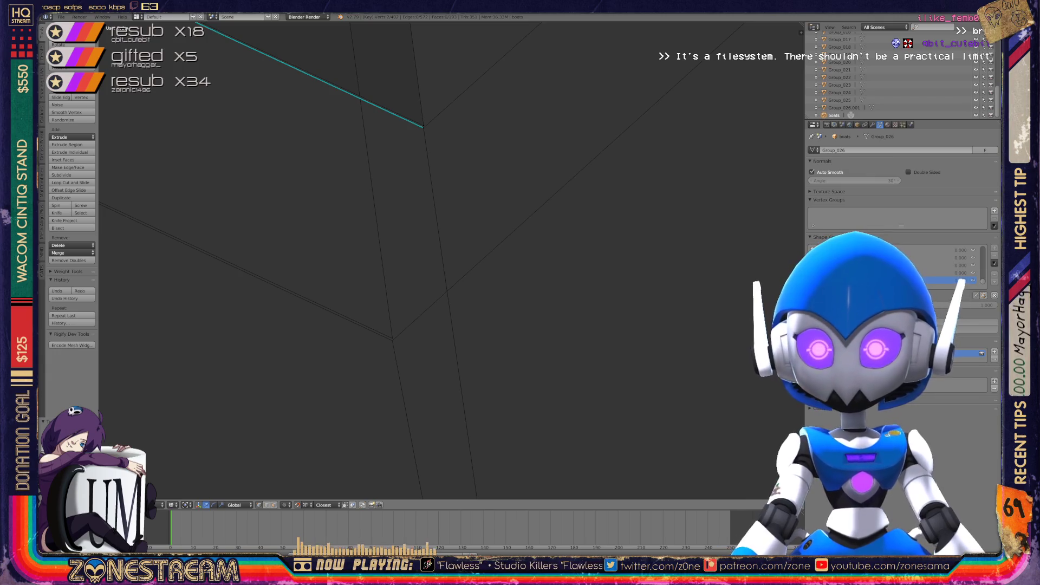
Select vertices along the teal edge and the cyan-marked corner to inspect them
right_click(423, 126)
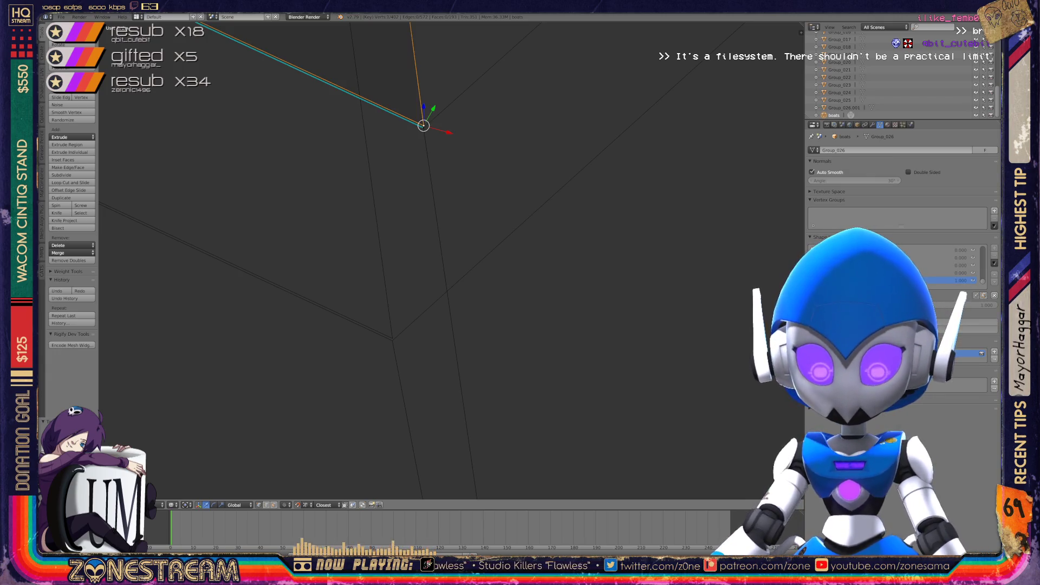
right_click(392, 338)
left_click(392, 338)
right_click(424, 127)
left_click(423, 127)
mouse_move(423, 128)
middle_mouse_down()
mouse_move(417, 141)
mouse_move(434, 173)
mouse_move(400, 212)
middle_mouse_up()
right_click(400, 200)
right_click(399, 371)
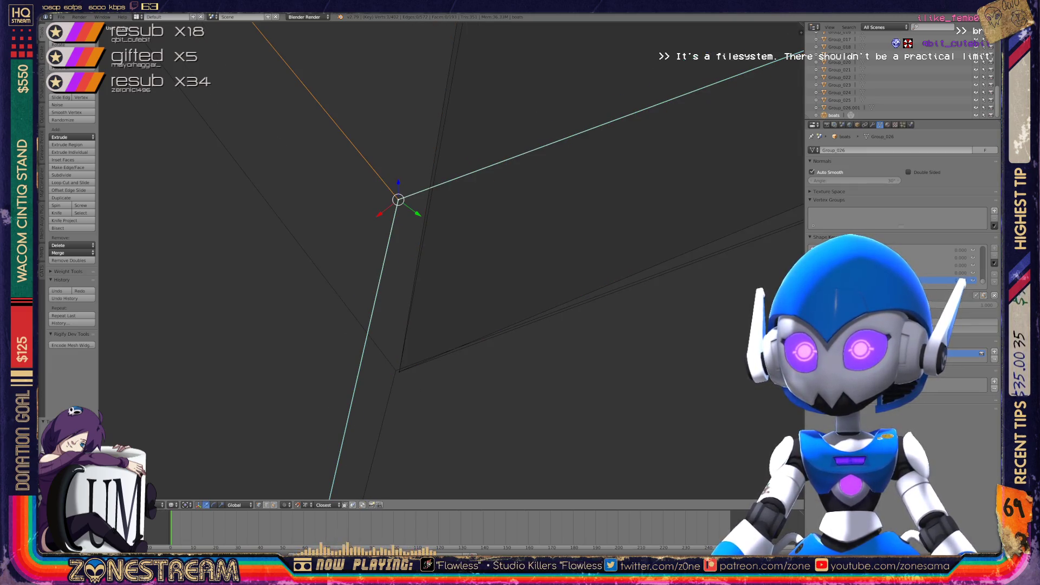
mouse_move(399, 260)
middle_mouse_down()
mouse_move(395, 358)
mouse_move(448, 269)
mouse_move(457, 491)
mouse_move(499, 232)
mouse_move(499, 257)
mouse_move(496, 269)
mouse_move(476, 238)
mouse_move(487, 227)
middle_mouse_up()
Select and inspect two more hull corner vertices from different angles
scroll(467, 263, "down", 5)
scroll(467, 263, "up", 4)
scroll(487, 228, "up", 3)
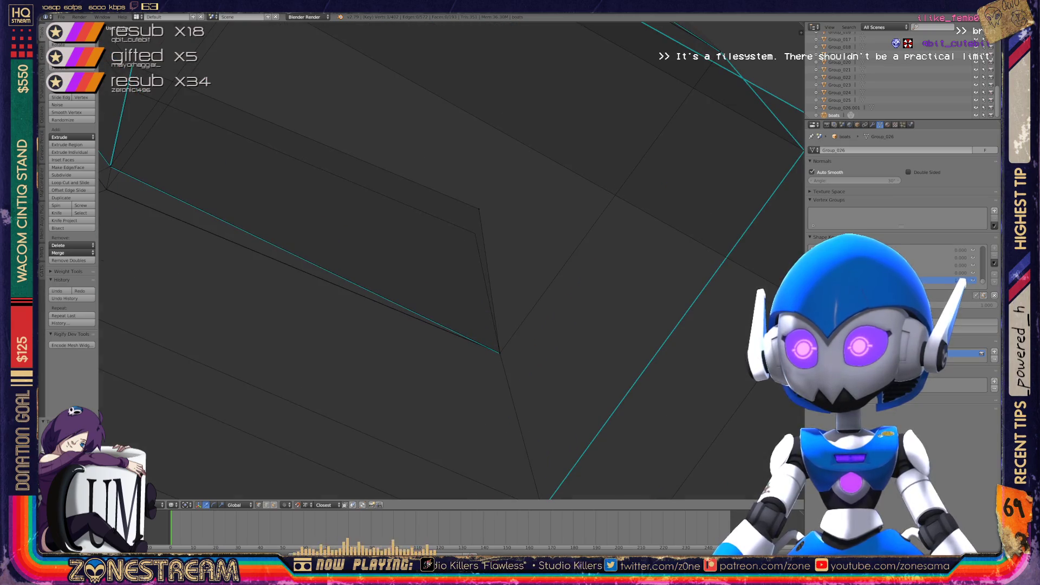
right_click(479, 209)
mouse_move(479, 208)
middle_mouse_down()
mouse_move(517, 224)
mouse_move(591, 193)
middle_mouse_up()
right_click(378, 177)
mouse_move(377, 177)
middle_mouse_down()
mouse_move(382, 234)
mouse_move(620, 209)
middle_mouse_up()
Snap three vertices down onto the edge and corners directly below them
right_click(355, 230)
key("g")
mouse_move(362, 291)
middle_mouse_down()
mouse_move(455, 277)
mouse_move(628, 471)
middle_mouse_up()
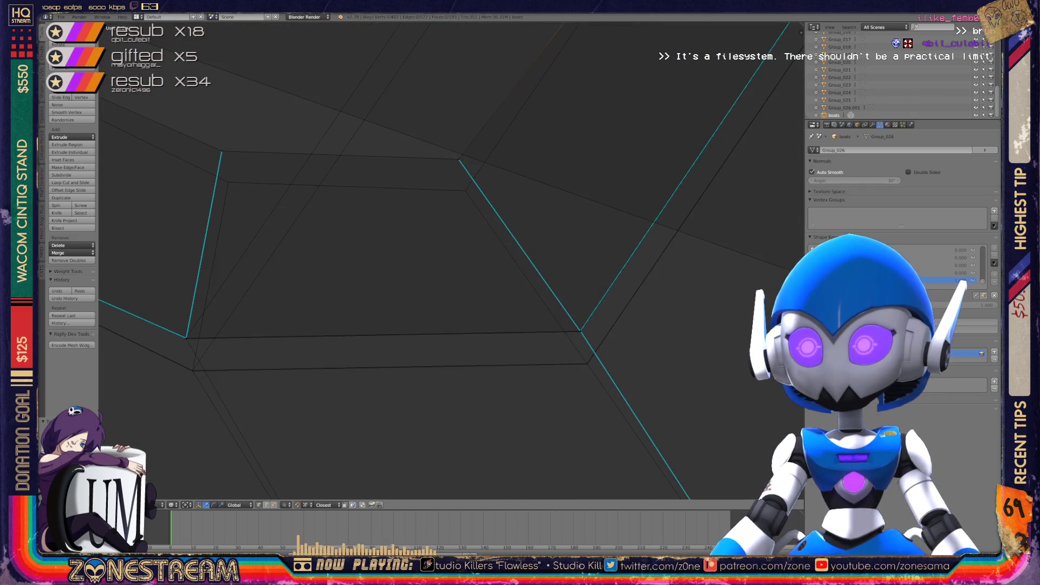
right_click_drag(460, 160, 466, 190)
right_click(222, 151)
right_click_drag(221, 152, 228, 182)
Move the view to another part of the hull and select its corner vertex
middle_click_drag(379, 271, 506, 174, "shift")
scroll(451, 260, "down", 5)
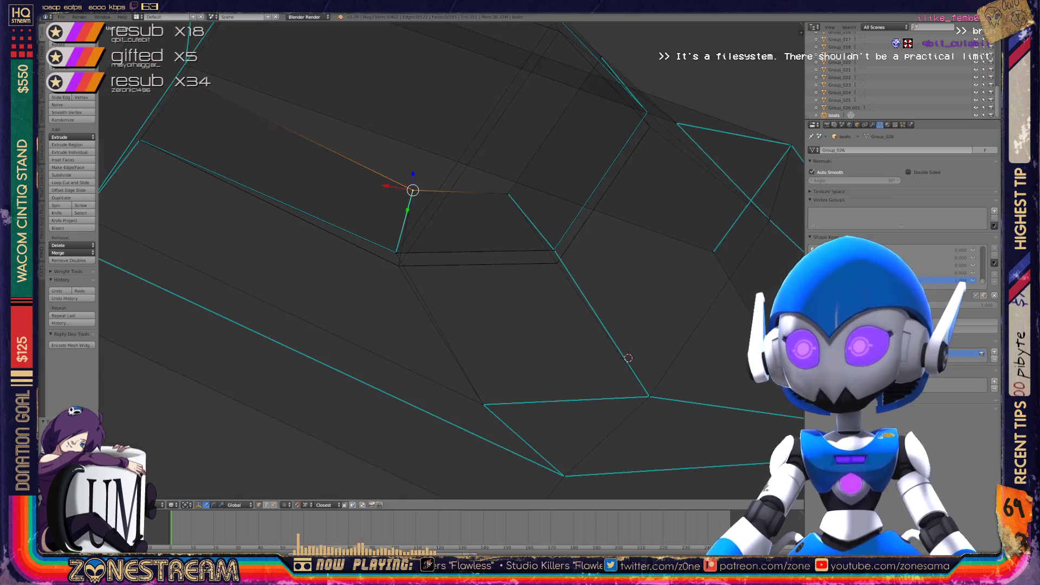
middle_click_drag(628, 358, 691, 308, "shift")
scroll(691, 308, "up", 6)
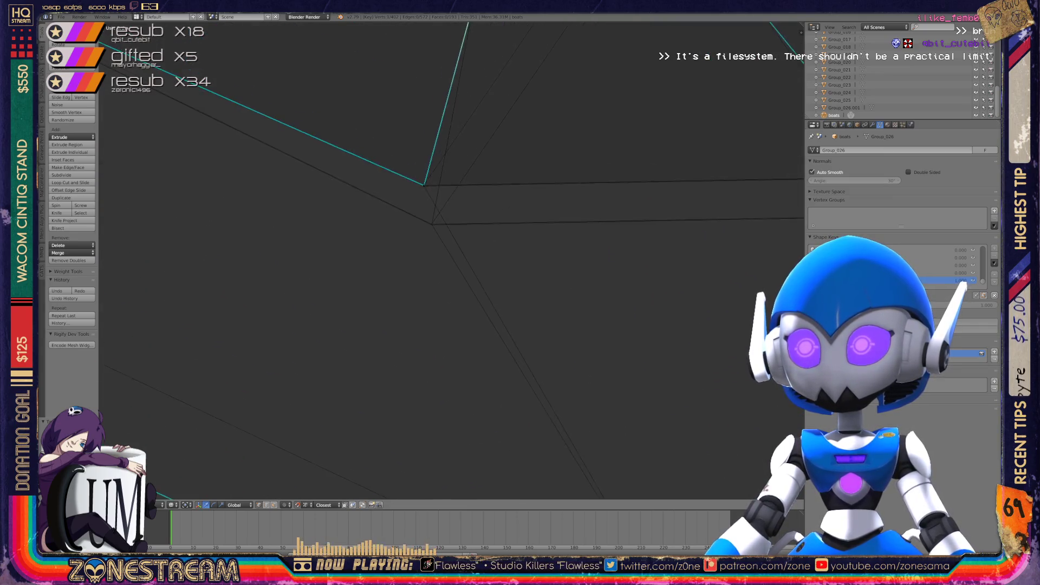
scroll(451, 260, "up", 2)
mouse_move(379, 164)
middle_mouse_down("shift")
mouse_move(391, 205)
mouse_move(358, 189)
middle_mouse_up("shift")
right_click(358, 189)
right_click(357, 187)
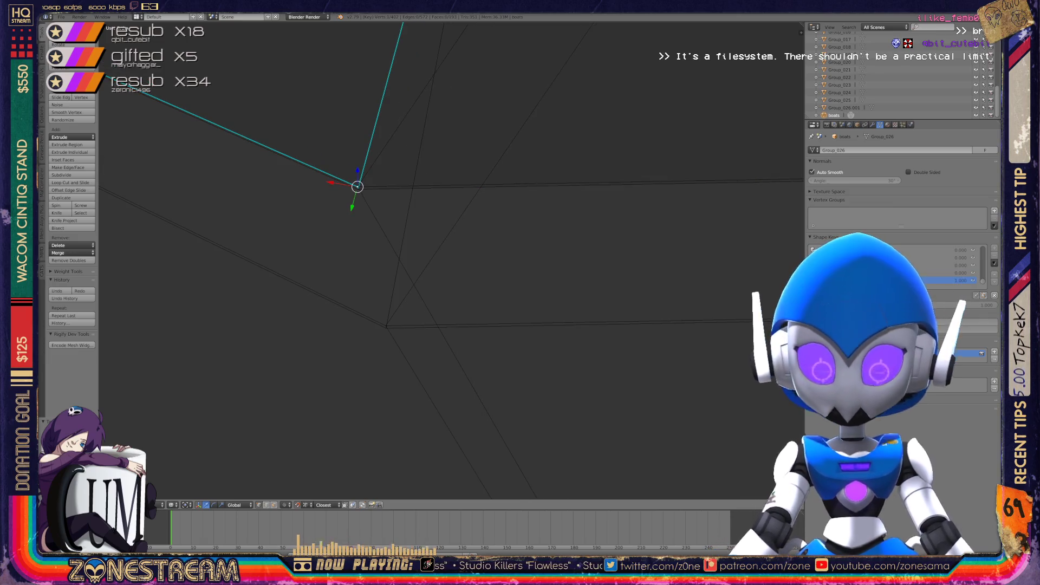
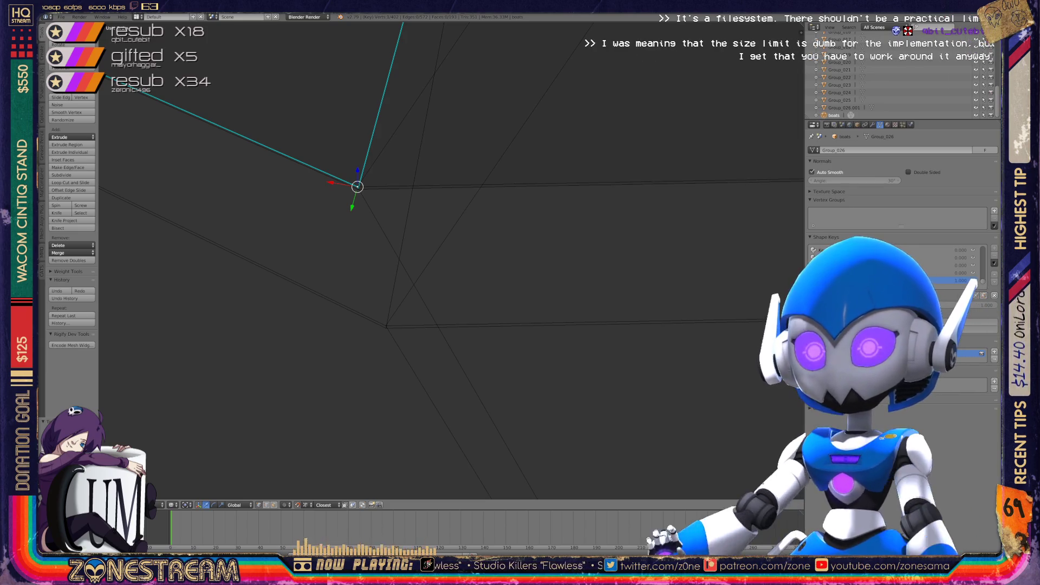
Try moving the vertex at the start of the long edge, then cancel and reorient the view
right_click(542, 184)
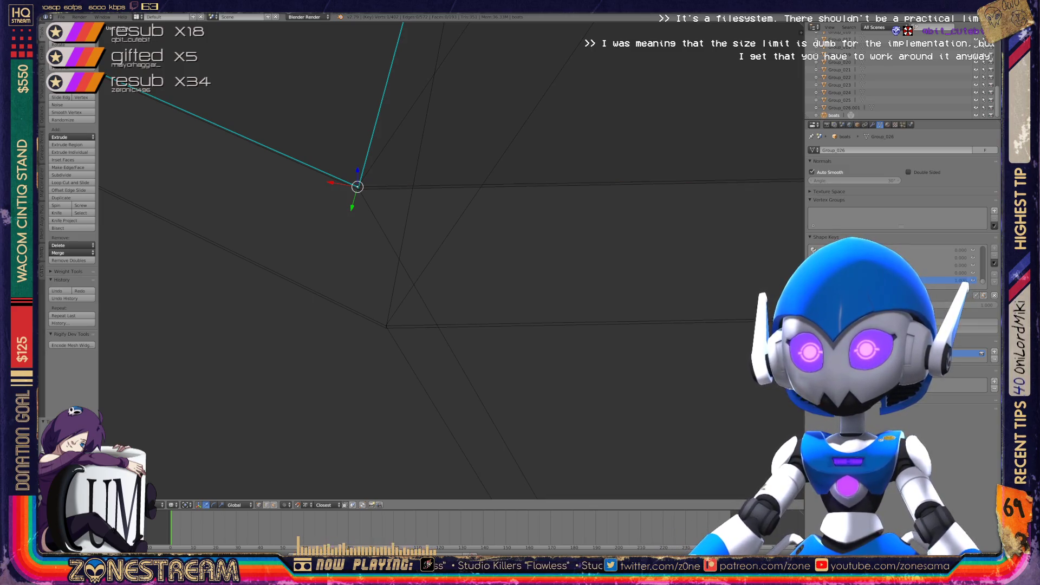
key("g")
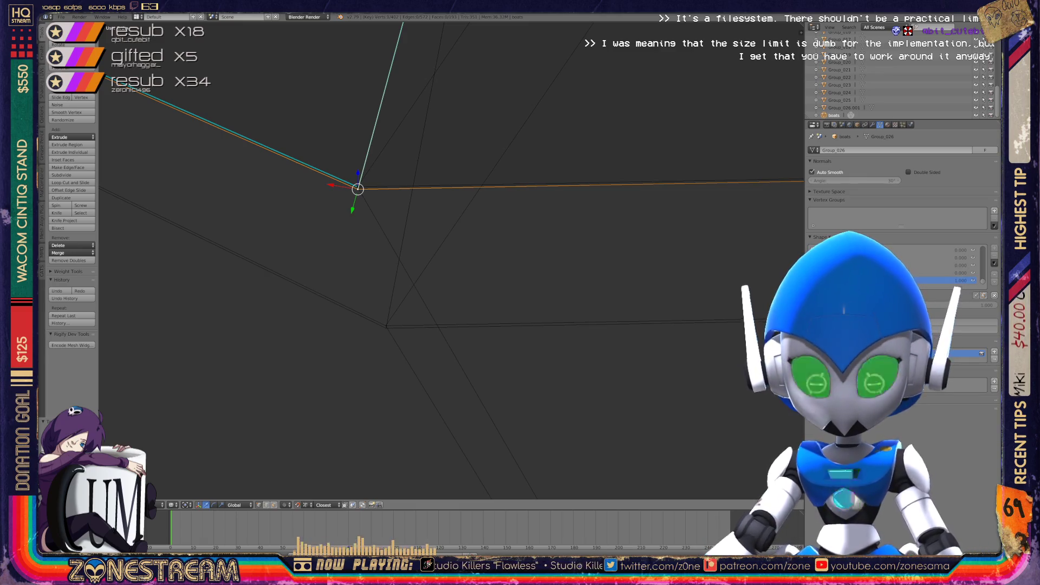
mouse_move(357, 189)
left_mouse_down()
mouse_move(379, 251)
mouse_move(386, 328)
left_mouse_up()
key("Escape")
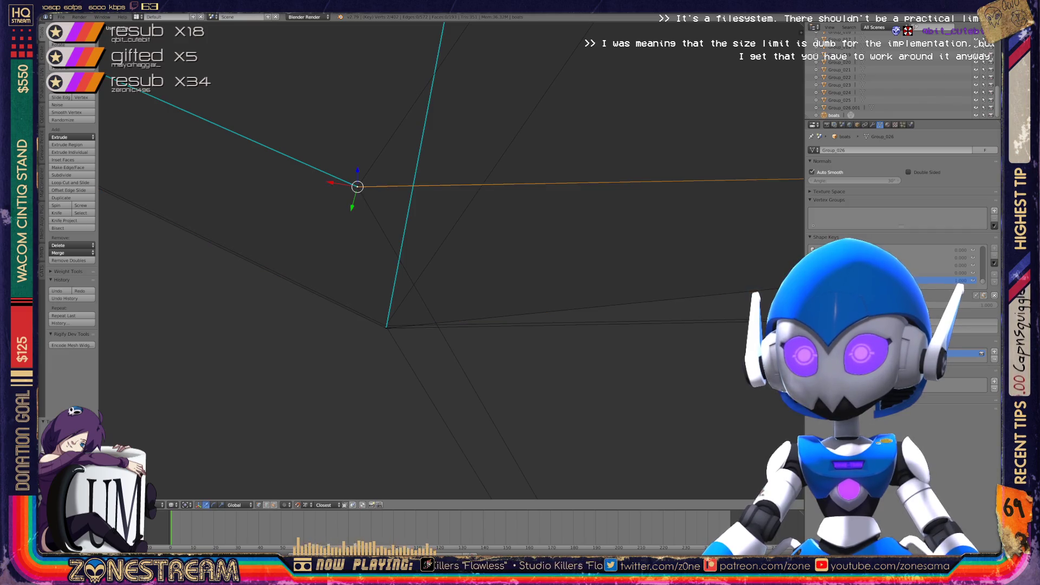
mouse_move(357, 187)
middle_mouse_down()
mouse_move(385, 320)
mouse_move(413, 298)
middle_mouse_up()
scroll(451, 260, "up", 8)
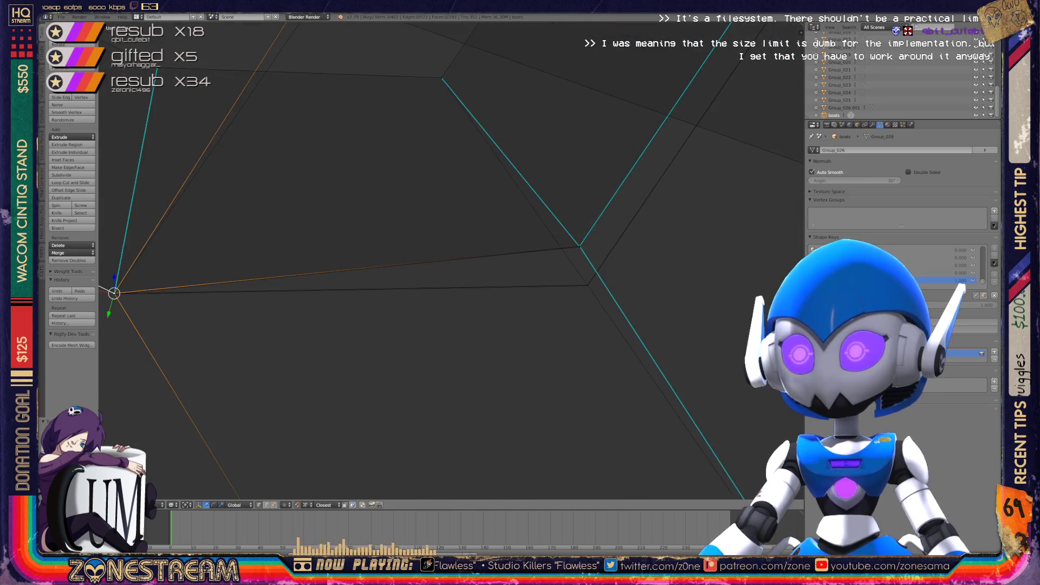
mouse_move(450, 259)
middle_mouse_down()
mouse_move(490, 244)
mouse_move(446, 139)
middle_mouse_up()
Snap the stray vertex onto the lower corner and confirm its position
right_click(391, 123)
right_click(391, 124, "shift")
right_click(391, 123, "shift")
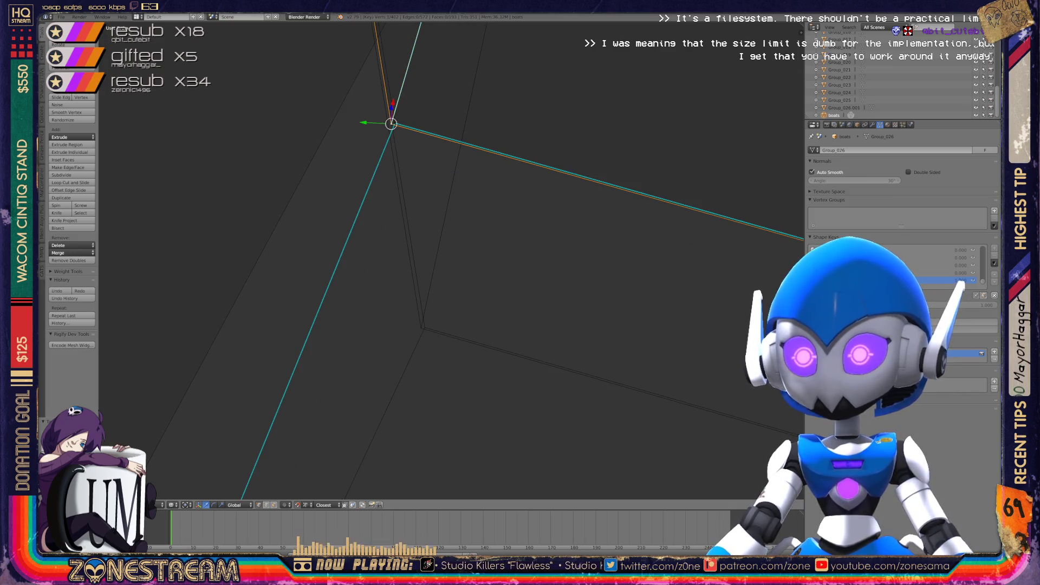
key("g")
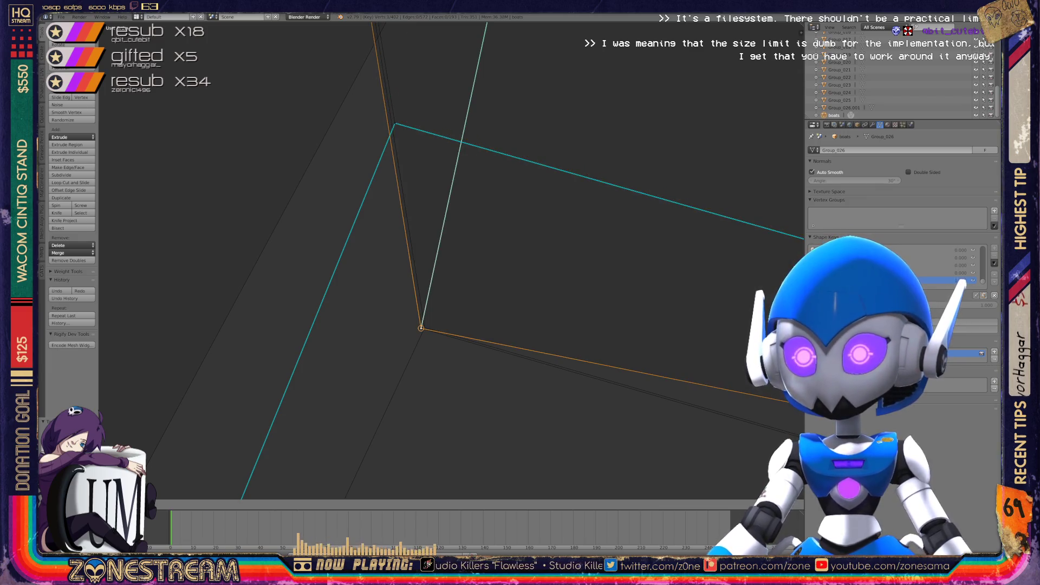
key("Return")
mouse_move(488, 271)
middle_mouse_down()
mouse_move(466, 255)
mouse_move(449, 260)
mouse_move(471, 268)
mouse_move(488, 255)
mouse_move(433, 233)
mouse_move(428, 219)
middle_mouse_up()
Drop the upper corner vertex onto the lower corner so the two meet
left_click(330, 164)
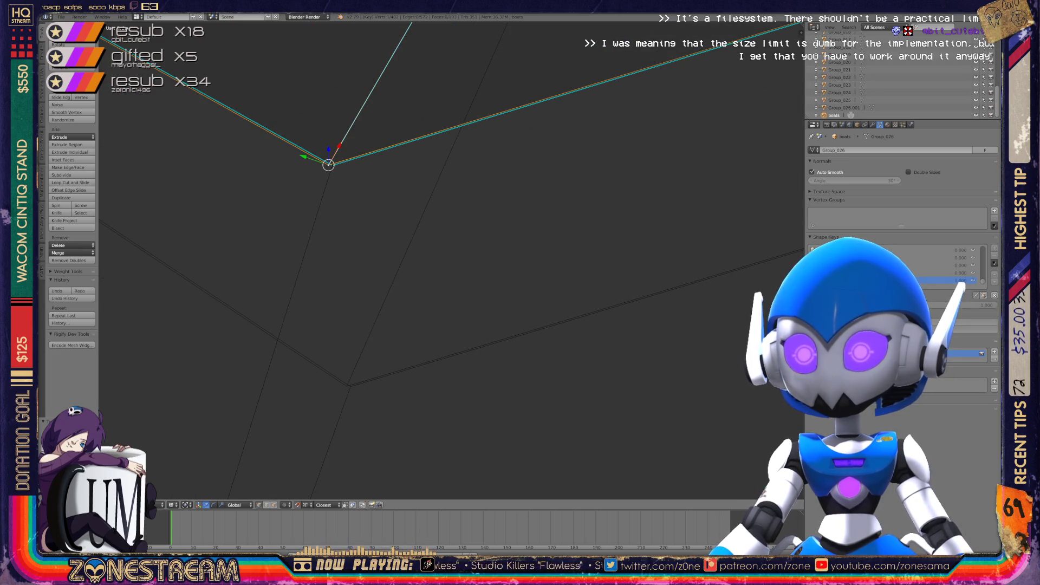
key("g")
left_click(347, 385)
left_click(332, 165)
key("g")
left_click(346, 386)
mouse_move(348, 383)
middle_mouse_down()
mouse_move(438, 277)
mouse_move(379, 239)
mouse_move(287, 211)
middle_mouse_up()
Check the vertices where the edges meet from other angles, then leave Edit Mode
scroll(438, 277, "down", 5)
scroll(351, 234, "up", 5)
scroll(450, 260, "up", 3)
middle_click_drag(449, 260, 325, 245)
right_click(510, 194)
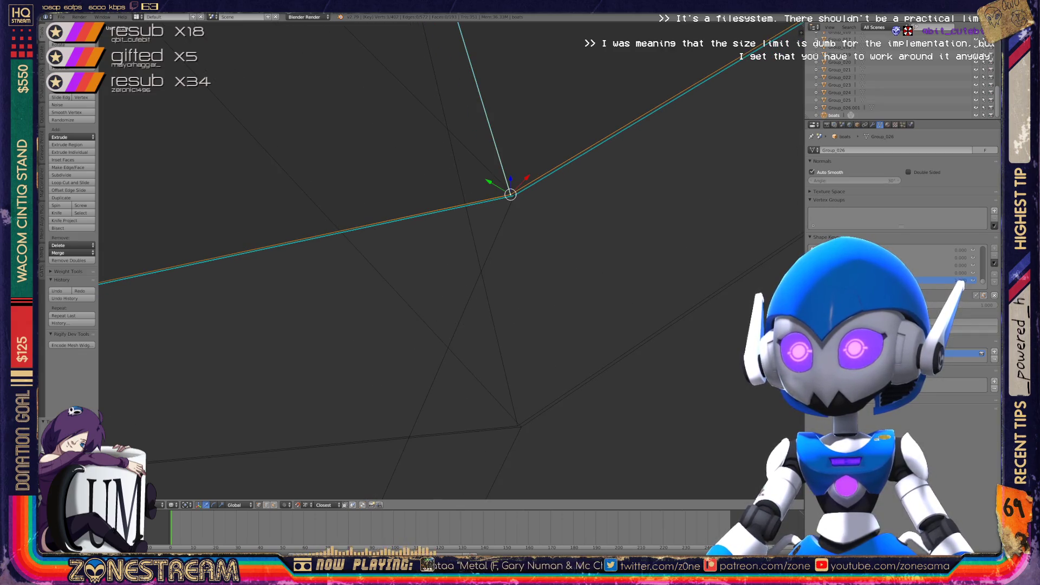
right_click(517, 425)
right_click(514, 195)
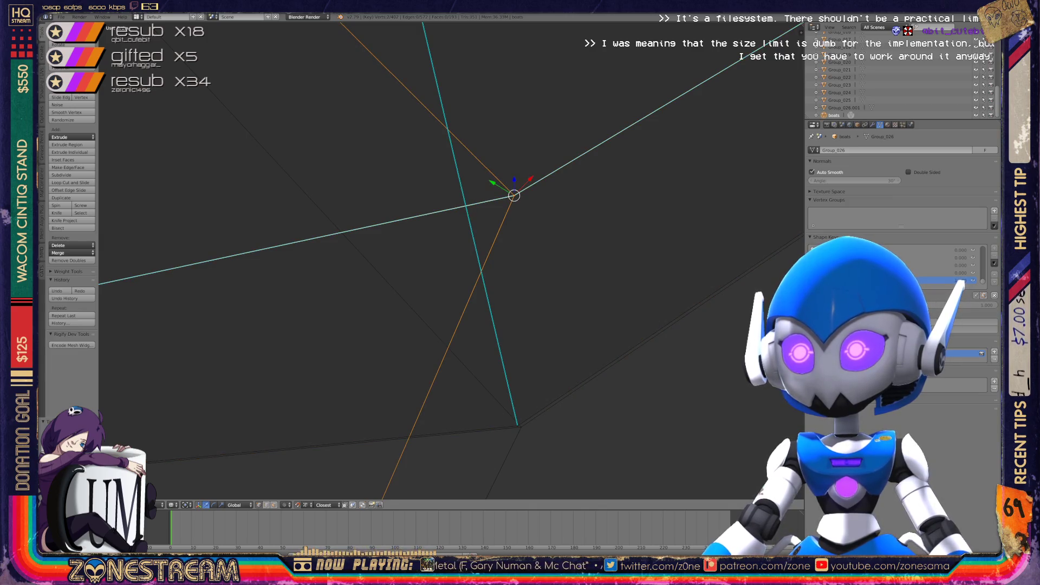
mouse_move(521, 290)
middle_mouse_down()
mouse_move(487, 325)
mouse_move(466, 303)
mouse_move(488, 282)
mouse_move(520, 292)
mouse_move(553, 282)
middle_mouse_up()
scroll(455, 270, "down", 3)
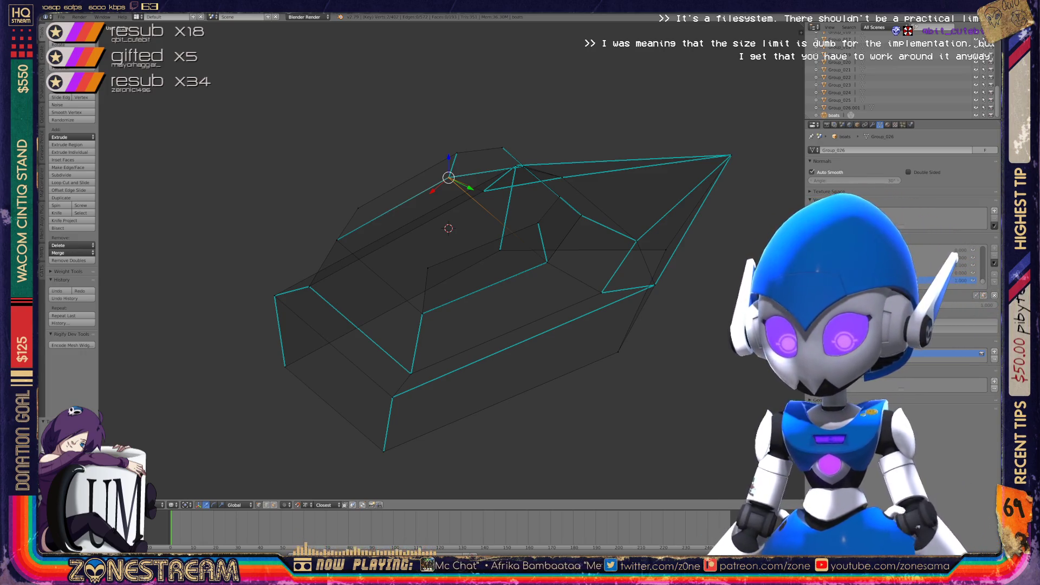
key("Tab")
View the row of boats from top and side views, centring them on screen
scroll(448, 228, "down", 4)
key("KP_7")
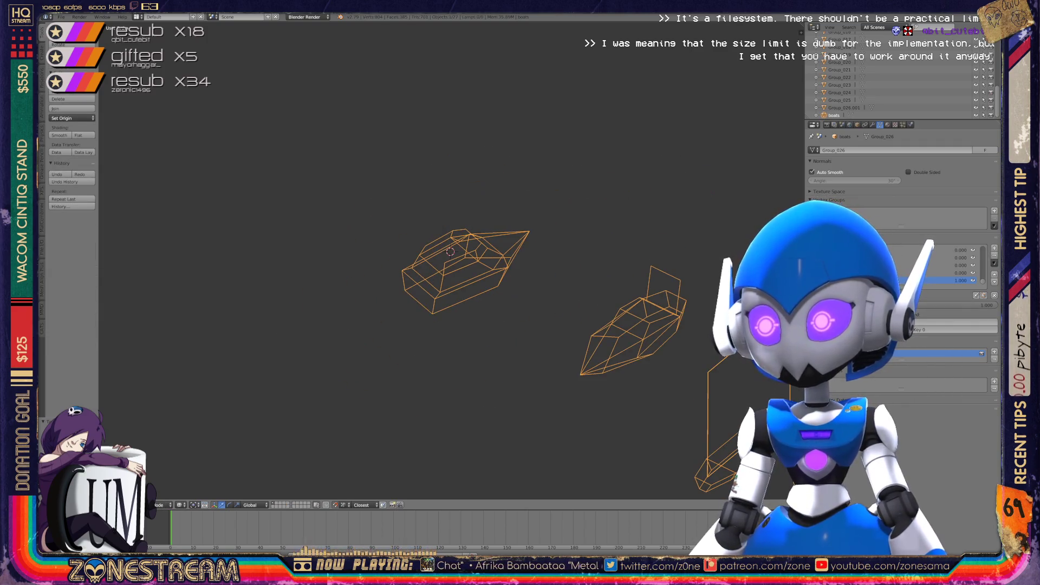
middle_click_drag(449, 254, 487, 227)
scroll(488, 227, "down", 5)
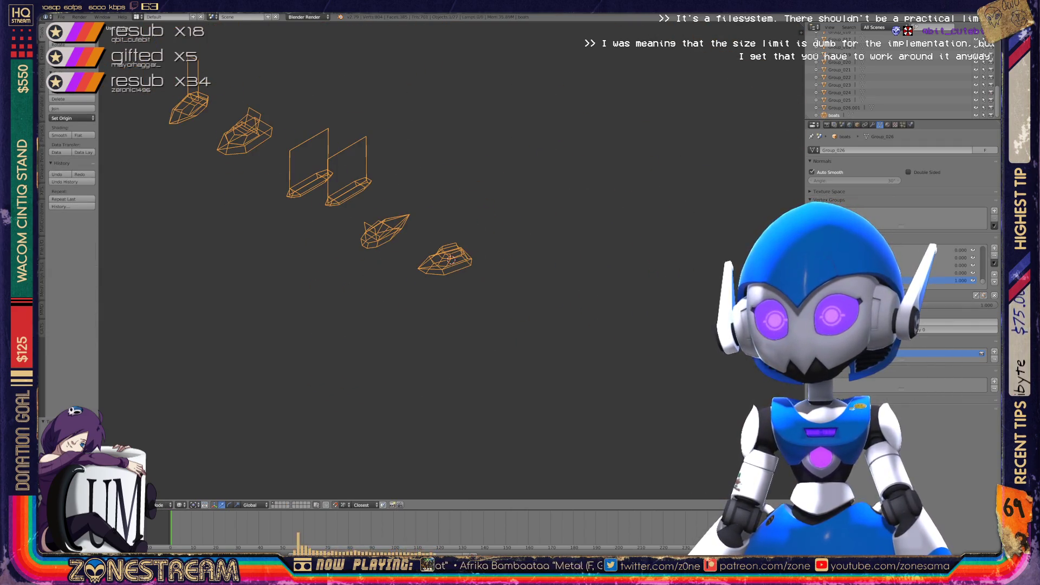
key("KP_1")
scroll(466, 260, "up", 4)
middle_click_drag(423, 271, 599, 270, "shift")
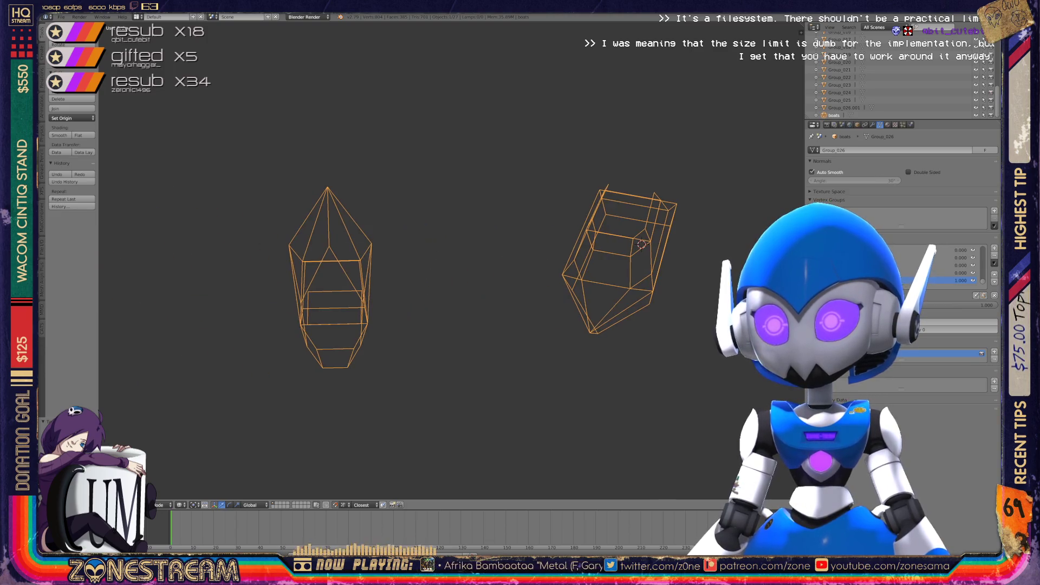
scroll(466, 260, "down", 3)
middle_click_drag(379, 271, 657, 271, "shift")
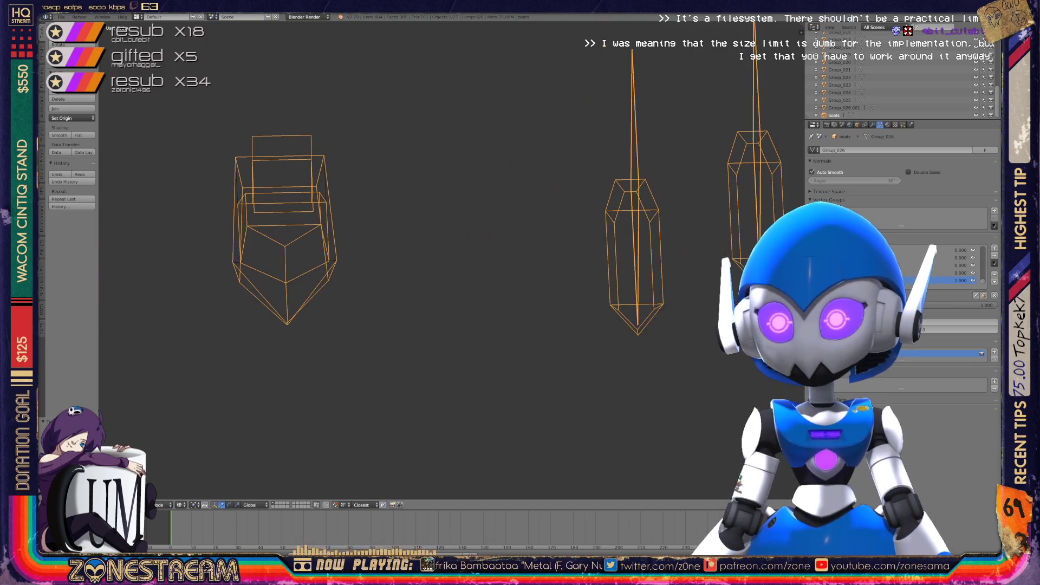
scroll(466, 260, "down", 1)
scroll(466, 260, "up", 5)
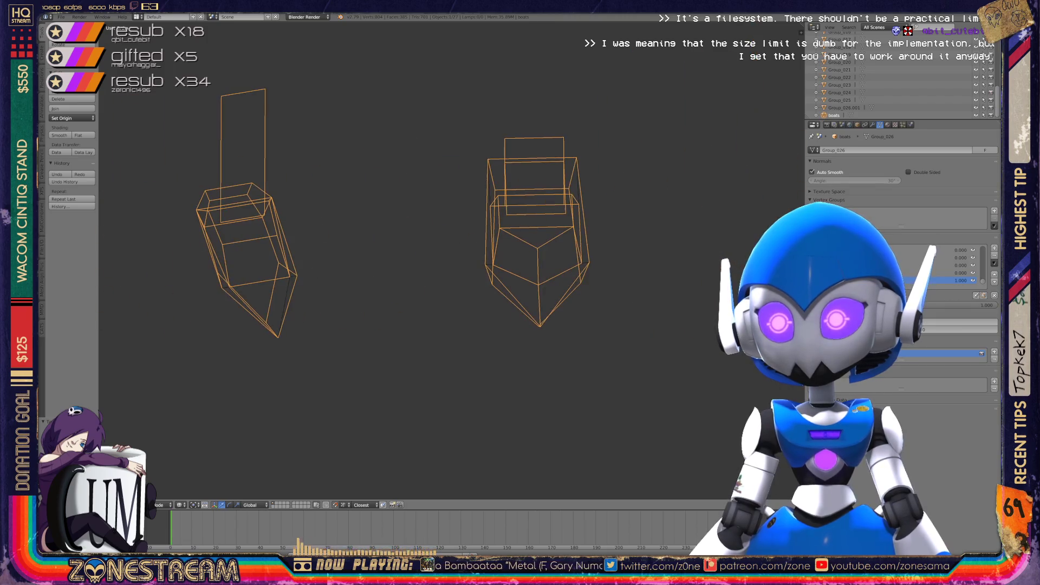
scroll(450, 260, "up", 8)
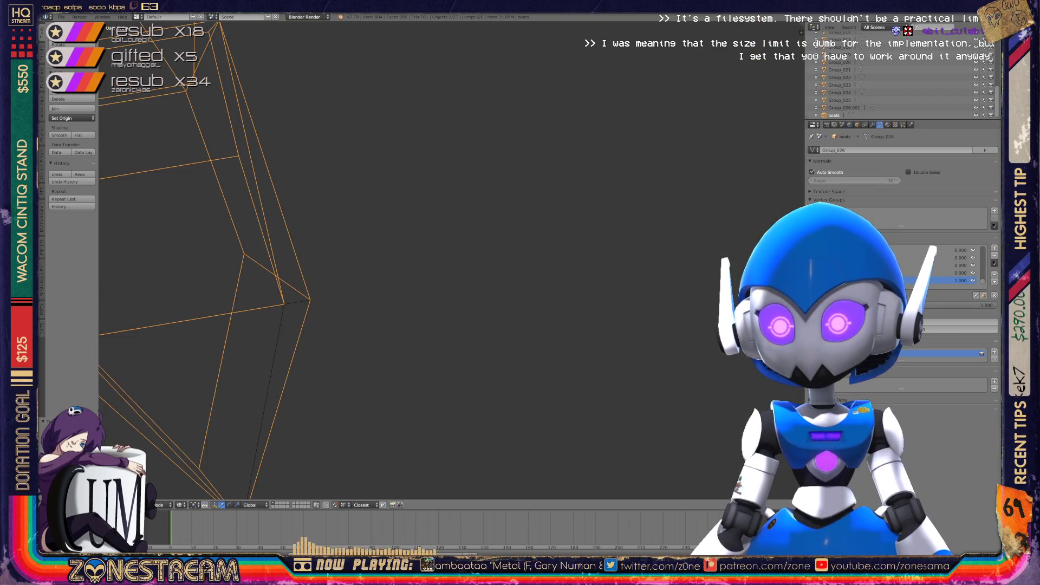
Undo a stray Group_015 selection, then select all the boat parts and delete them
right_click(267, 400)
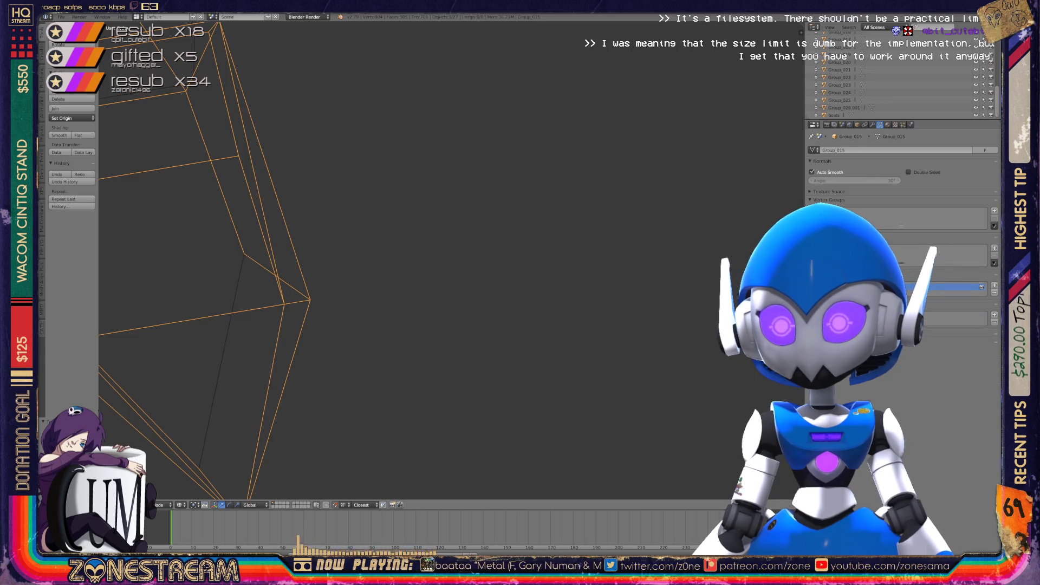
key("ctrl+z")
scroll(466, 260, "down", 8)
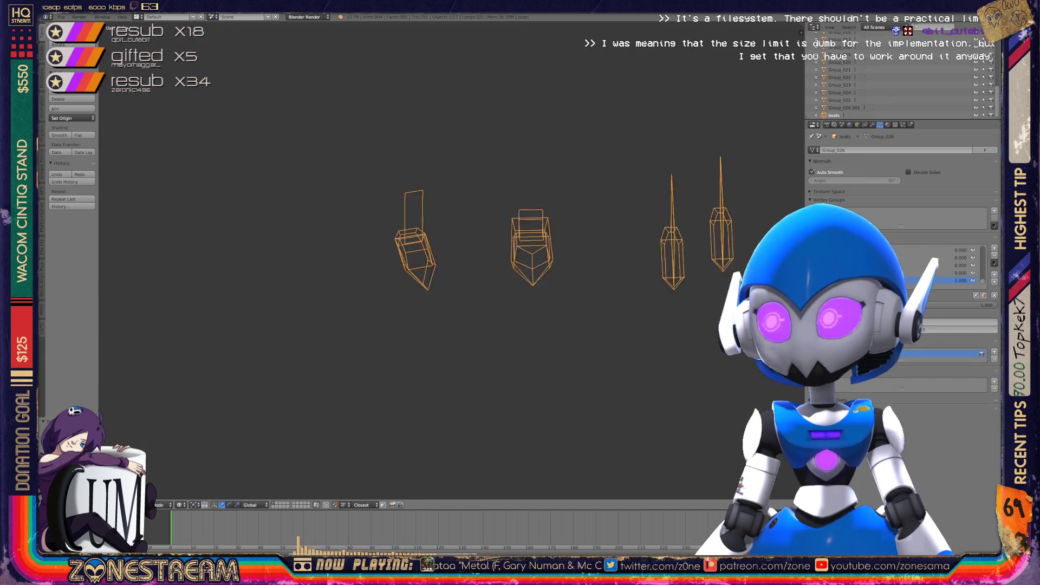
scroll(466, 260, "up", 6)
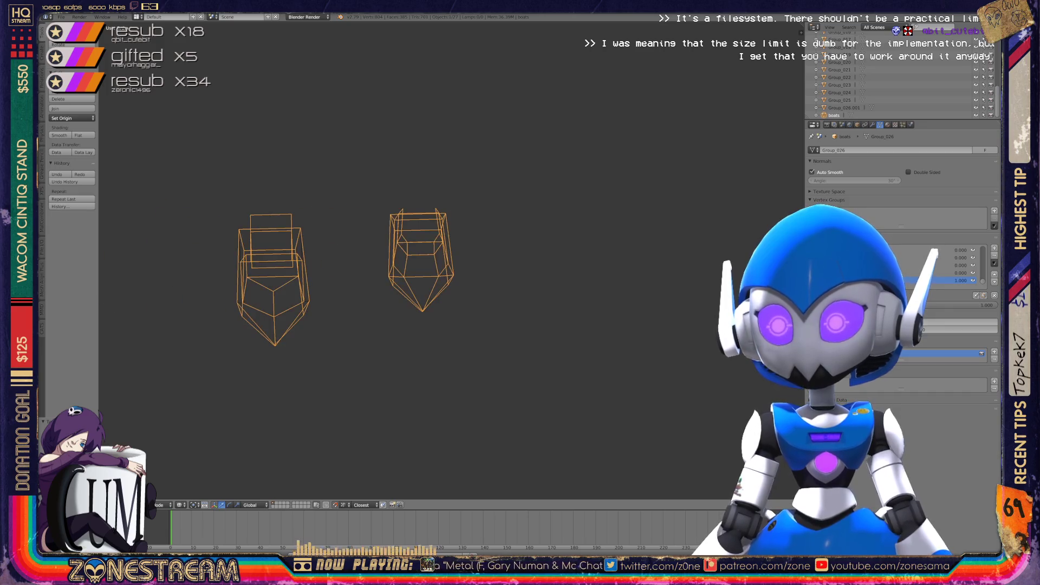
middle_click_drag(466, 260, 655, 260, "shift")
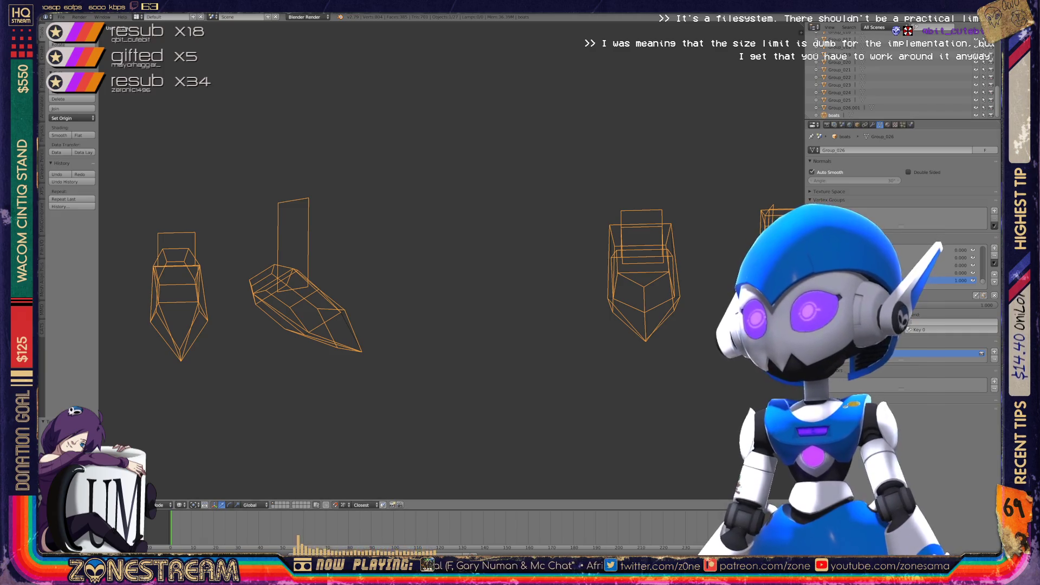
key("a")
key("a")
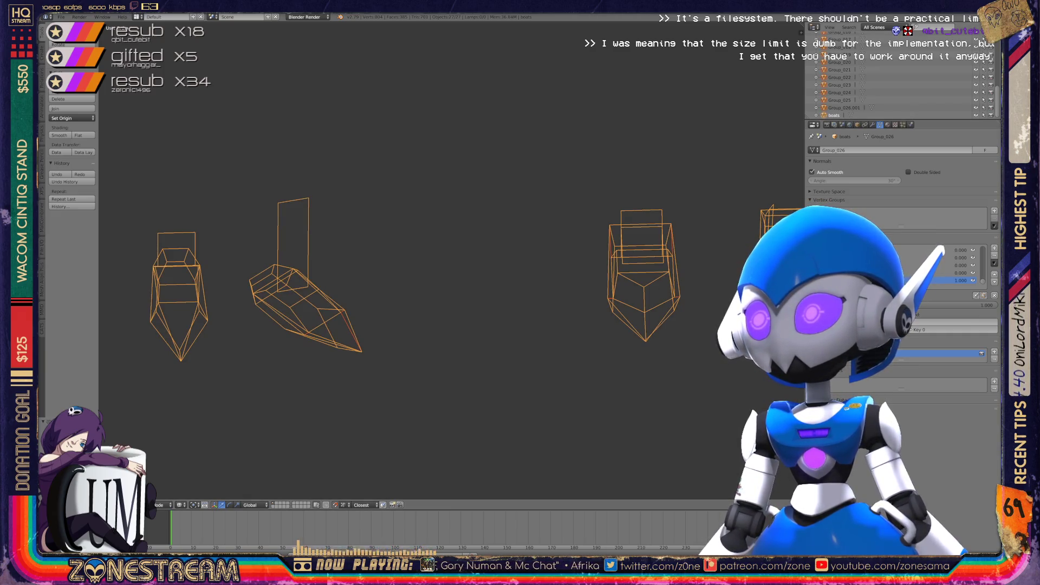
key("x")
key("Return")
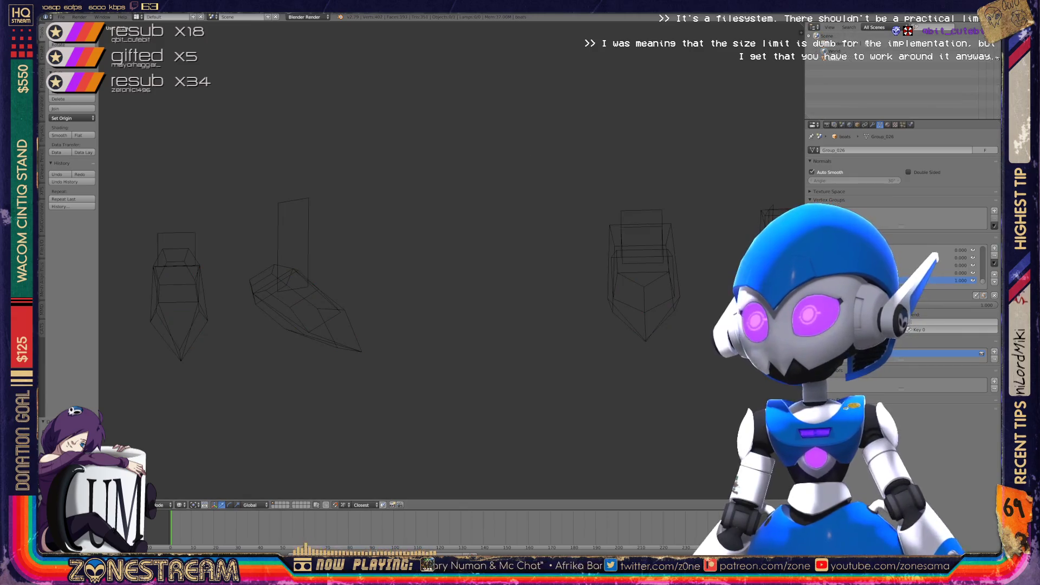
Show Orphan Data in the Outliner and purge the orphaned meshes and textures
left_click(873, 27)
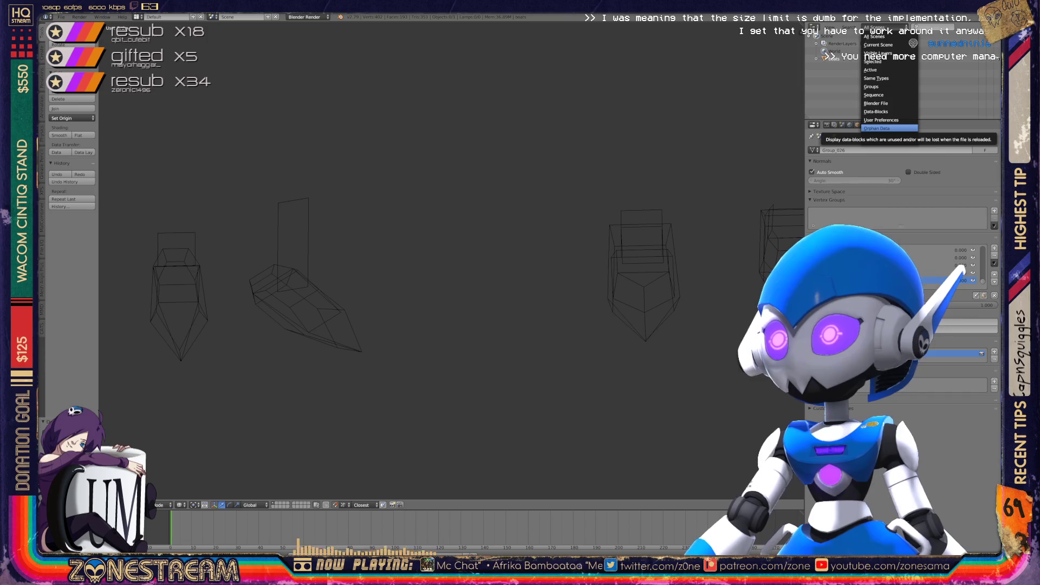
left_click(888, 128)
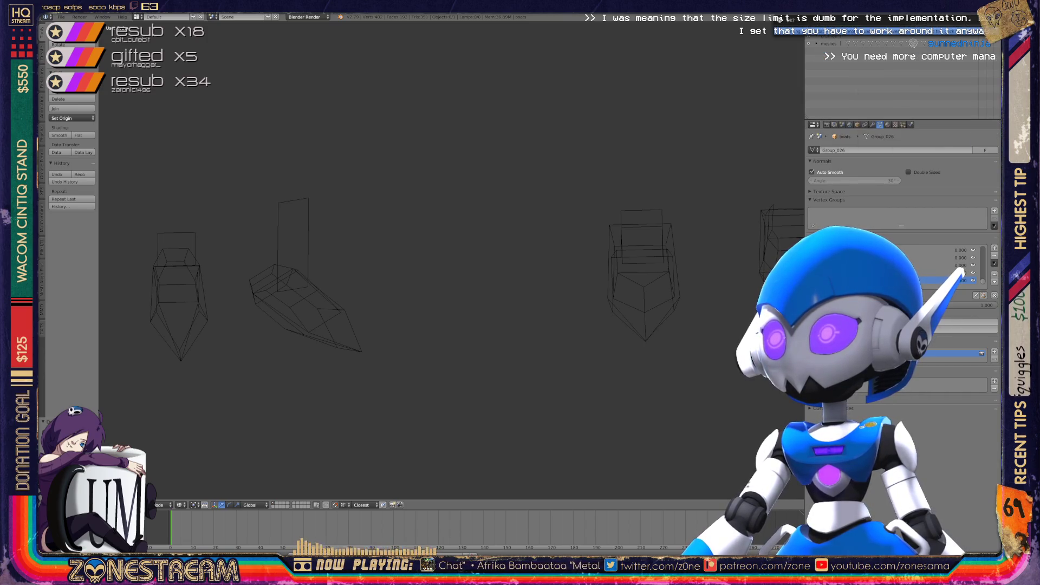
left_click(969, 27)
left_click(969, 27)
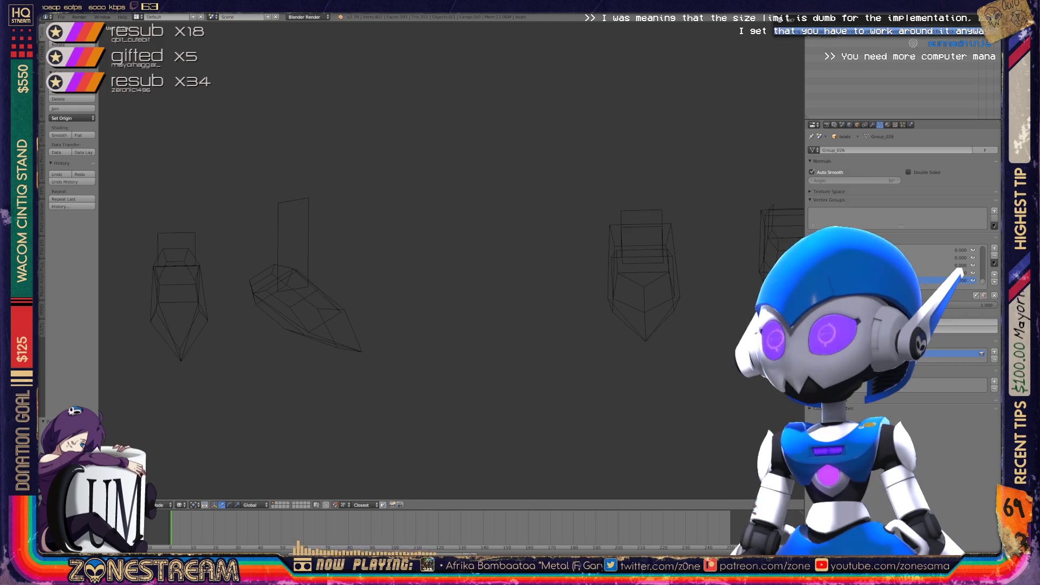
Set the Outliner to All Scenes, reset the active shape key to 0, and open the File menu
left_click(877, 27)
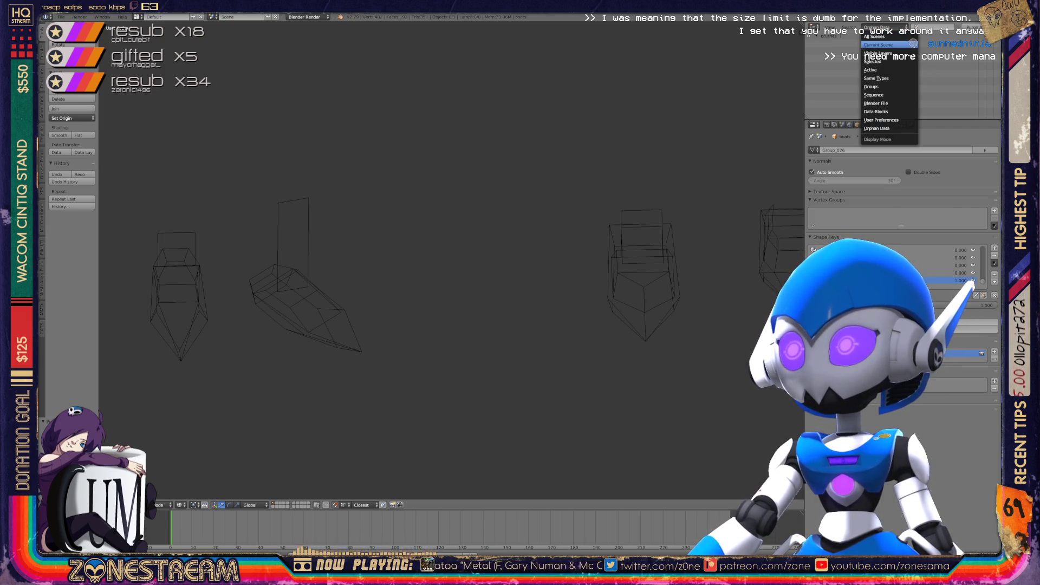
left_click(877, 36)
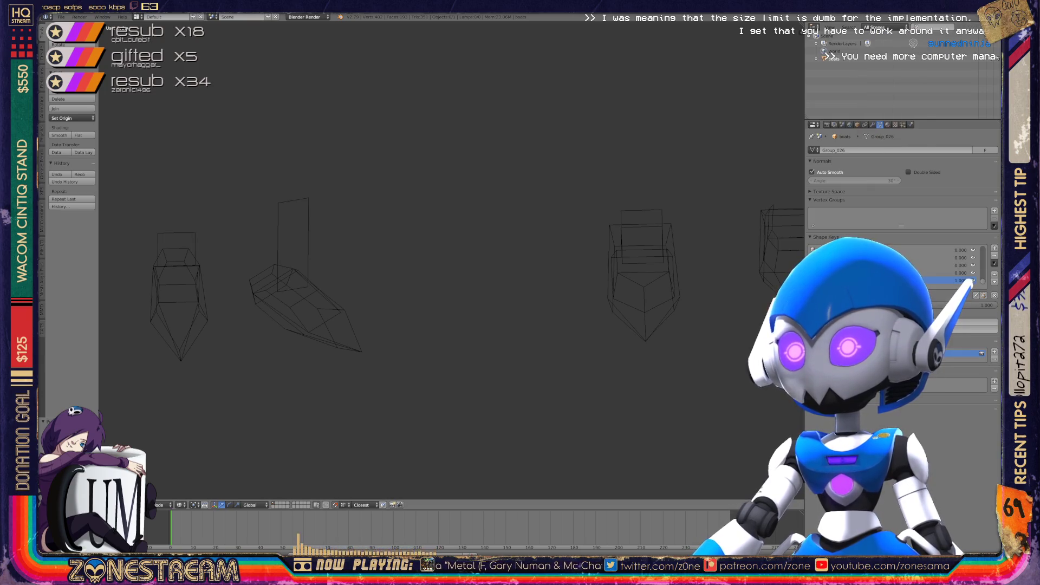
key("BackSpace")
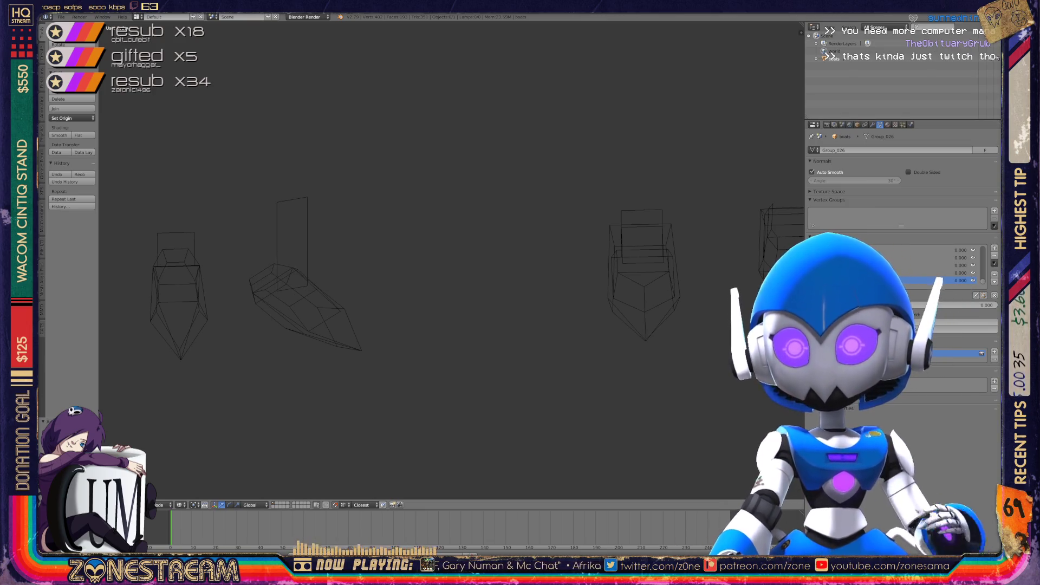
left_click(61, 17)
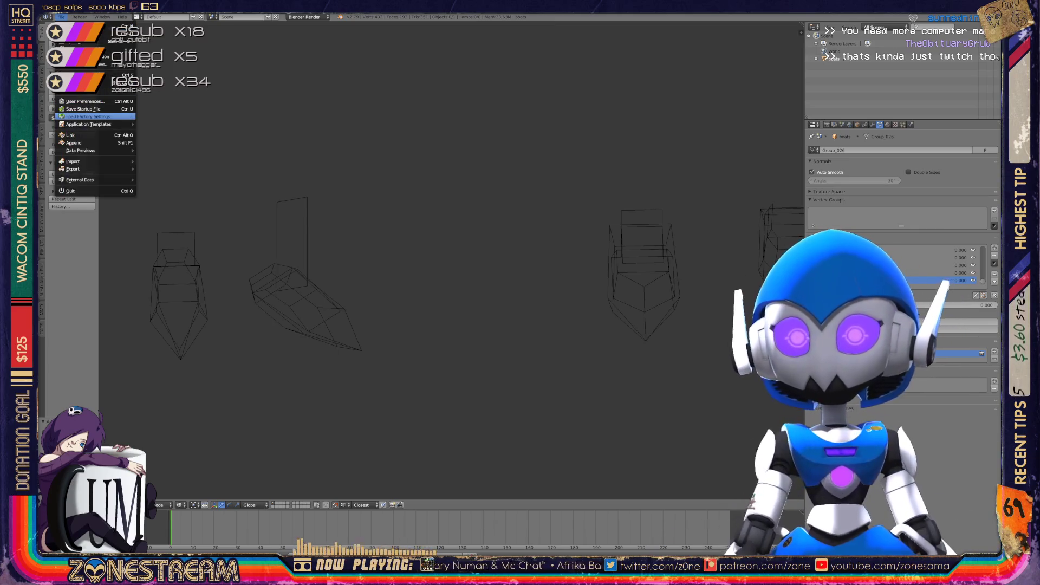
Import a Wavefront (.obj) file from the poly-testfix folder
mouse_move(73, 161)
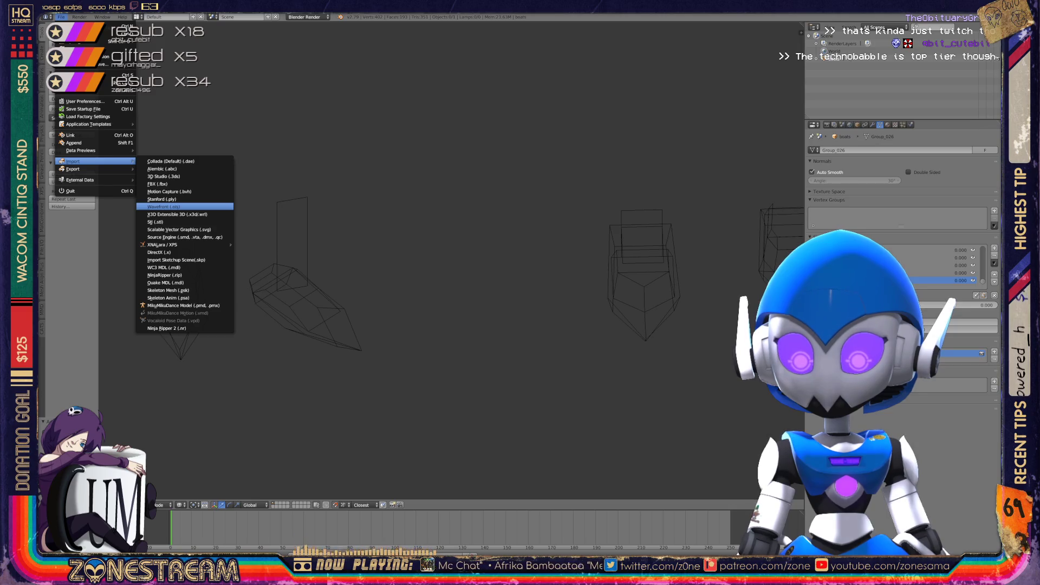
left_click(163, 206)
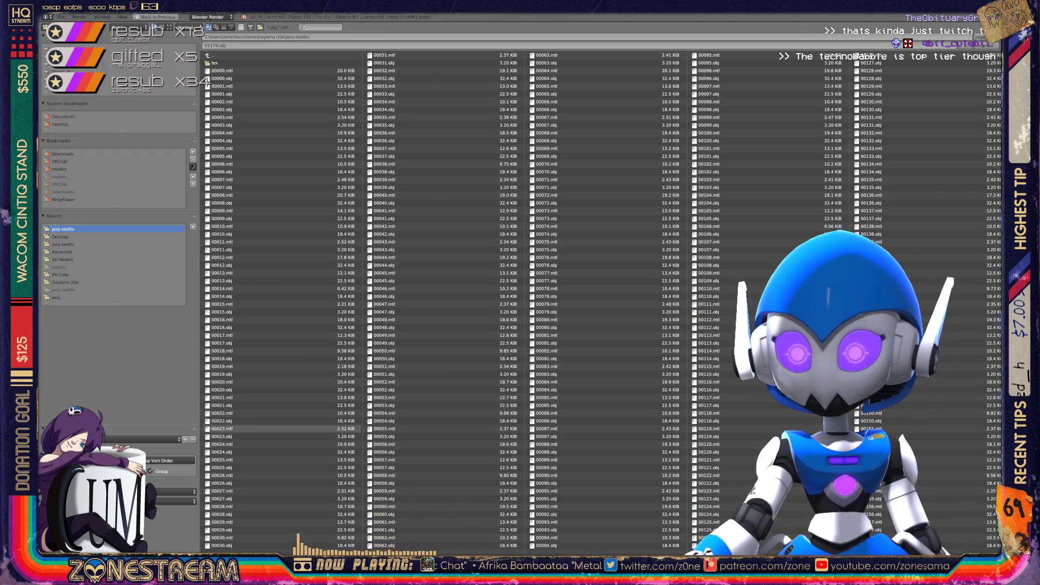
scroll(542, 298, "down", 20)
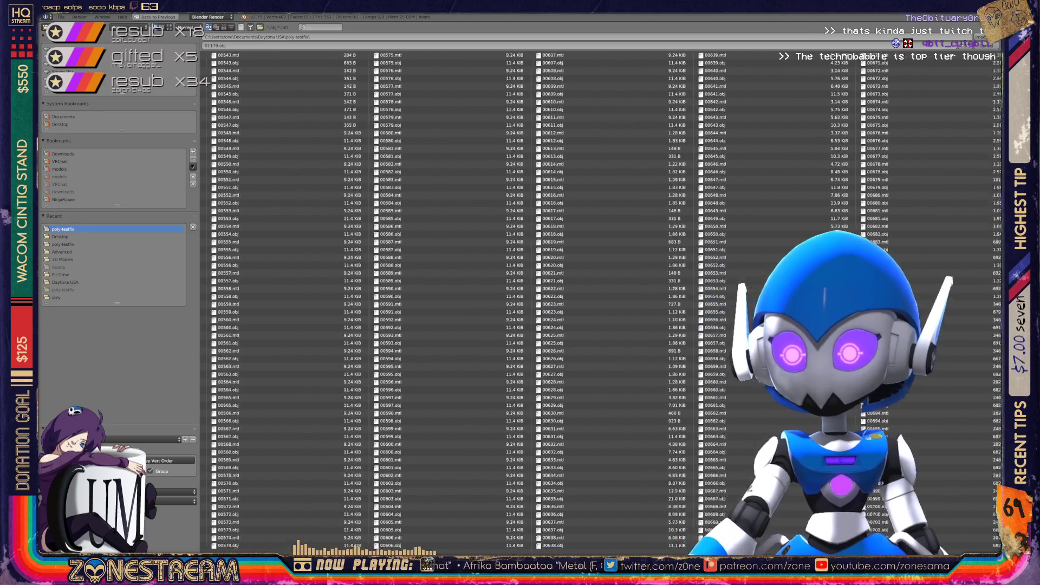
scroll(542, 298, "down", 15)
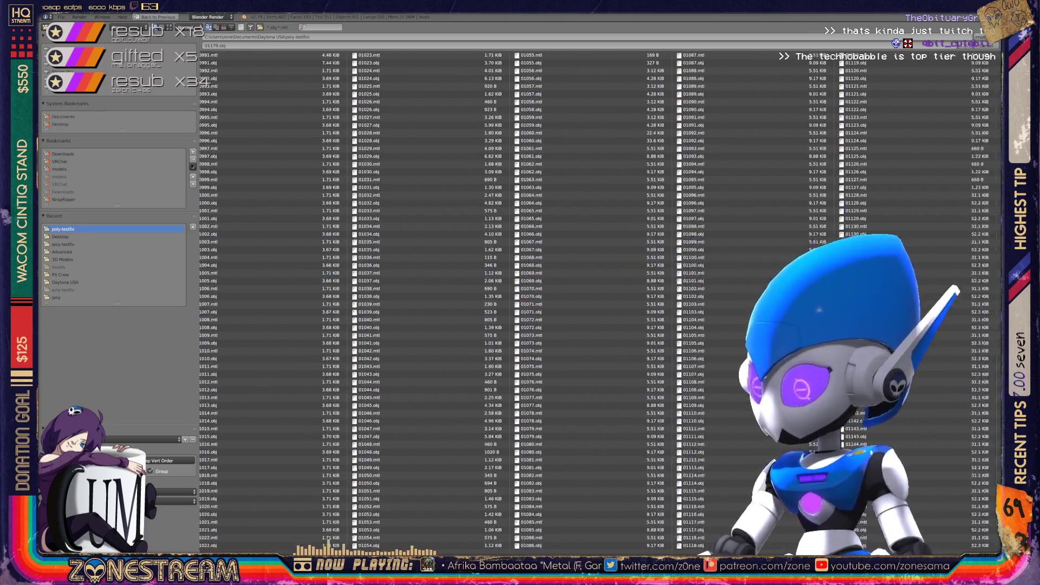
scroll(541, 298, "down", 2)
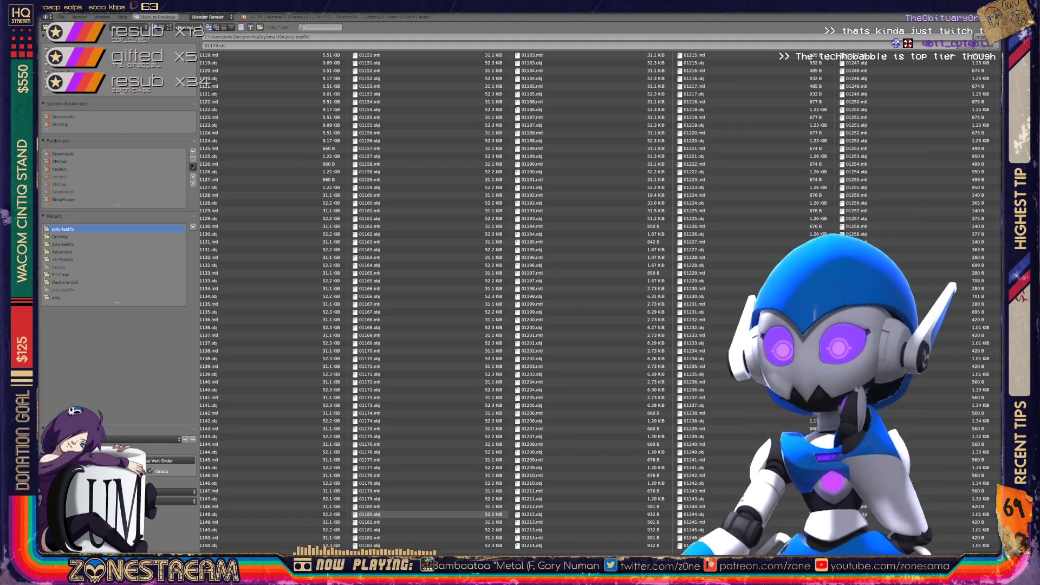
double_click(368, 514)
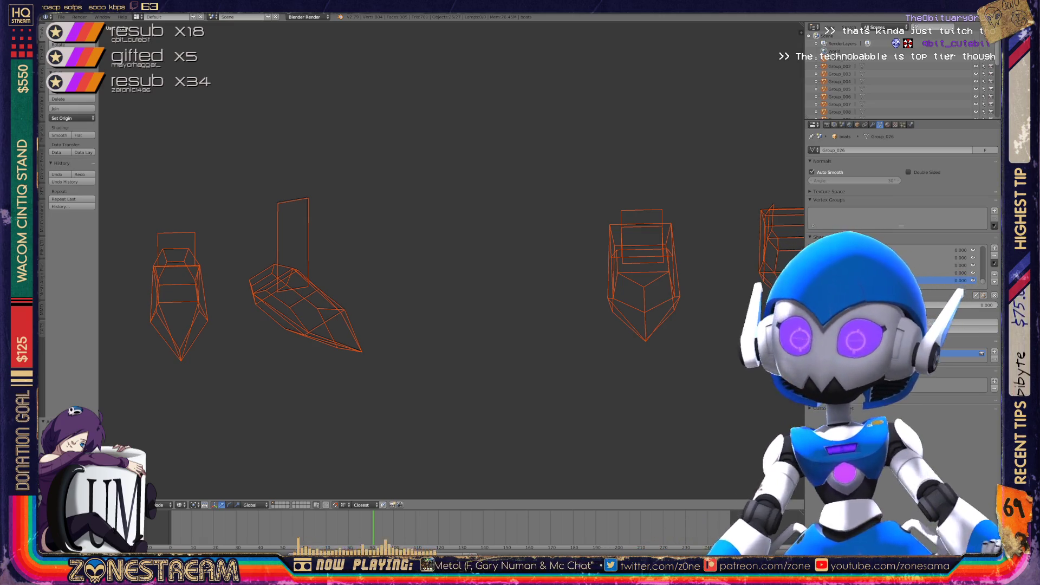
Select the boats group in the Outliner, frame one part, and enter Edit Mode on it
scroll(453, 260, "down", 5)
key("KP_Decimal")
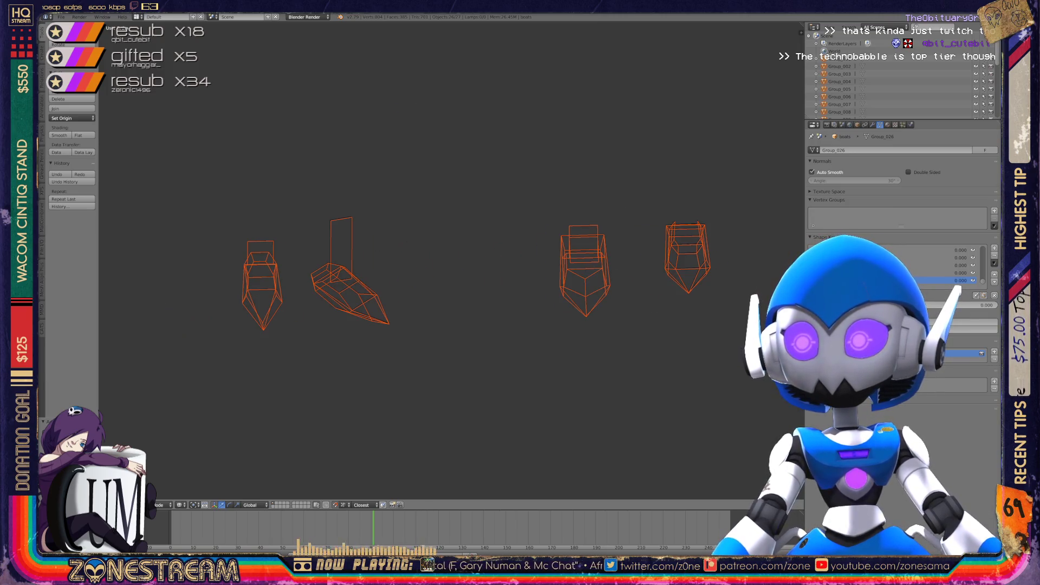
scroll(899, 75, "down", 5)
left_click(835, 114)
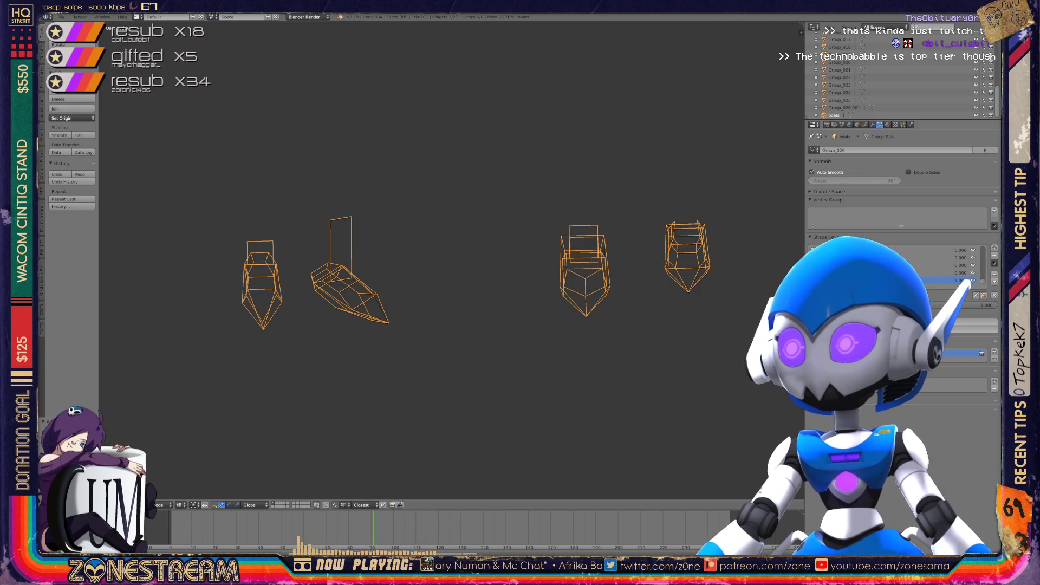
key("KP_Decimal")
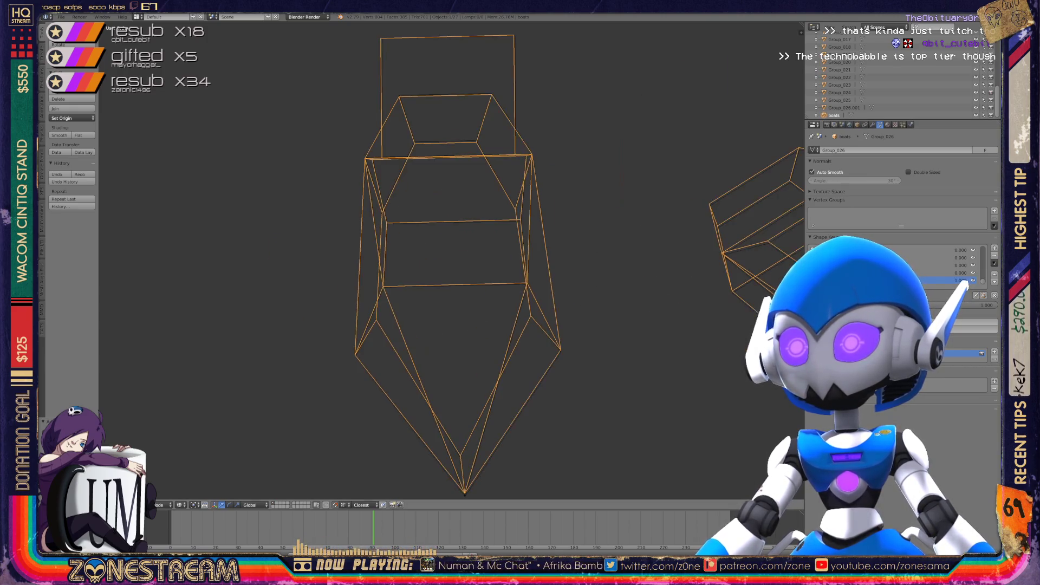
key("Tab")
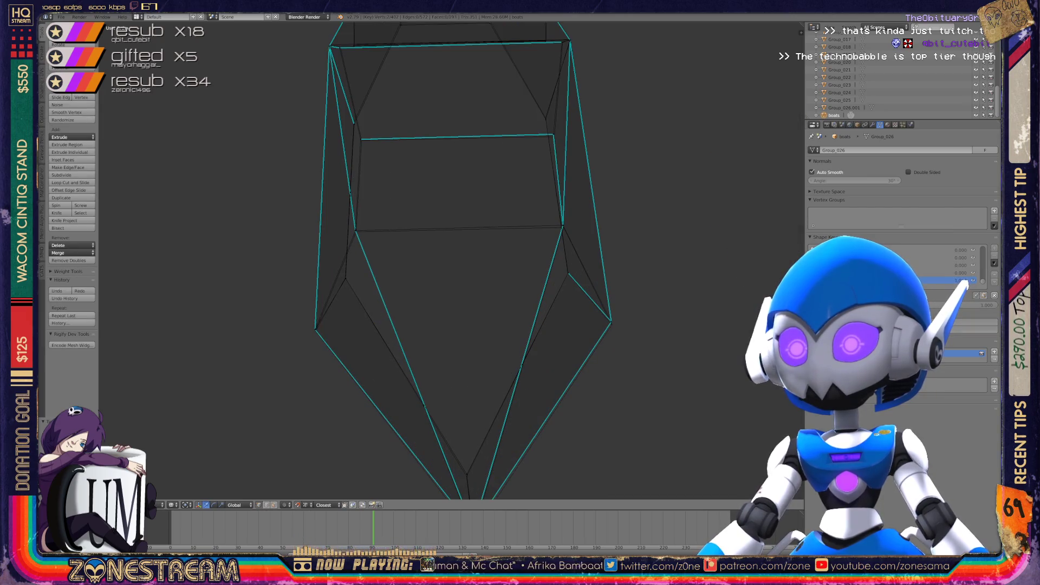
Centre the view on the hull's bottom tip vertex and tilt the mesh for a clear view
scroll(455, 260, "down", 3)
right_click(460, 368)
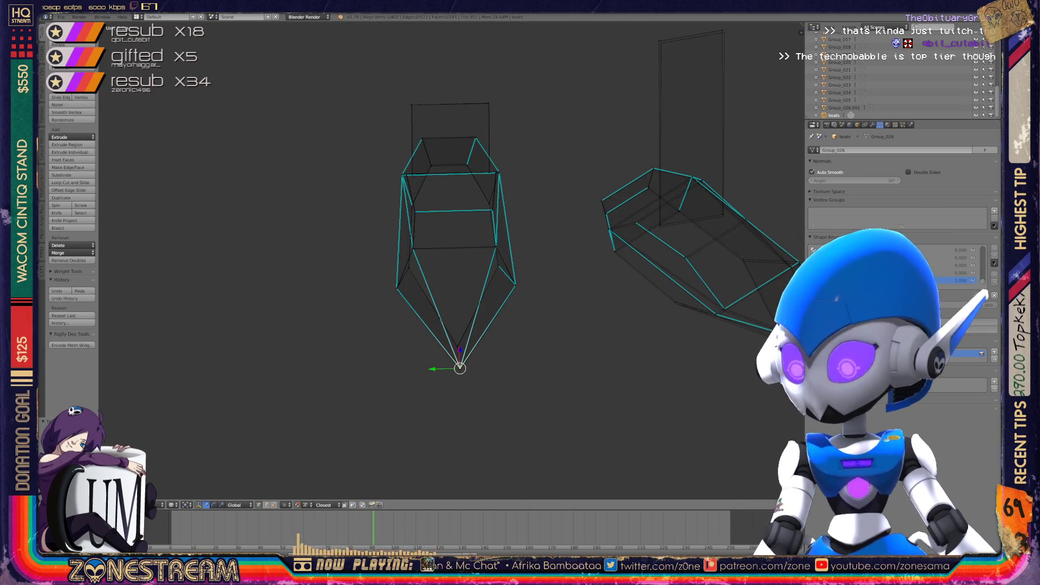
key("KP_Decimal")
key("ctrl+KP_1")
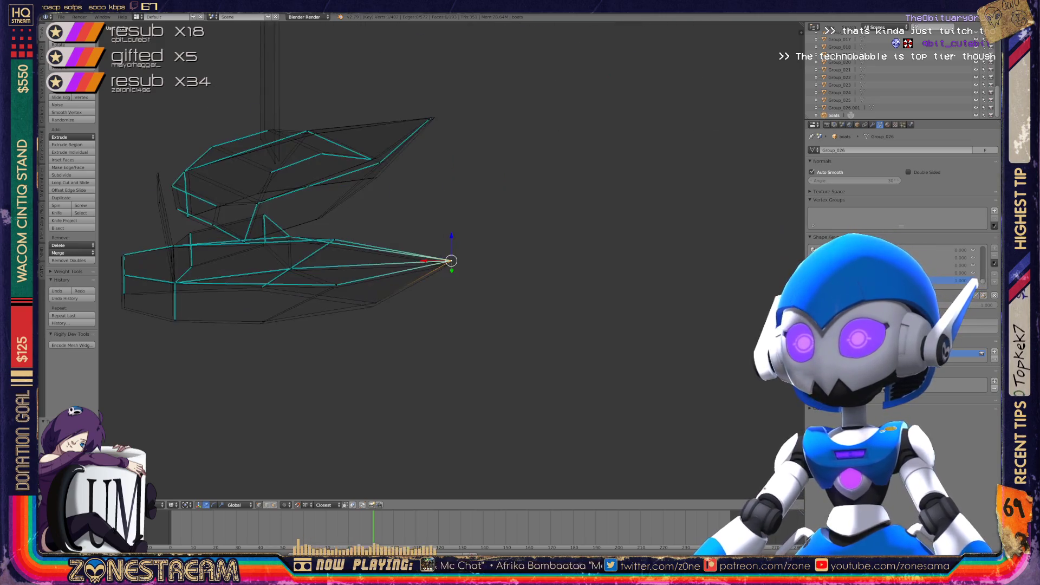
scroll(451, 260, "up", 3)
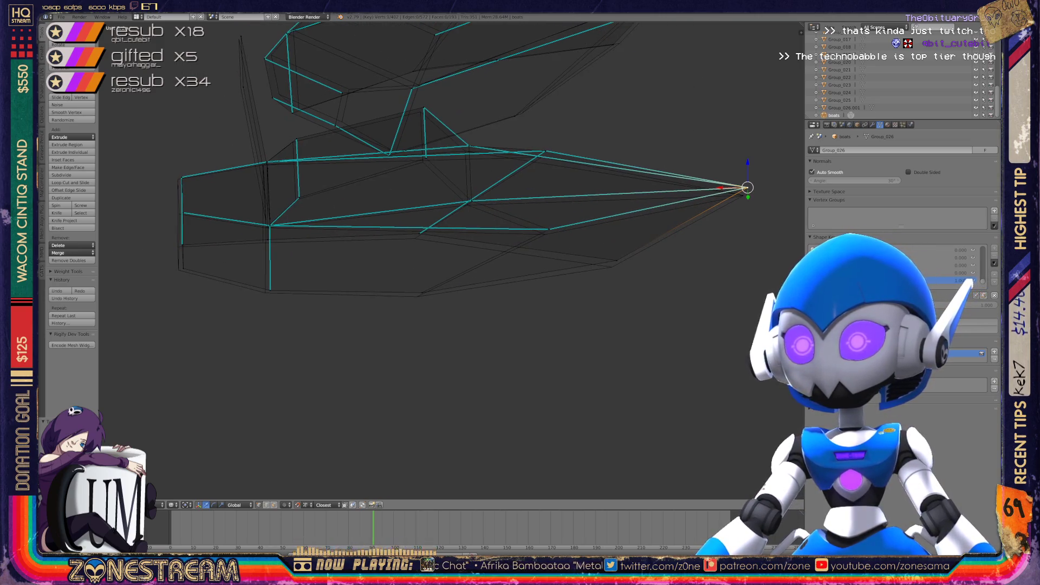
key("KP_8")
key("KP_4")
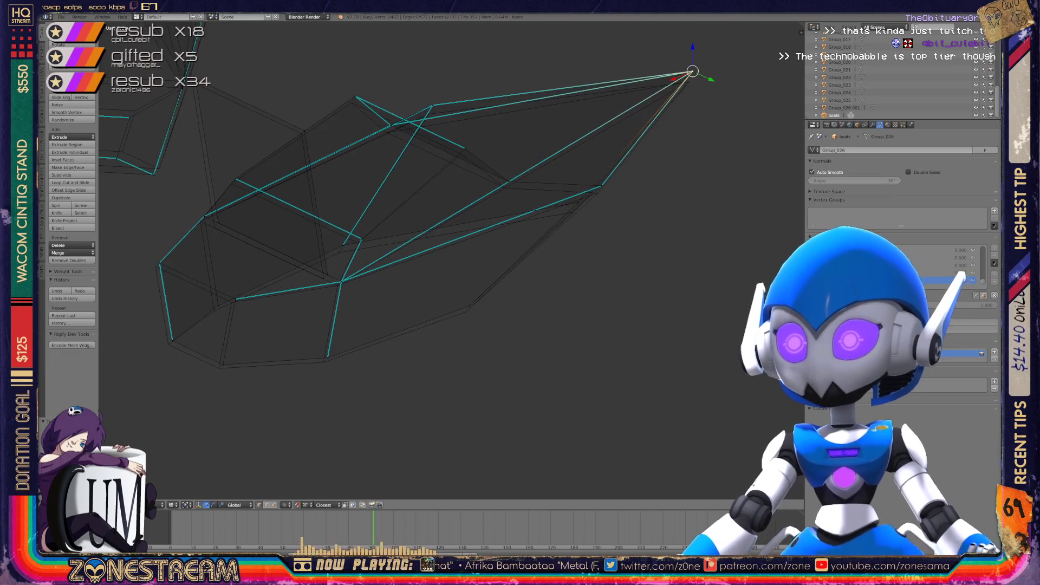
key("ctrl+KP_4")
key("ctrl+KP_4")
Nudge the bottom-left, left and lower-edge hull vertices slightly into place
right_click(409, 356)
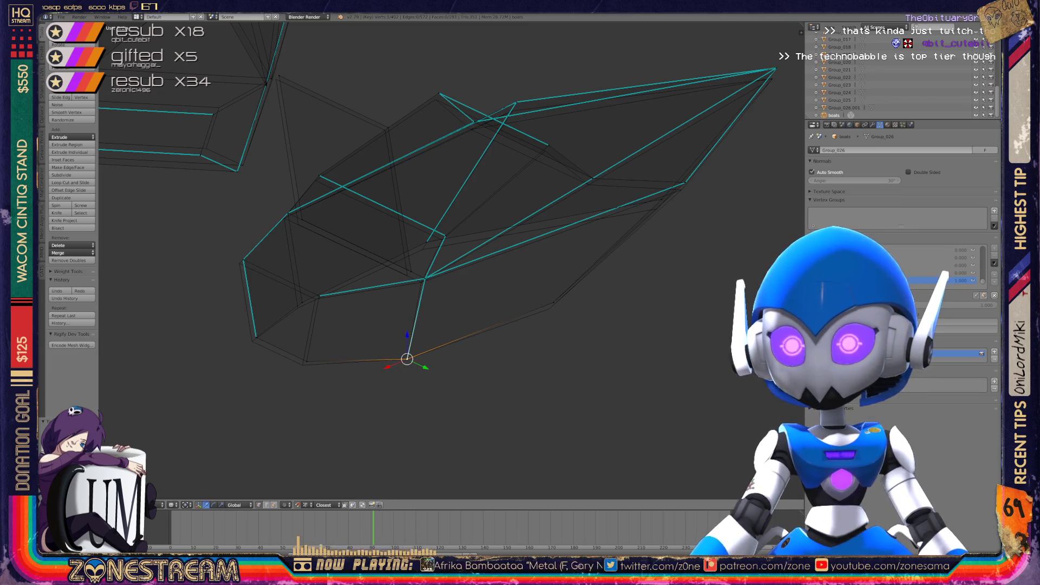
right_click(302, 363)
right_click(256, 337)
right_click_drag(256, 337, 252, 340)
right_click(244, 261)
key("a")
right_click_drag(244, 262, 239, 264)
right_click(319, 296)
right_click_drag(319, 296, 298, 307)
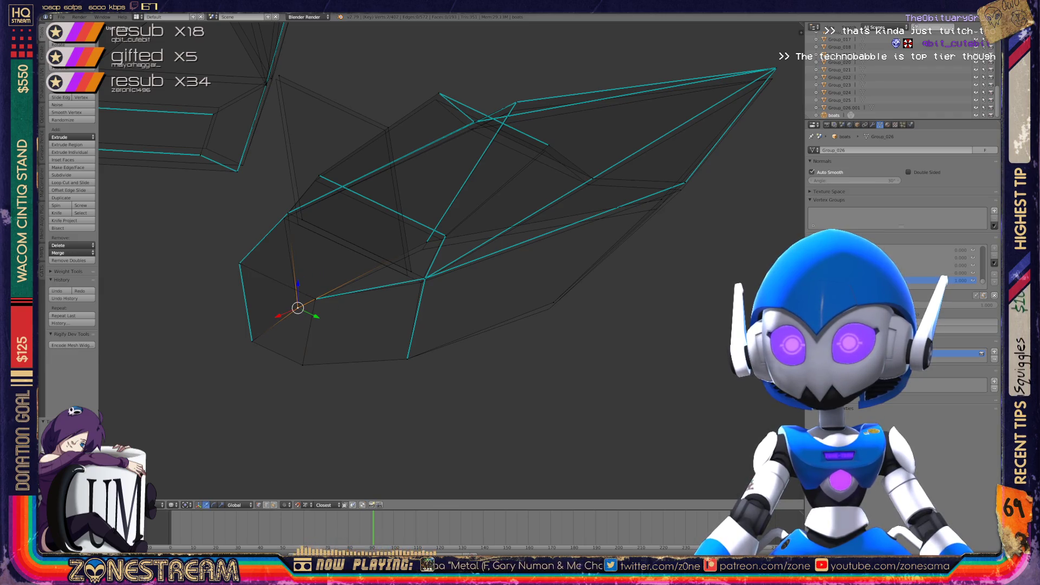
Move the upper-middle vertex down and right, then pick the upper vertices near the top
right_click(287, 212)
right_click_drag(287, 212, 298, 224)
left_click_drag(297, 224, 407, 275)
left_click(385, 131)
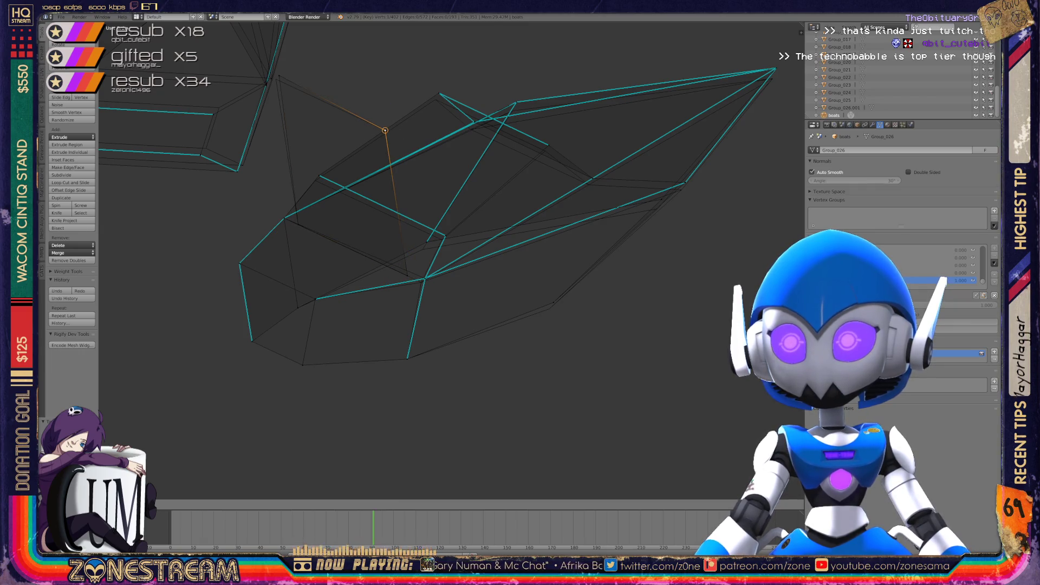
left_click(276, 80)
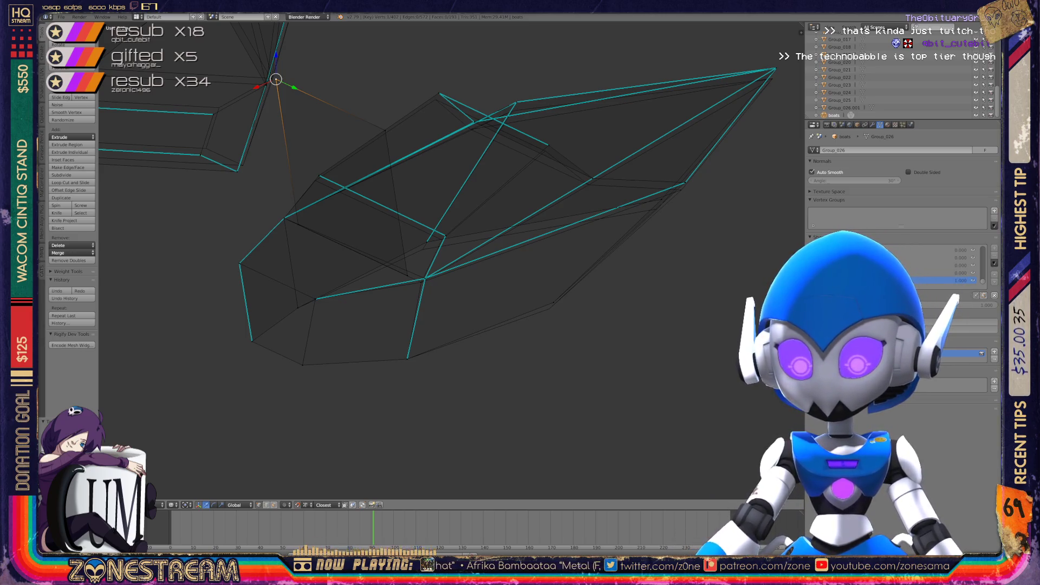
scroll(451, 260, "up", 3)
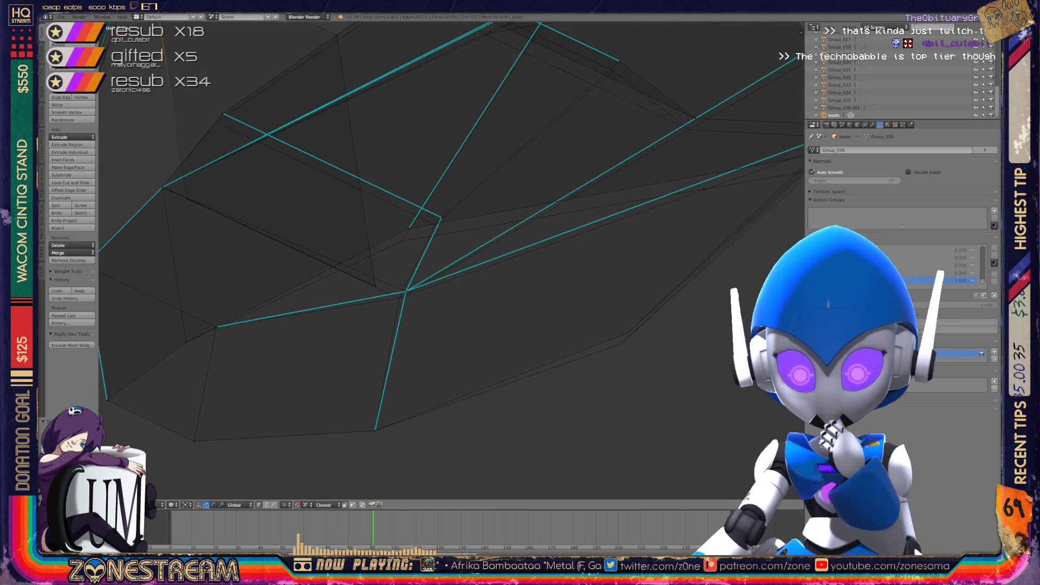
Nudge the vertex where the hull edges meet and a stray edge vertex into line
right_click(406, 291)
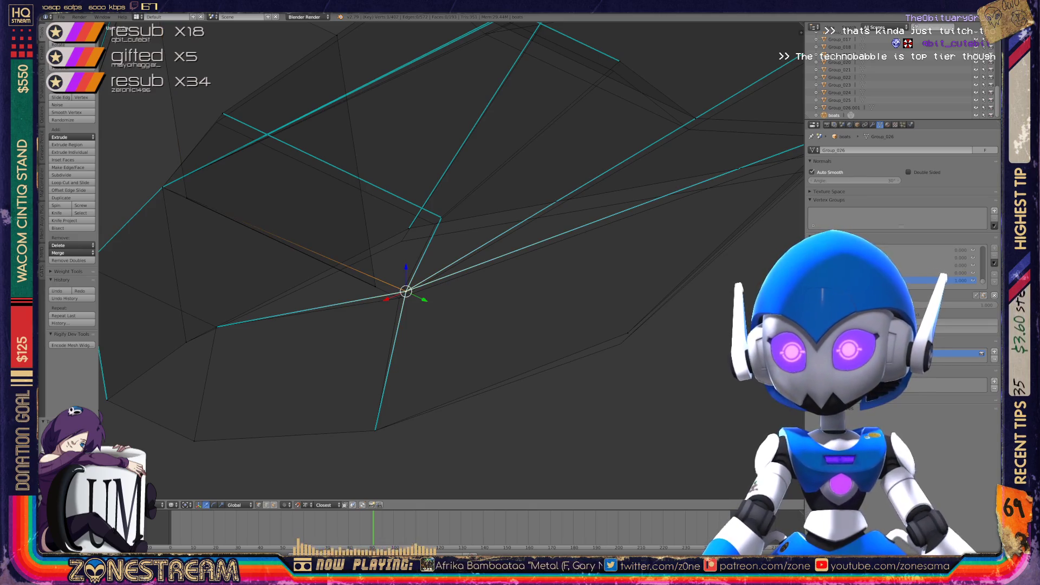
right_click_drag(406, 291, 399, 298)
right_click(439, 217)
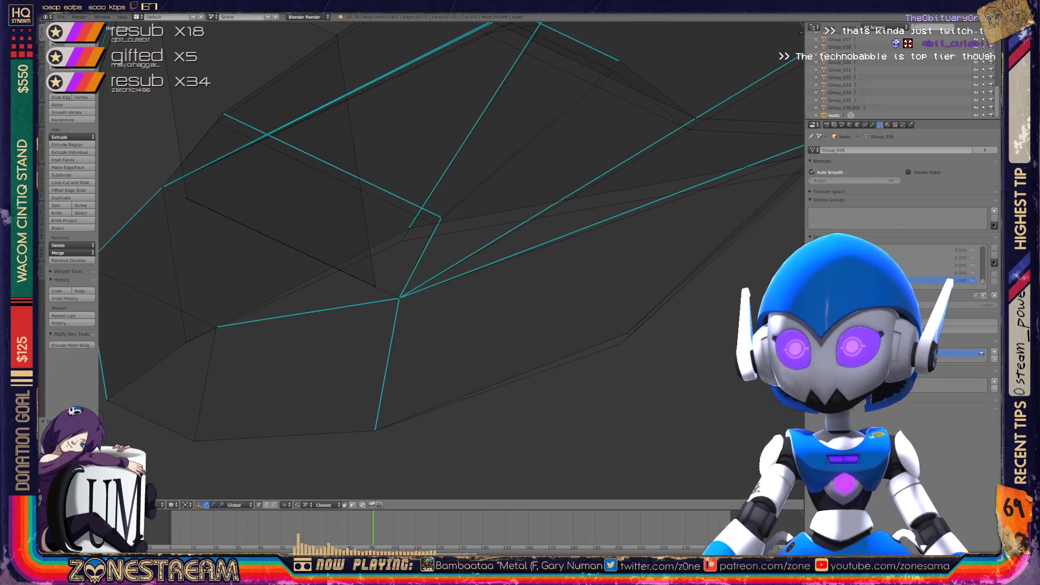
right_click_drag(437, 218, 435, 225)
middle_click_drag(435, 224, 526, 322, "shift")
Move the next stray vertex down onto its edge, orbiting around the hull to check it
right_click(314, 212)
right_click_drag(313, 211, 307, 220)
mouse_move(307, 220)
middle_mouse_down()
mouse_move(368, 237)
mouse_move(356, 228)
middle_mouse_up()
mouse_move(356, 228)
right_mouse_down()
mouse_move(487, 301)
mouse_move(482, 308)
mouse_move(581, 373)
right_mouse_up()
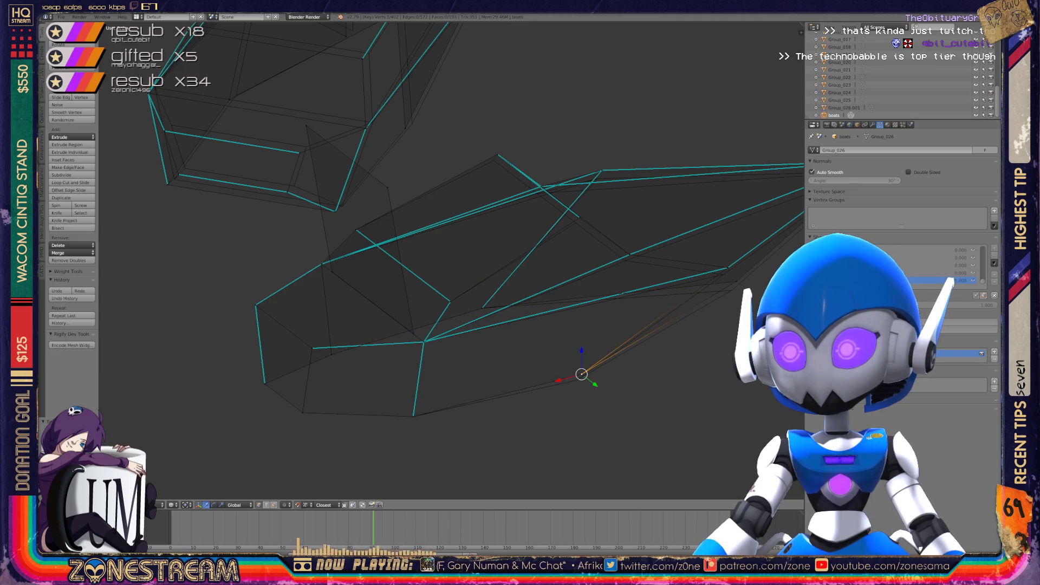
middle_click_drag(581, 374, 445, 303)
mouse_move(369, 244)
middle_mouse_down()
mouse_move(283, 285)
mouse_move(336, 255)
mouse_move(379, 250)
mouse_move(401, 298)
middle_mouse_up()
scroll(402, 298, "up", 4)
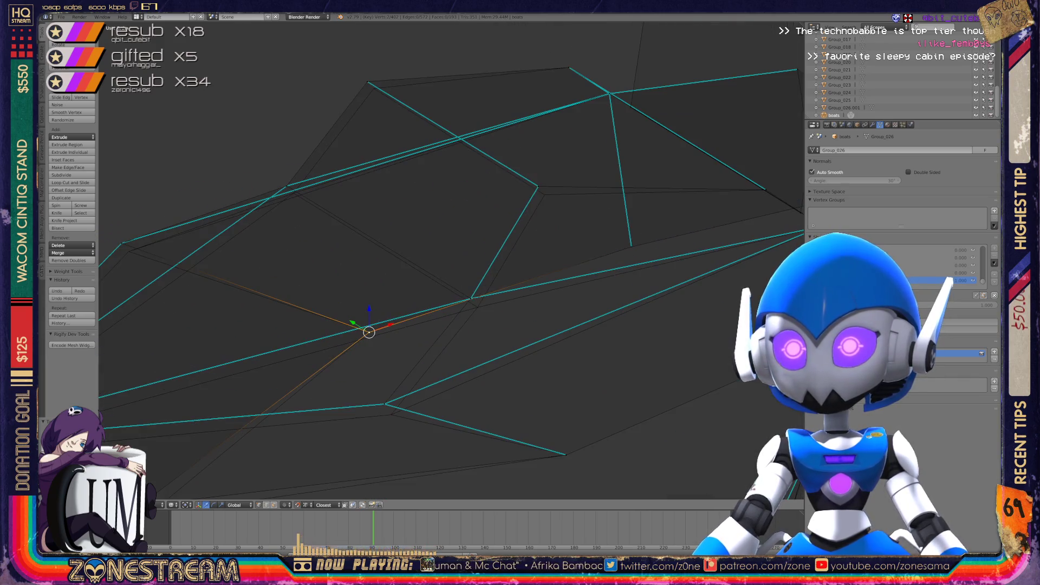
Reposition the upper-right hull vertex slightly lower
scroll(452, 260, "up", 2)
right_click(544, 232)
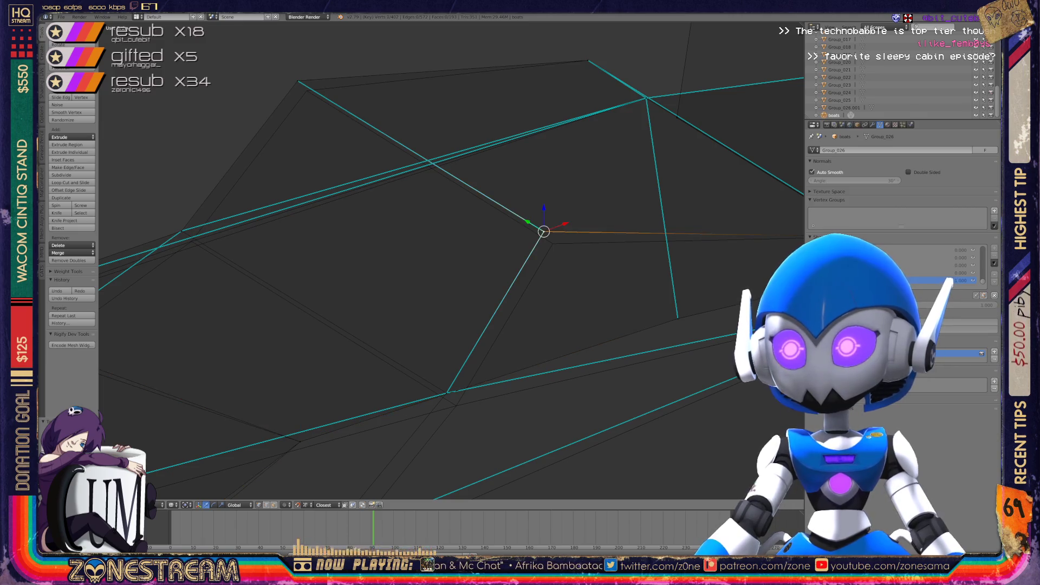
key("g")
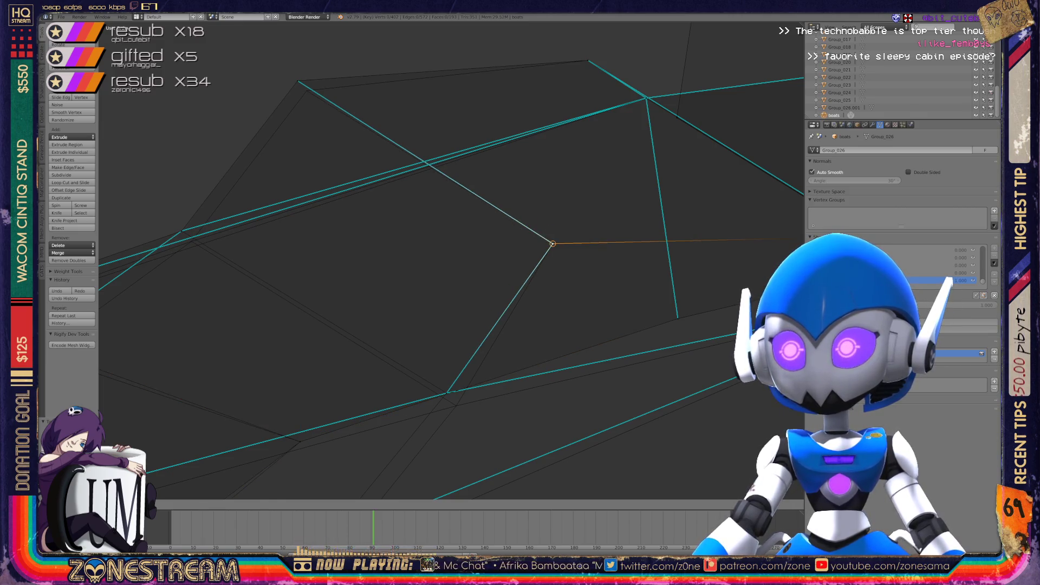
left_click(551, 244)
Pick the upper-left, long-edge junction and lower-left vertices, trying Select Similar
right_click(297, 81)
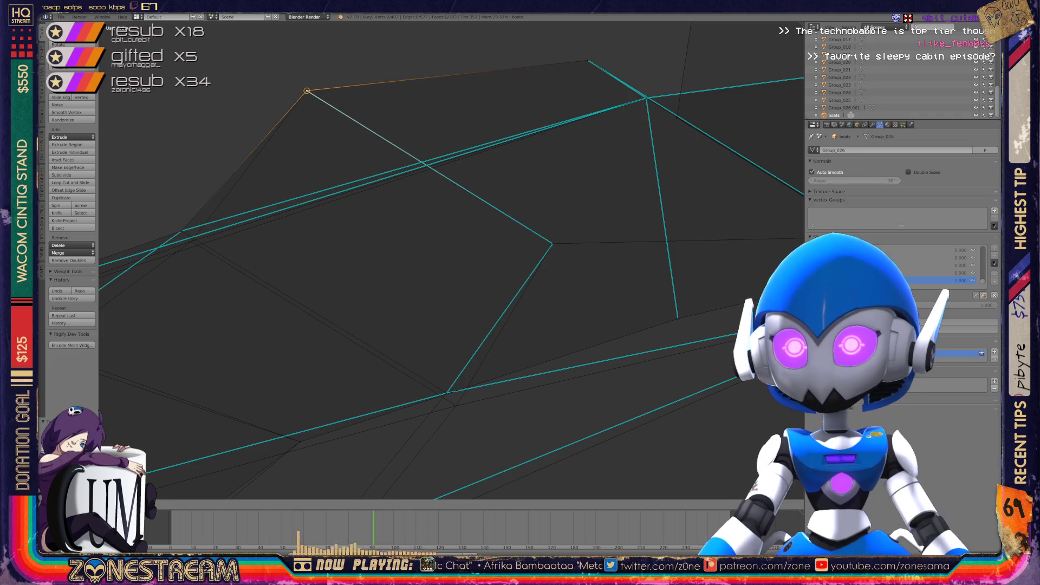
middle_click_drag(451, 260, 493, 182, "shift")
right_click(486, 314)
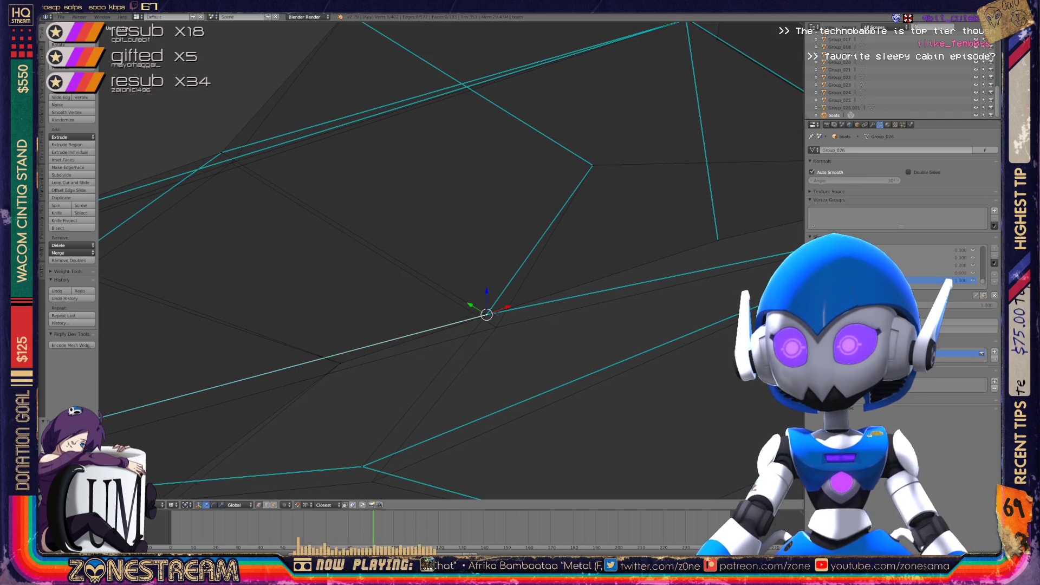
mouse_move(486, 314)
middle_mouse_down("shift")
mouse_move(585, 399)
mouse_move(657, 441)
mouse_move(578, 153)
mouse_move(552, 177)
mouse_move(575, 201)
middle_mouse_up("shift")
right_click(388, 359)
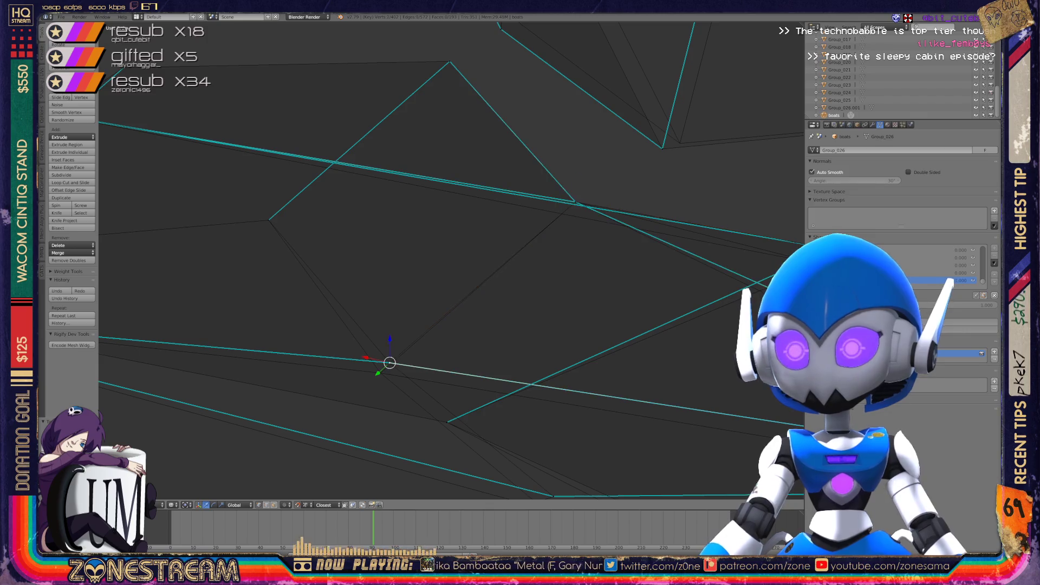
key("shift+g")
key("Escape")
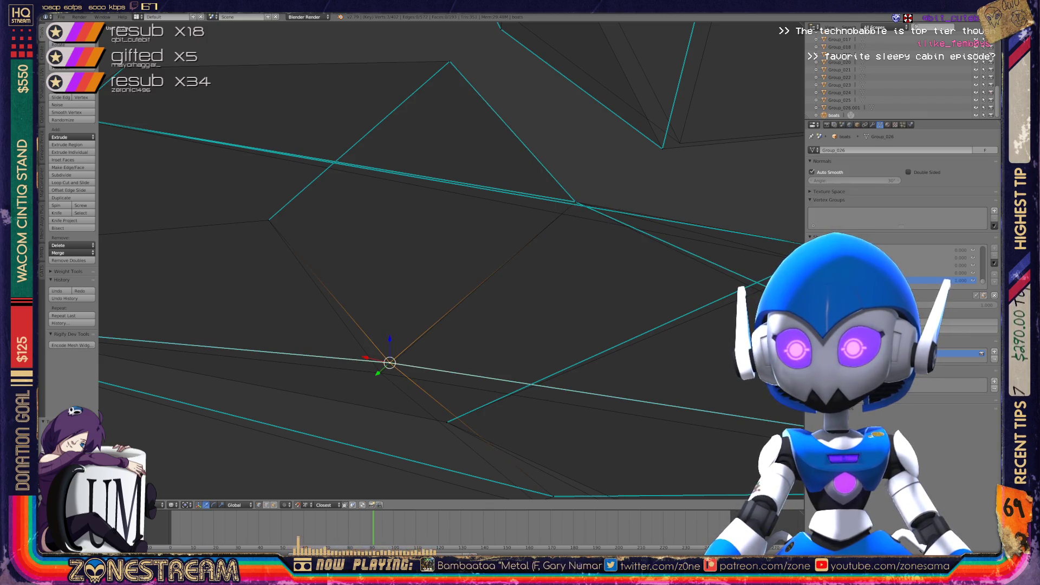
Inspect the lower-centre and remaining loose hull vertices from several angles
scroll(450, 260, "down", 5)
mouse_move(449, 260)
middle_mouse_down()
mouse_move(411, 281)
mouse_move(410, 300)
middle_mouse_up()
scroll(450, 260, "up", 4)
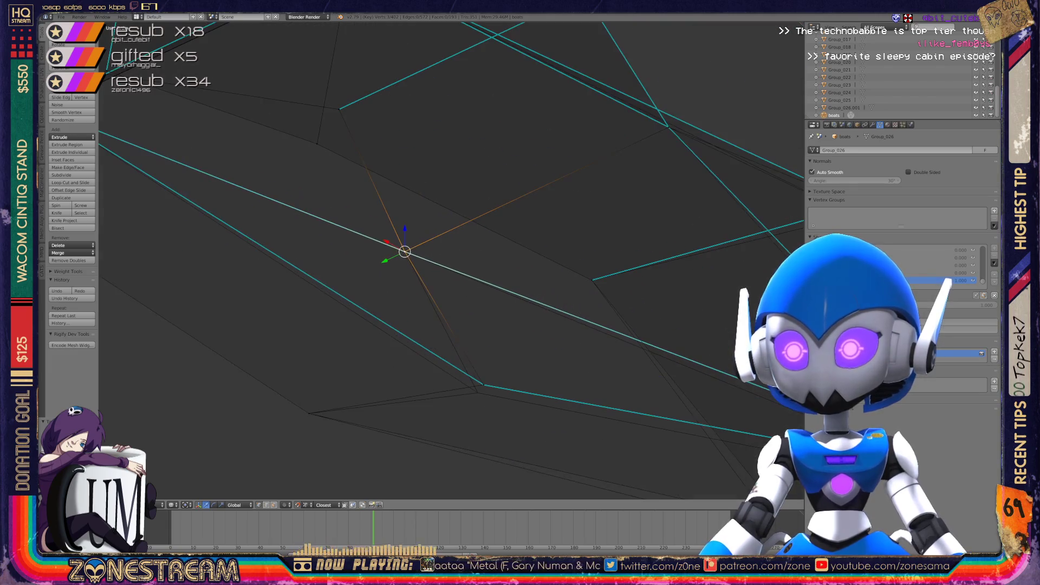
right_click(477, 392)
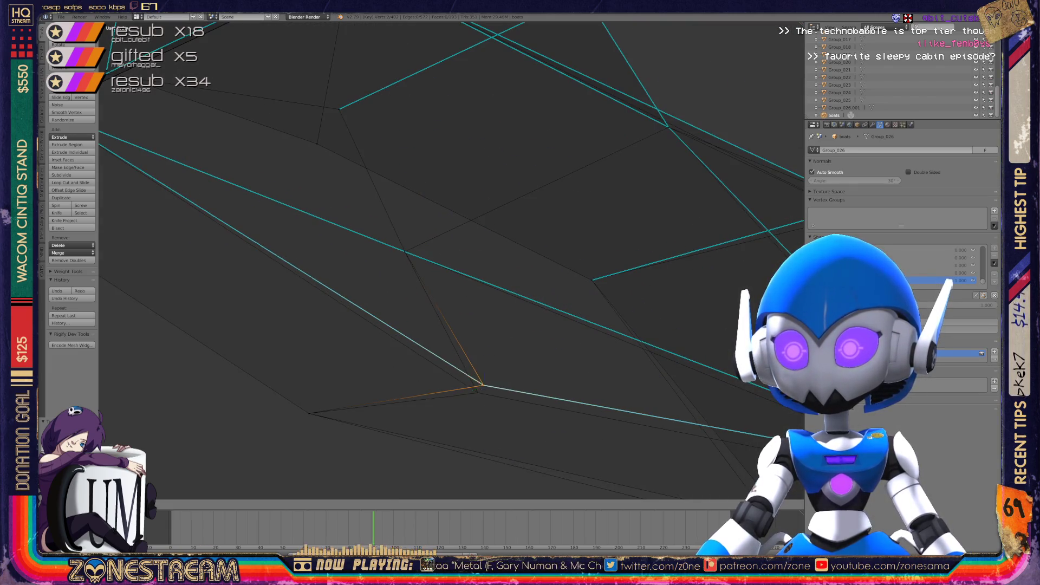
middle_click_drag(450, 260, 510, 249)
mouse_move(412, 379)
middle_mouse_down()
mouse_move(398, 417)
mouse_move(414, 457)
mouse_move(468, 497)
middle_mouse_up()
right_click(395, 422)
right_click(385, 430, "shift")
middle_click_drag(208, 82, 139, 140, "shift")
right_click(477, 234)
scroll(476, 238, "down", 3)
middle_click_drag(476, 238, 509, 276)
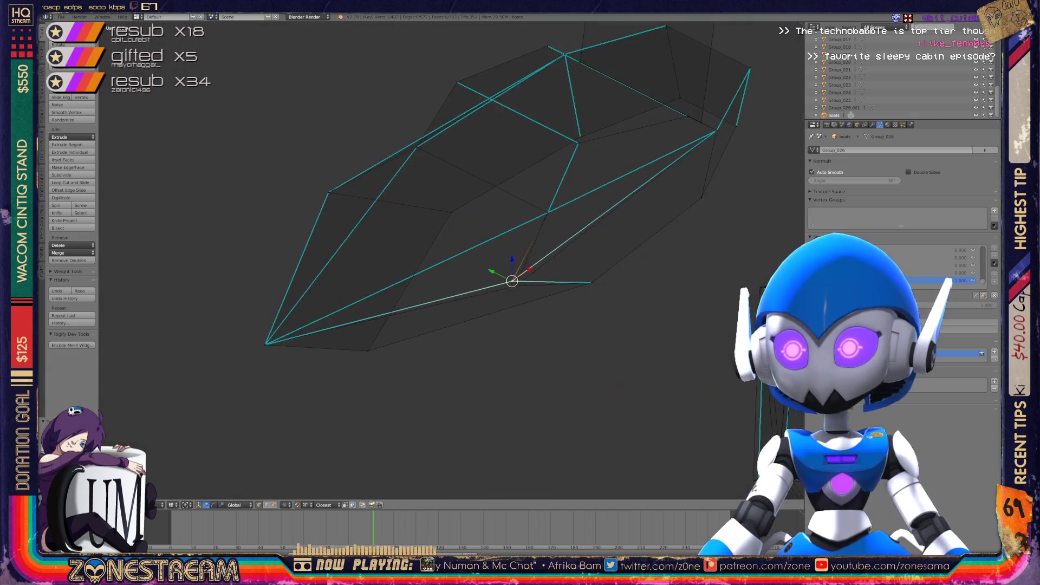
Return the hull part to Object Mode and orbit from above down to a side view of both hulls
scroll(451, 260, "up", 4)
scroll(452, 261, "down", 6)
key("Tab")
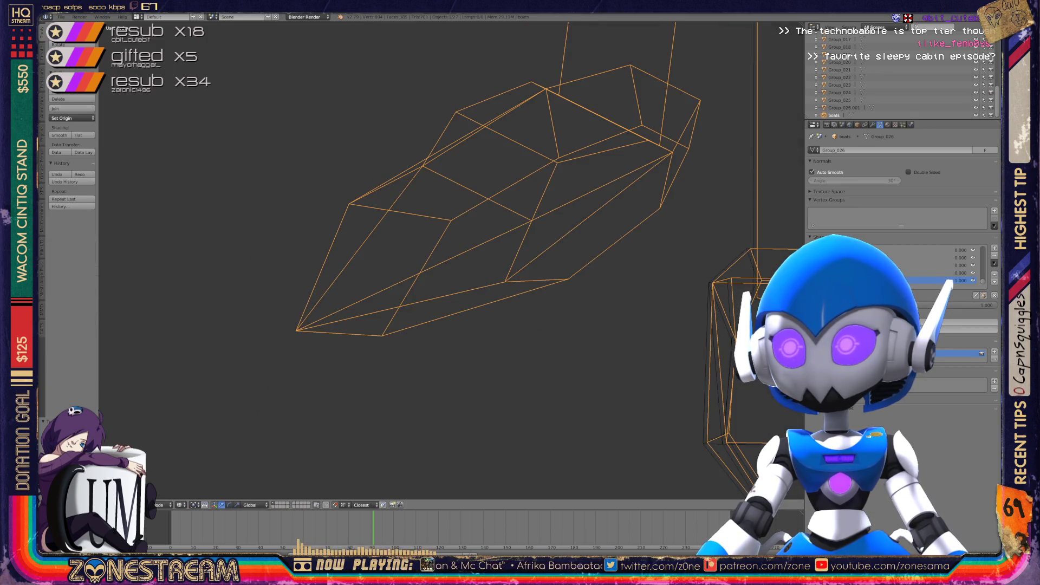
mouse_move(433, 244)
middle_mouse_down()
mouse_move(504, 227)
mouse_move(563, 238)
mouse_move(542, 184)
middle_mouse_up()
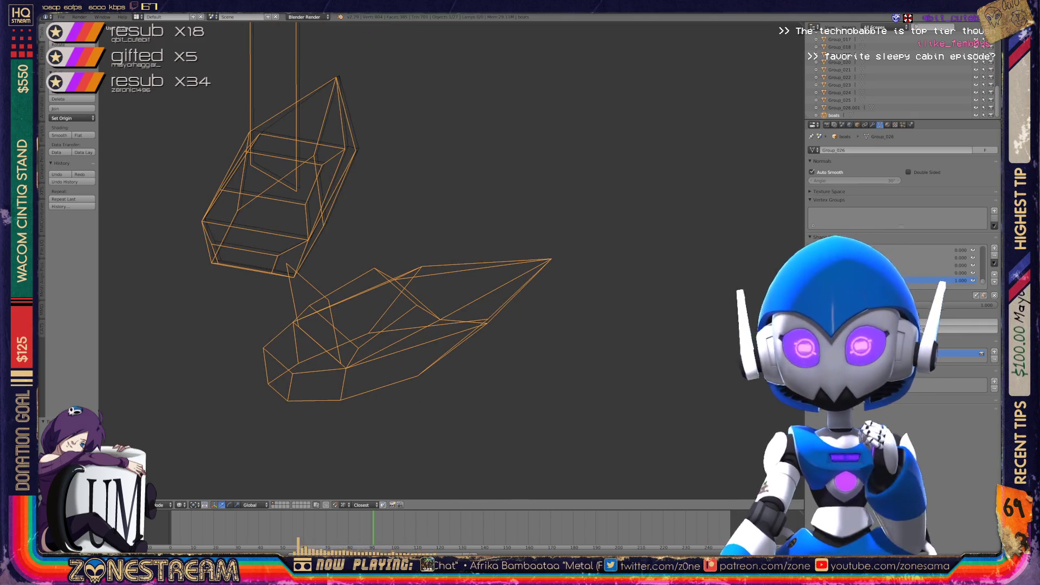
mouse_move(542, 184)
middle_mouse_down()
mouse_move(525, 255)
mouse_move(487, 281)
middle_mouse_up()
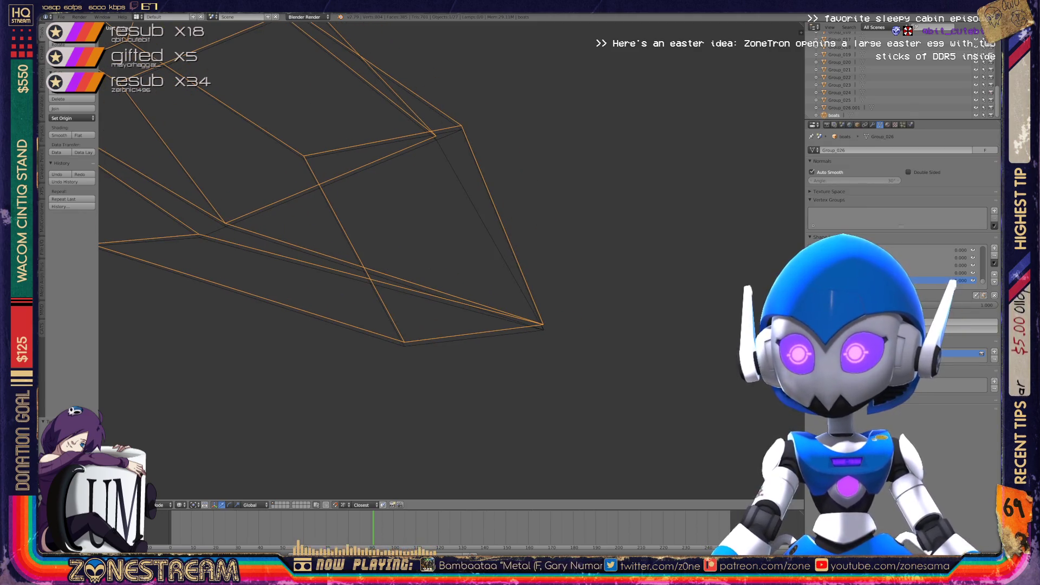
Re-enter edit mode on the hull and reposition the vertex at the hull tip
key("Tab")
right_click(543, 324)
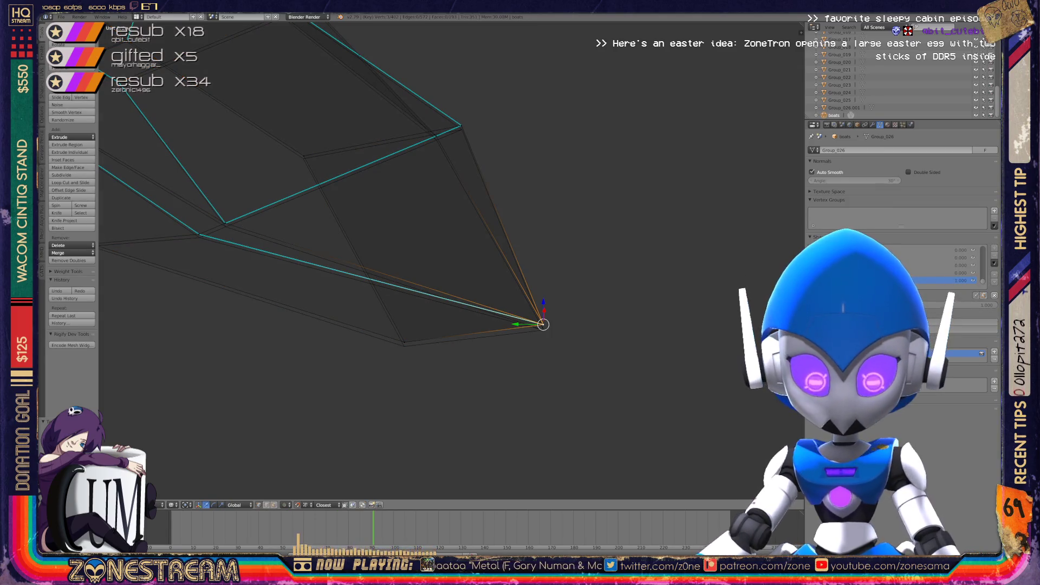
key("g")
left_click(544, 330)
Select the stray bottom and right-corner vertices and merge them with Alt+M
right_click(403, 343)
middle_click_drag(404, 343, 535, 458, "shift")
right_click(435, 270)
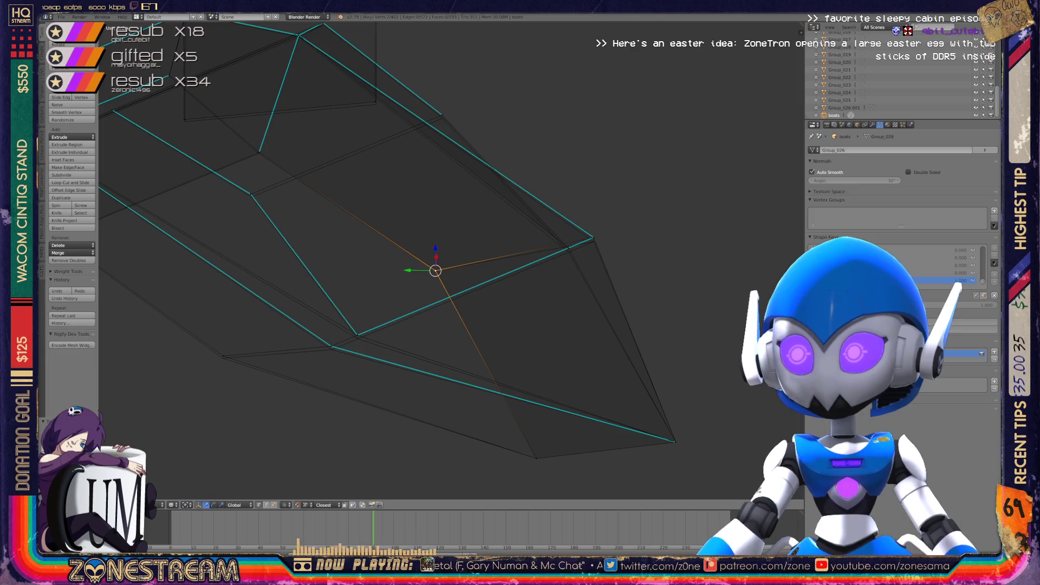
right_click(593, 237)
key("alt+m")
left_click(542, 242)
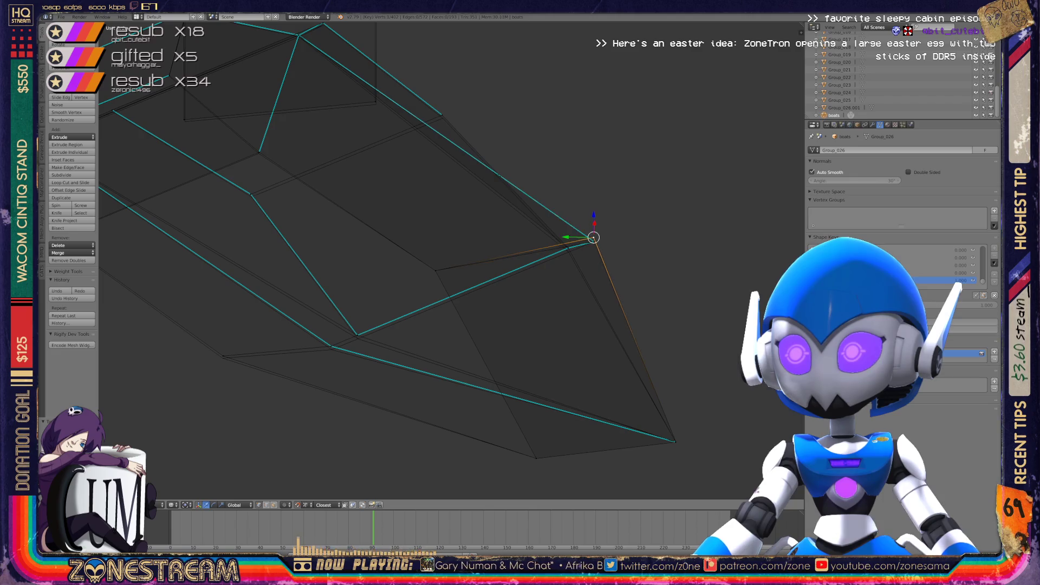
Knife-cut a new vertex onto the lower-left edge and nudge the junction vertex down
right_click(222, 355)
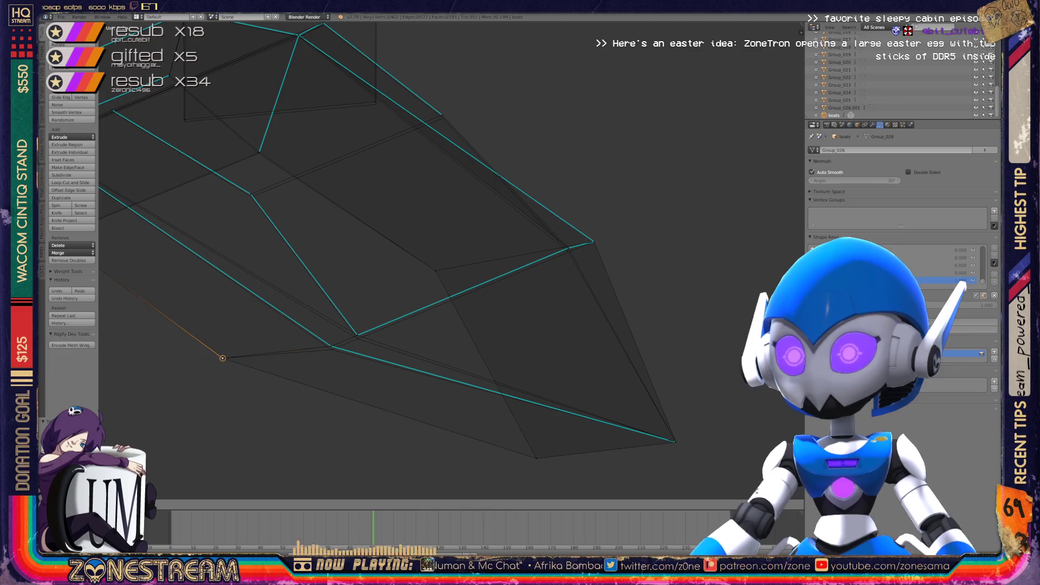
key("k")
left_click(223, 357)
left_click(329, 344)
key("Return")
right_click(330, 345)
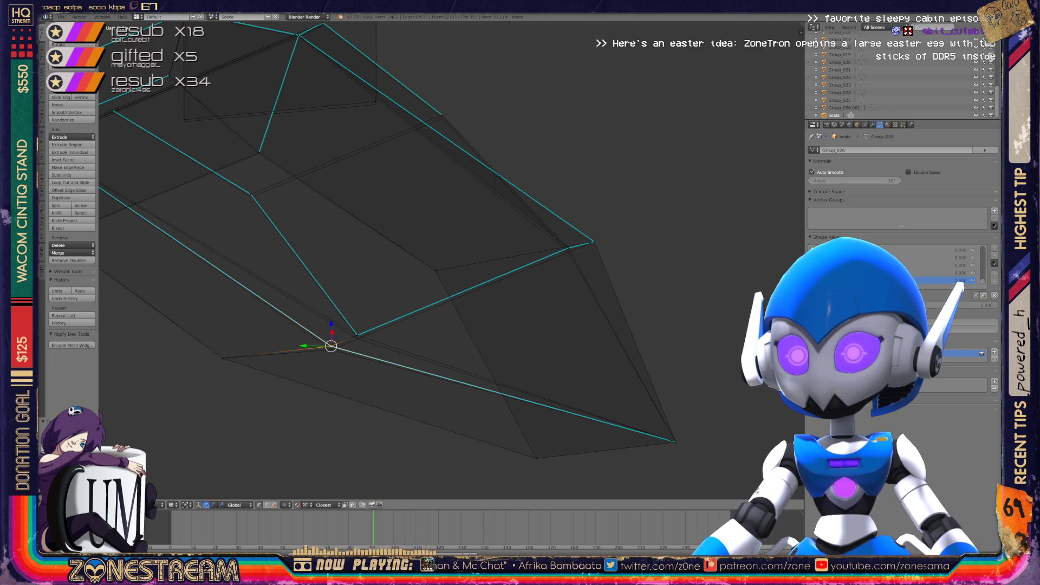
right_click(358, 335)
key("g")
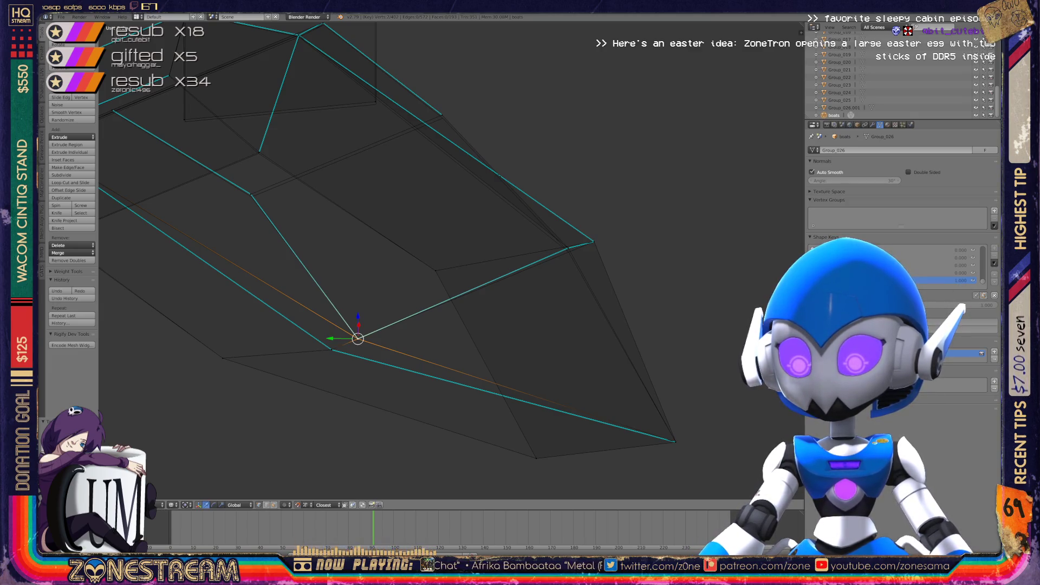
Shift a vertex on the hull's lower edge slightly to the left
middle_click_drag(433, 270, 358, 222)
right_click(432, 297)
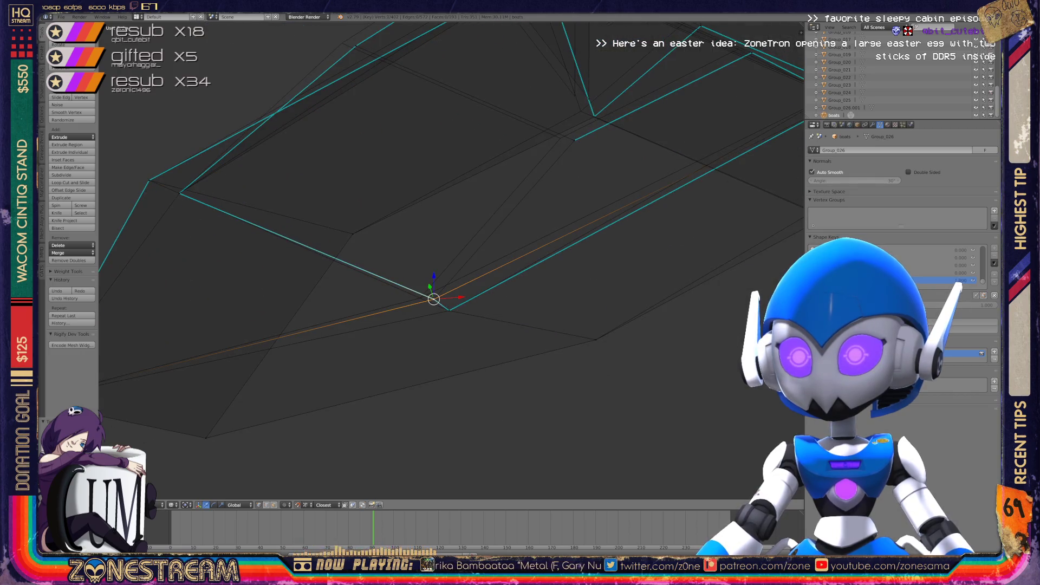
right_click_drag(432, 296, 419, 297)
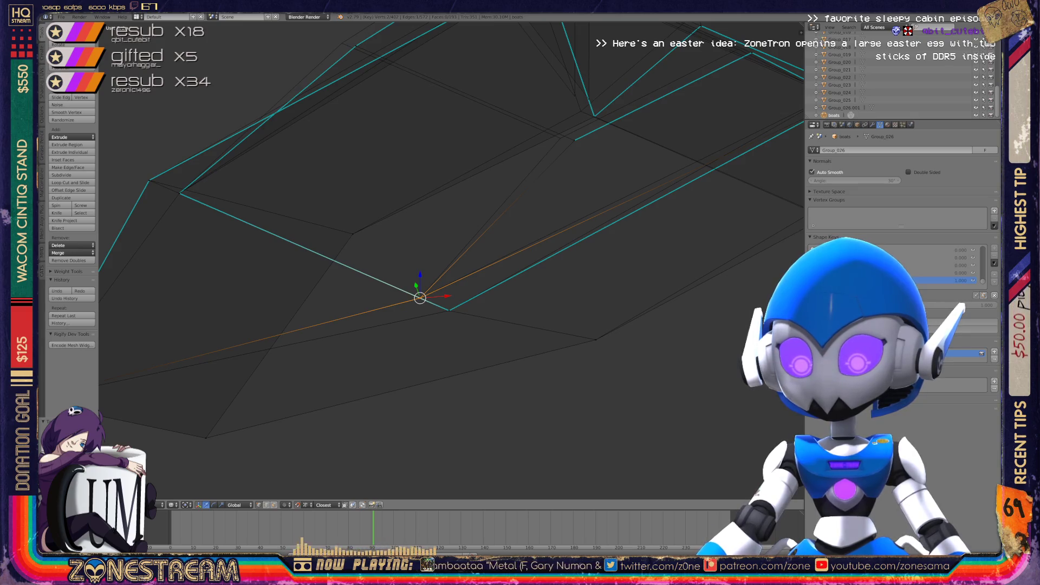
scroll(420, 297, "down", 3)
mouse_move(419, 297)
middle_mouse_down()
mouse_move(401, 298)
mouse_move(482, 230)
middle_mouse_up()
scroll(482, 230, "up", 5)
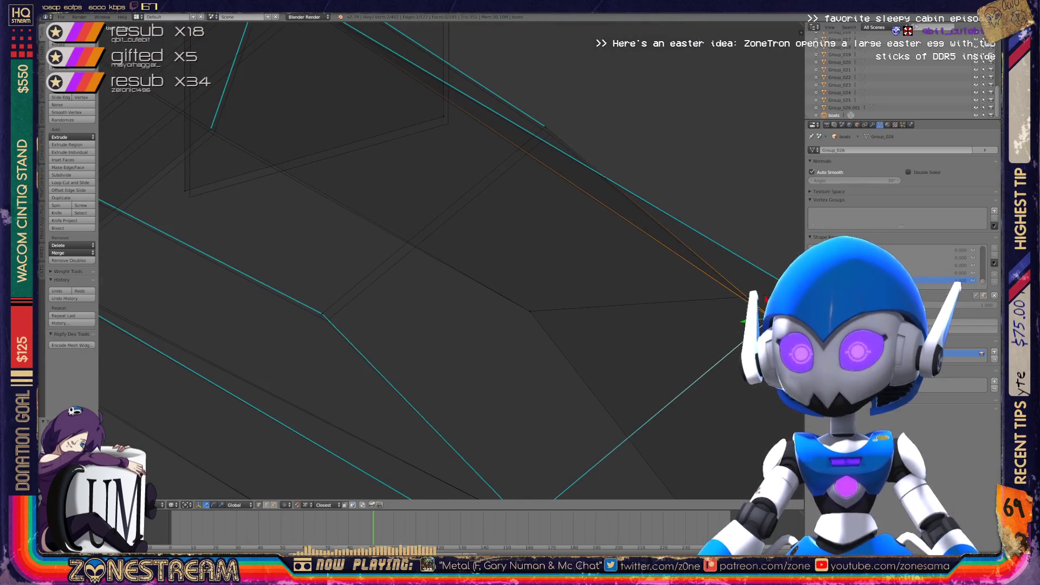
Move the right-side vertex up and right to stretch it along the upper edge
right_click(327, 321)
key("ctrl+space")
middle_click_drag(482, 231, 455, 282)
right_click(576, 310)
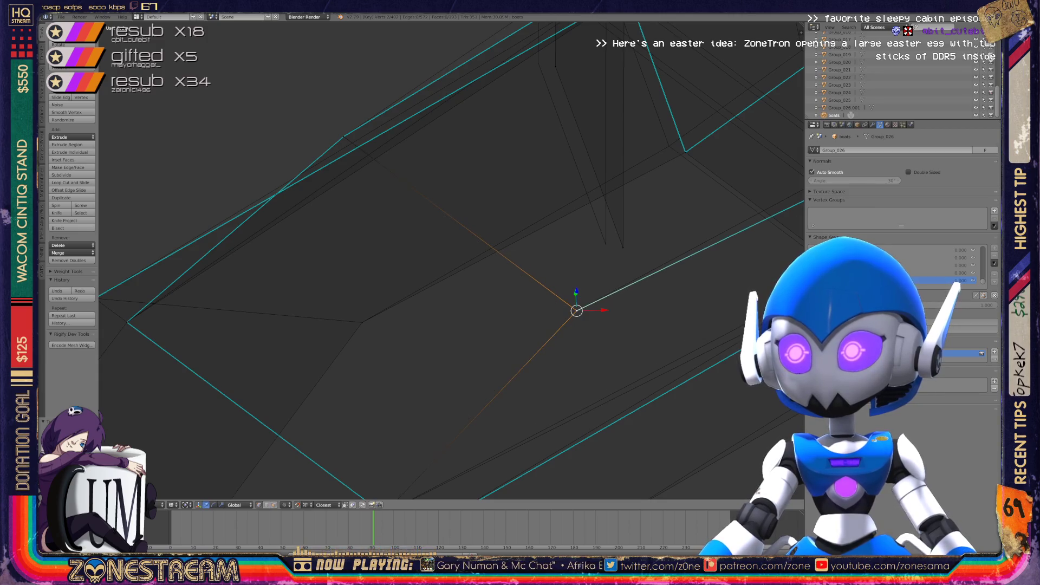
key("g")
left_click(603, 239)
mouse_move(603, 239)
middle_mouse_down()
mouse_move(606, 226)
mouse_move(509, 314)
mouse_move(504, 301)
mouse_move(458, 309)
middle_mouse_up()
Snap the lower corner vertex onto the cyan outline edge
scroll(450, 260, "down", 3)
scroll(450, 260, "up", 8)
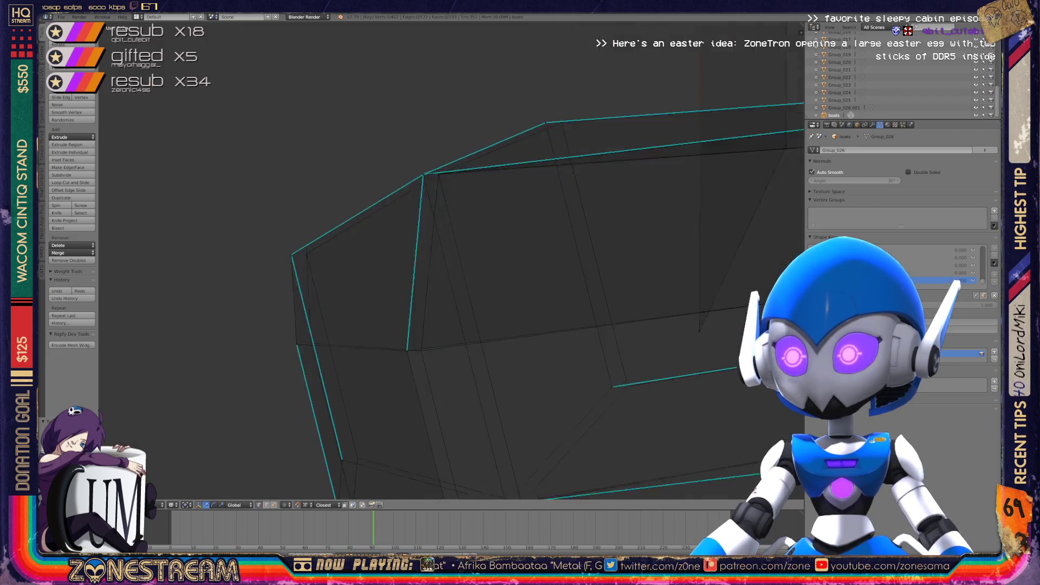
left_click(533, 304, "shift")
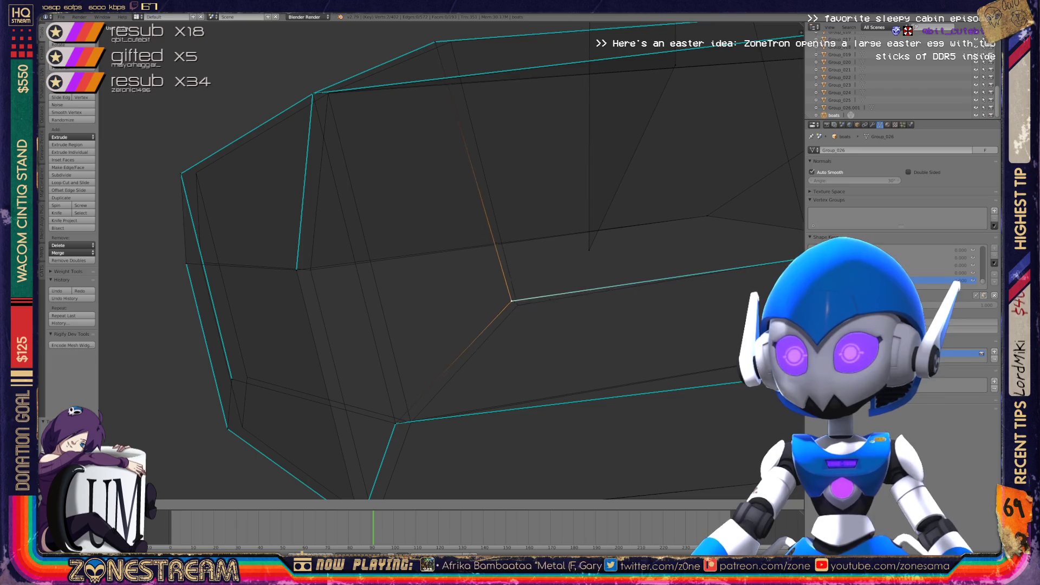
left_click(397, 423)
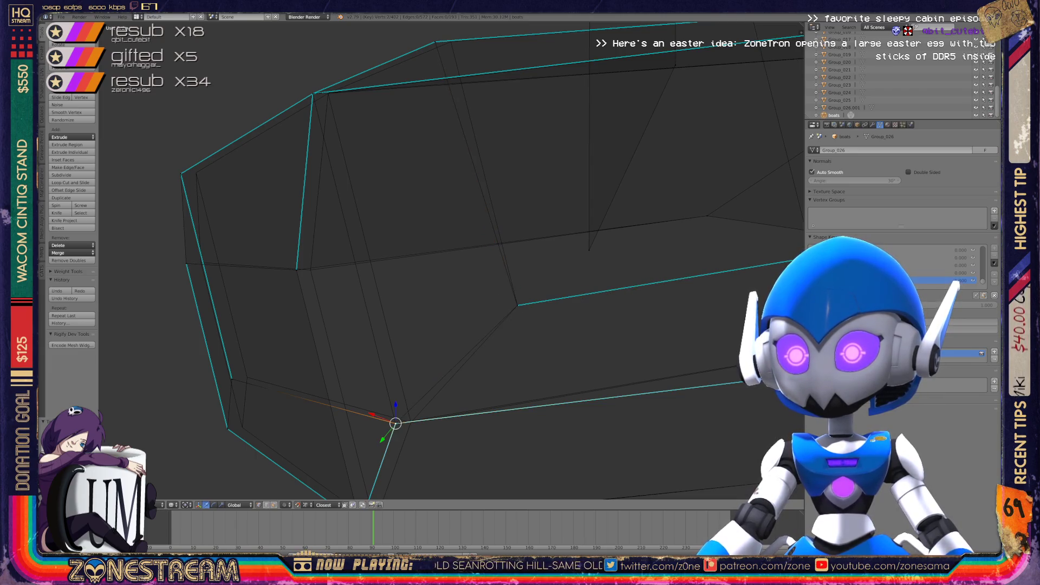
key("g")
key("Return")
middle_click_drag(412, 422, 425, 292)
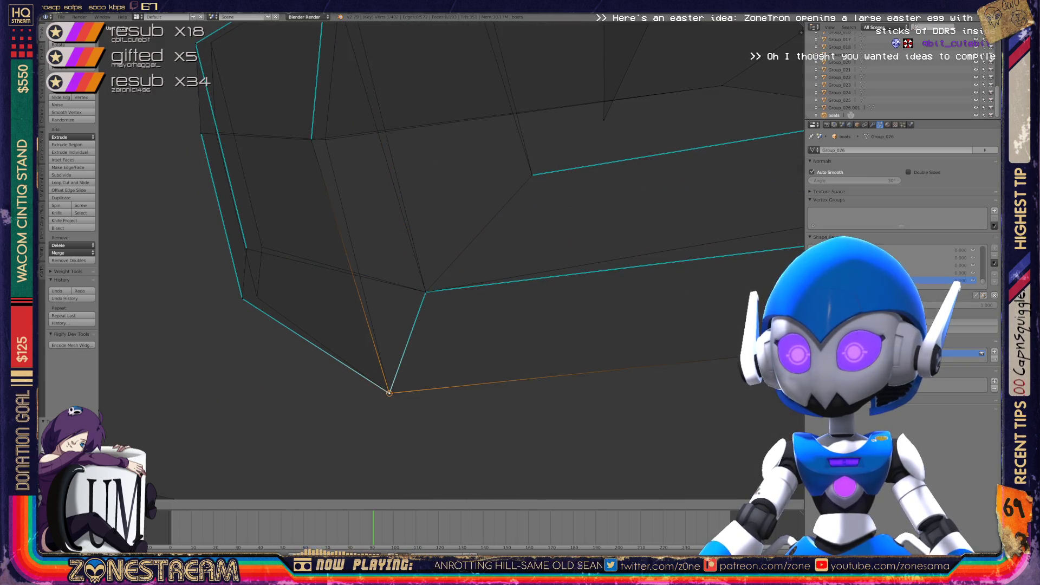
Move the left-side vertex rightward until it sits on the cyan edge
left_click(242, 298)
key("g")
key("Return")
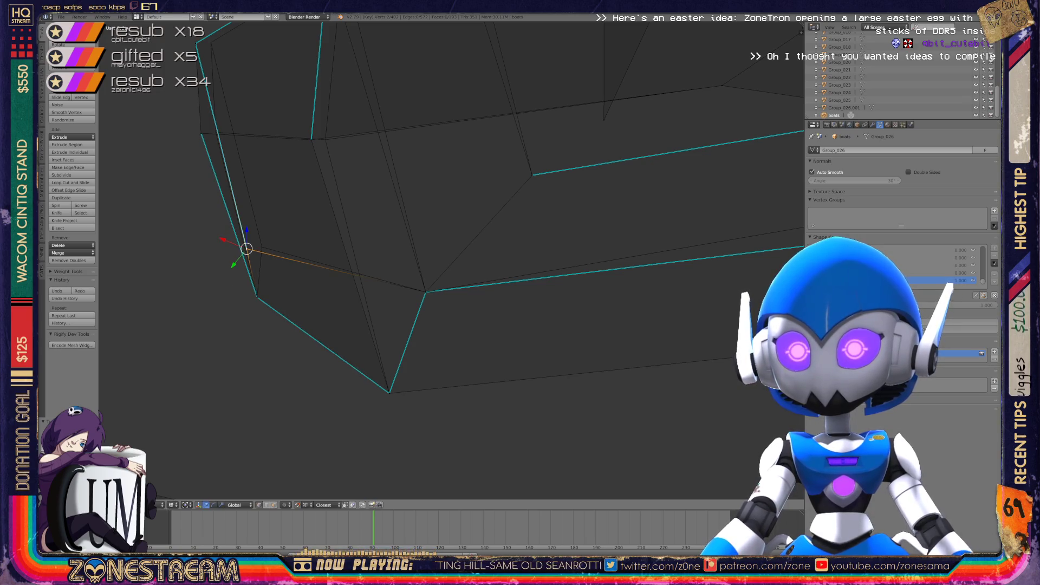
middle_click_drag(433, 271, 466, 304)
middle_click_drag(347, 325, 379, 292)
key("g")
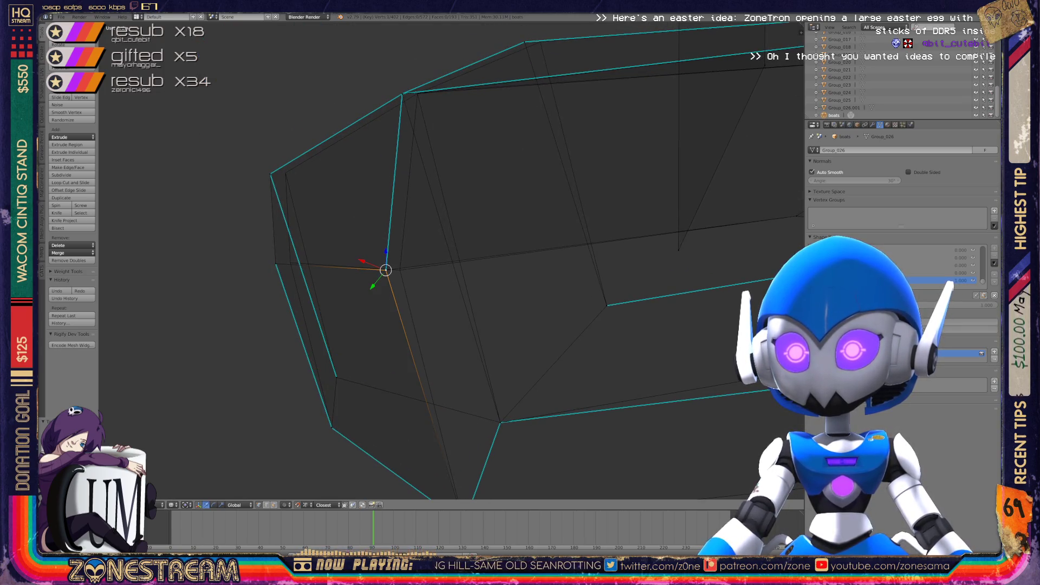
key("Return")
Place the next stray vertex and the upper corner vertex onto the cyan edges
right_click(276, 264)
key("g")
key("Return")
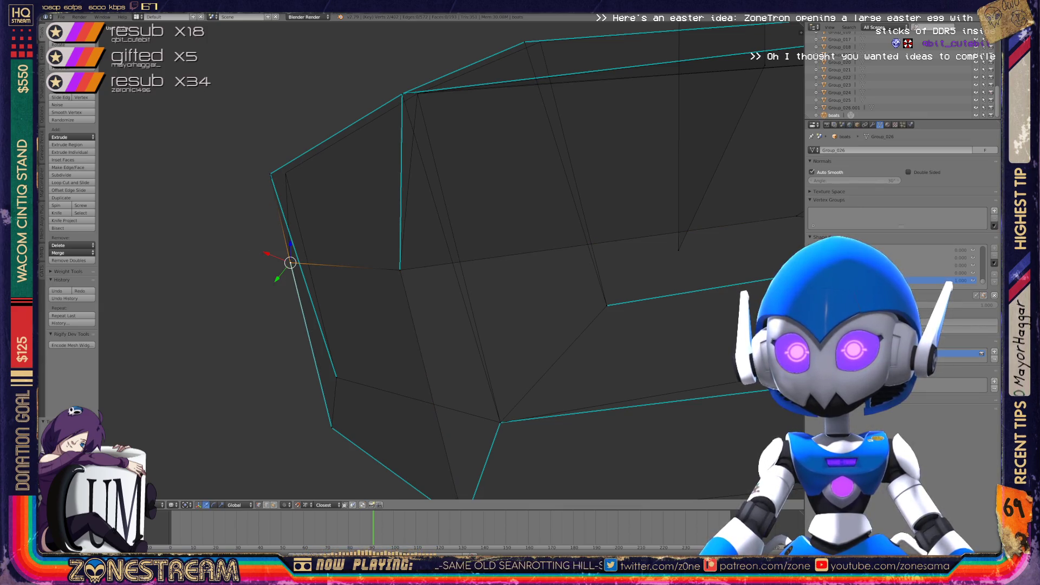
right_click(270, 174)
middle_click_drag(270, 174, 303, 158)
right_click(349, 180)
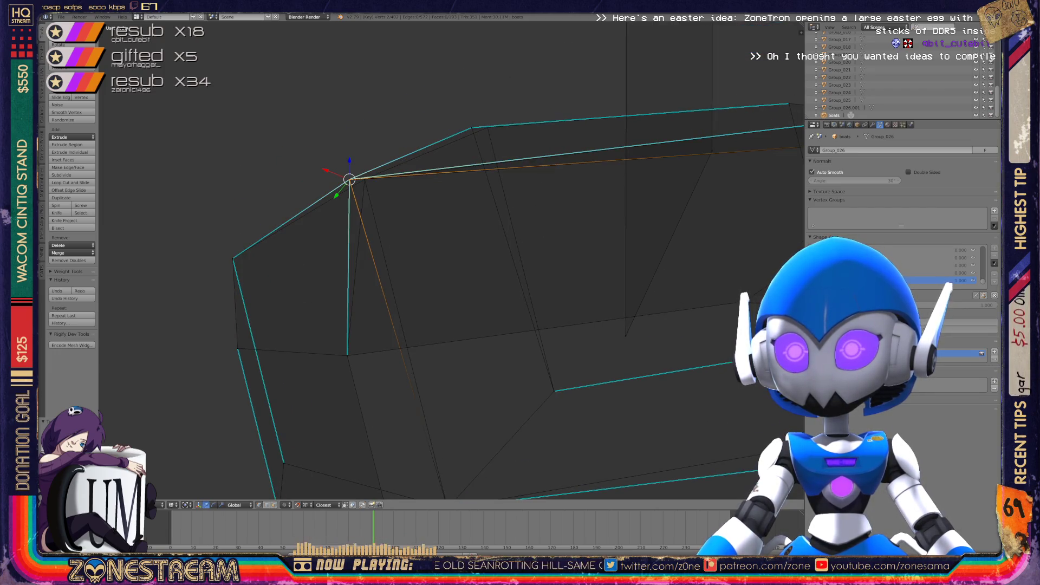
key("g")
key("Return")
Move the top vertex right onto its edge and return to object mode
right_click(471, 127)
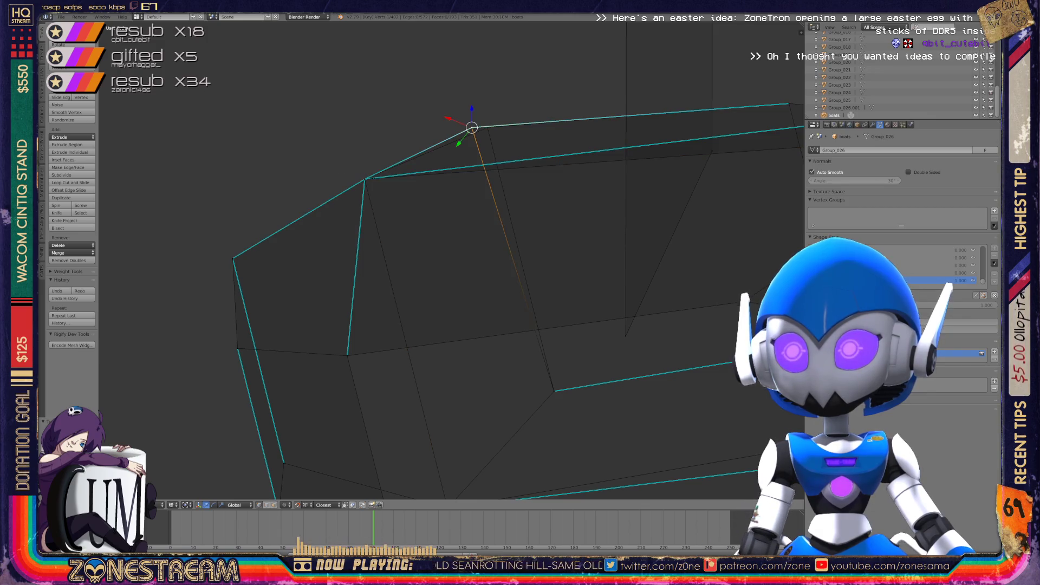
key("g")
middle_click_drag(379, 271, 433, 244)
key("Tab")
scroll(433, 298, "down", 3)
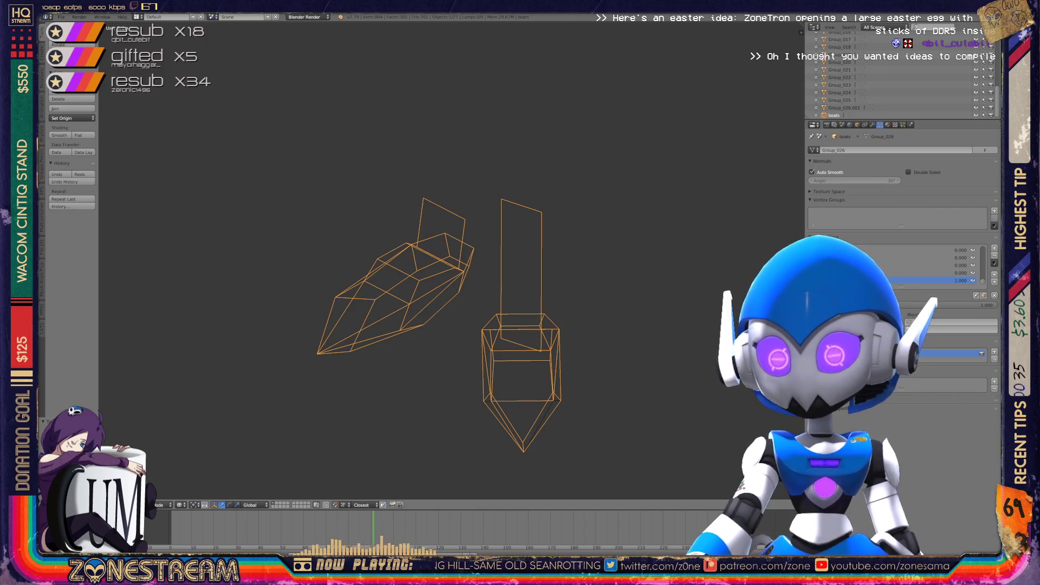
Zoom and pan to the left hull part and open its mesh in edit mode
middle_click_drag(433, 298, 379, 271)
scroll(451, 262, "down", 3)
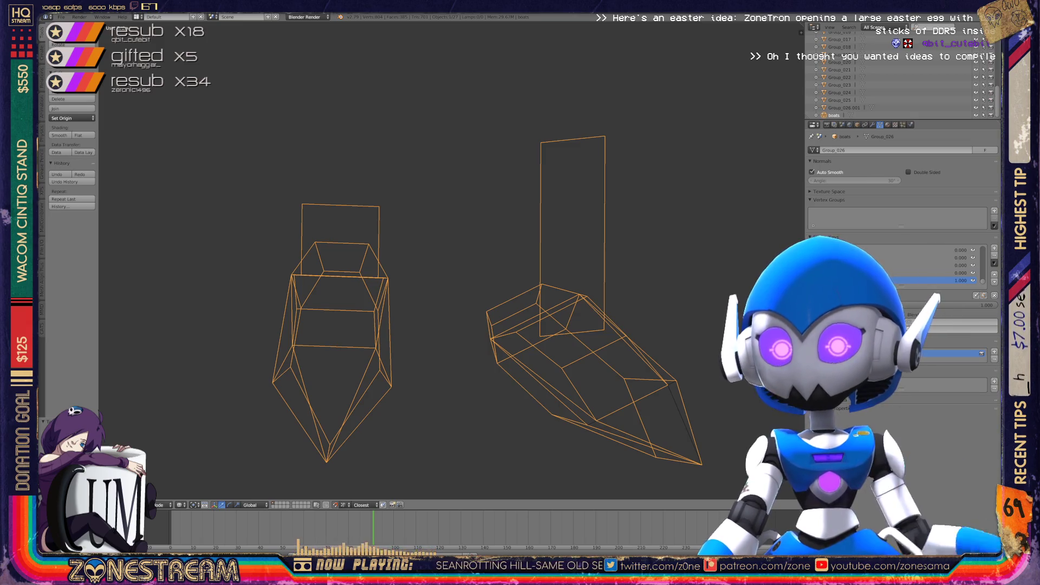
scroll(449, 260, "down", 5)
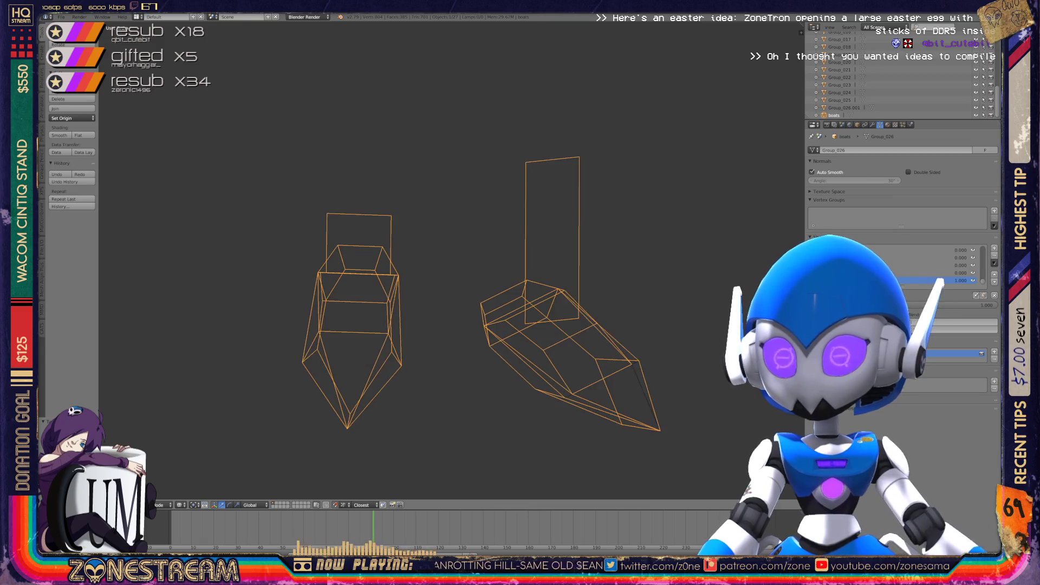
scroll(450, 260, "down", 2)
middle_click_drag(450, 260, 252, 260, "shift")
scroll(450, 260, "up", 8)
scroll(411, 228, "up", 6)
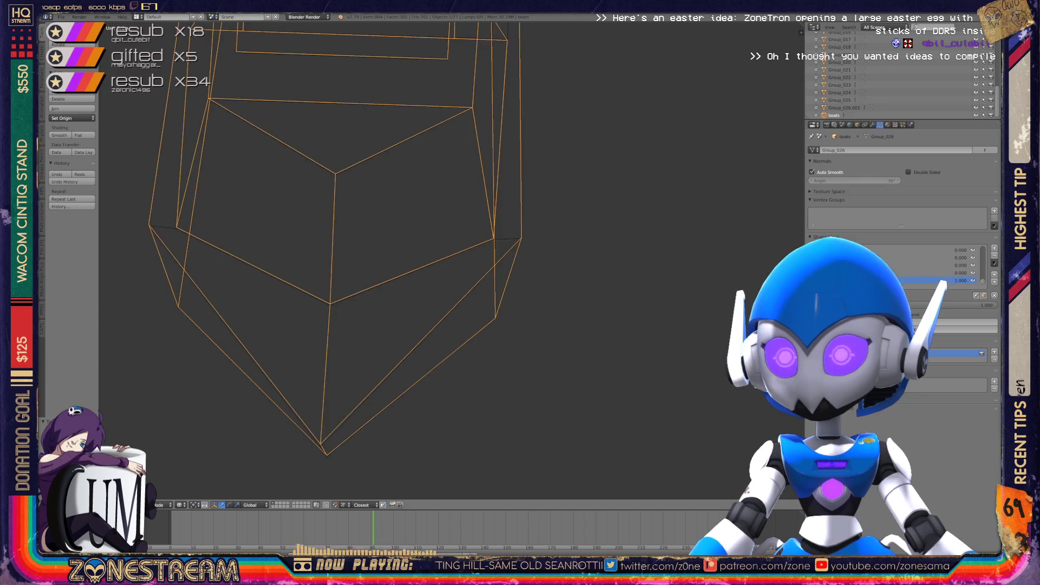
key("Tab")
middle_click_drag(449, 260, 401, 241)
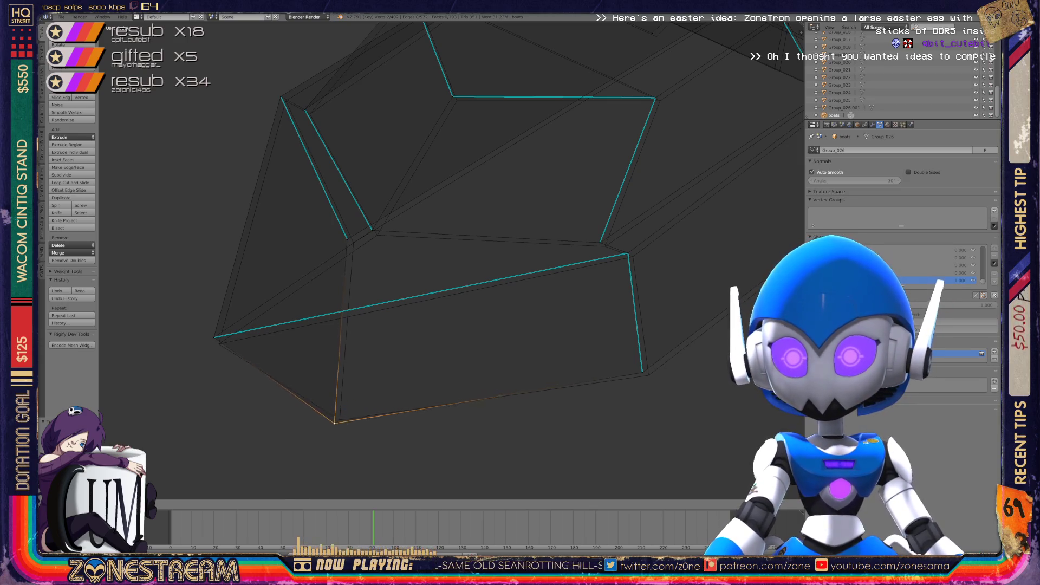
Vertex-slide the left and right stray vertices along their edges
left_click(214, 337)
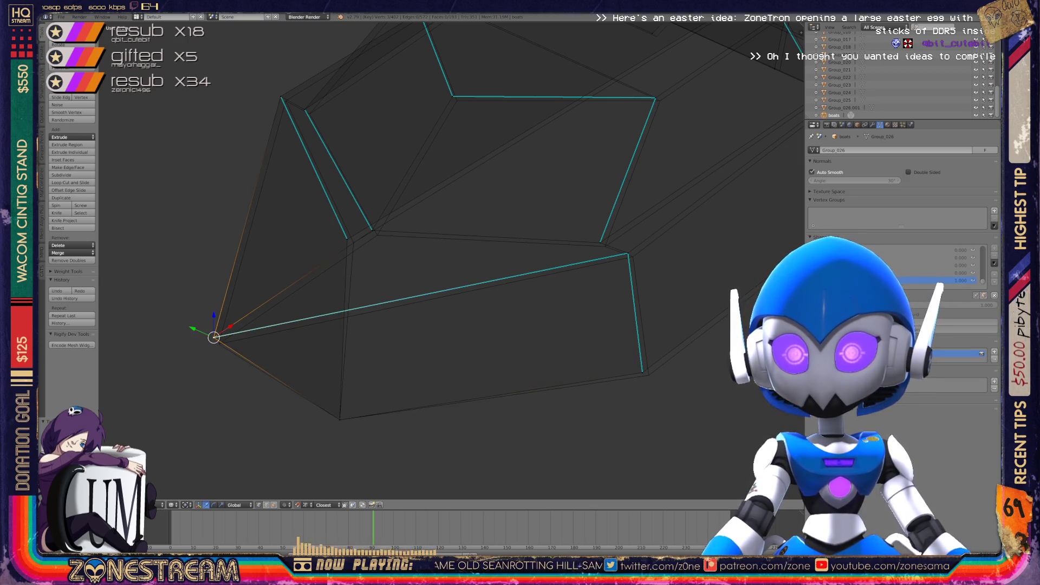
key("ctrl+v")
left_click(214, 335)
left_click(219, 343)
right_click(371, 230)
key("ctrl+v")
left_click(350, 233)
left_click(377, 235)
Nudge the top-left, right-side and lower corner vertices slightly down-right
key("a")
right_click(347, 238)
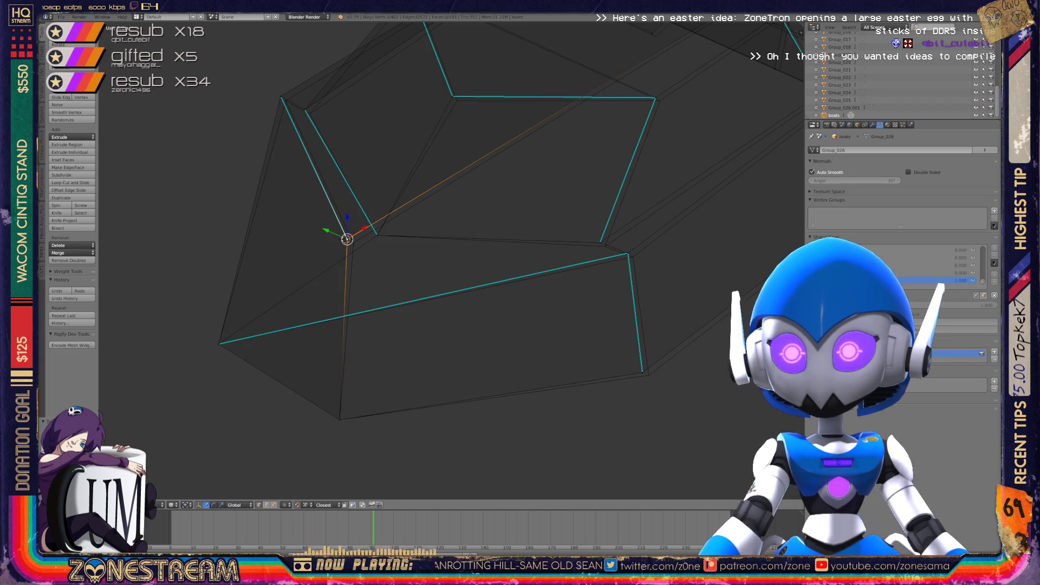
right_click(281, 97)
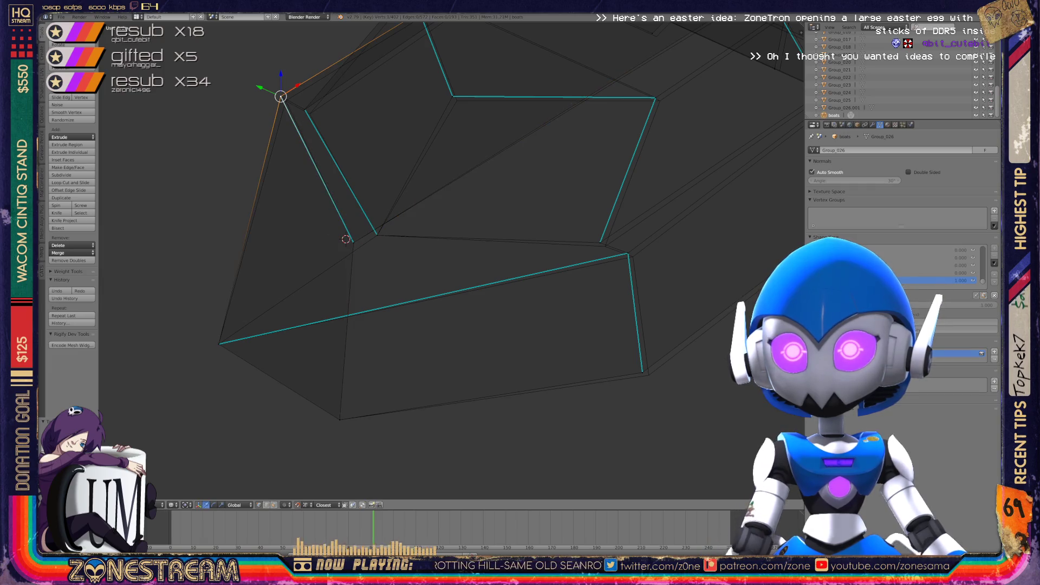
right_click_drag(281, 97, 286, 101)
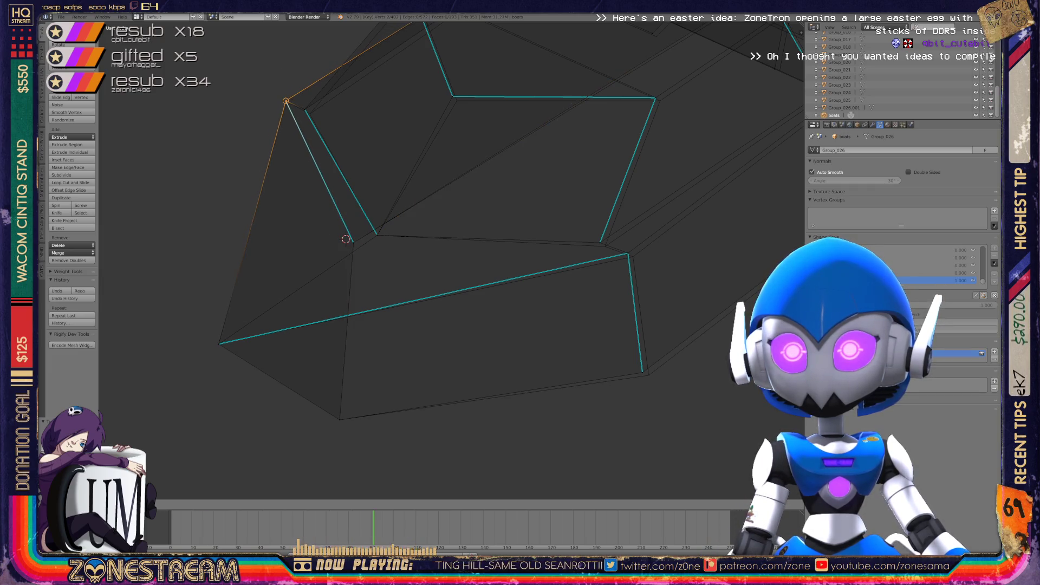
right_click(600, 241)
right_click_drag(600, 241, 632, 256)
right_click(627, 254)
right_click(642, 372)
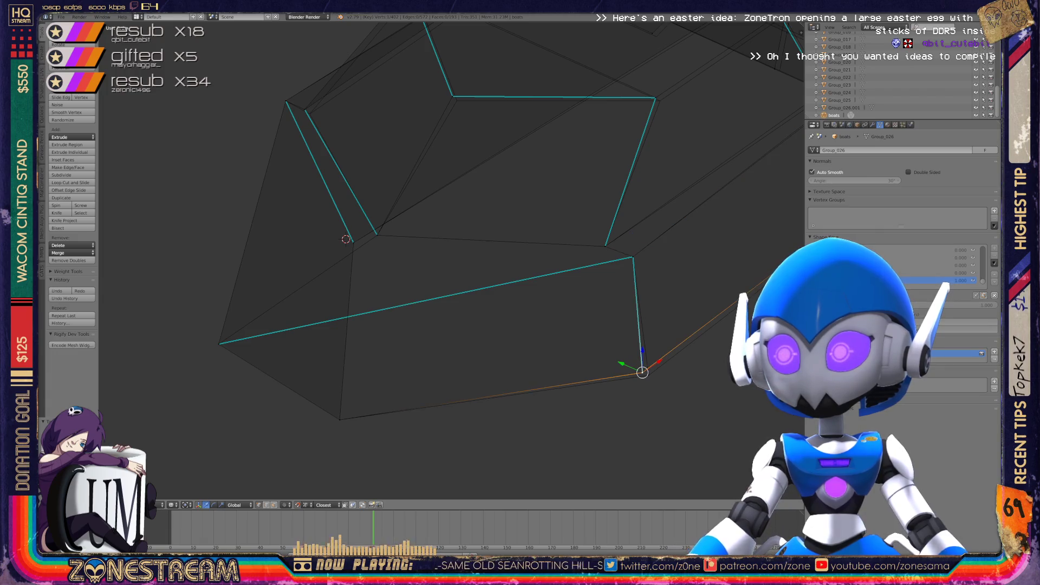
Move another stray vertex a small distance onto the outline edge
middle_click_drag(433, 244, 470, 331, "shift")
middle_click_drag(433, 270, 368, 222)
right_click(341, 306)
middle_click_drag(379, 270, 341, 238)
key("g")
left_click(301, 247)
Reposition the next vertex to the right, then select the upper peak and inner-edge vertices
right_click(508, 248)
key("g")
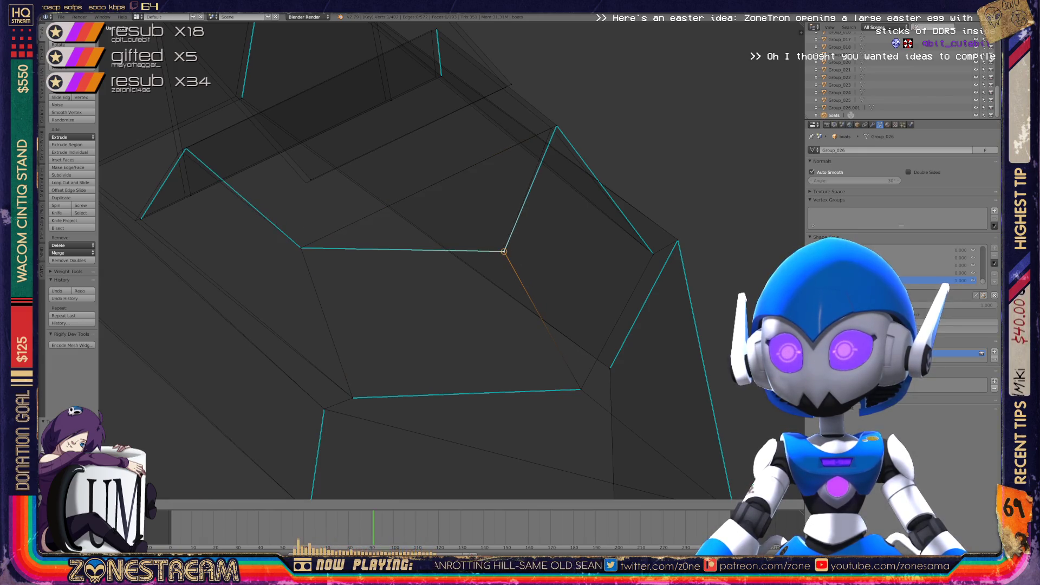
left_click(504, 251)
right_click(557, 125)
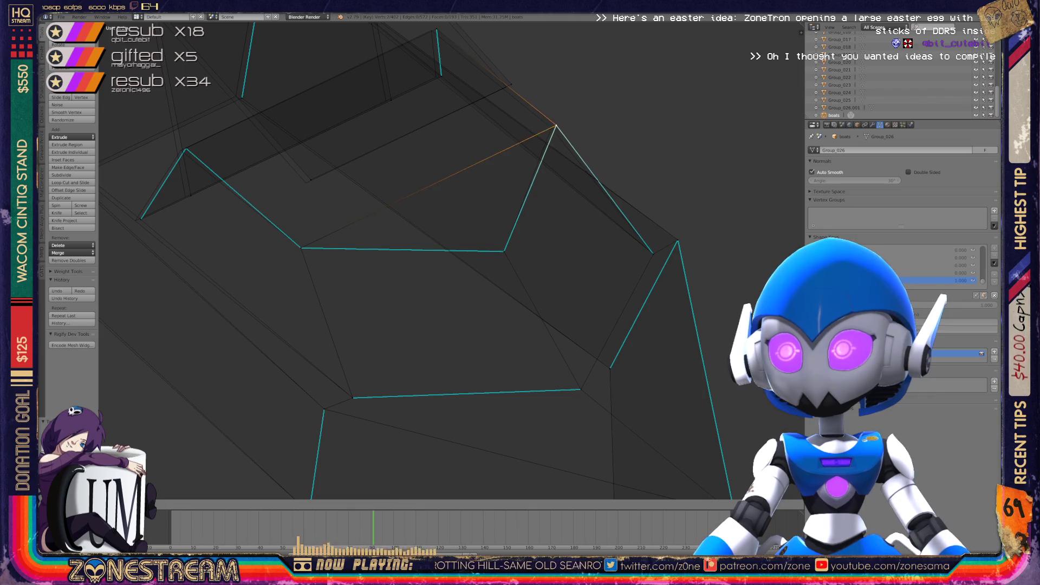
middle_click_drag(191, 195, 370, 211, "shift")
right_click(370, 212)
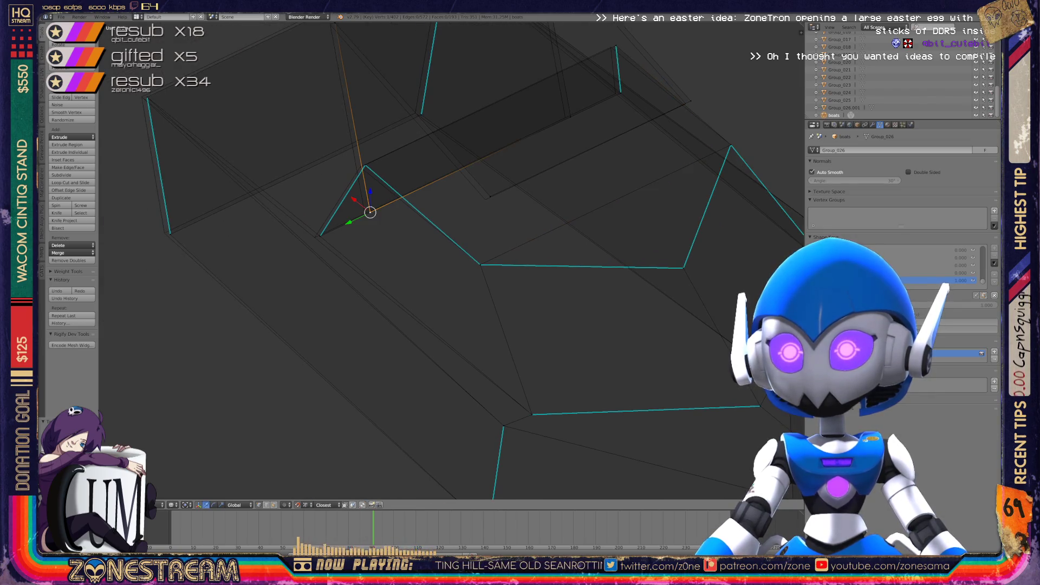
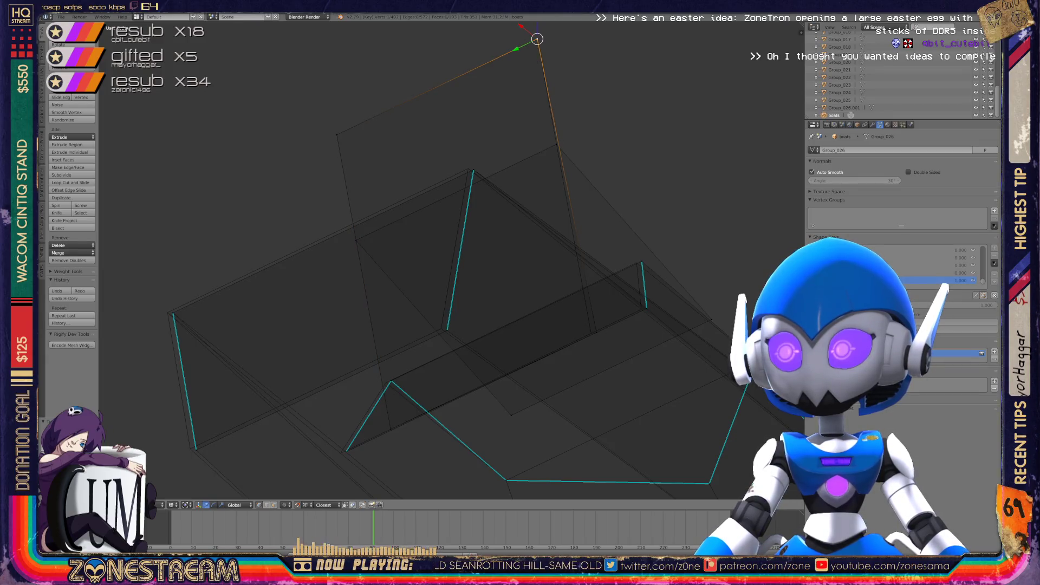
Move a vertex down the hull piece, reposition it, and merge it into its neighbour with Alt+M
key("g")
left_click(591, 333)
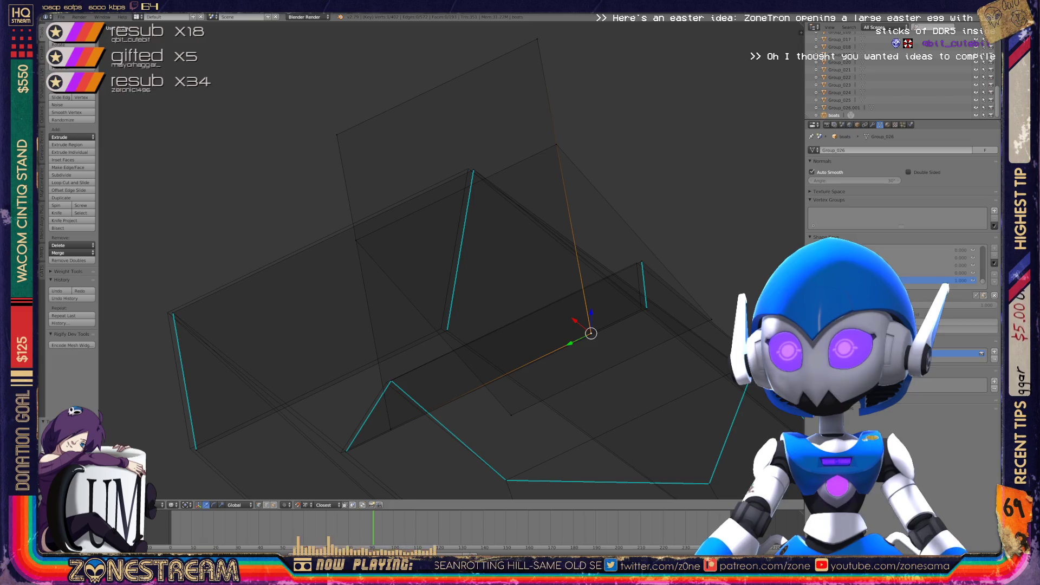
middle_click_drag(591, 333, 623, 206, "shift")
key("g")
left_click(378, 324)
key("alt+m")
left_click(358, 347)
Reposition the right-side vertex and select the upper tip vertex
right_click(423, 255)
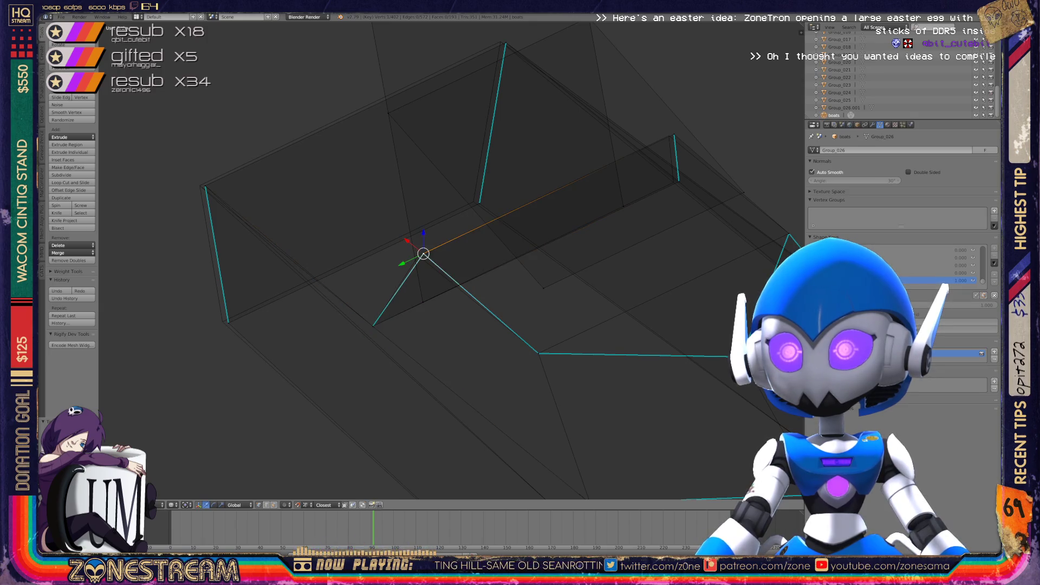
key("g")
left_click(418, 256)
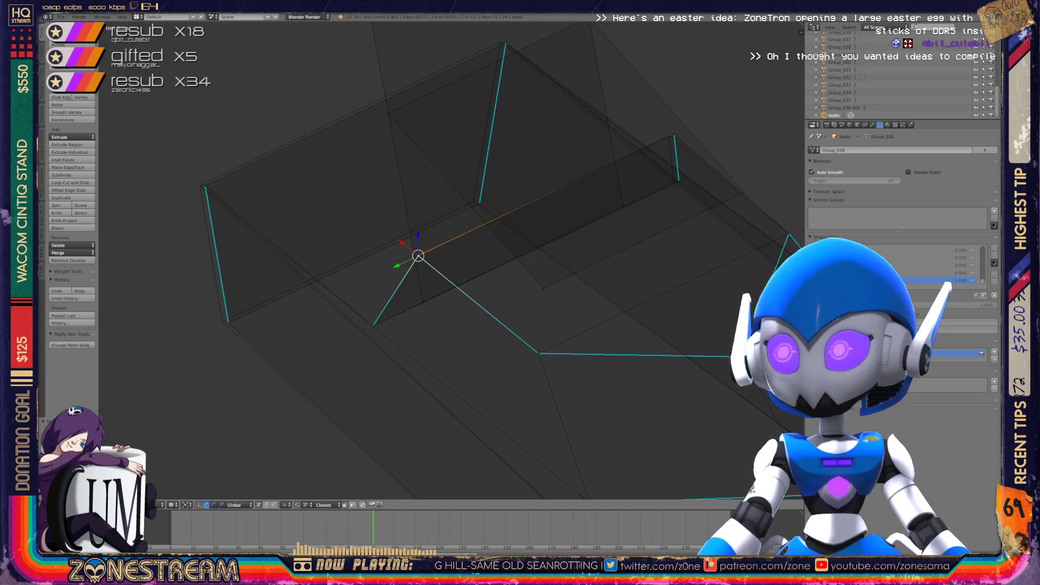
right_click(673, 134)
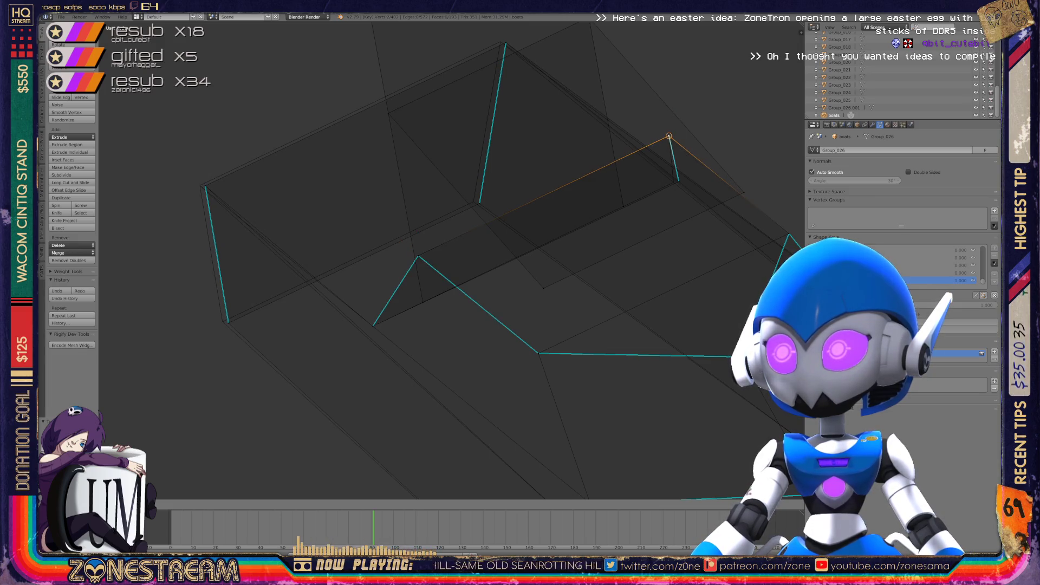
scroll(450, 260, "up", 5)
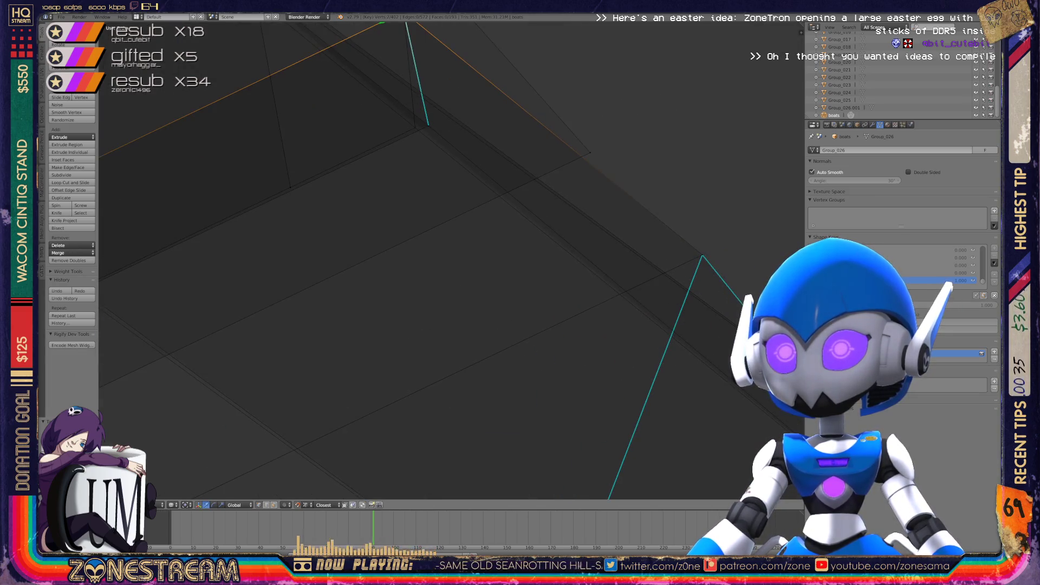
scroll(450, 260, "down", 5)
middle_click_drag(451, 260, 520, 217)
scroll(451, 259, "up", 3)
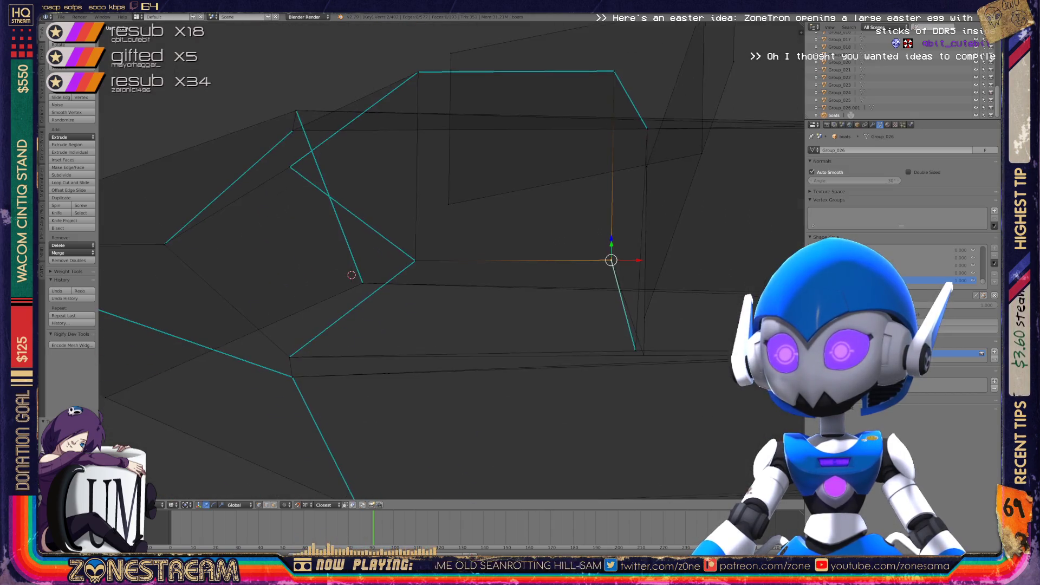
middle_click_drag(450, 260, 331, 186, "shift")
Adjust the lower-right vertex and snap the neighbouring vertex onto the vertical edge
right_click(517, 279)
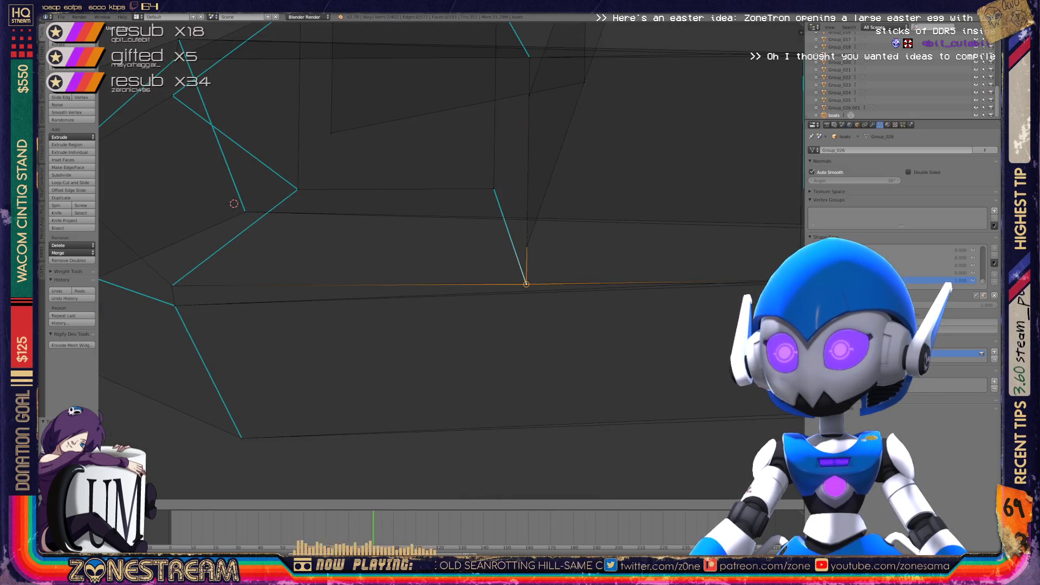
mouse_move(518, 278)
middle_mouse_down()
mouse_move(493, 318)
mouse_move(236, 298)
mouse_move(514, 427)
middle_mouse_up()
right_click(516, 431)
left_click(524, 432)
right_click(513, 296)
key("g")
left_click(521, 299)
middle_click_drag(521, 298, 275, 135)
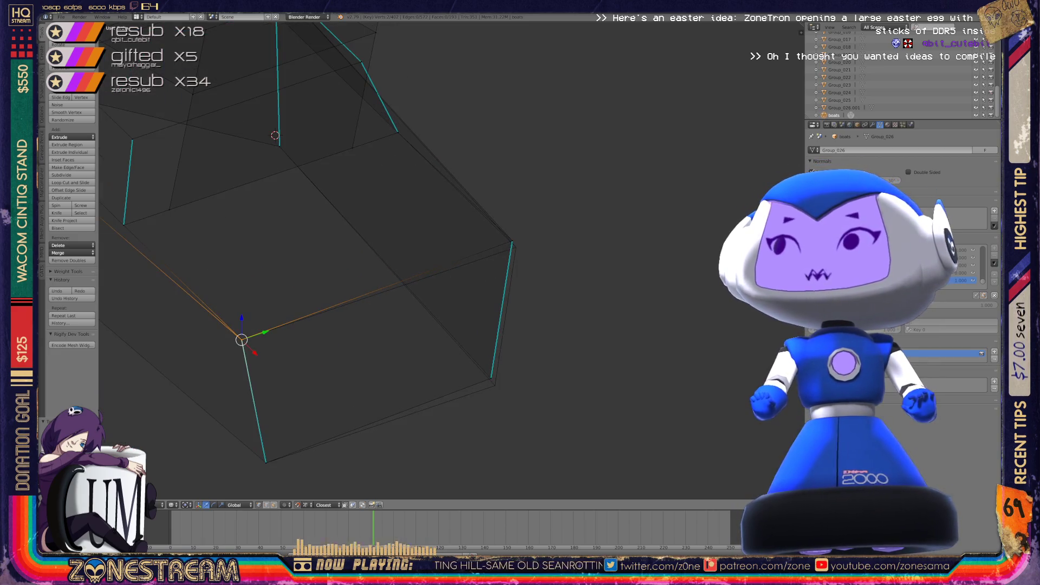
Nudge the right corner vertex slightly down and return to Object Mode
right_click(494, 385)
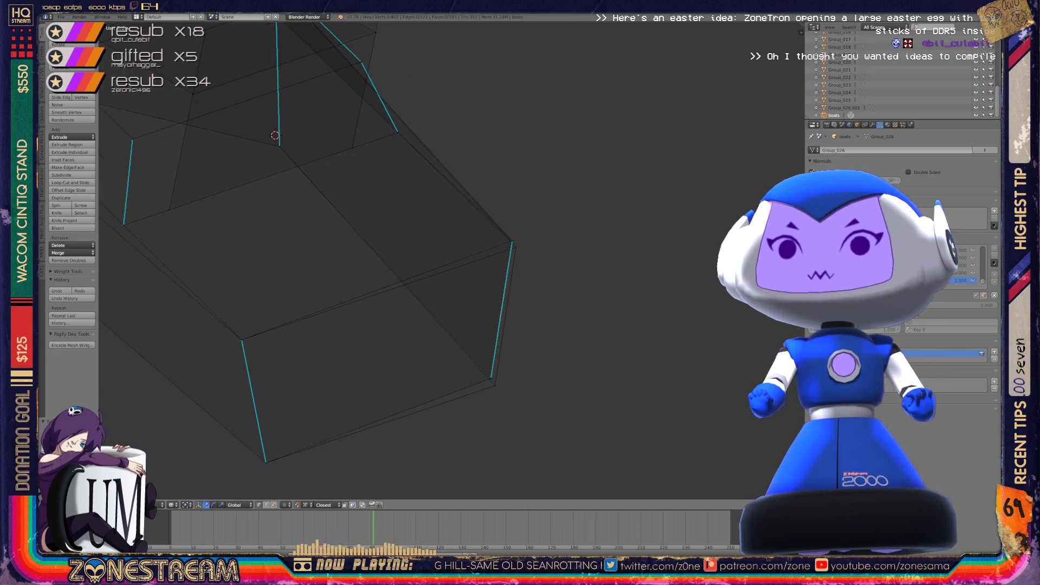
right_click(512, 240)
right_click_drag(512, 240, 516, 247)
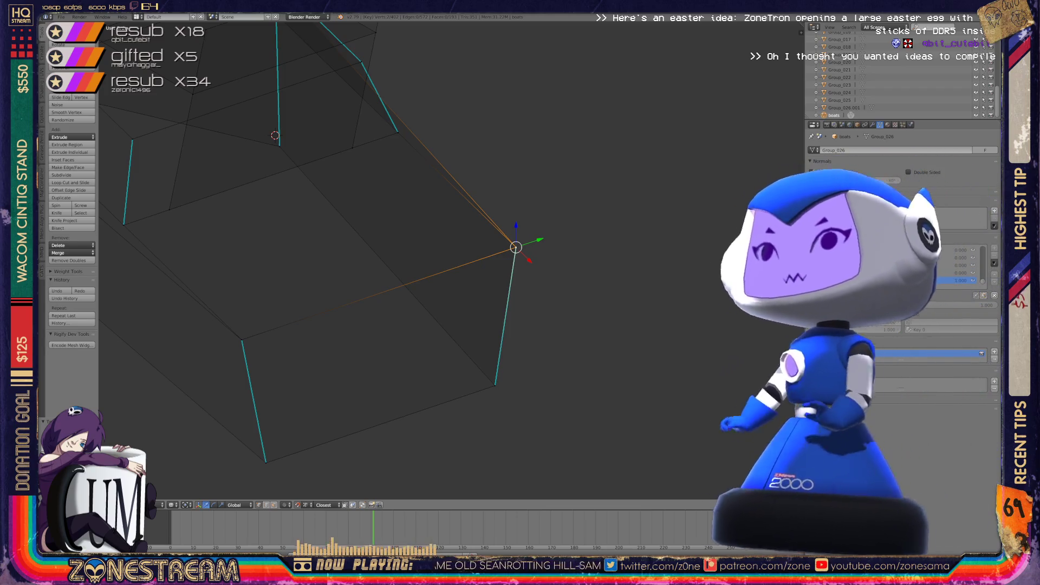
middle_click_drag(379, 271, 401, 282)
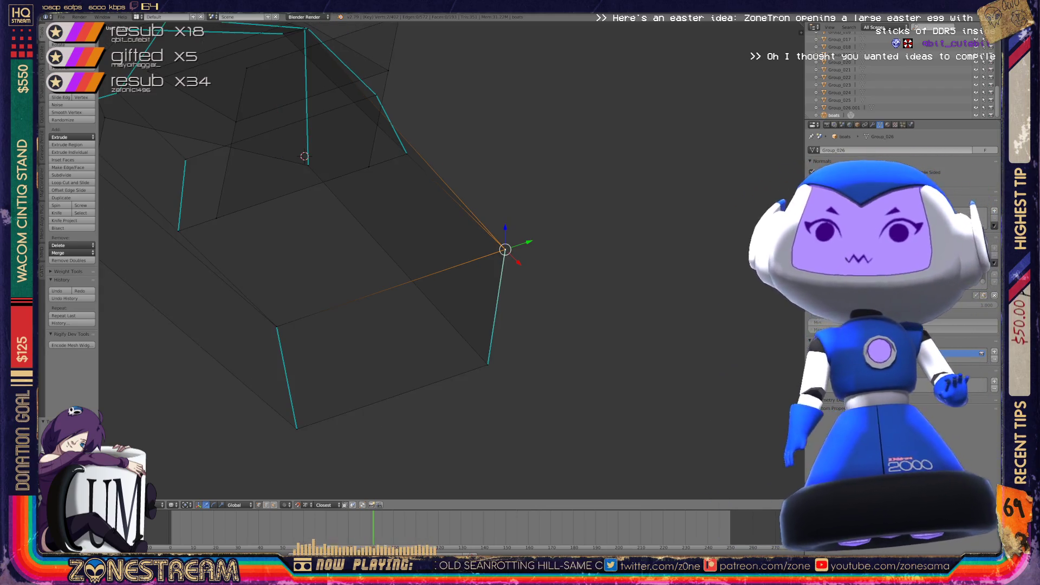
key("Tab")
key("z")
scroll(450, 260, "down", 3)
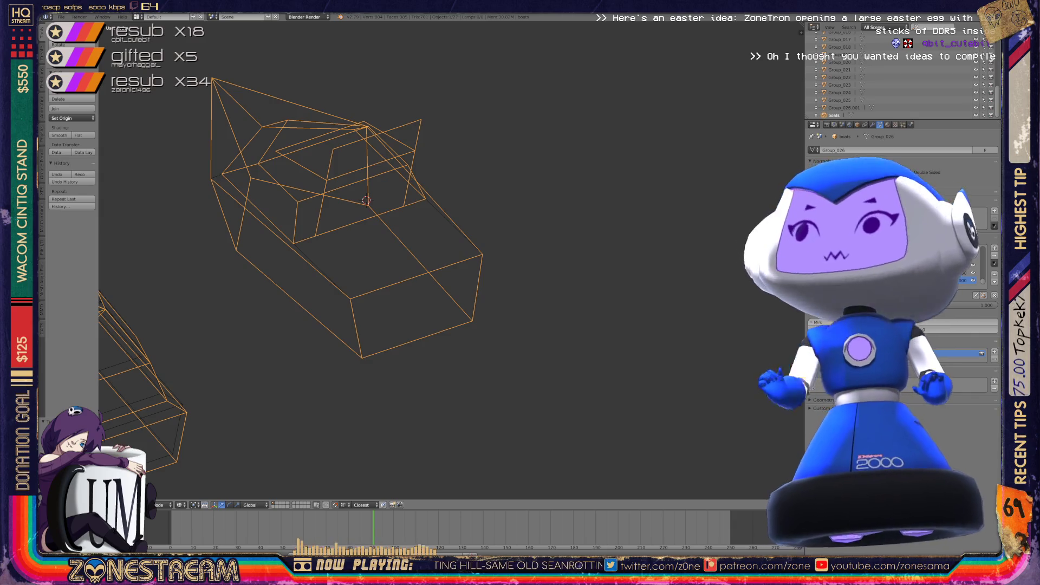
Switch to front view, orbit to a tilted top view, and enter Edit Mode on another hull piece
scroll(450, 260, "down", 5)
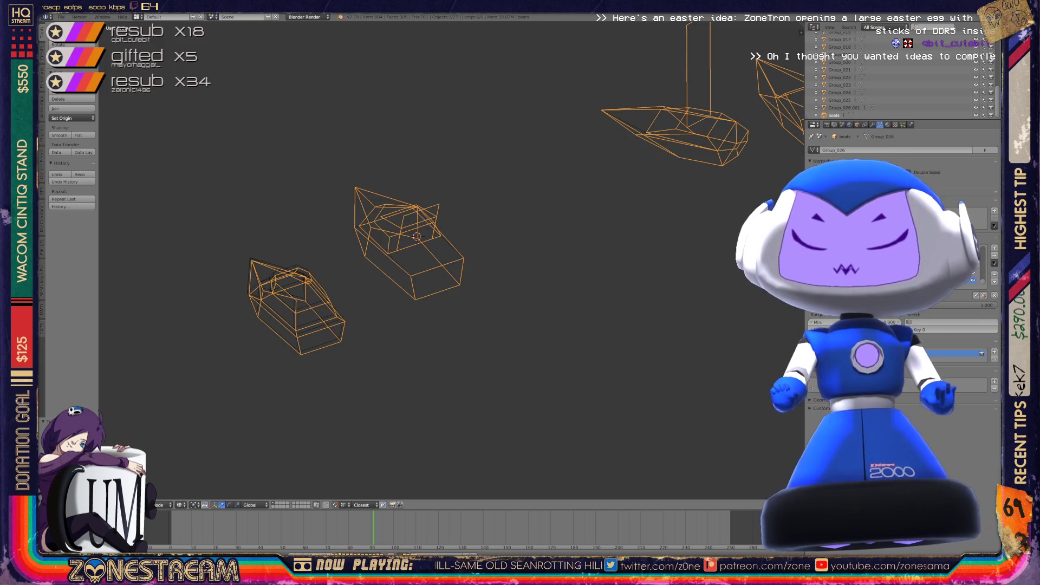
middle_click_drag(433, 260, 385, 266)
key("KP_1")
mouse_move(450, 260)
middle_mouse_down()
mouse_move(471, 232)
mouse_move(488, 254)
mouse_move(206, 271)
middle_mouse_up()
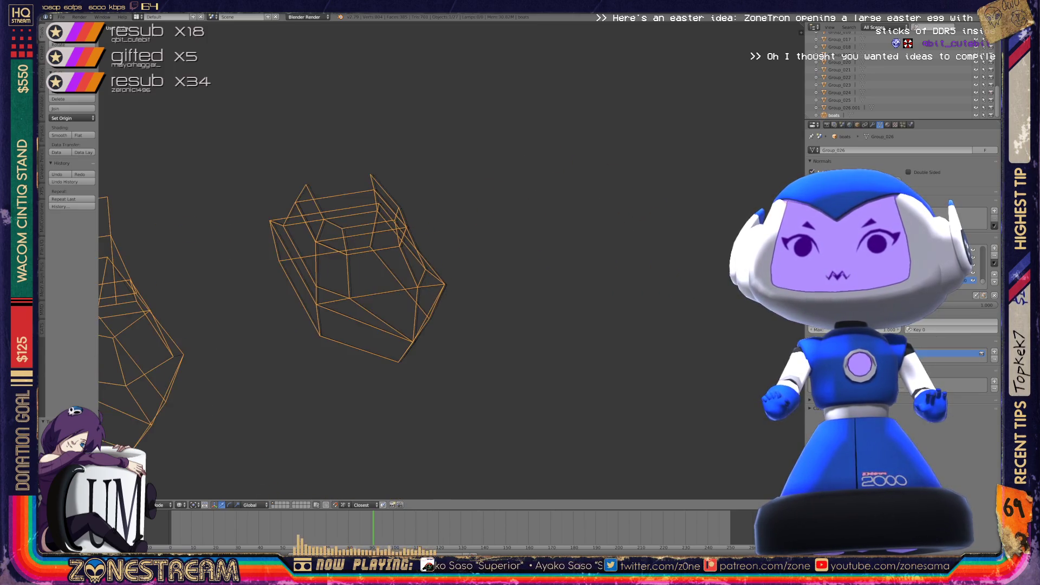
scroll(205, 271, "up", 5)
key("Tab")
middle_click_drag(325, 271, 434, 244)
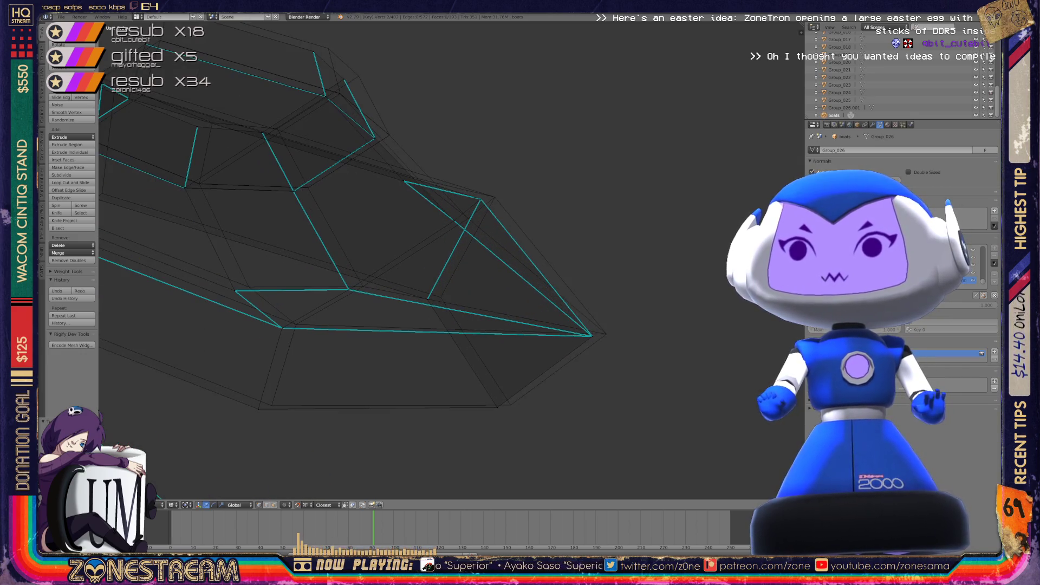
Shift the bottom edge vertices left and down, then nudge the bottom-left vertex up and right
left_click_drag(497, 407, 510, 405)
left_click(272, 404, "shift")
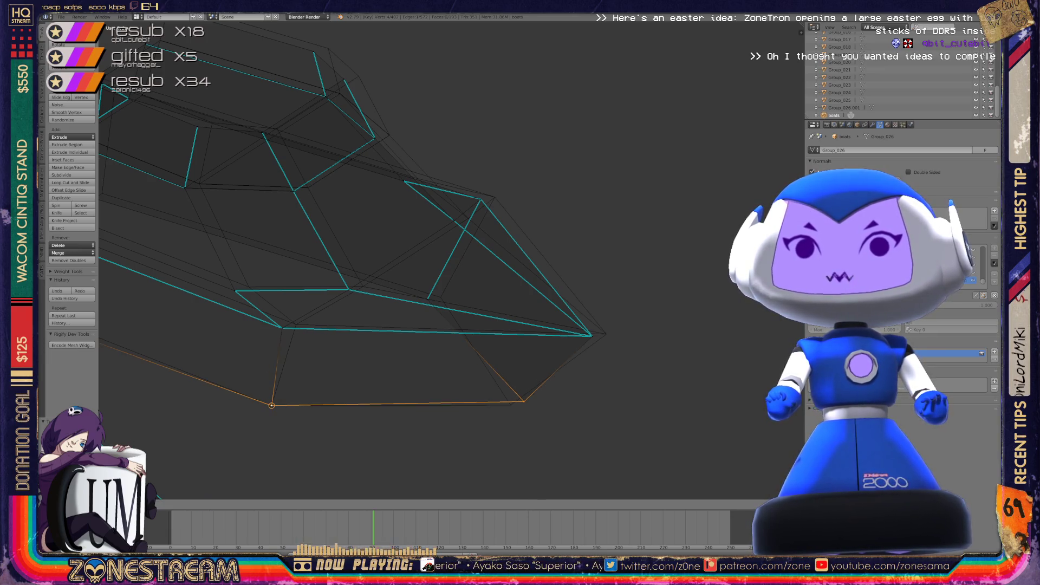
left_click_drag(398, 403, 385, 407)
left_click(258, 409)
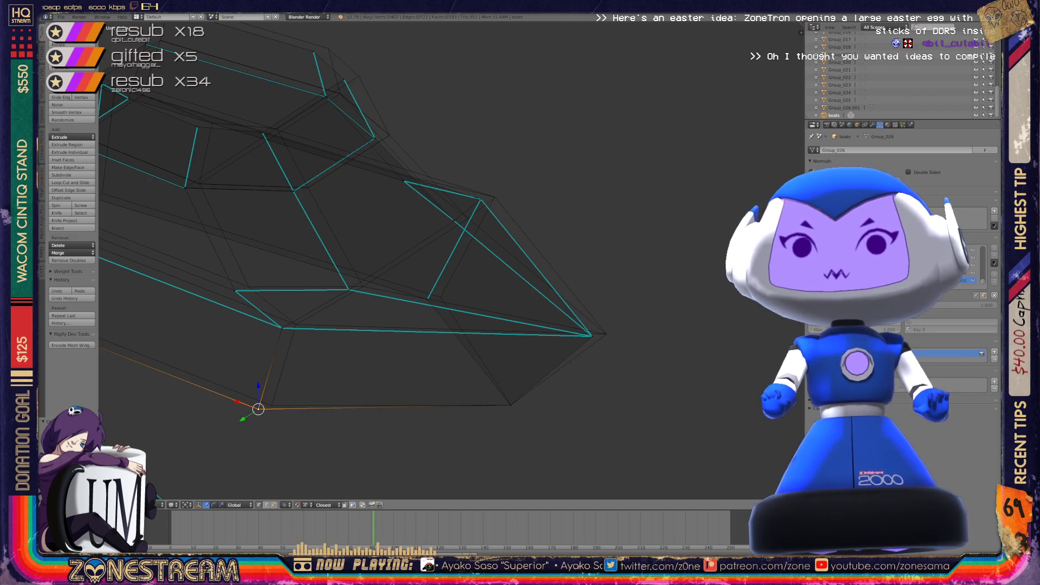
left_click_drag(258, 409, 271, 405)
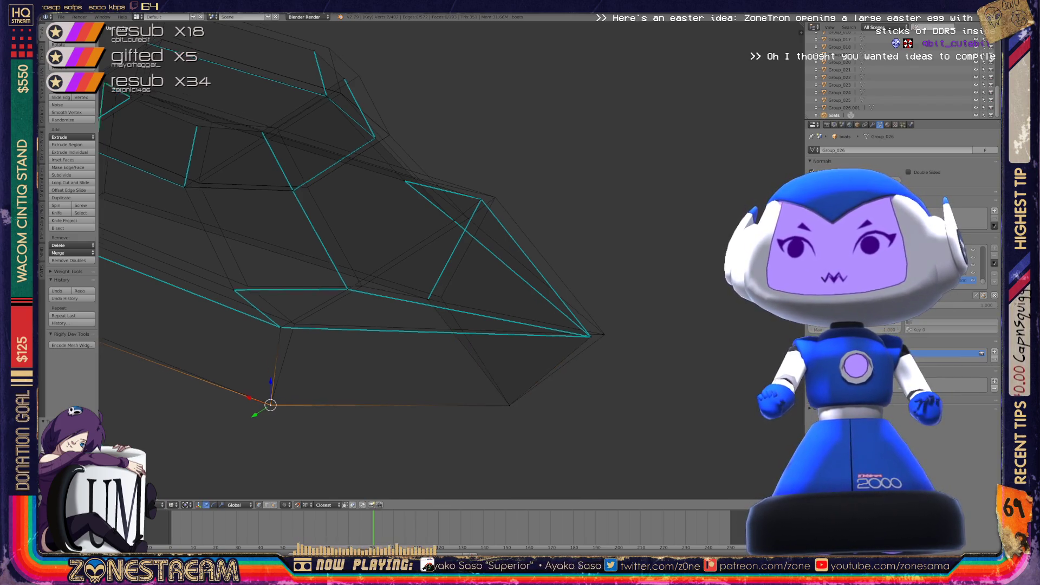
middle_click_drag(379, 260, 412, 254)
Nudge the lower-left vertex right, slide the next vertex along its edge, and shift the left vertex
left_click(529, 350)
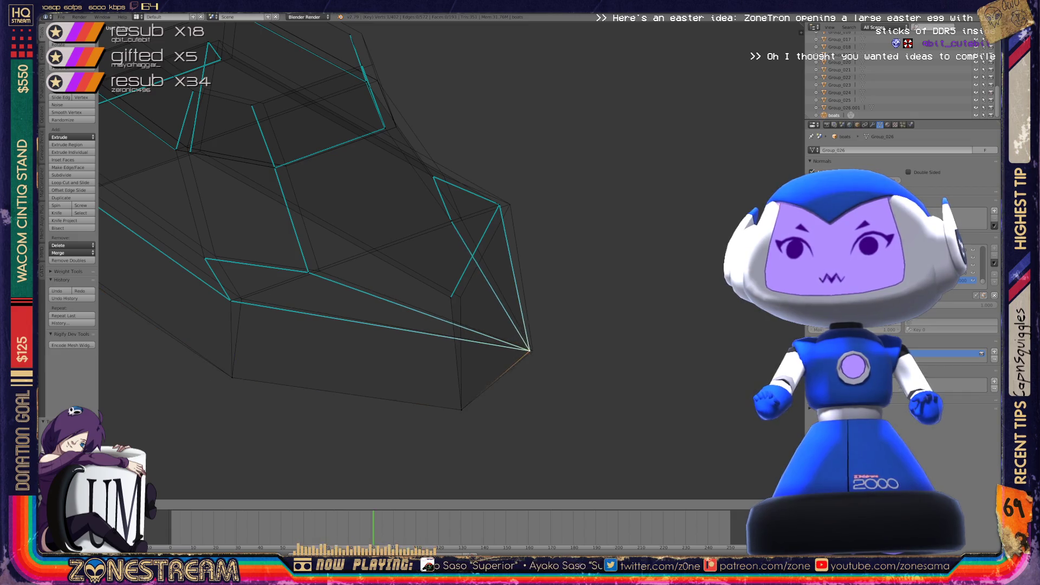
scroll(450, 260, "up", 3)
left_click(317, 373)
left_click_drag(317, 373, 329, 371)
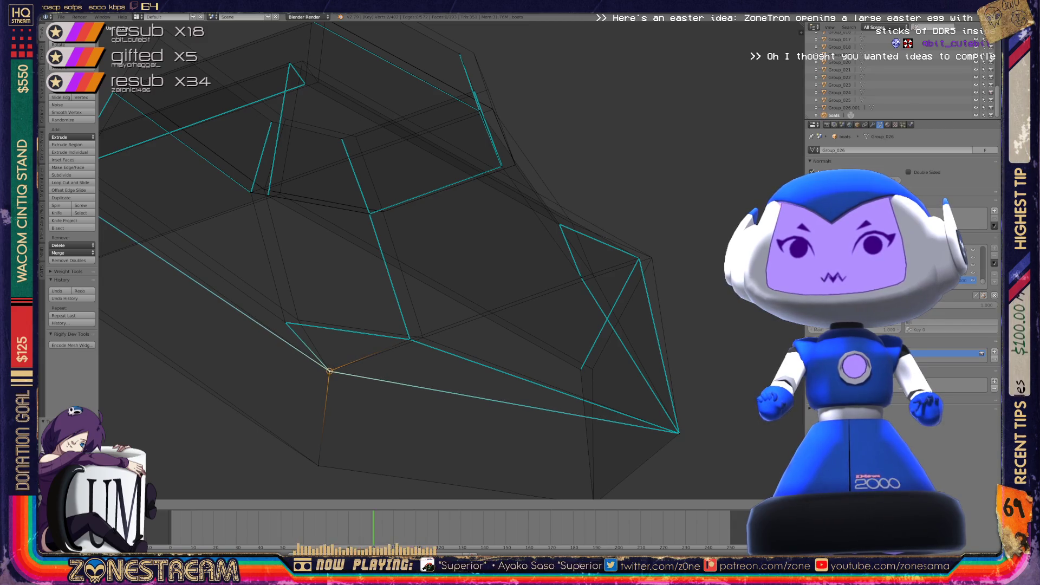
left_click(410, 339)
key("ctrl+v")
left_click(410, 336)
left_click(286, 322)
key("g")
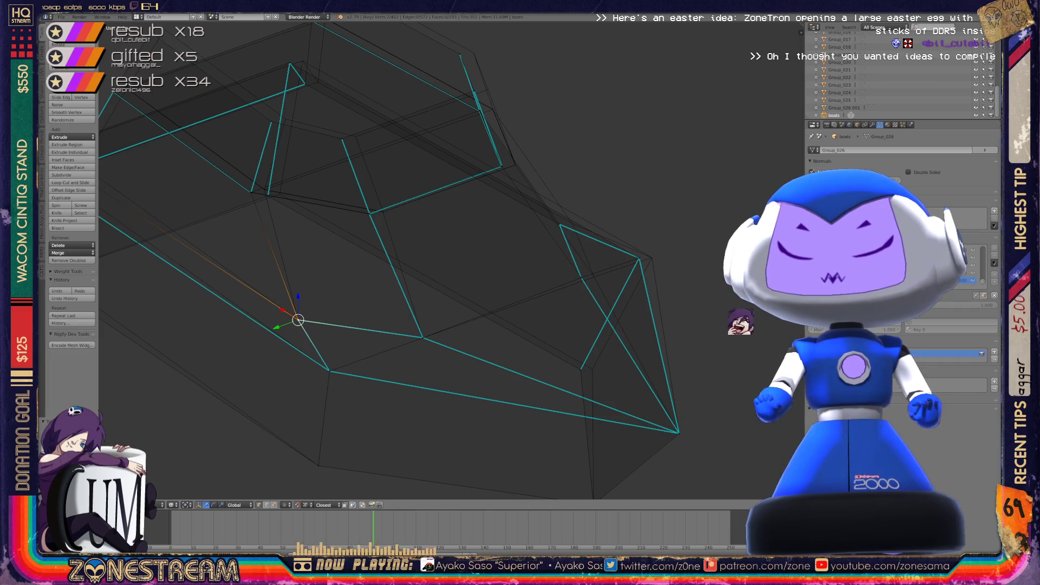
mouse_move(379, 270)
middle_mouse_down("shift")
mouse_move(260, 251)
mouse_move(303, 227)
middle_mouse_up("shift")
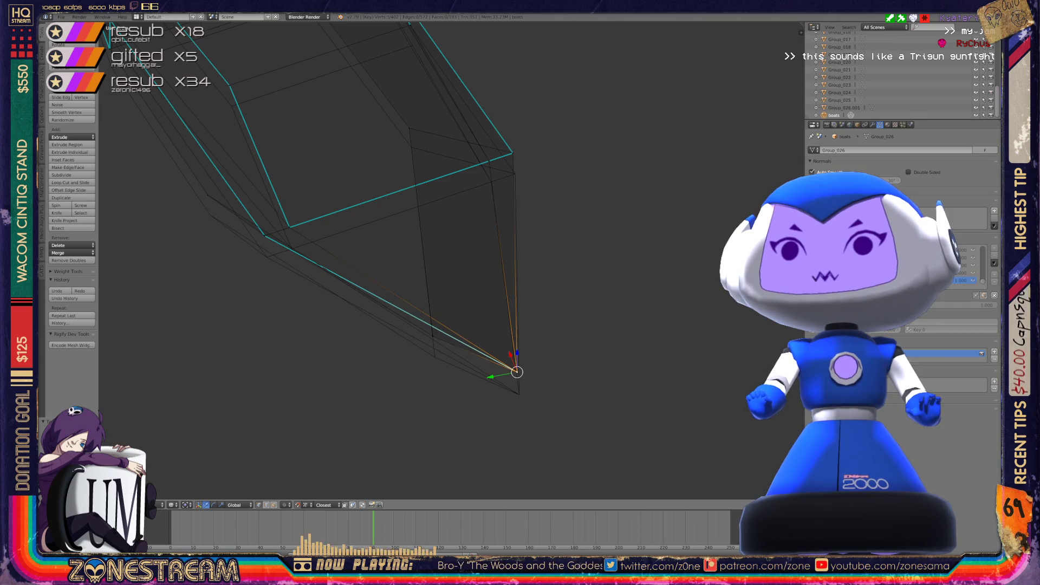
Line the tip vertex up with the cyan edge and recenter the view on it
key("g")
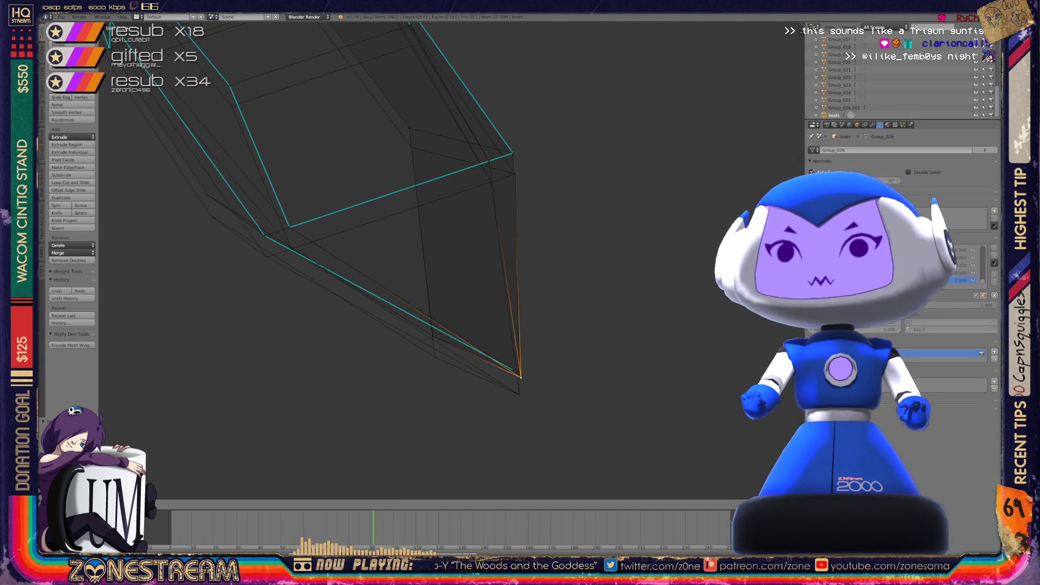
key("Return")
key("g")
key("Return")
middle_click_drag(519, 390, 623, 54, "shift")
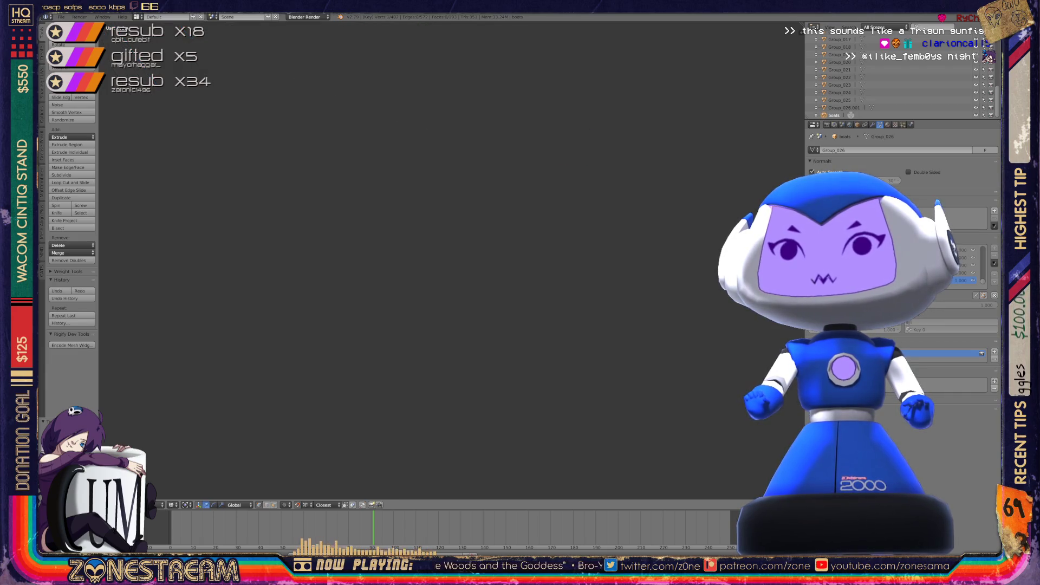
key("KP_Decimal")
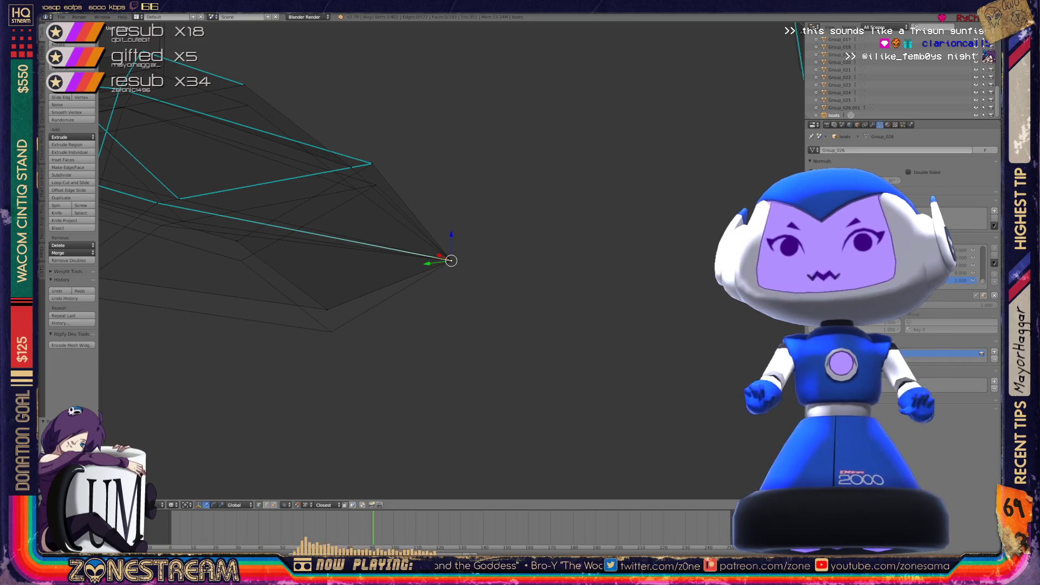
middle_click_drag(379, 271, 482, 285, "shift")
scroll(449, 260, "up", 4)
Pull the lower vertex down, reposition it, and lower another vertex on the right
right_click(409, 390)
left_click_drag(409, 365, 411, 409)
middle_click_drag(417, 427, 614, 487, "shift")
mouse_move(615, 495)
left_mouse_down()
mouse_move(418, 306)
mouse_move(428, 348)
mouse_move(700, 147)
left_mouse_up()
key("w")
key("Escape")
right_click(751, 129)
left_click_drag(700, 146, 709, 191)
scroll(412, 260, "down", 5)
middle_click_drag(552, 229, 676, 219, "shift")
Lower three more corner vertices of the hull piece
left_click(415, 292)
left_click_drag(414, 293, 418, 309)
scroll(418, 309, "up", 4)
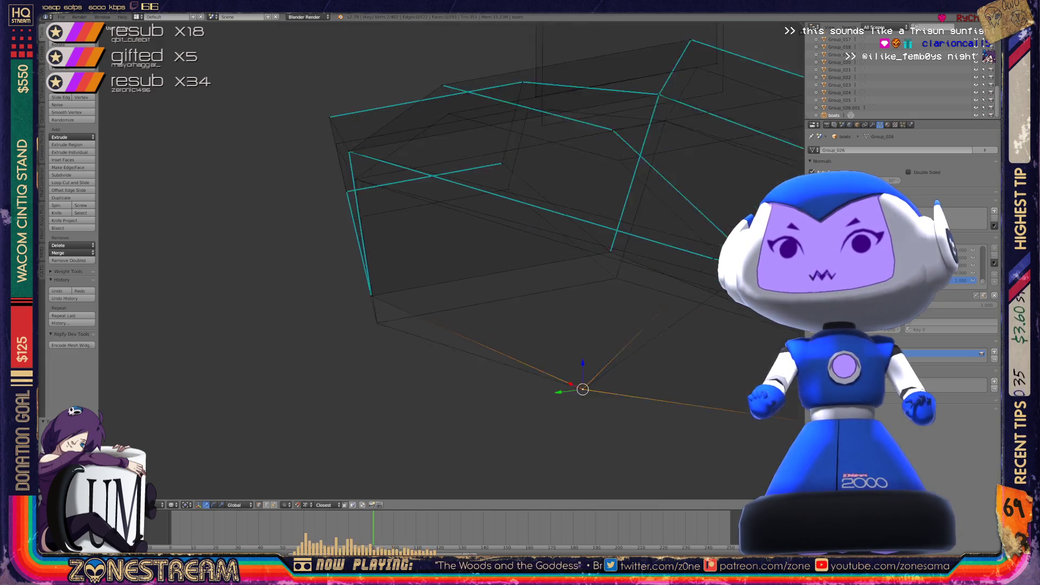
right_click(354, 302)
left_click_drag(355, 302, 362, 335)
right_click(642, 249)
left_click_drag(642, 249, 649, 282)
mouse_move(487, 270)
middle_mouse_down()
mouse_move(596, 255)
mouse_move(698, 274)
middle_mouse_up()
Reposition the front vertex and move the upper and left corner vertices down
right_click(409, 300)
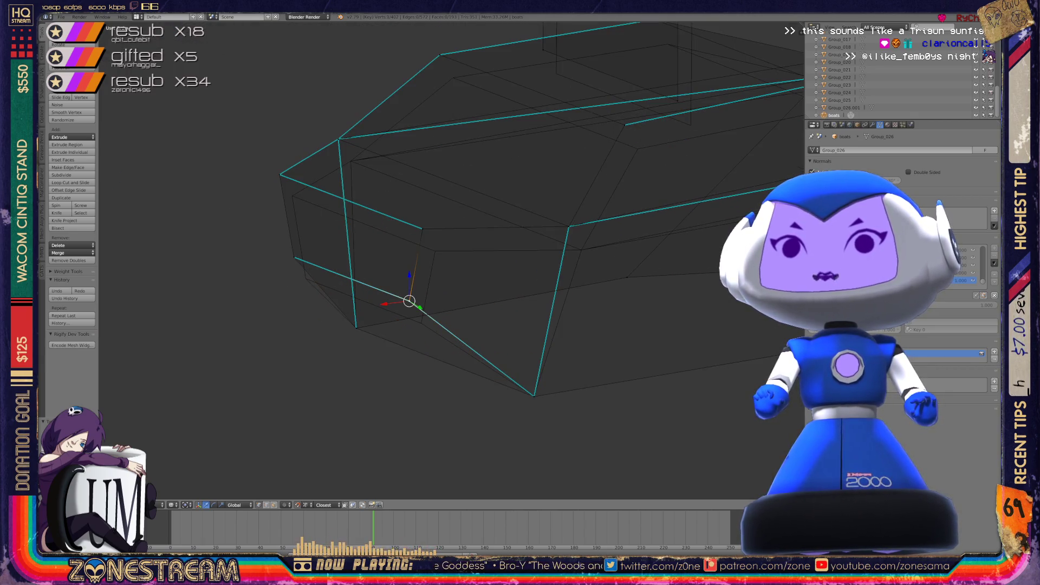
left_click(422, 323)
right_click(423, 228)
left_click_drag(423, 229, 434, 250)
right_click(294, 256)
left_click_drag(294, 257, 306, 279)
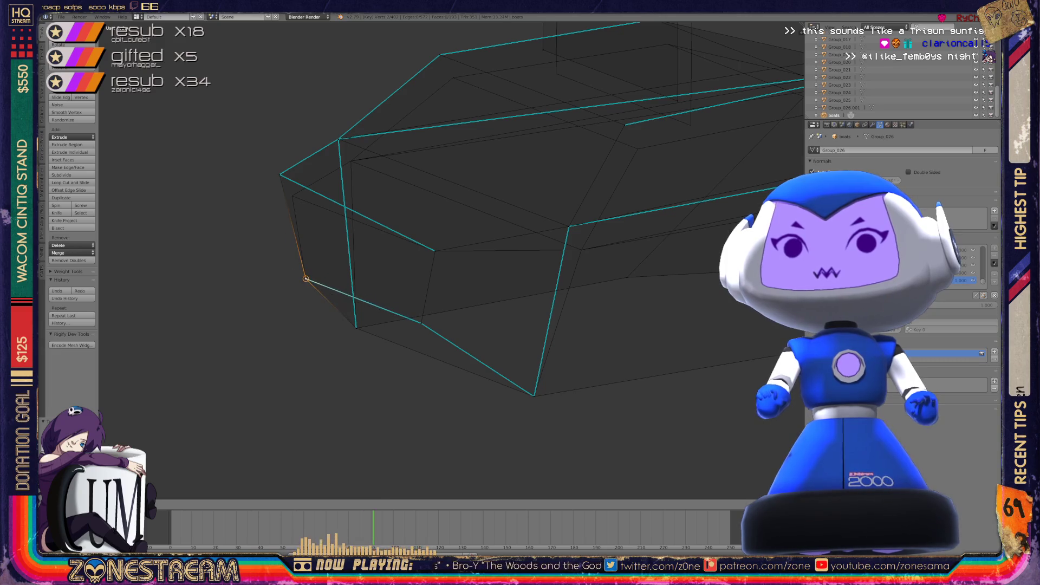
right_click(280, 174)
right_click(292, 195)
scroll(293, 195, "down", 4)
middle_click_drag(379, 270, 510, 279)
scroll(431, 240, "up", 3)
Merge the upper-left vertex into its neighbour with Alt+M
right_click(419, 222)
right_click(431, 240)
right_click(390, 140)
right_click(401, 160)
right_click(271, 319)
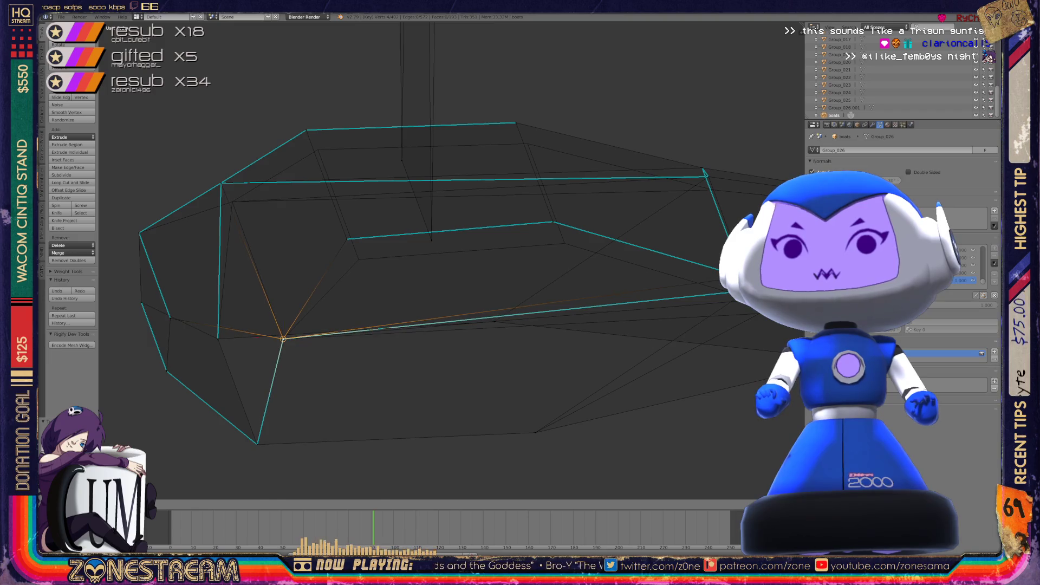
right_click(221, 183)
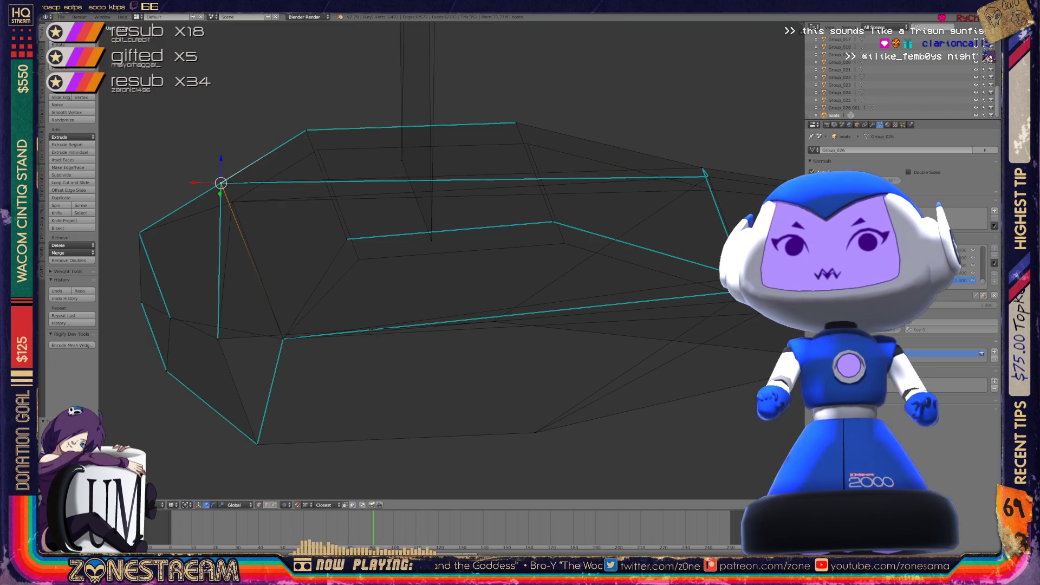
key("alt+m")
left_click(195, 192)
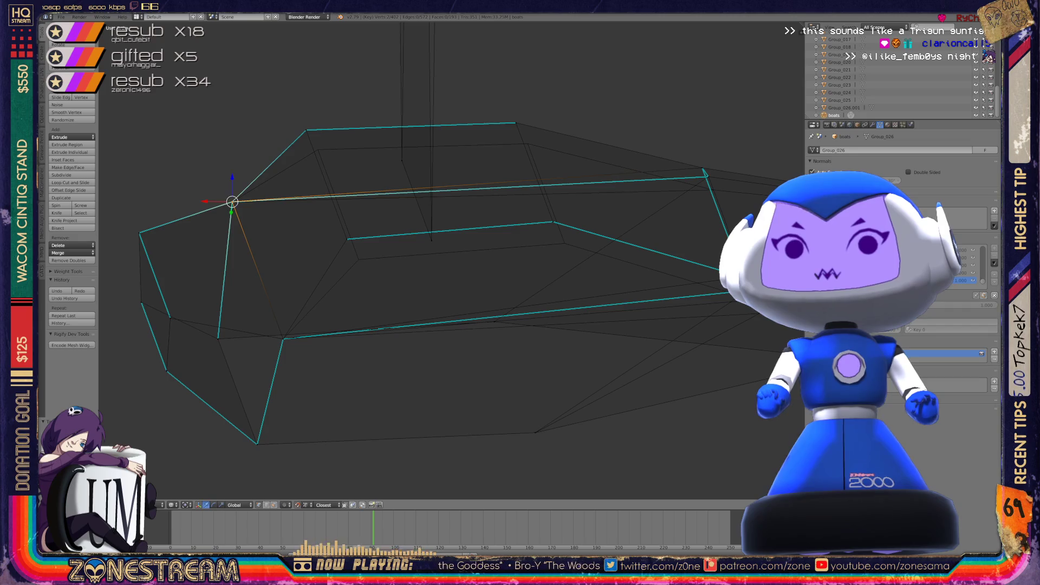
Lower another vertex, the lower-right corner vertex, and the hull's top vertex
right_click(346, 239)
key("g")
left_click(359, 259)
right_click(306, 130)
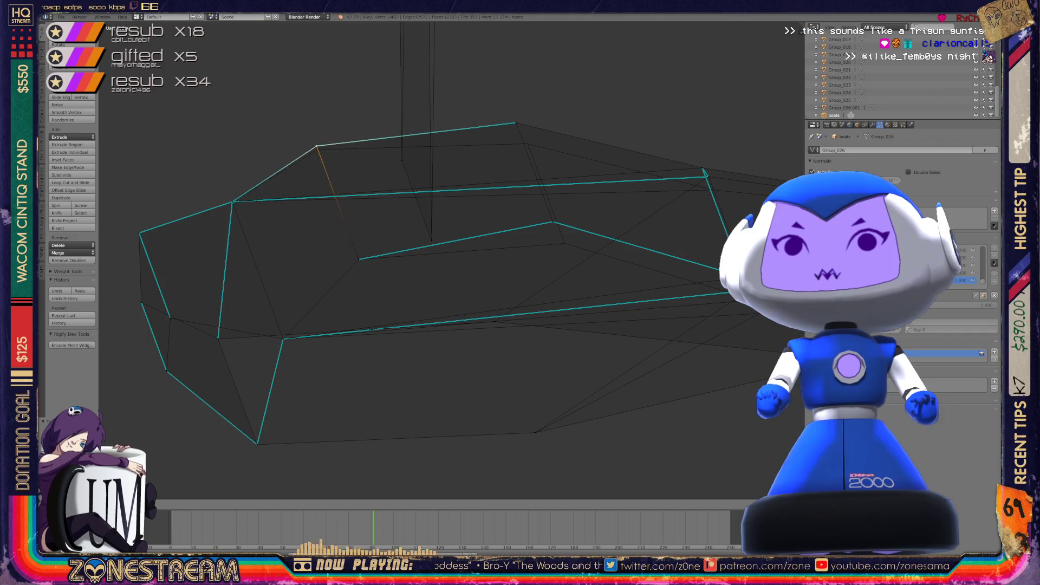
middle_click_drag(379, 271, 260, 260)
right_click(409, 232)
key("g")
left_click(422, 253)
right_click(372, 132)
key("g")
left_click(384, 153)
Move the hull's lower vertex onto the nearby corner and select another corner vertex
middle_click_drag(384, 153, 320, 206)
scroll(785, 392, "up", 2)
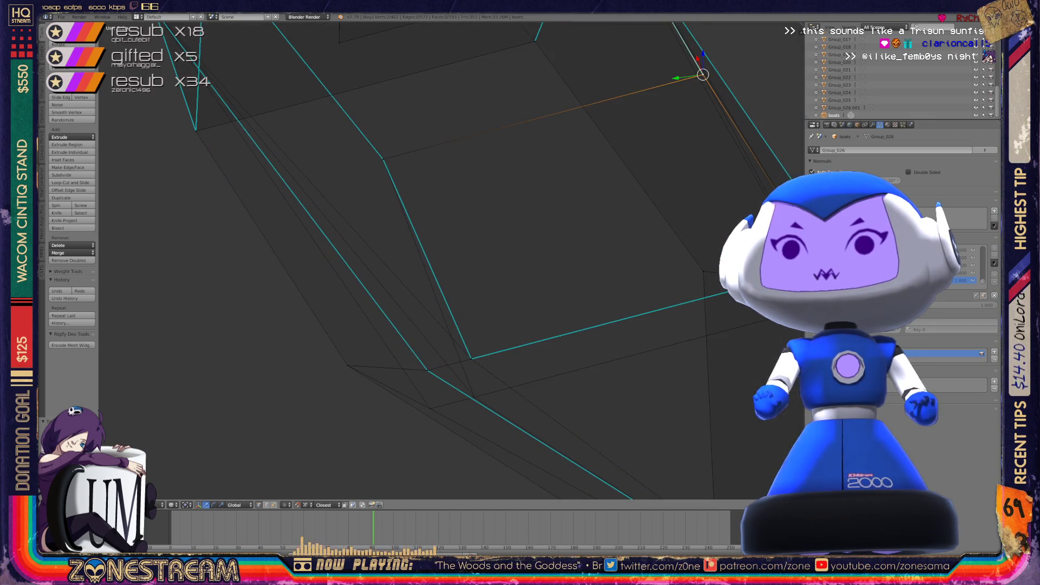
right_click(428, 370)
key("g")
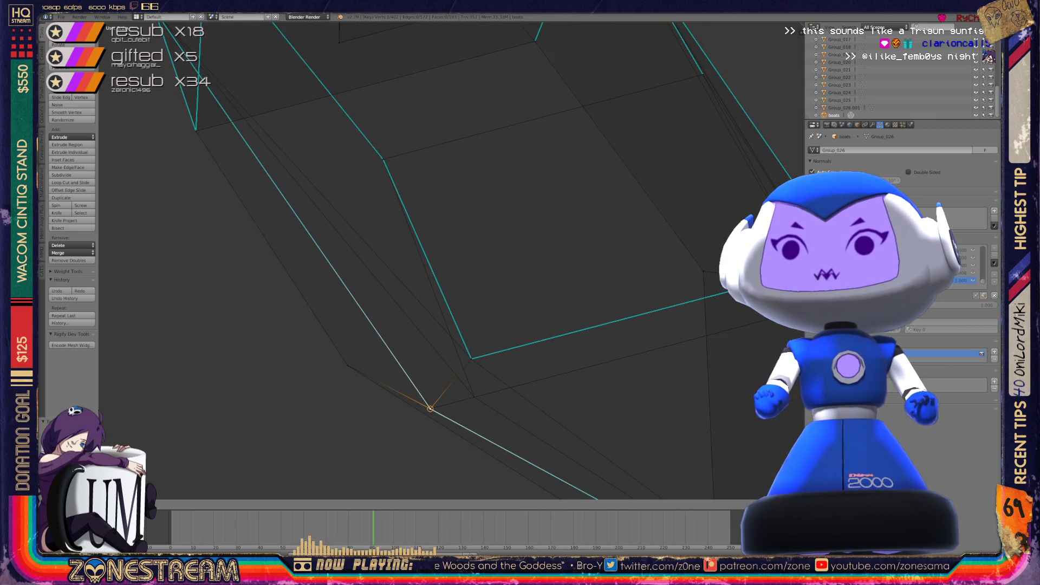
left_click(471, 358)
scroll(514, 260, "down", 4)
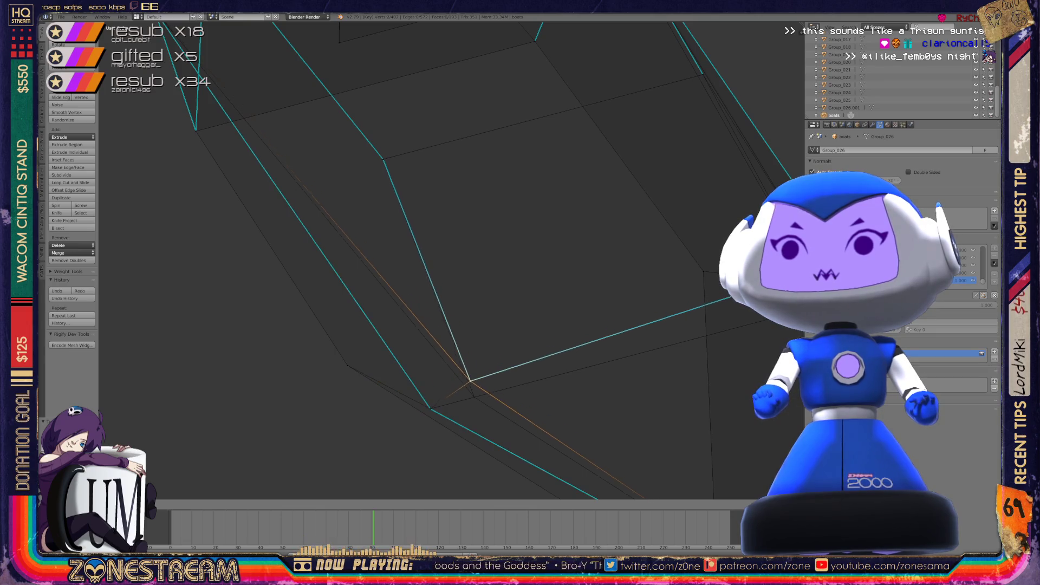
mouse_move(515, 260)
middle_mouse_down()
mouse_move(558, 249)
mouse_move(525, 255)
mouse_move(563, 228)
middle_mouse_up()
scroll(434, 303, "up", 6)
right_click(408, 234)
scroll(363, 227, "down", 8)
Snap the tall face's top-right and top-left vertices down onto its lower corners
key("Tab")
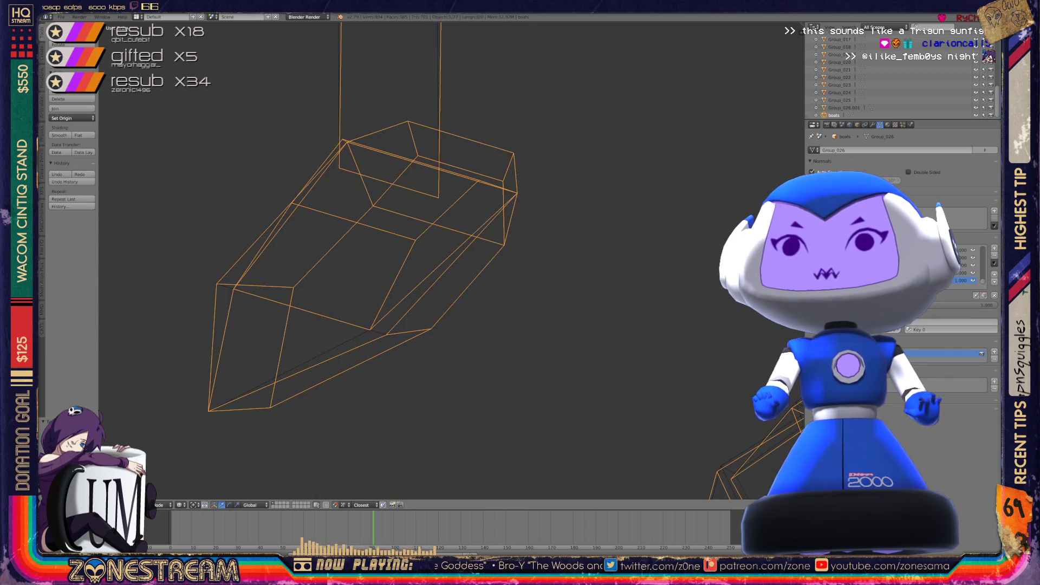
mouse_move(379, 270)
middle_mouse_down()
mouse_move(411, 238)
mouse_move(412, 255)
middle_mouse_up()
scroll(368, 271, "up", 4)
key("Tab")
right_click(452, 241)
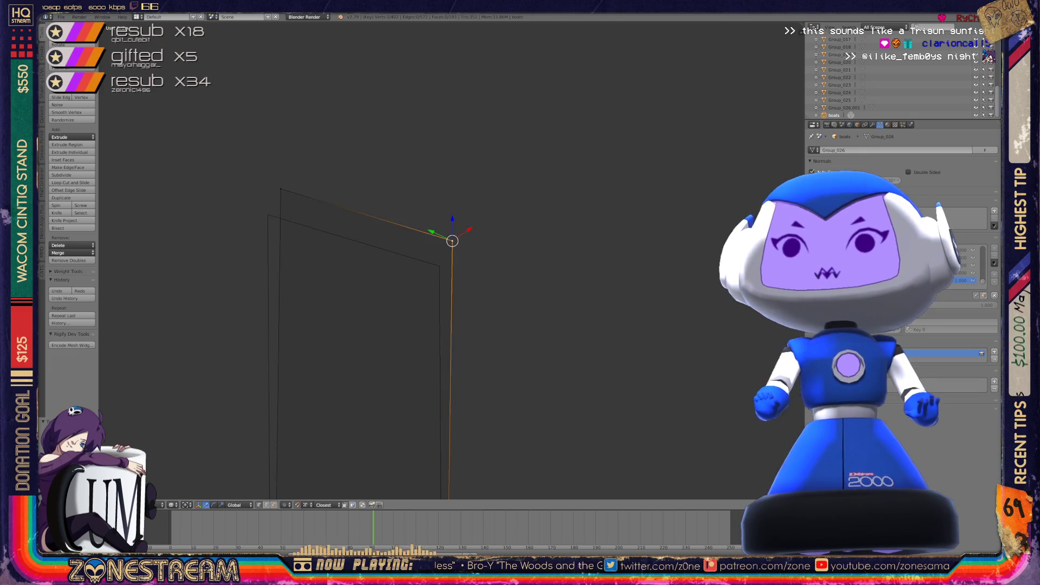
key("g")
left_click(439, 266)
right_click(281, 188)
key("g")
left_click(267, 215)
Return to Object Mode, orbit to the boat hull wireframe, and enter Edit Mode on it
key("Tab")
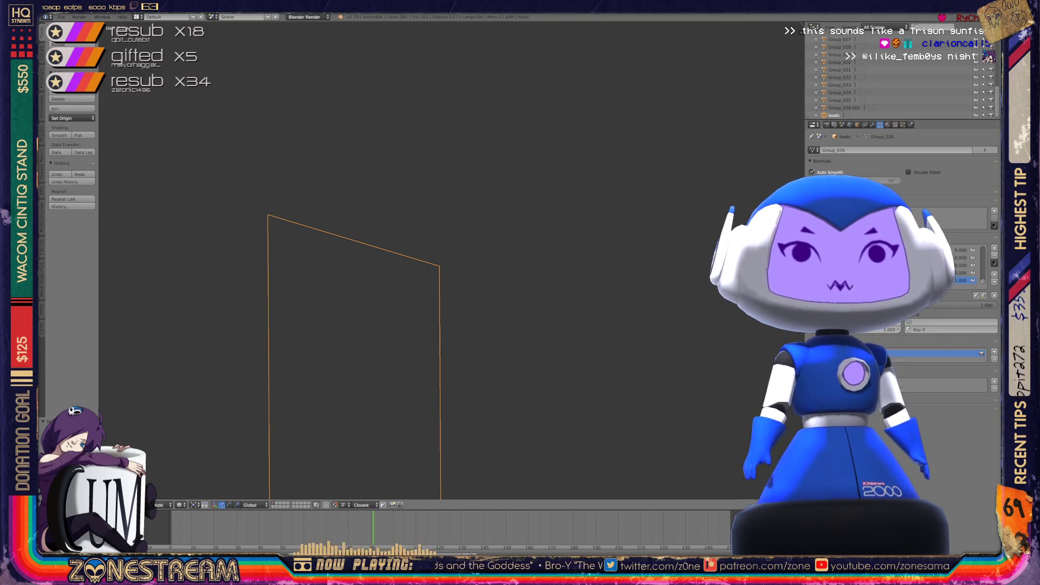
mouse_move(433, 325)
middle_mouse_down()
mouse_move(412, 325)
mouse_move(358, 206)
mouse_move(325, 168)
middle_mouse_up()
scroll(303, 195, "up", 5)
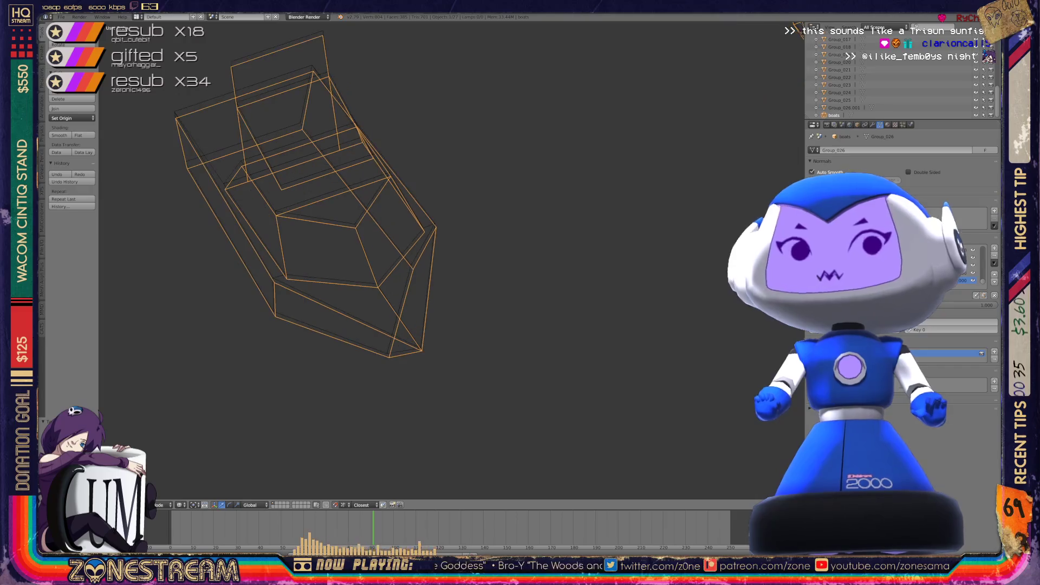
scroll(303, 217, "up", 3)
mouse_move(325, 217)
middle_mouse_down()
mouse_move(368, 238)
mouse_move(345, 223)
middle_mouse_up()
key("Tab")
Move the hull's bottom vertex, then nudge a lower-left edge vertex slightly upward
key("g")
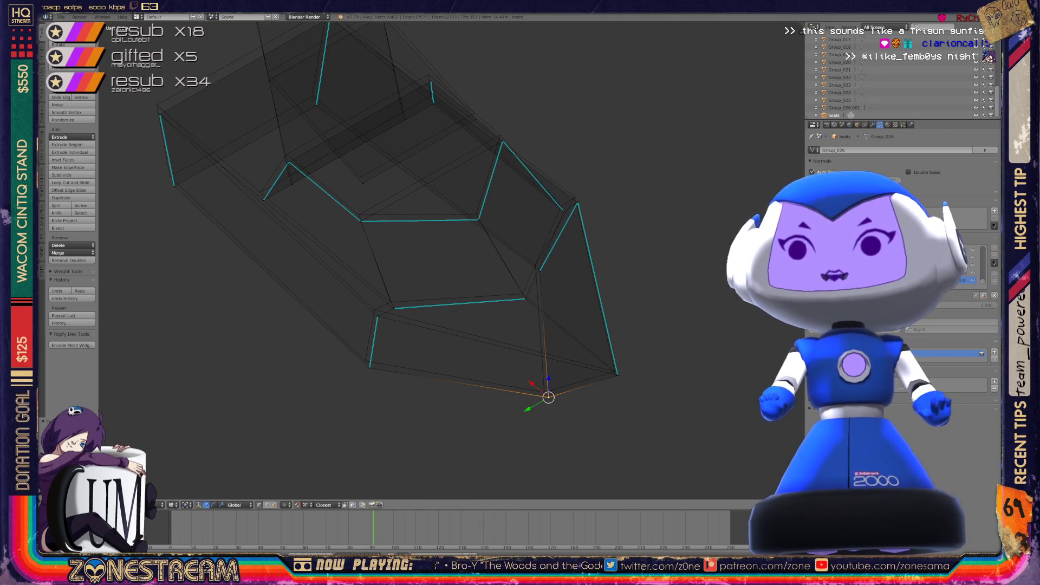
key("Return")
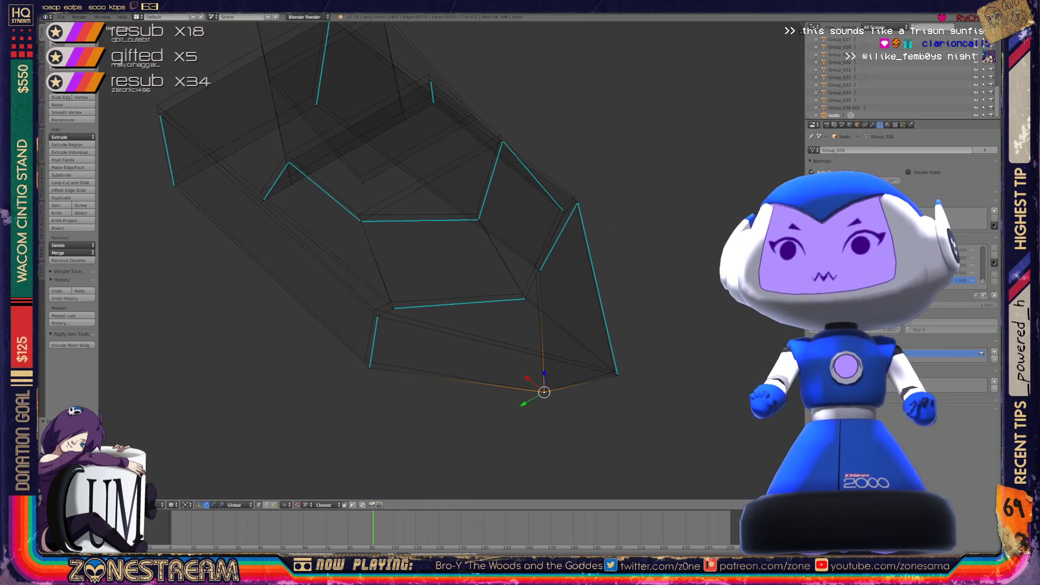
right_click(369, 368)
key("g")
key("Return")
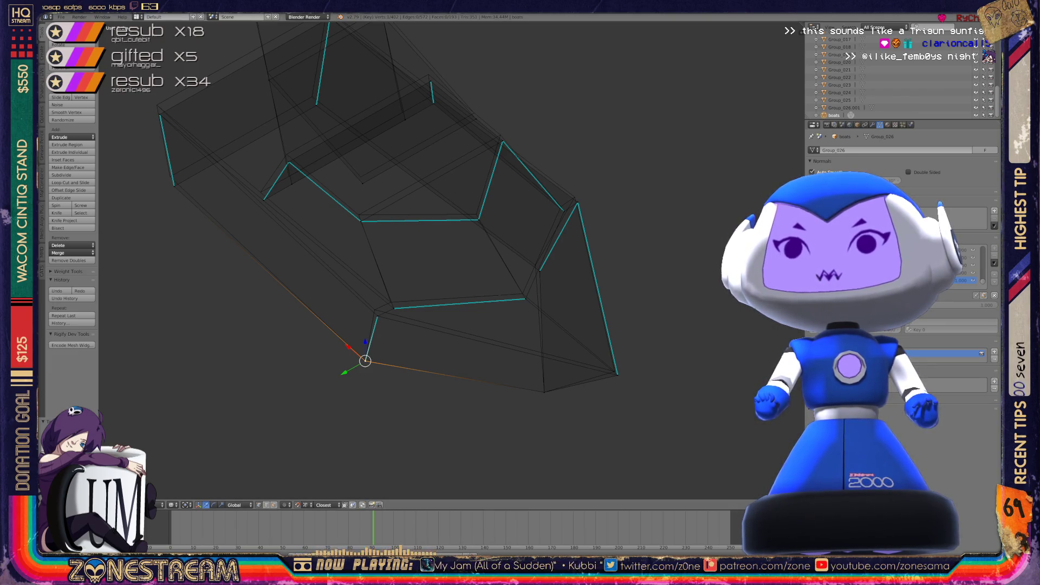
Frame the view on a vertex on the hull's underside and raise it
key("KP_6")
key("KP_6")
key("KP_6")
key("KP_6")
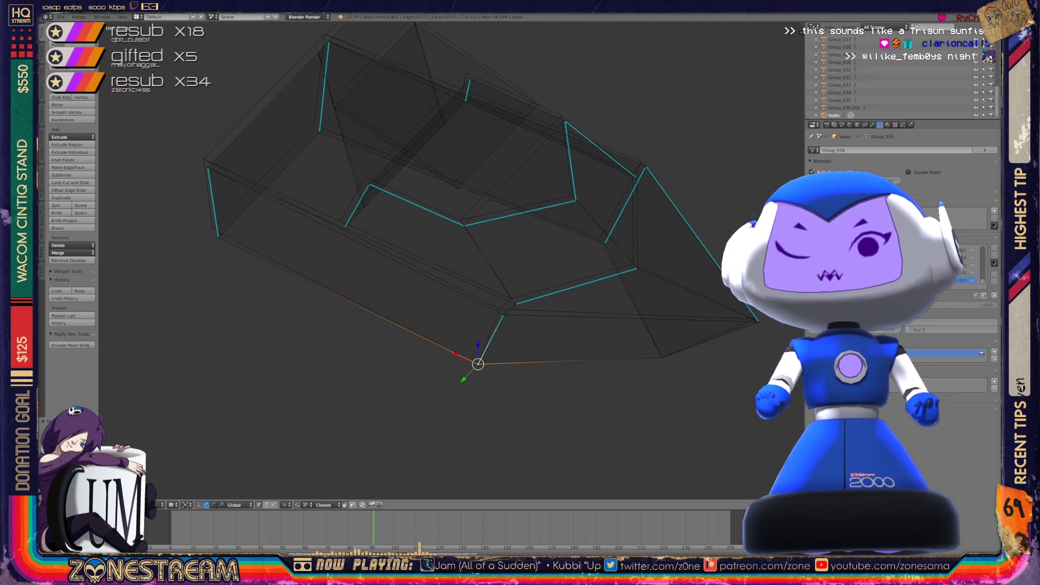
right_click(255, 249)
key("a")
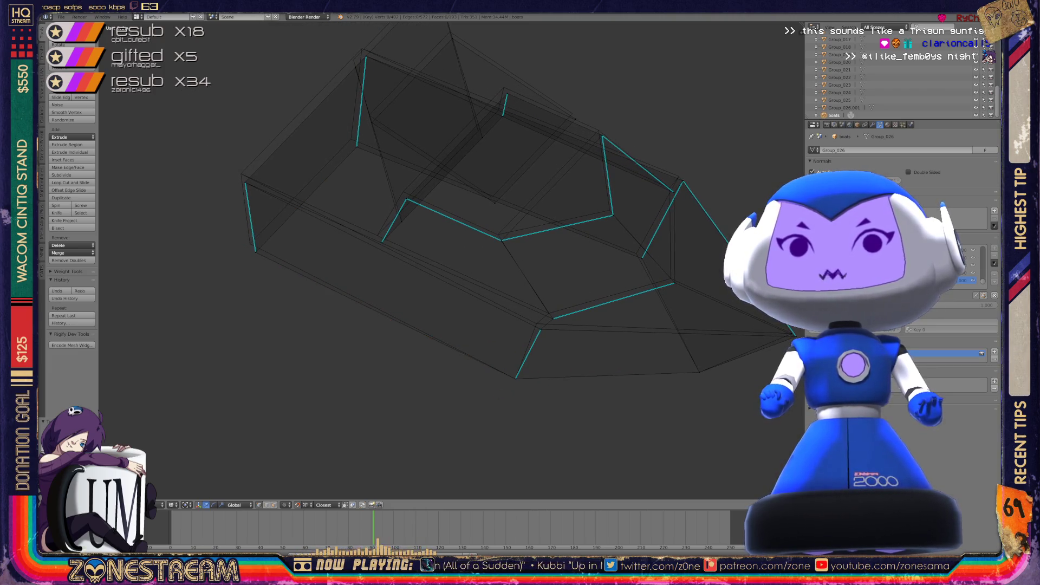
key("ctrl+KP_6")
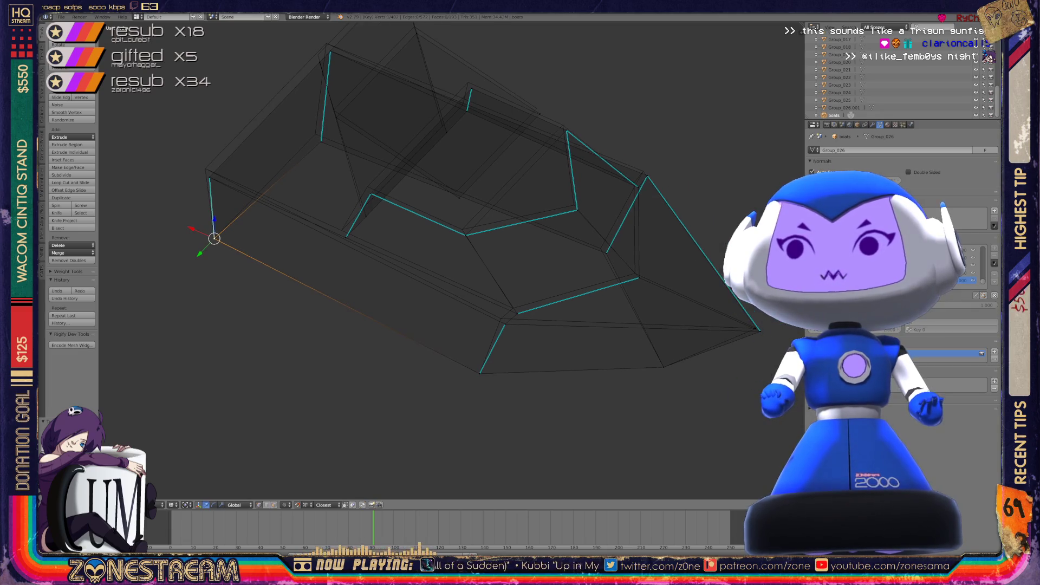
right_click(501, 318)
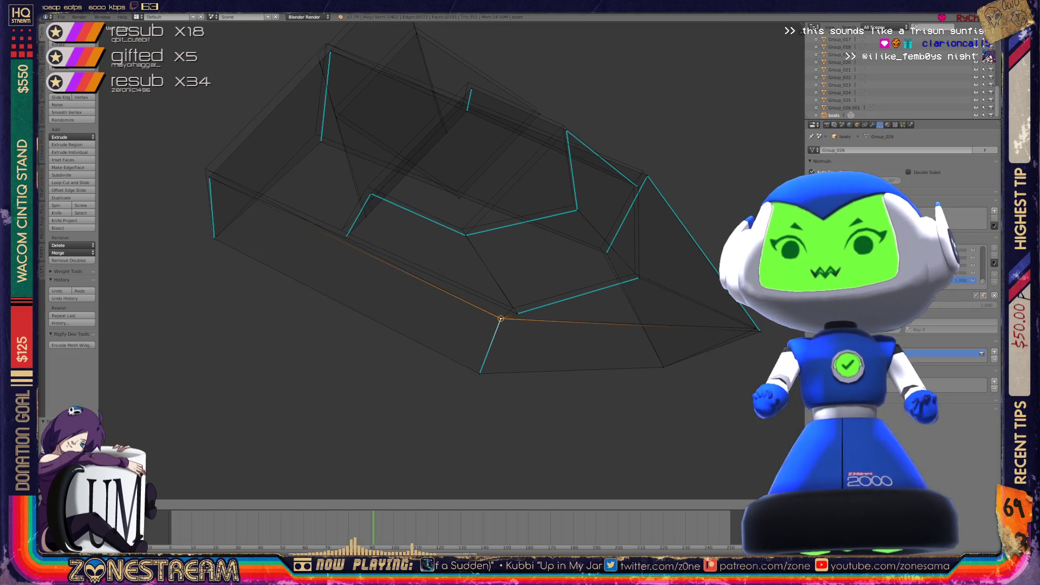
scroll(451, 260, "up", 5)
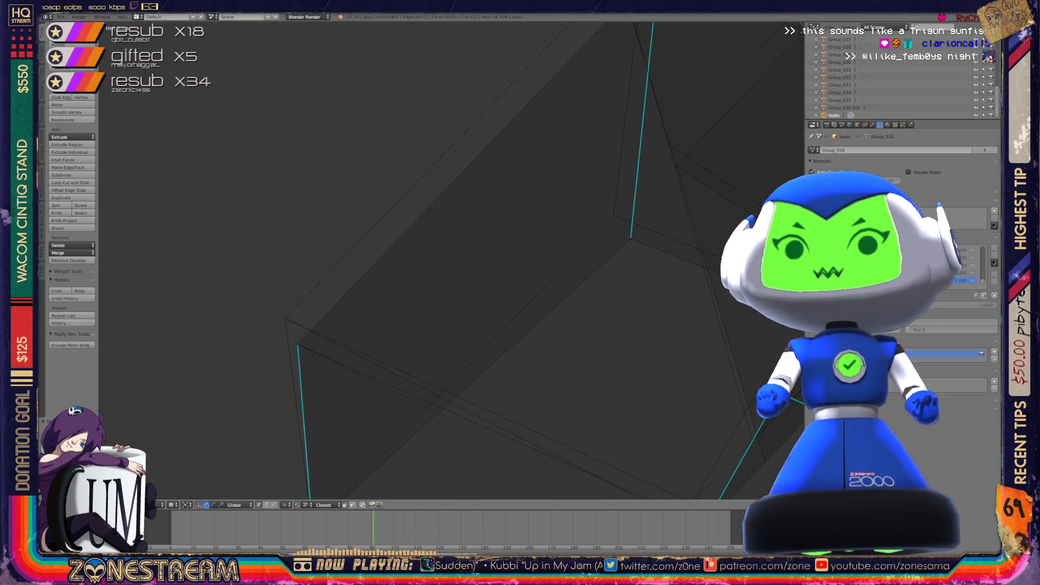
key("KP_6")
key("KP_6")
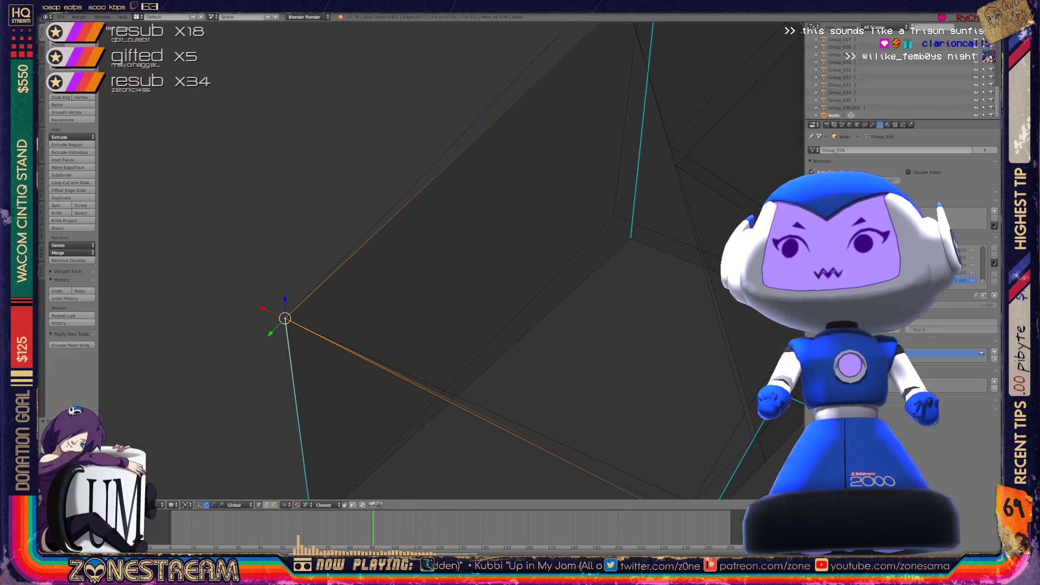
key("KP_Decimal")
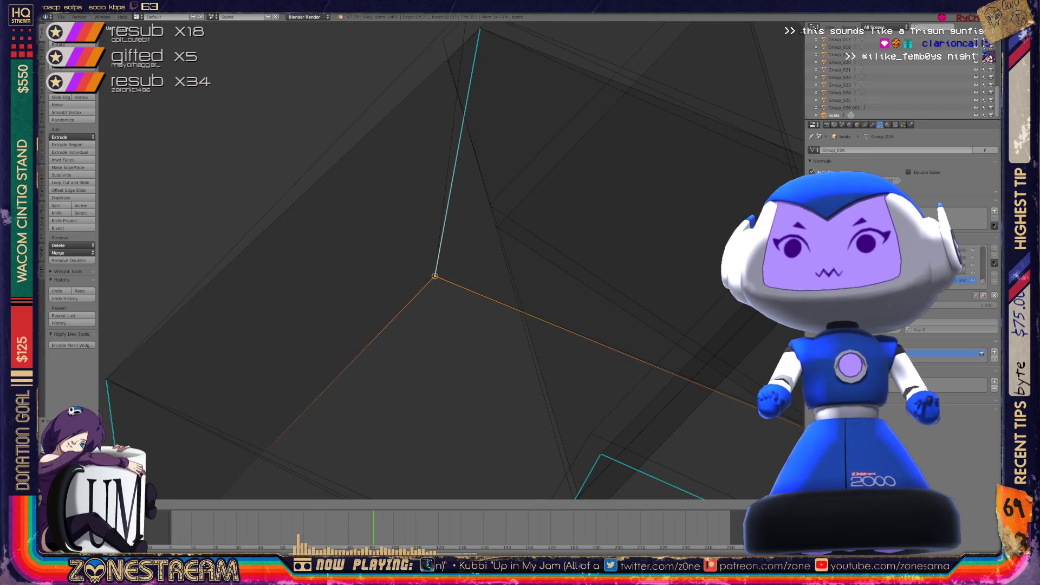
key("KP_2")
key("g")
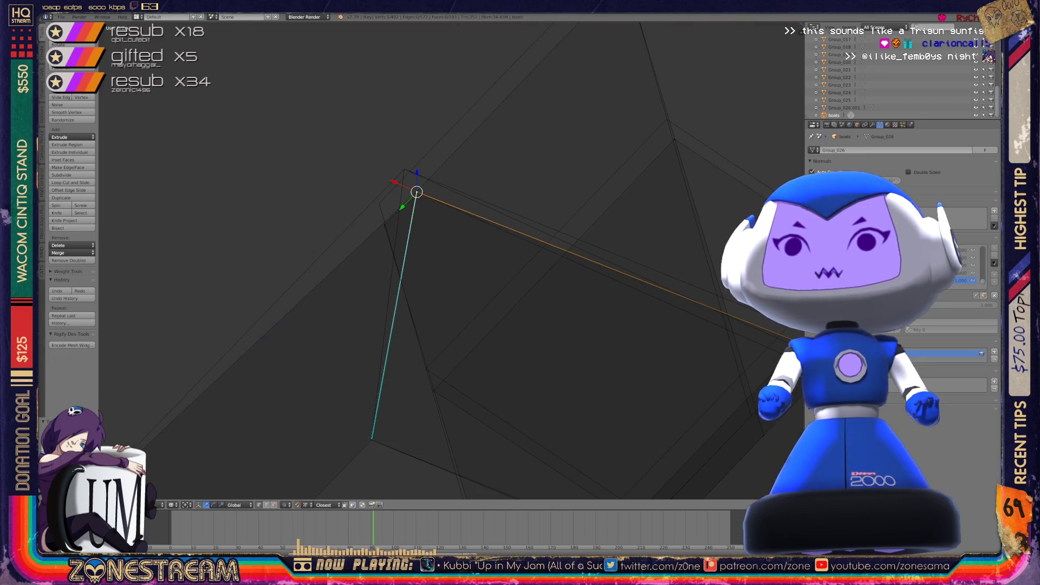
left_click(404, 169)
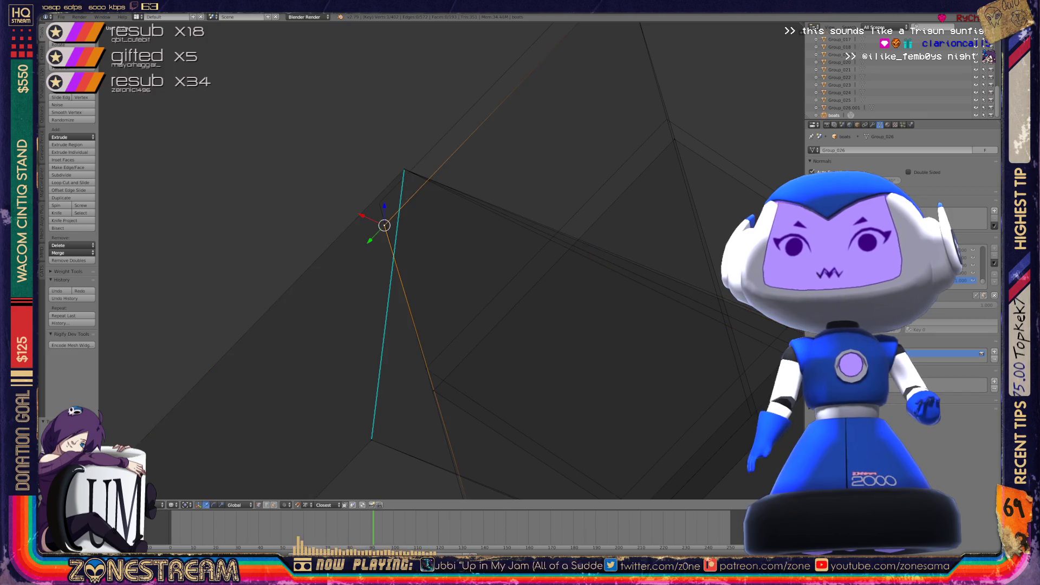
Move a neighbouring vertex up and to the right, trying a lower spot first
right_click(379, 203)
scroll(380, 203, "down", 3)
key("g")
left_click(555, 112)
middle_click_drag(487, 271, 461, 228)
key("g")
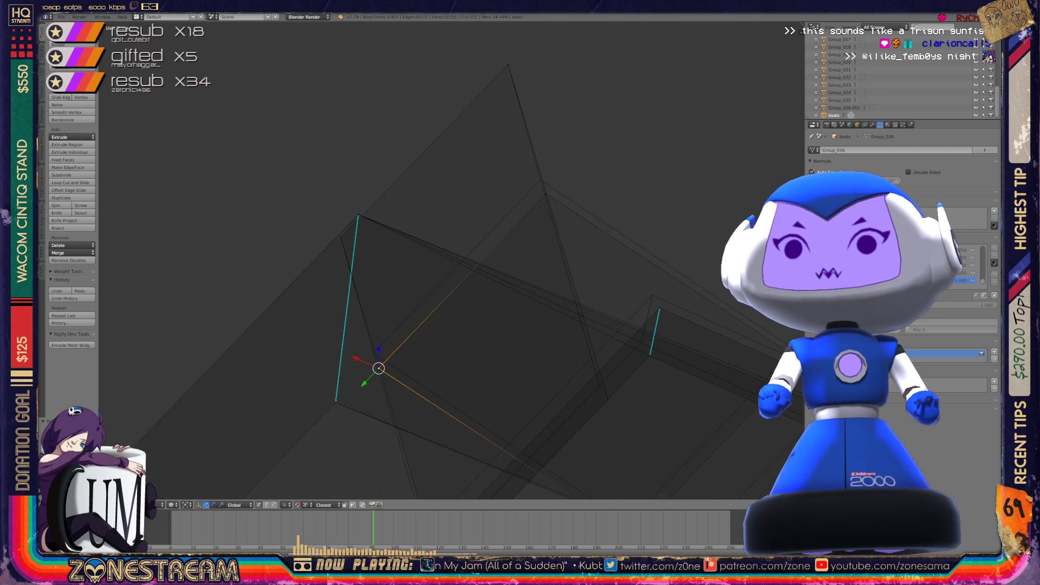
left_click(373, 353)
key("g")
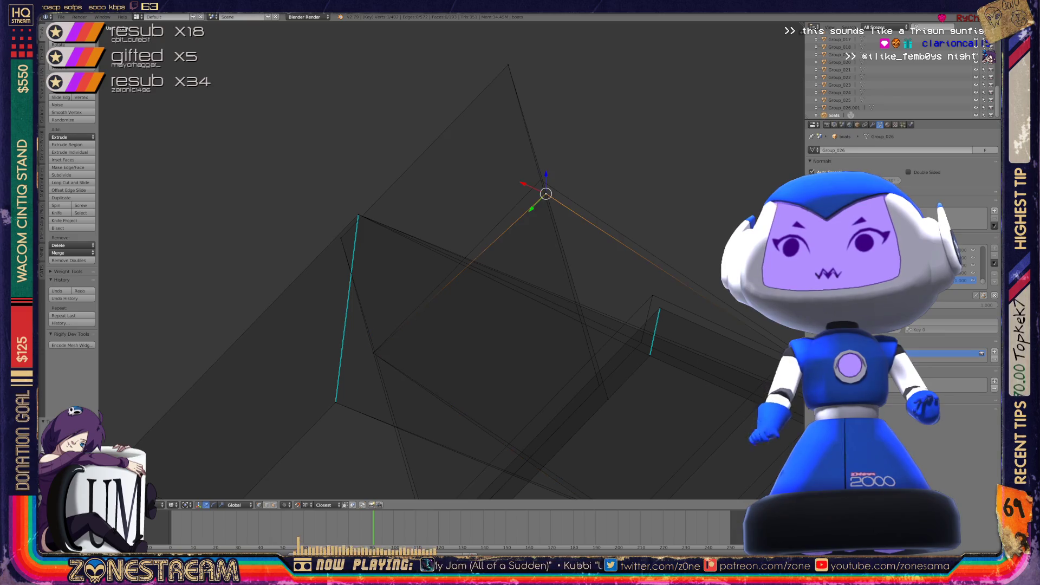
left_click(540, 179)
Reposition that vertex several more times, settling it slightly up and left
middle_click_drag(540, 180, 477, 141)
key("g")
left_click(522, 420)
key("g")
left_click(516, 406)
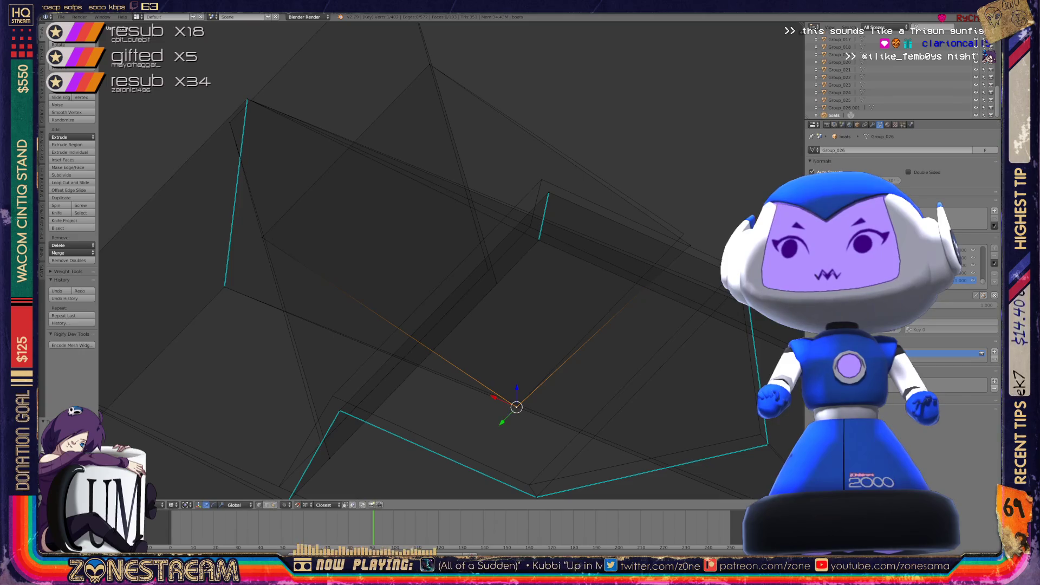
key("g")
left_click(689, 241)
key("g")
left_click(683, 232)
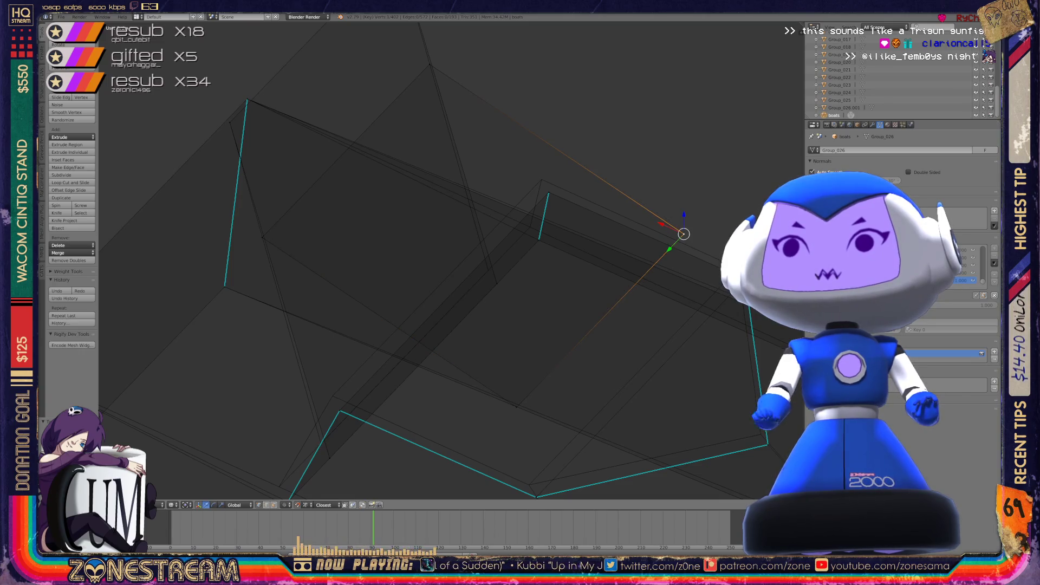
key("g")
left_click(548, 192)
key("g")
left_click(541, 179)
Move the vertex beneath it slightly up and left, then down and left
right_click(538, 239)
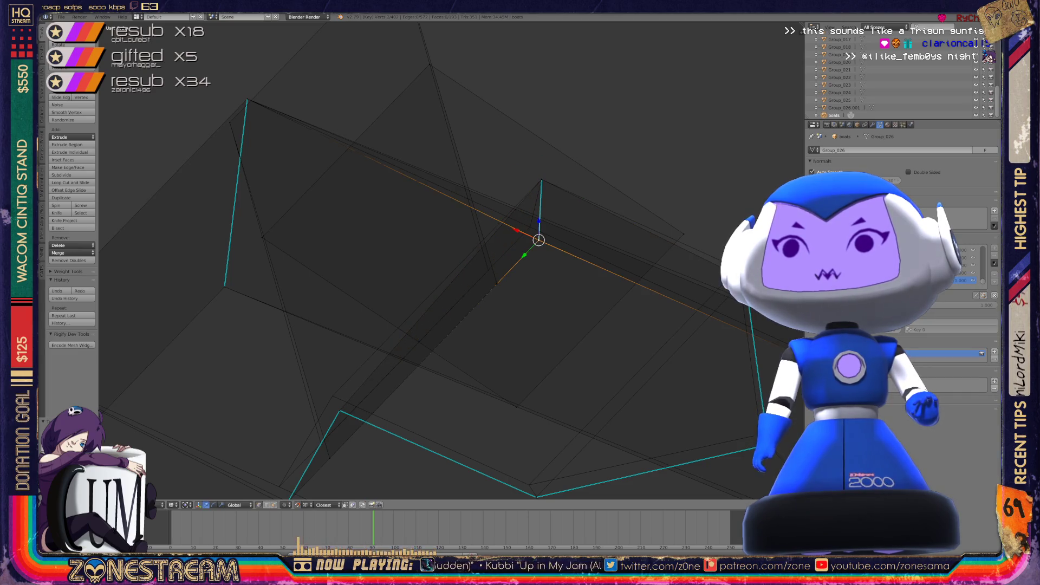
key("g")
left_click(530, 227)
mouse_move(529, 227)
middle_mouse_down("shift")
mouse_move(601, 106)
mouse_move(537, 174)
mouse_move(577, 88)
middle_mouse_up("shift")
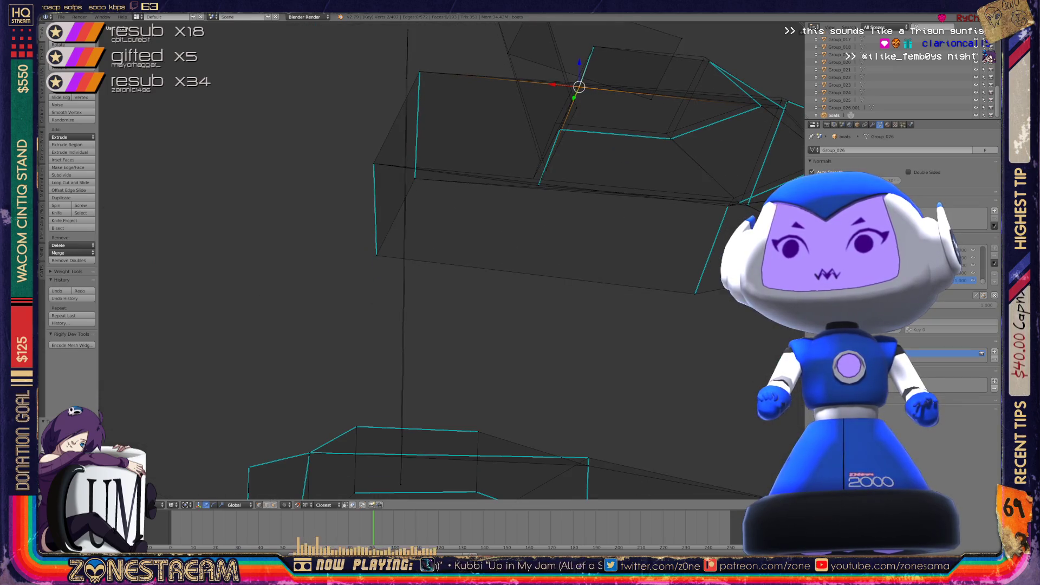
key("KP_Decimal")
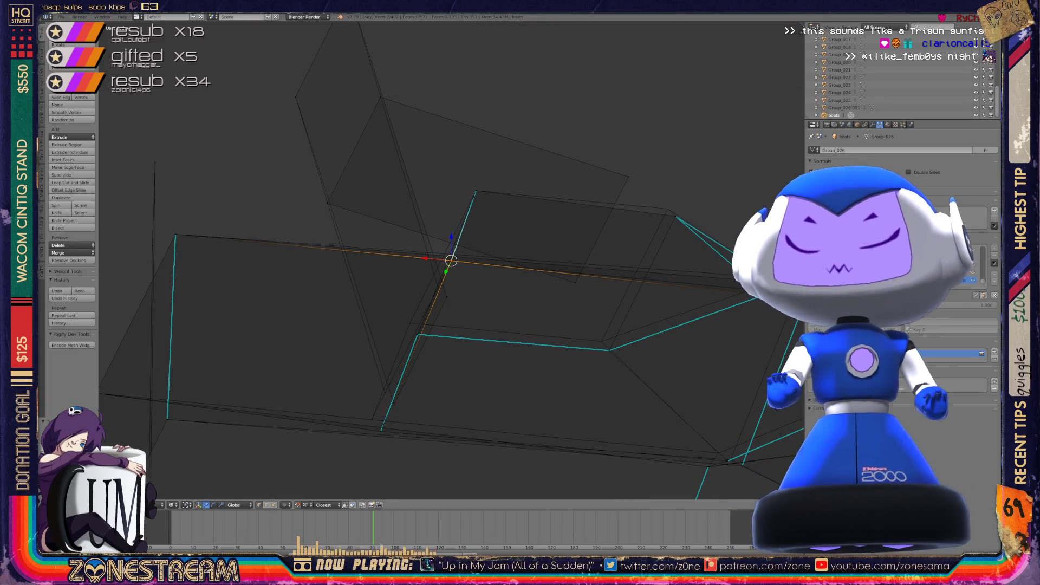
mouse_move(451, 260)
left_mouse_down()
mouse_move(384, 392)
mouse_move(436, 287)
mouse_move(381, 431)
mouse_move(372, 418)
left_mouse_up()
Nudge another hull-edge vertex slightly upward and pick further vertices along the cyan edge
mouse_move(206, 82)
middle_mouse_down()
mouse_move(222, 86)
mouse_move(205, 82)
middle_mouse_up()
left_click(243, 294)
left_click_drag(243, 294, 237, 283)
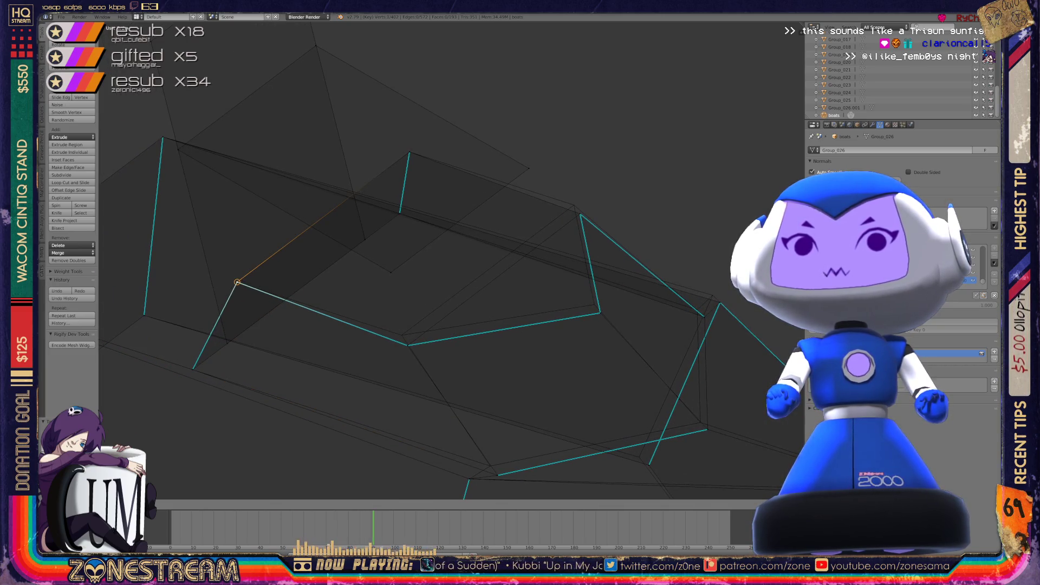
left_click(408, 345)
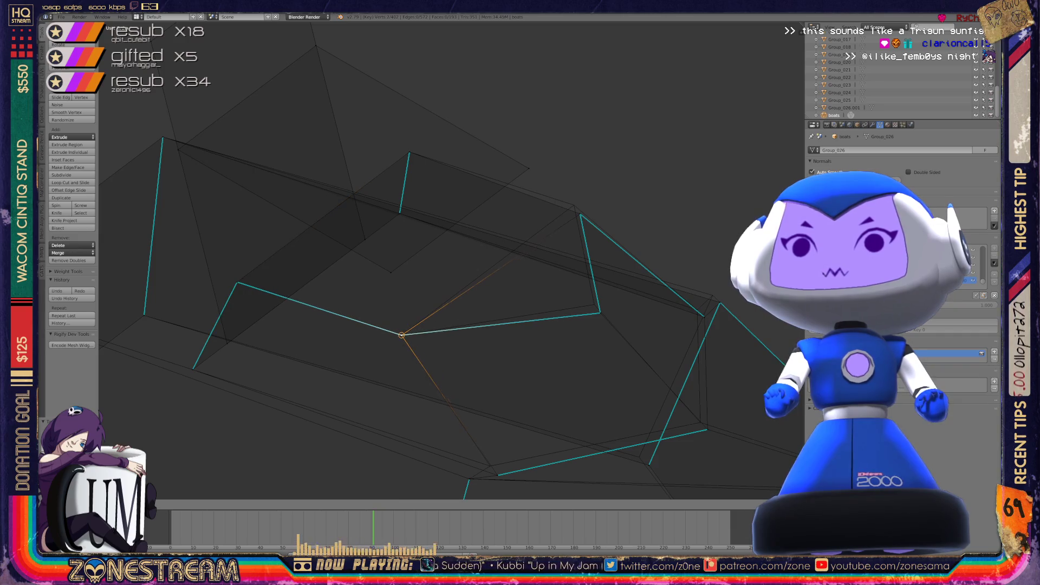
middle_click_drag(407, 345, 331, 371, "shift")
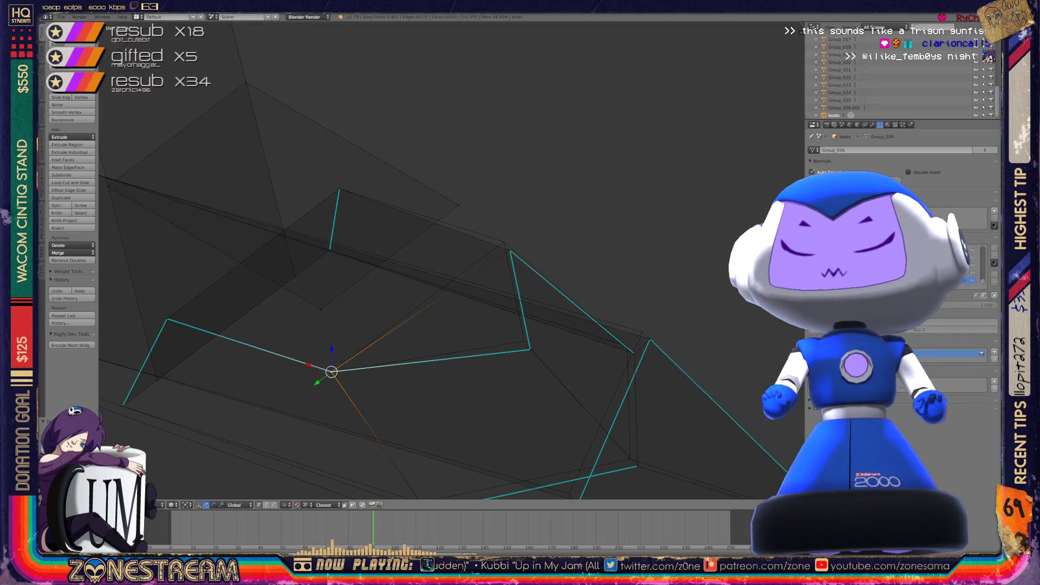
left_click(530, 349)
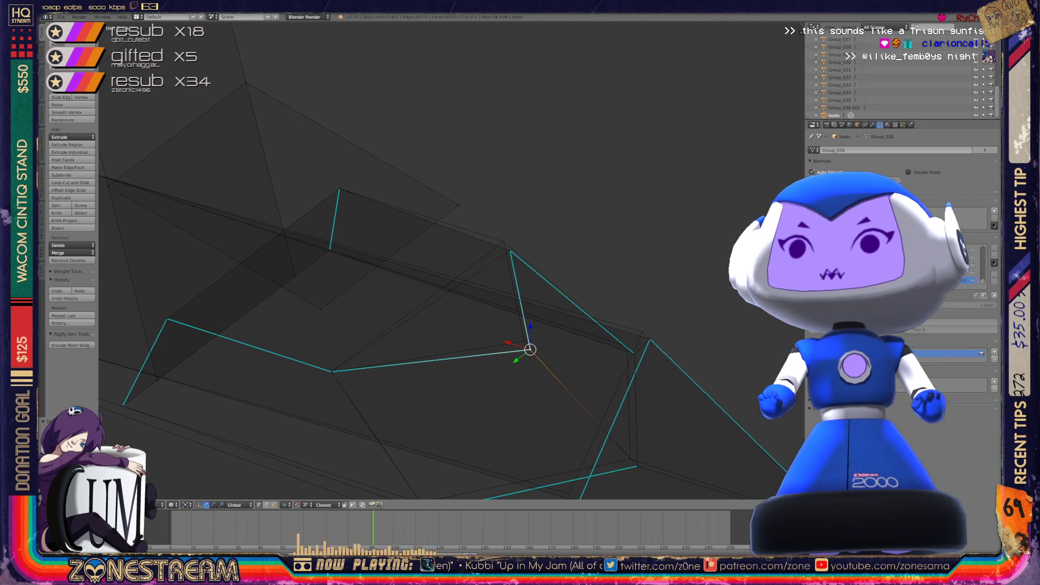
scroll(530, 349, "down", 5)
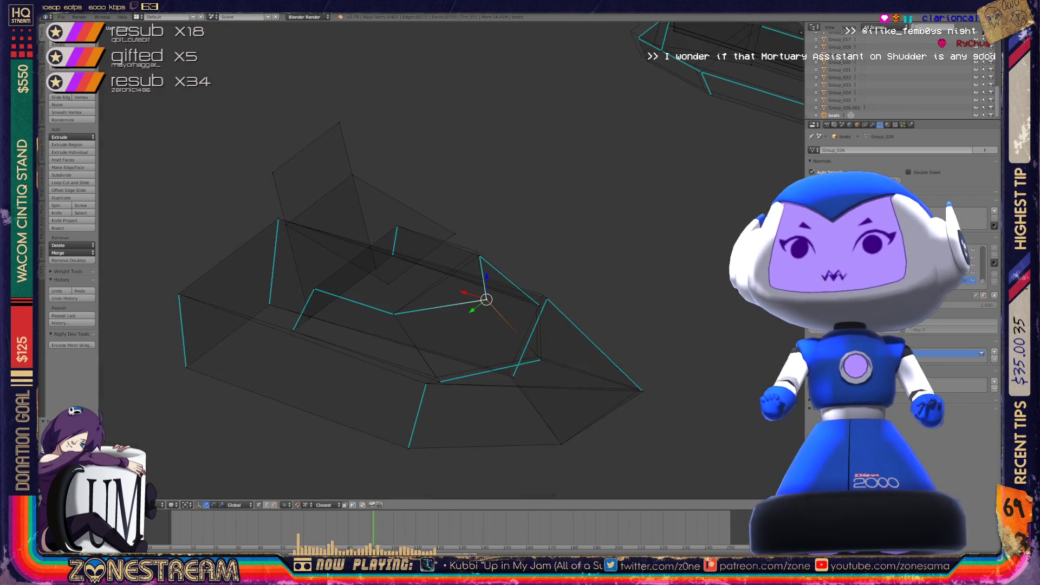
Add another hull vertex to the selection and shift the selected vertices slightly
middle_click_drag(485, 297, 393, 314)
scroll(393, 314, "up", 10)
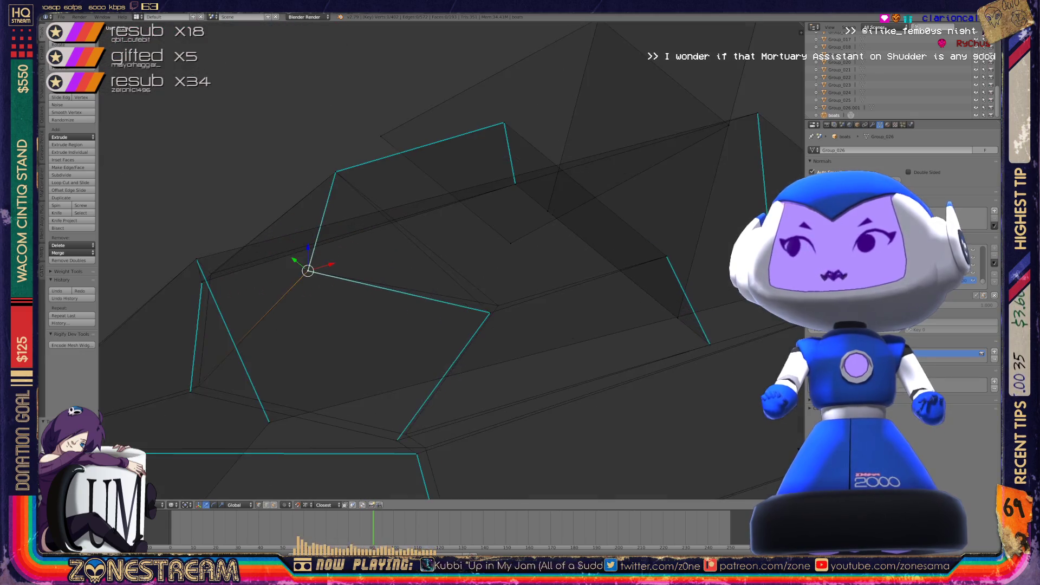
left_click(517, 350, "shift")
key("g")
left_click(532, 338)
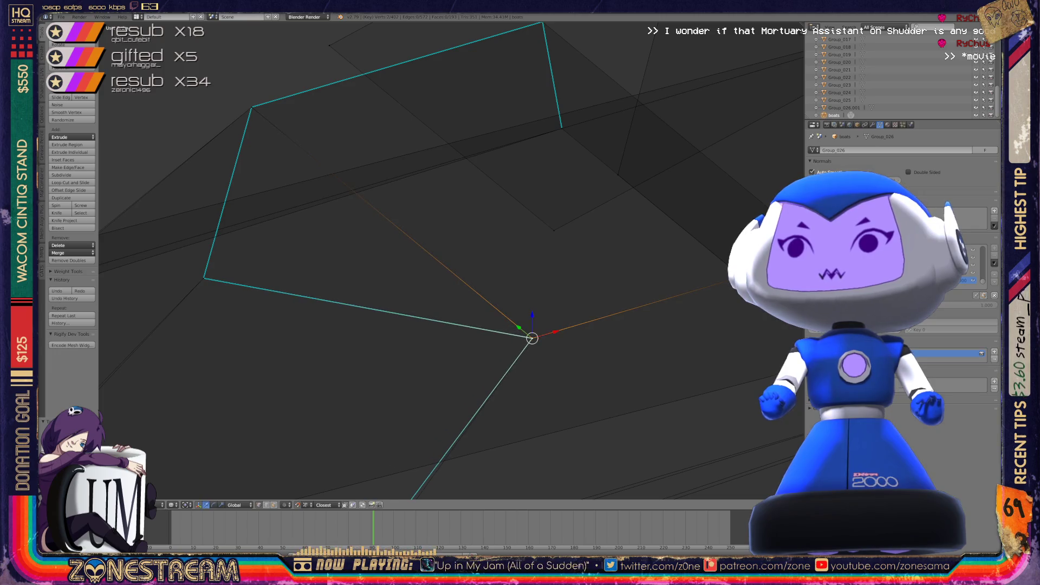
scroll(531, 338, "down", 3)
middle_click_drag(488, 295, 532, 256)
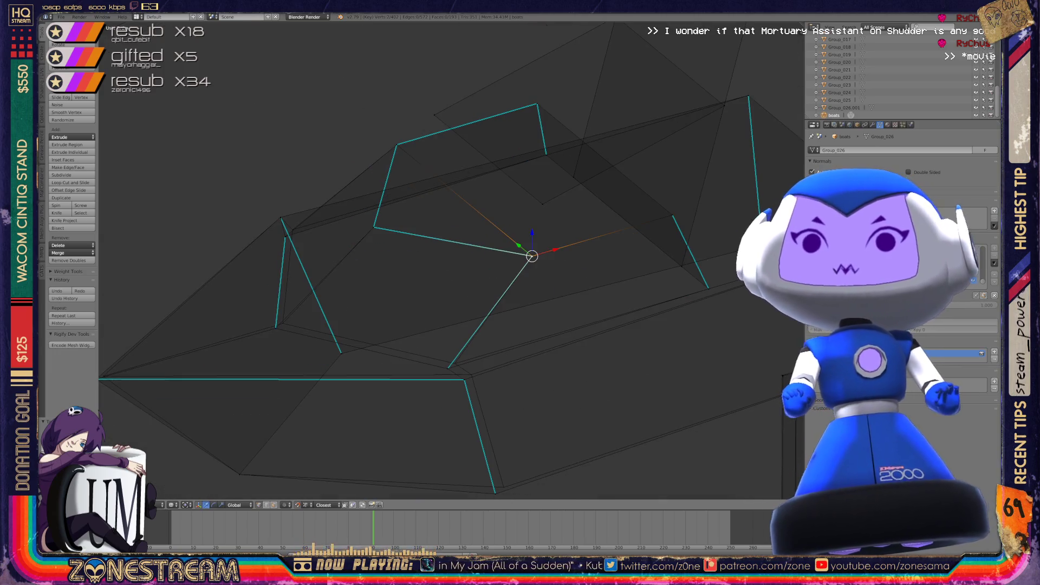
Snap the lower corner vertex onto its neighbouring corner and nudge the bottom vertex up-right
left_click(275, 328)
left_click(296, 315, "shift")
left_click(448, 368)
mouse_move(448, 369)
left_mouse_down()
mouse_move(454, 360)
mouse_move(464, 379)
left_mouse_up()
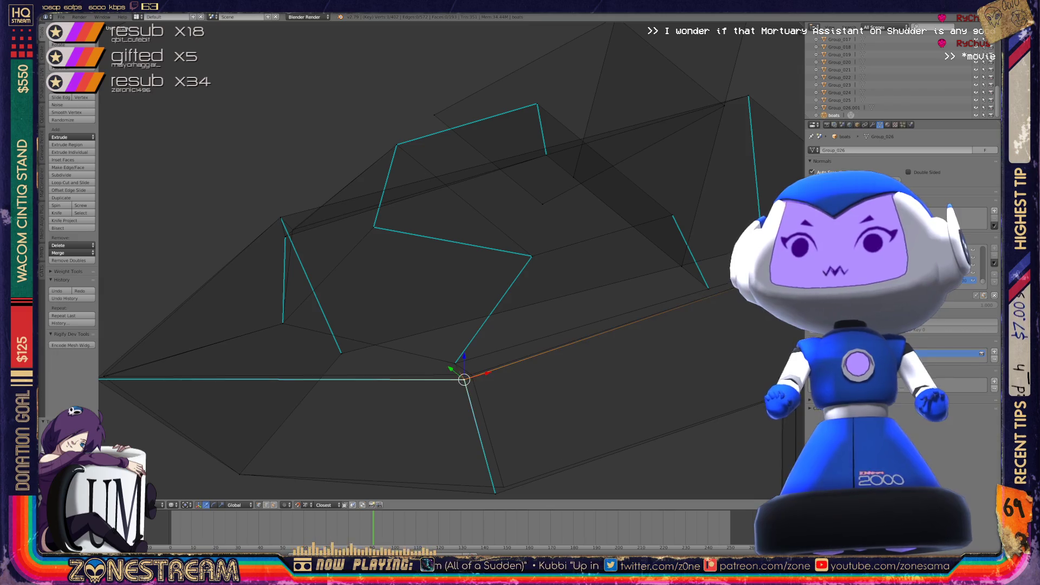
middle_click_drag(465, 380, 488, 319, "shift")
left_click(512, 436)
left_click_drag(512, 436, 520, 431)
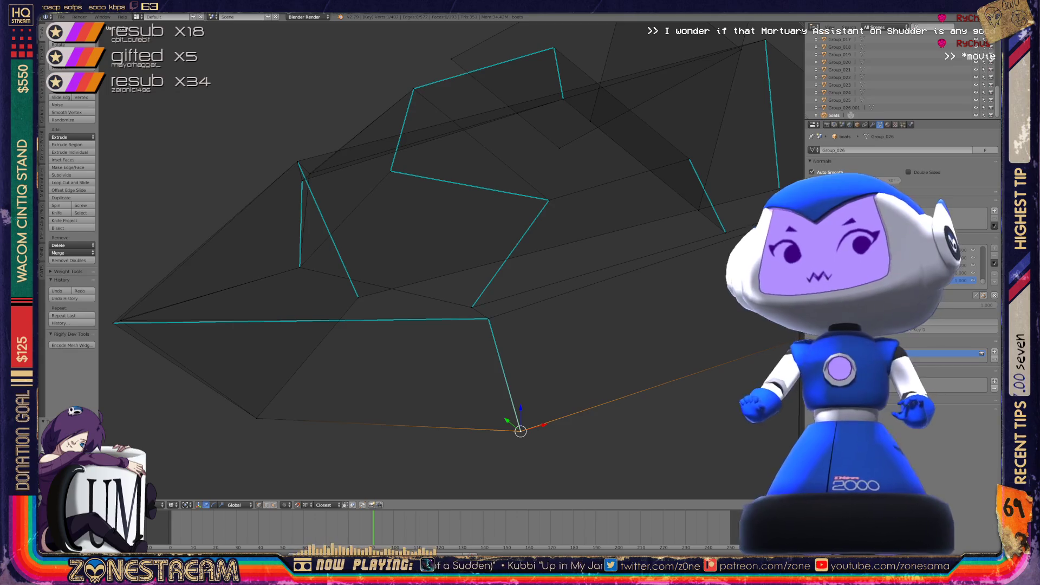
Reposition the hull's far-left vertex
left_click(112, 323)
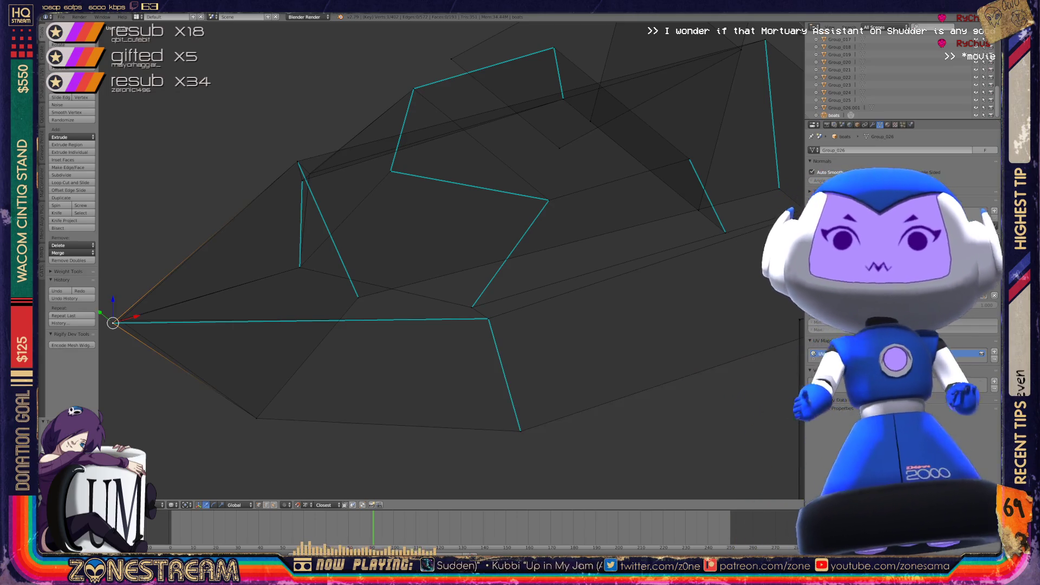
left_click(144, 306)
key("g")
key("Return")
Nudge the inner-edge vertex slightly and return to Object Mode
key("Tab")
key("z")
middle_click_drag(379, 271, 482, 237)
key("Tab")
right_click(382, 353)
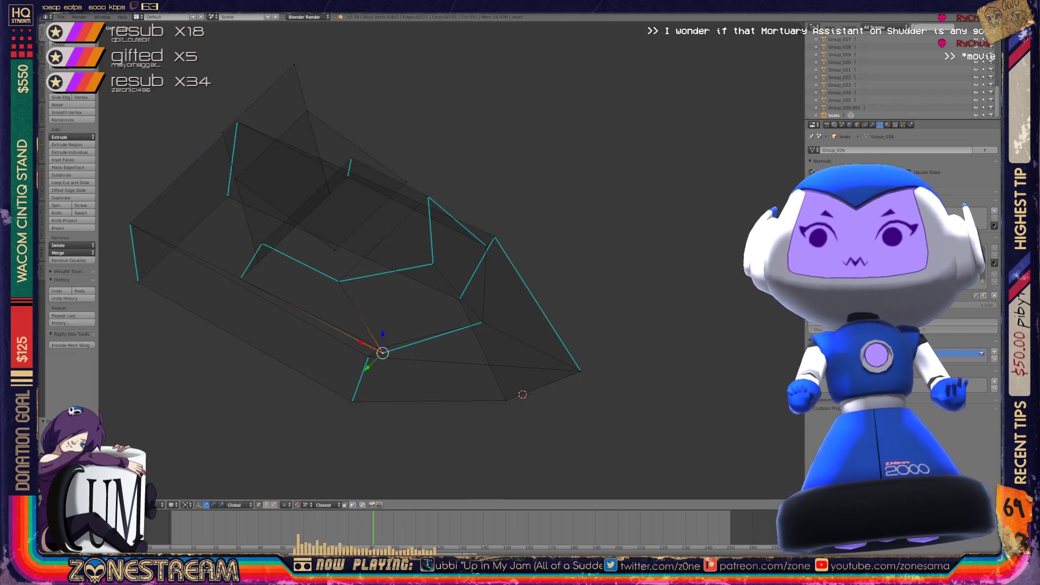
key("g")
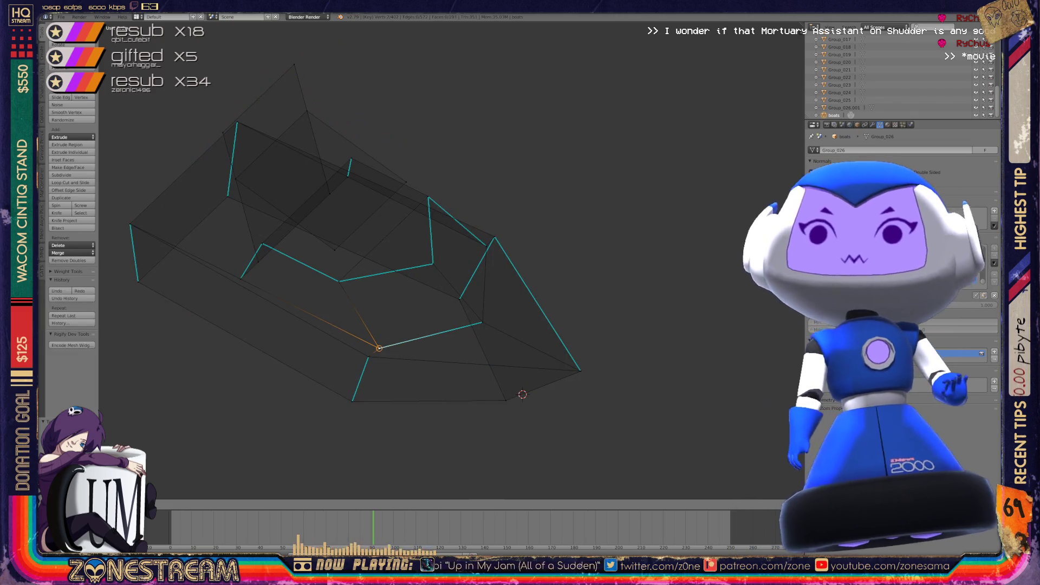
key("Tab")
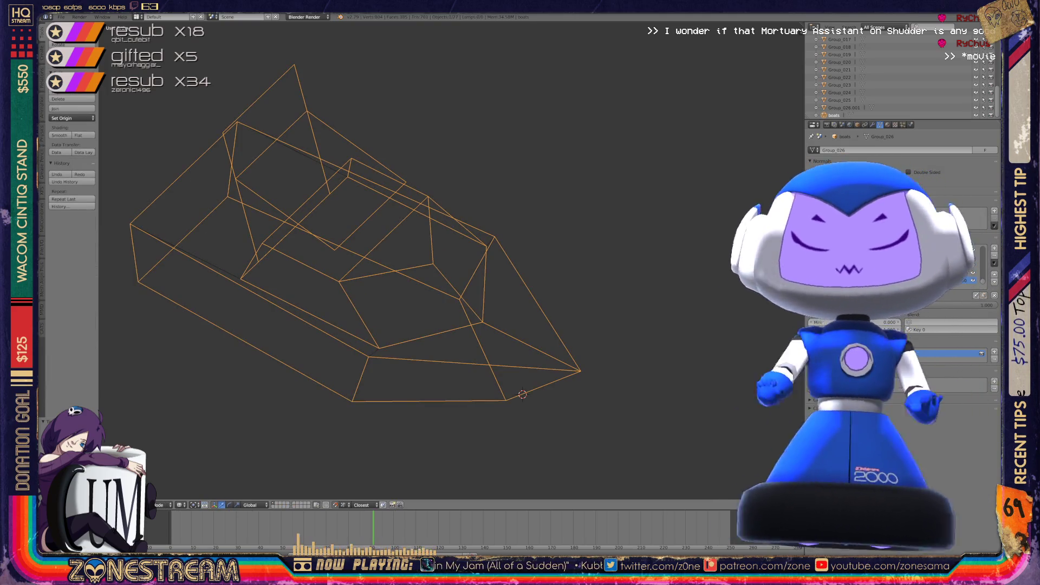
key("x")
key("Tab")
scroll(384, 373, "down", 5)
key("Tab")
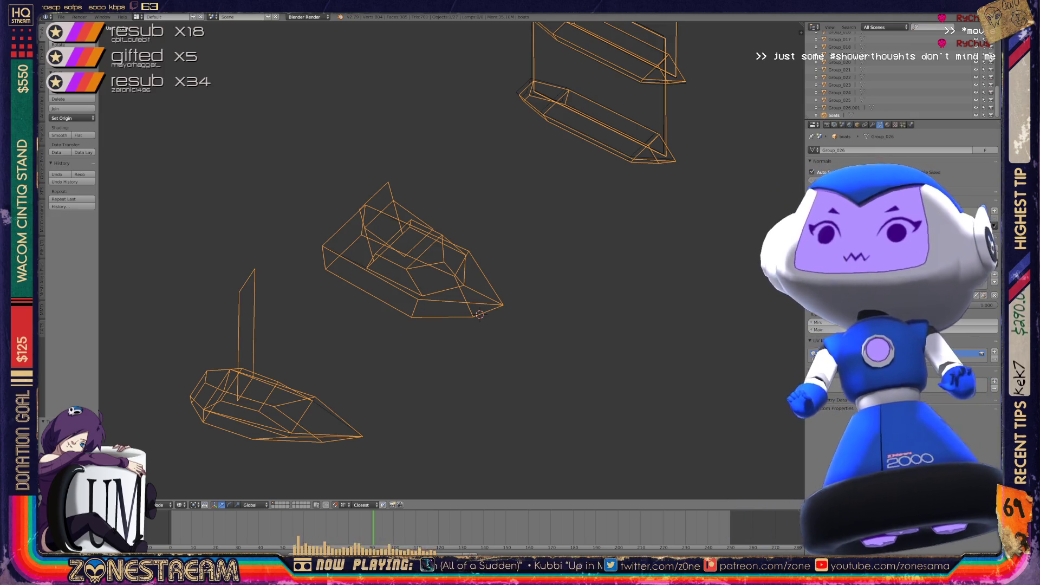
mouse_move(411, 271)
middle_mouse_down()
mouse_move(498, 271)
mouse_move(623, 227)
middle_mouse_up()
In Edit Mode on the long piece, pull the tip vertex inward
key("Tab")
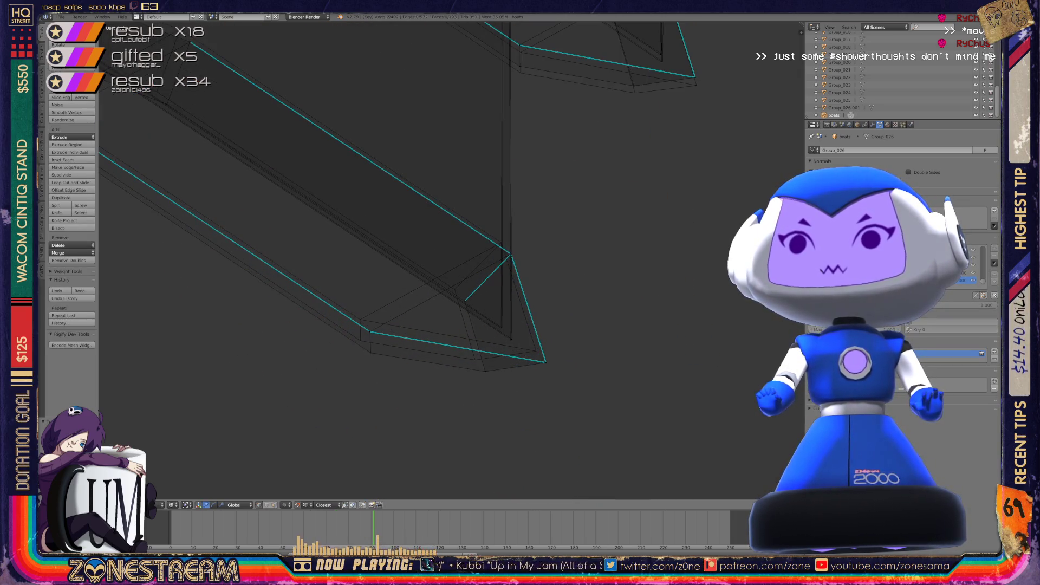
left_click_drag(485, 370, 475, 359)
left_click_drag(371, 352, 360, 320)
left_click(543, 361)
key("a")
left_click(543, 361)
left_click_drag(543, 361, 535, 351)
Move the next vertex along the edge up and to the left
left_click(464, 300)
mouse_move(464, 301)
left_mouse_down()
mouse_move(454, 289)
mouse_move(511, 254)
left_mouse_up()
left_click_drag(506, 247, 501, 243)
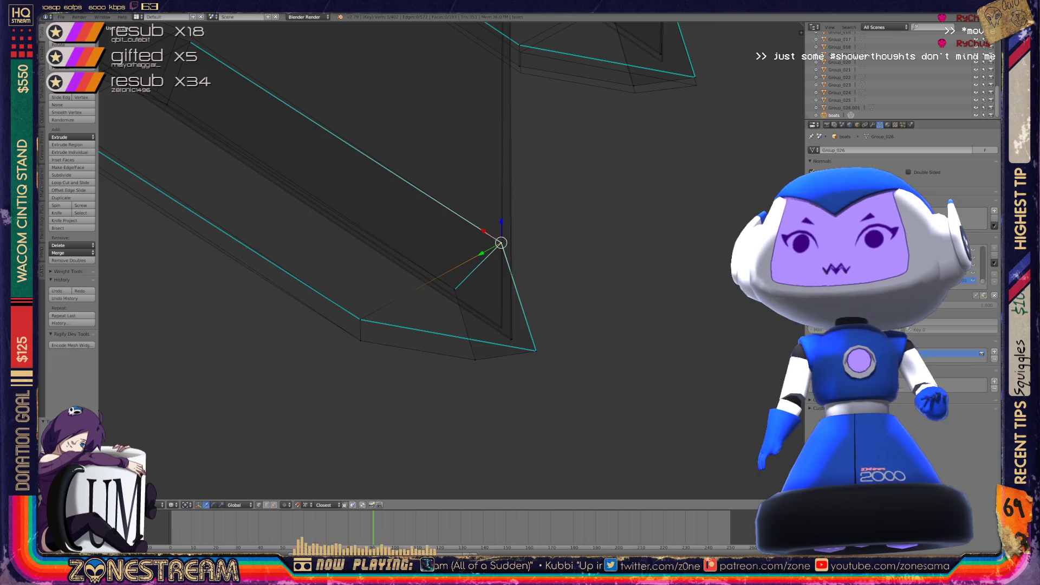
scroll(705, 460, "up", 2)
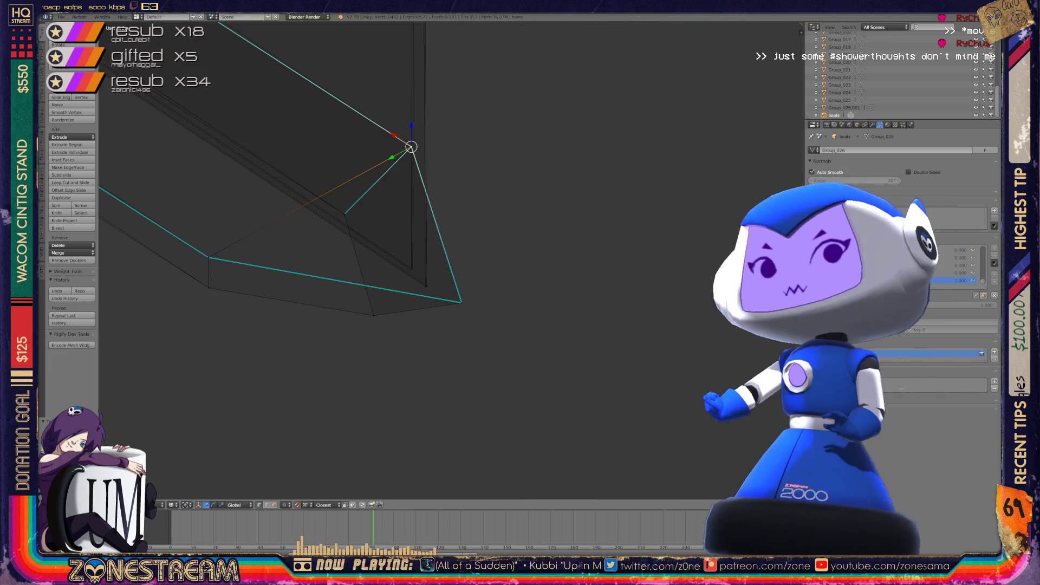
scroll(450, 259, "up", 4)
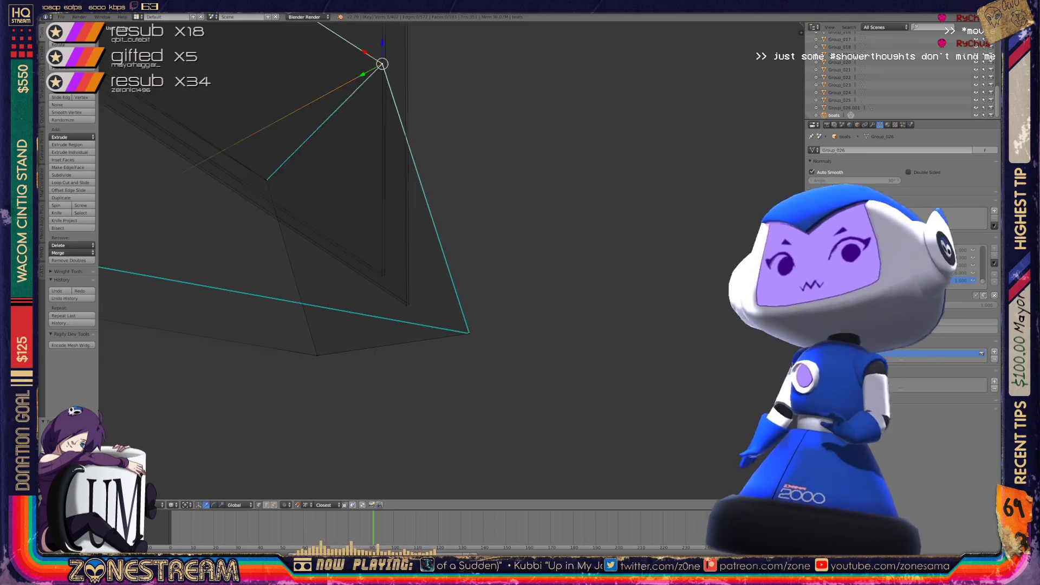
Snap the lower vertex near the tip onto the neighbouring corner
right_click(400, 313)
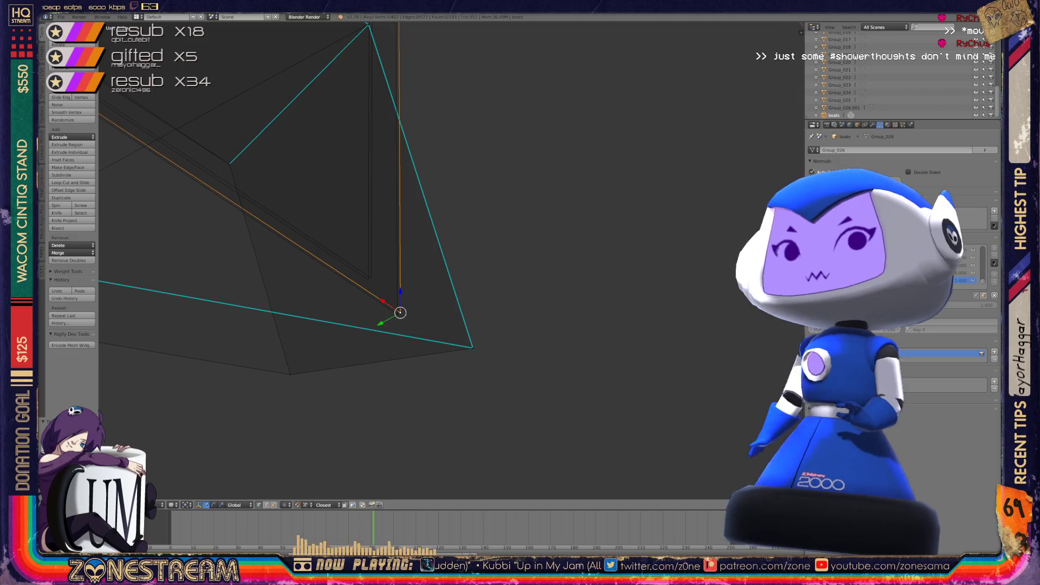
key("g")
left_click(371, 277)
key("g")
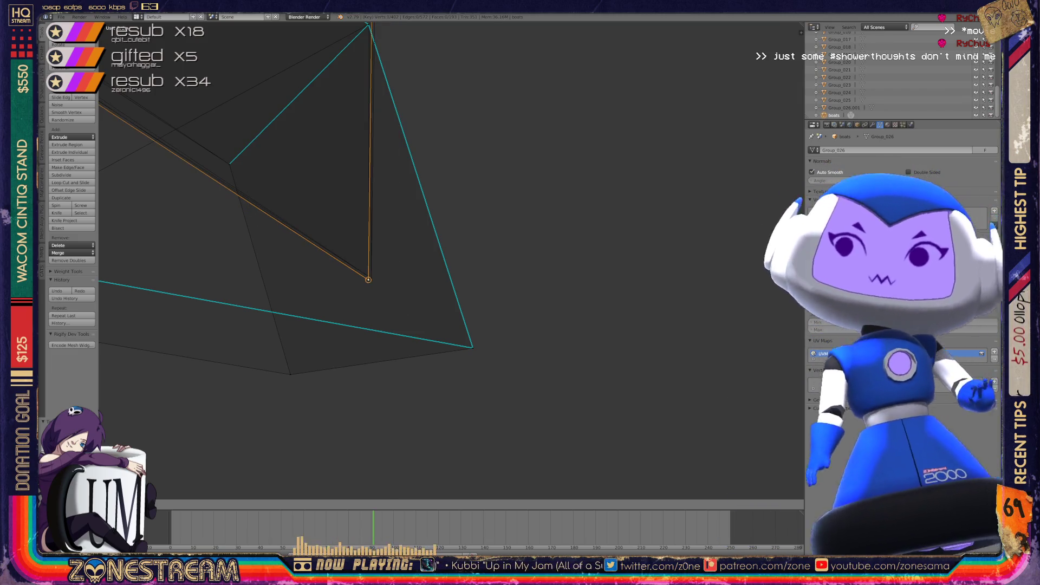
left_click(369, 279)
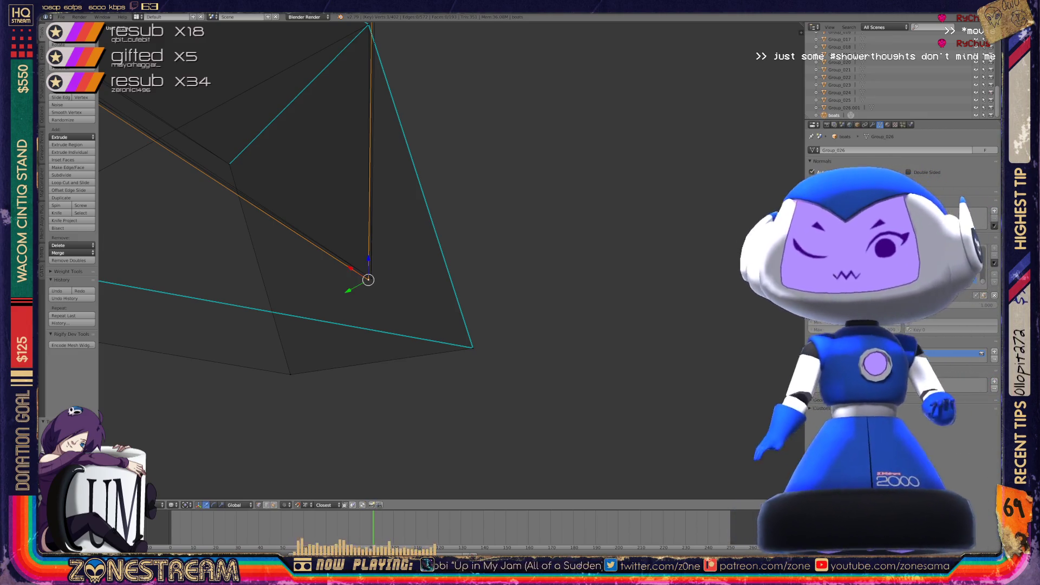
mouse_move(433, 271)
middle_mouse_down()
mouse_move(357, 255)
mouse_move(411, 263)
mouse_move(368, 246)
middle_mouse_up()
Put the vertex onto the adjacent corner and move a lower-edge vertex up and left
key("g")
left_click(405, 195)
right_click(231, 329)
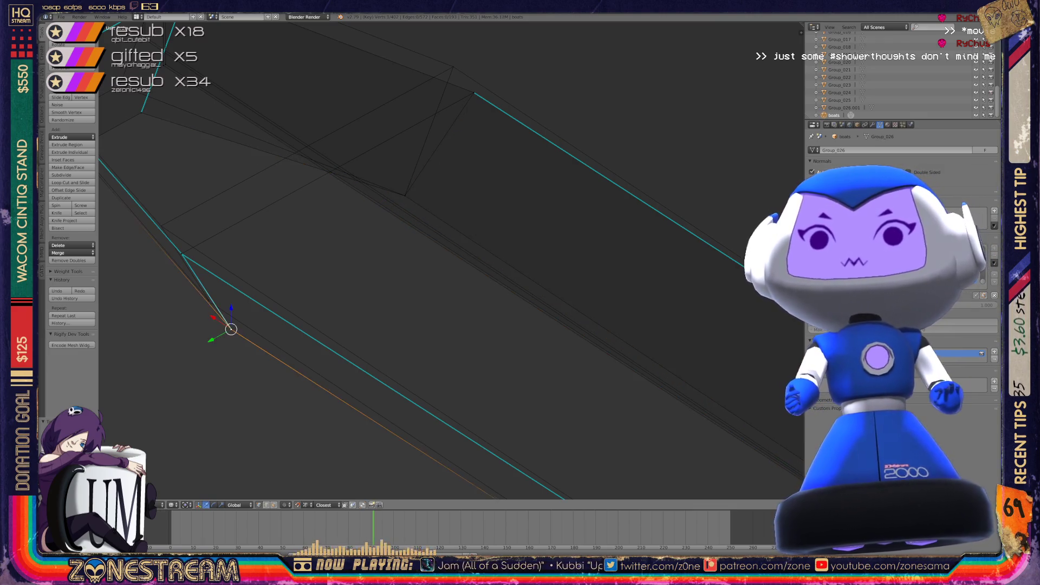
key("g")
left_click(210, 301)
key("g")
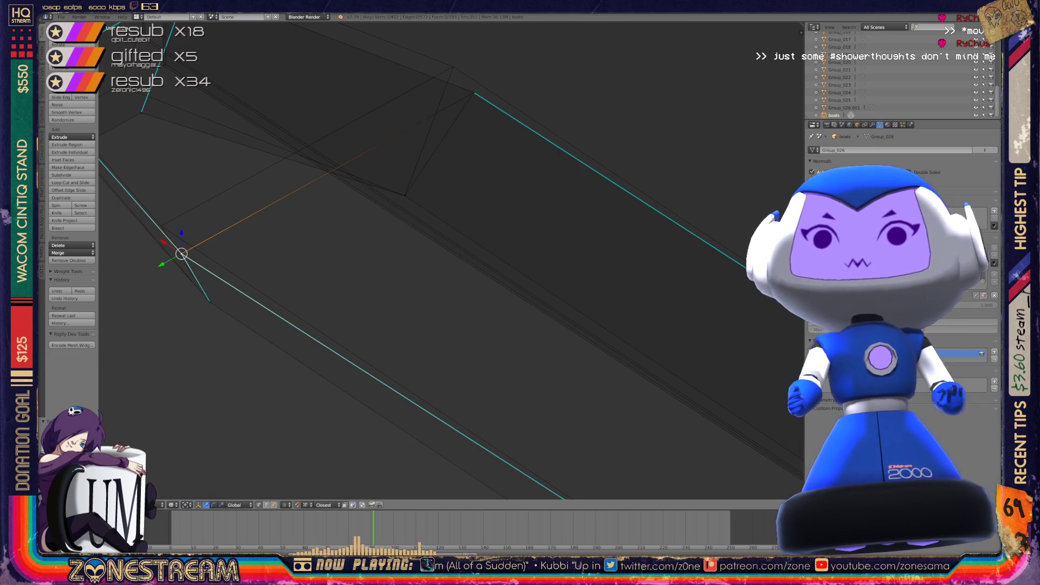
left_click(161, 226)
At the piece's far end, move the end vertex inward and stack the overlapping vertex on it
middle_click_drag(379, 271, 444, 292)
middle_click_drag(244, 406, 558, 274, "shift")
key("g")
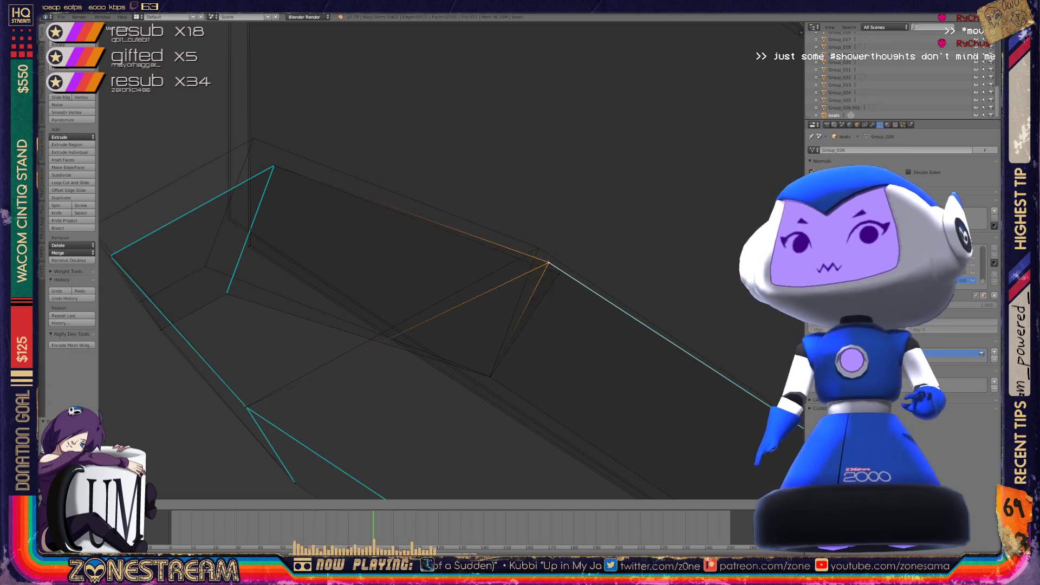
left_click(538, 248)
right_click(559, 272)
key("g")
left_click(539, 248)
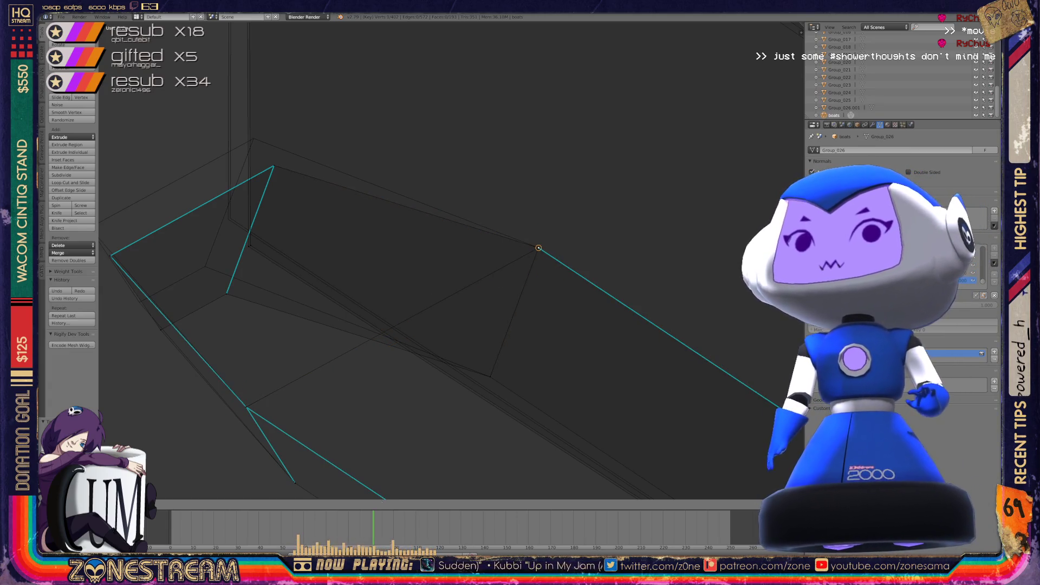
middle_click_drag(538, 249, 677, 305, "shift")
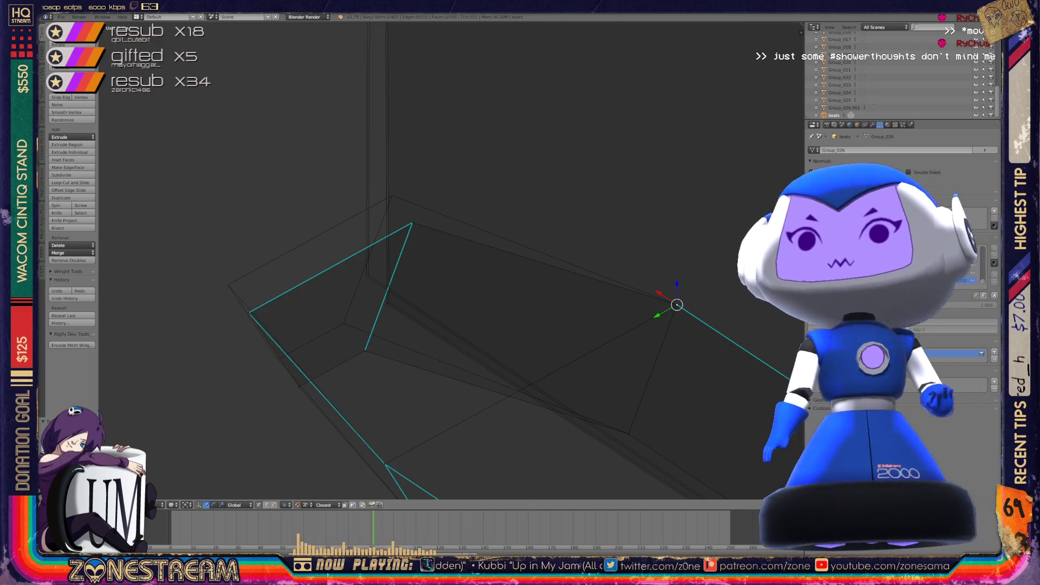
Move two lower-edge vertices and the outer corner vertex up and left
right_click(365, 349)
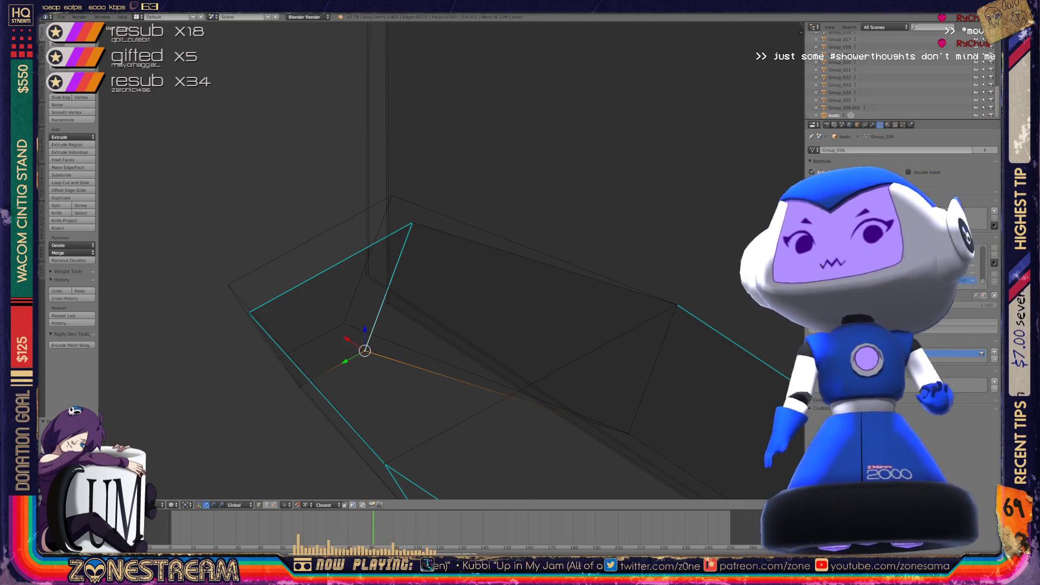
key("g")
left_click(344, 324)
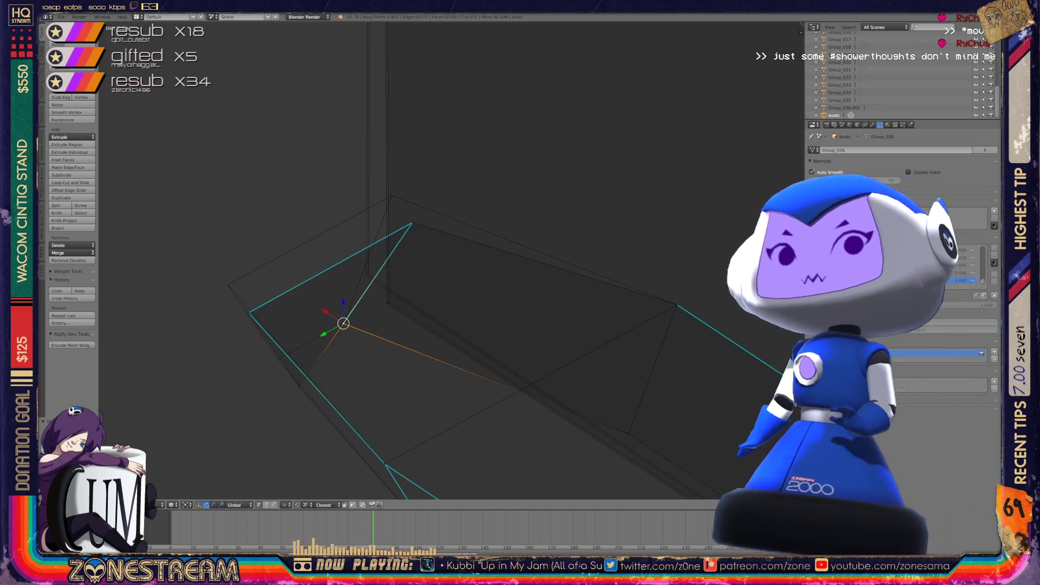
right_click(299, 387)
key("g")
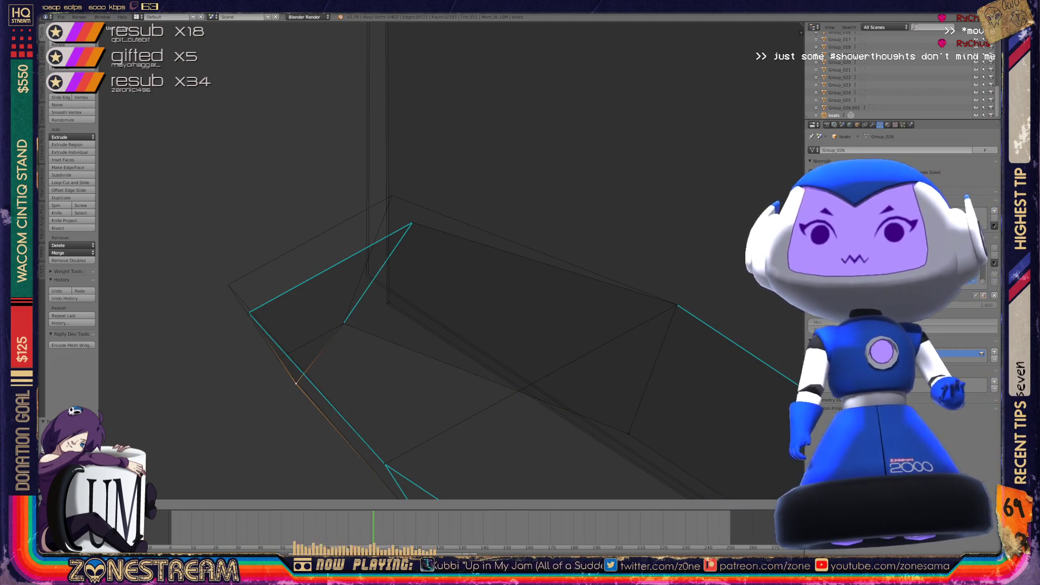
left_click(277, 359)
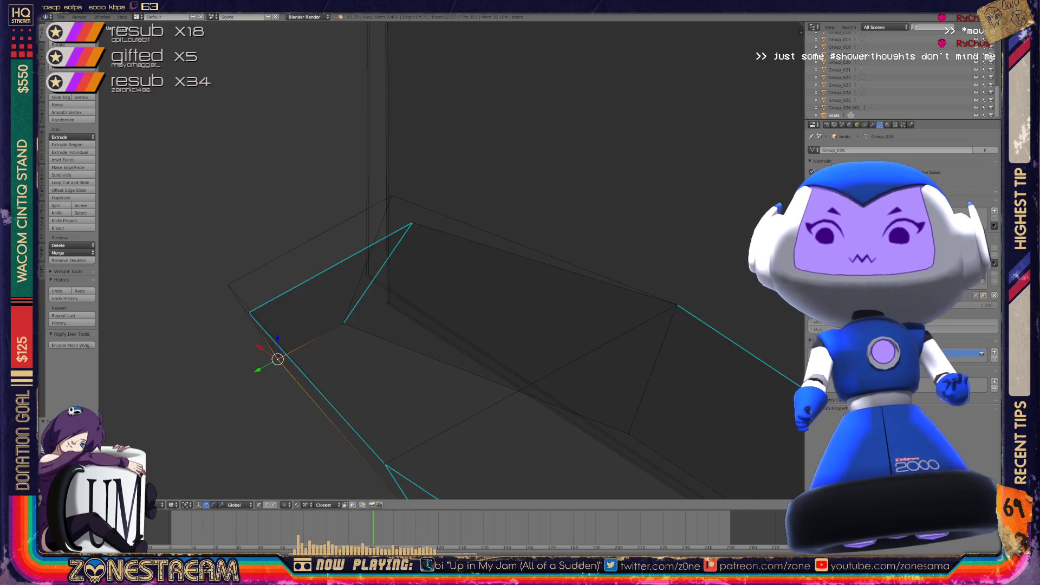
right_click(249, 313)
key("g")
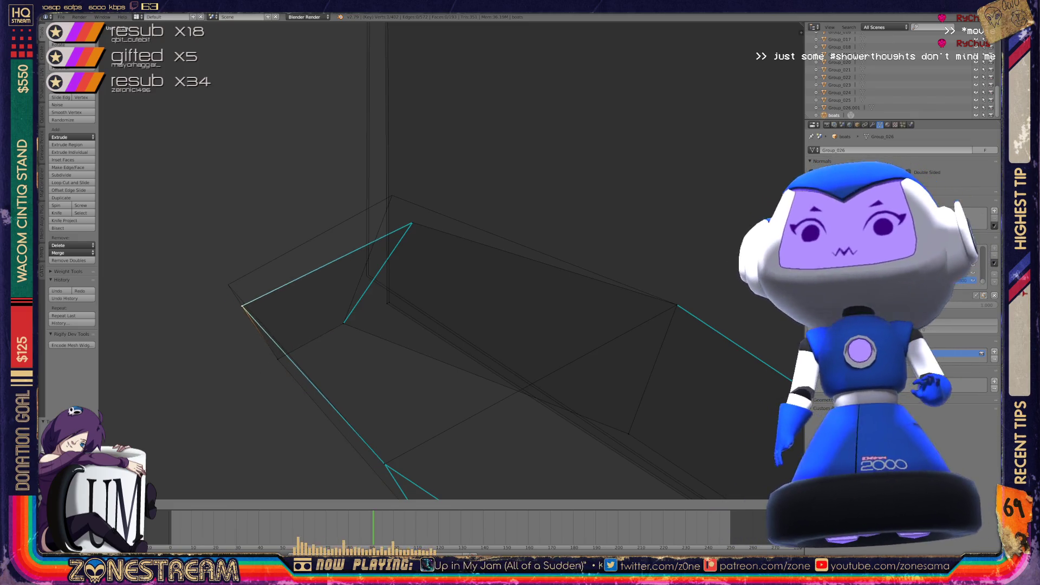
left_click(228, 285)
Shift the upper inner vertex and the vertex below it up and left
right_click(412, 224)
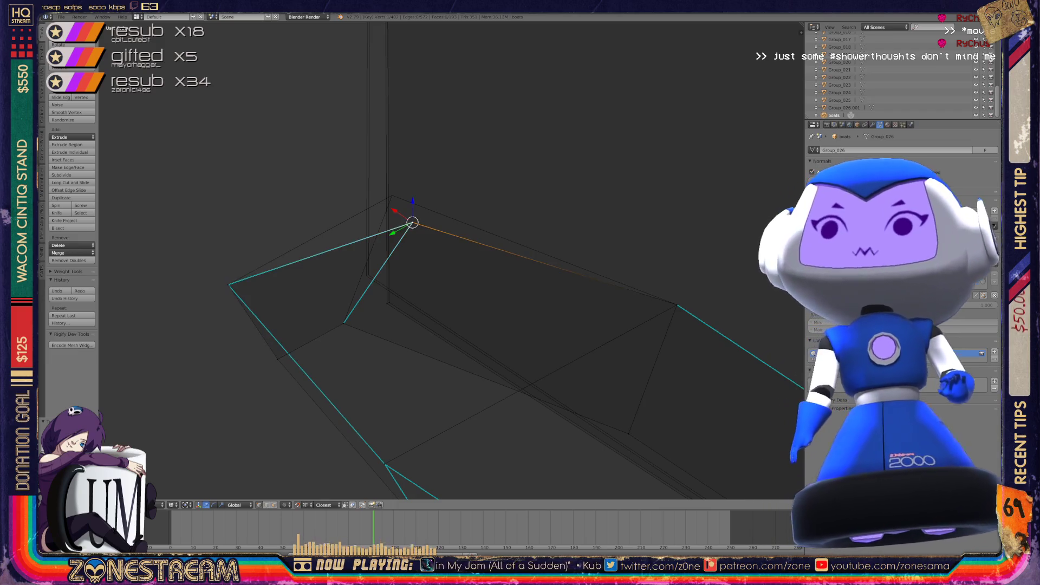
key("g")
left_click(393, 196)
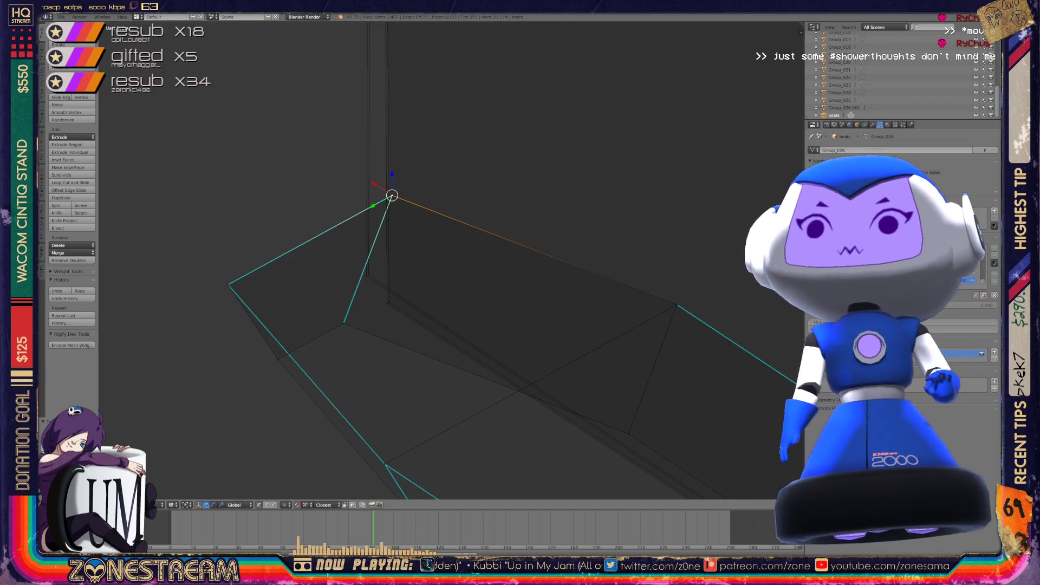
right_click(387, 303)
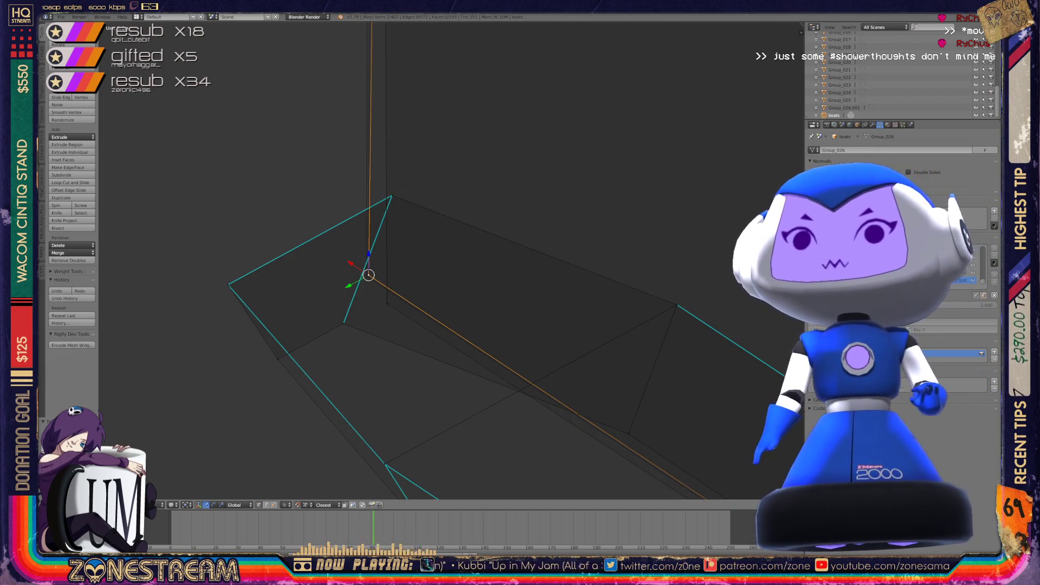
key("g")
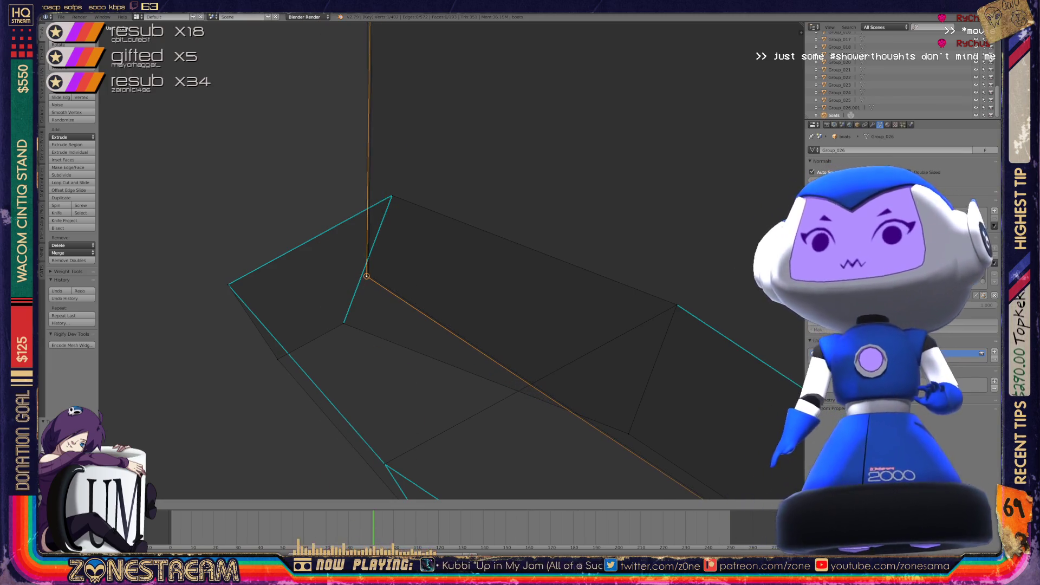
key("Return")
middle_click_drag(379, 282, 423, 271)
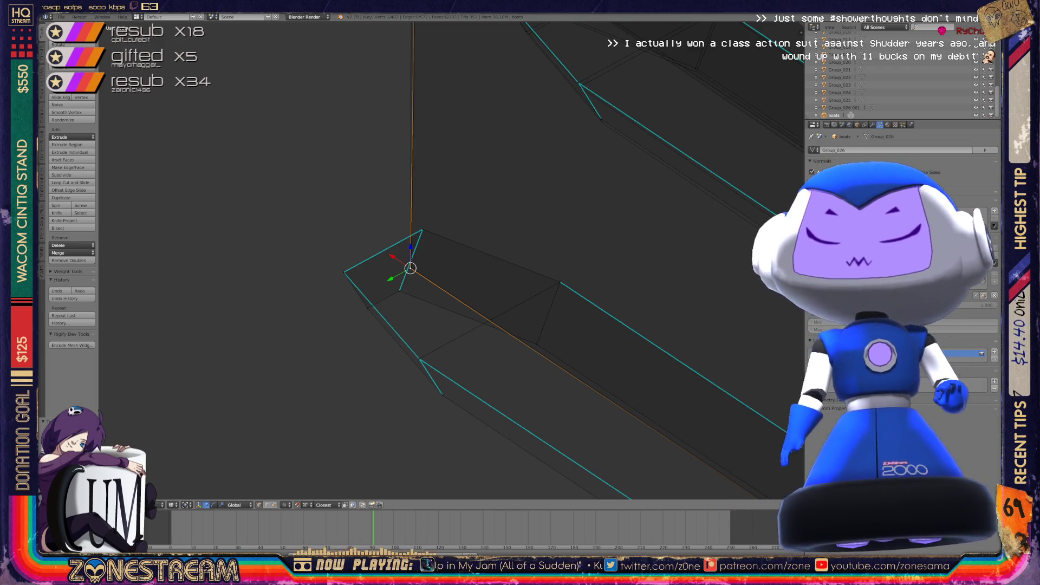
scroll(411, 268, "down", 6)
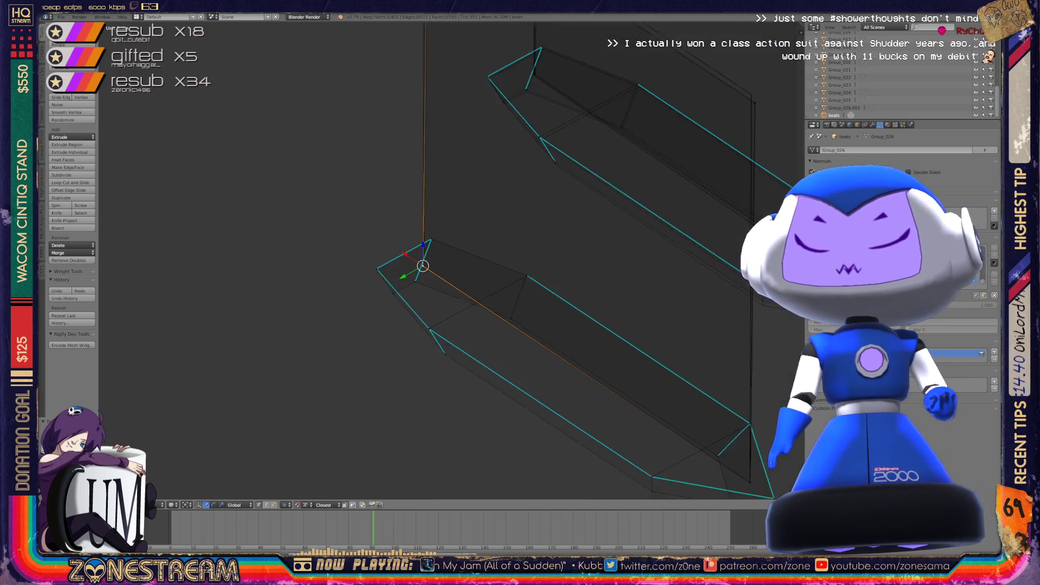
scroll(450, 260, "up", 10)
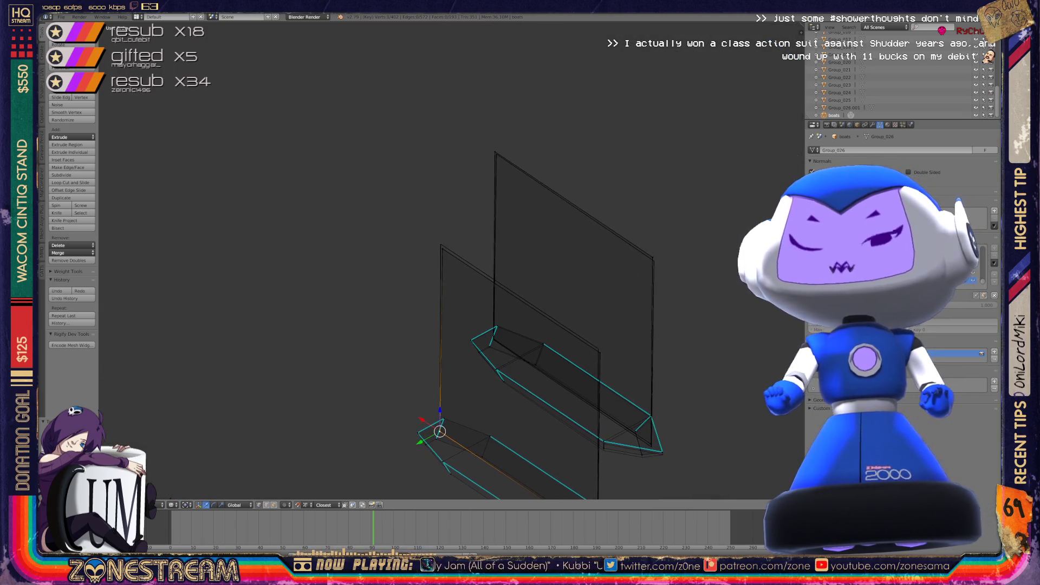
scroll(449, 260, "up", 3)
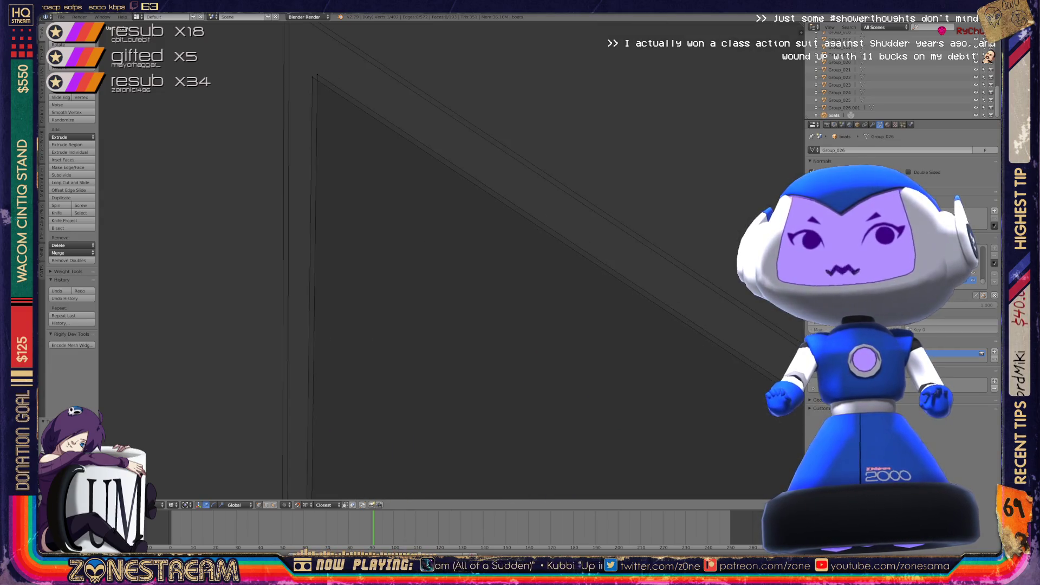
Drag the triangle's inner apex onto its outer apex, check the plane's corners, and exit to Object Mode
right_click(356, 239)
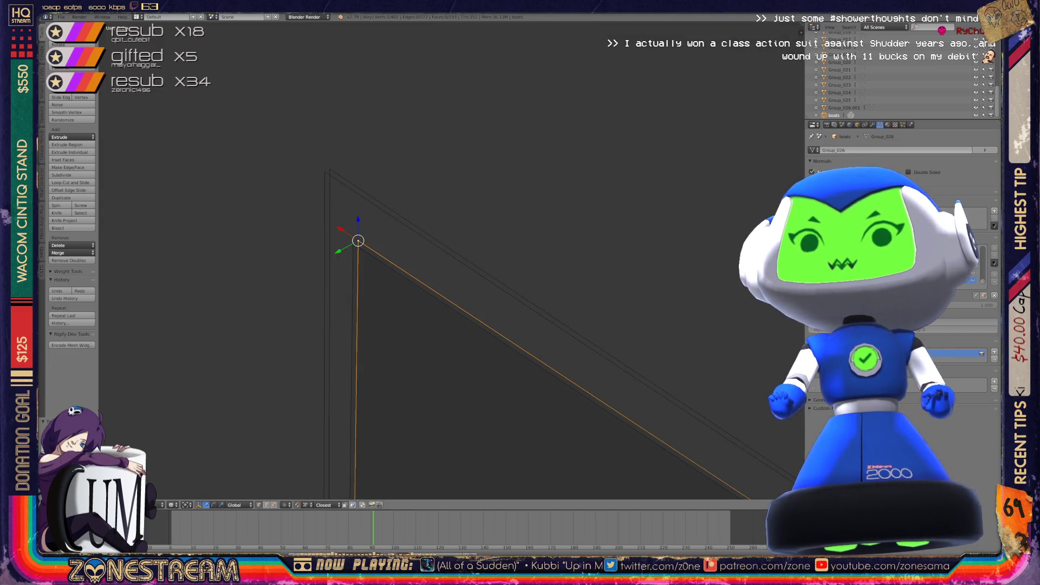
right_click(330, 169)
right_click_drag(353, 242, 324, 171)
scroll(325, 172, "down", 3)
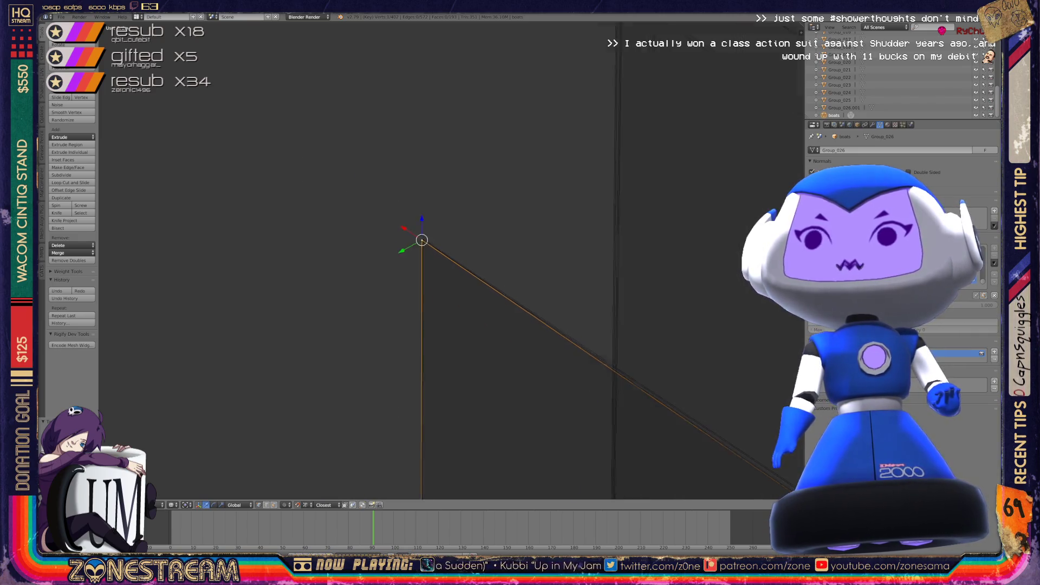
middle_click_drag(325, 172, 208, 118)
right_click(406, 401)
right_click(388, 356)
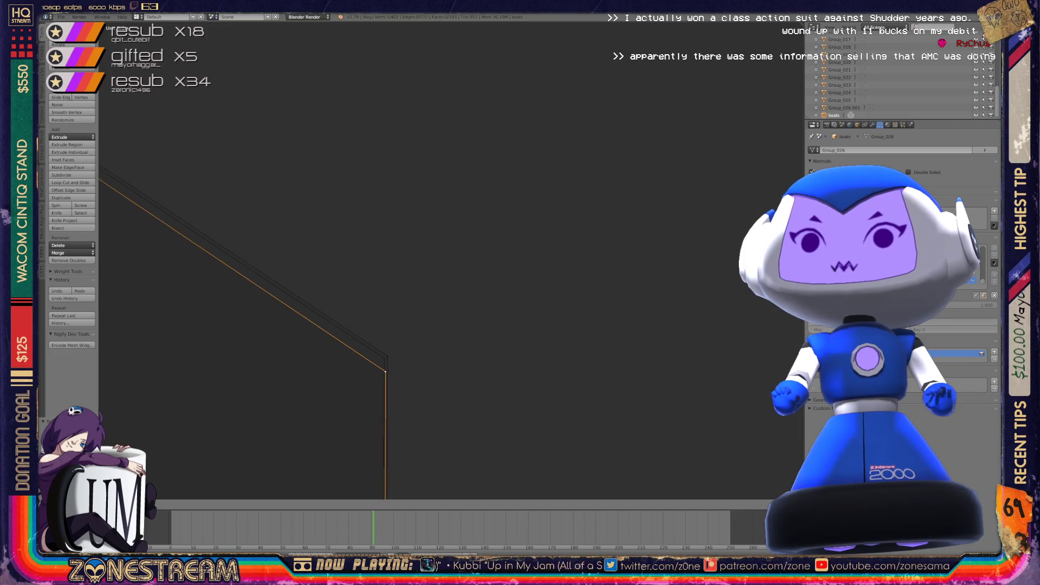
scroll(450, 260, "down", 8)
key("Tab")
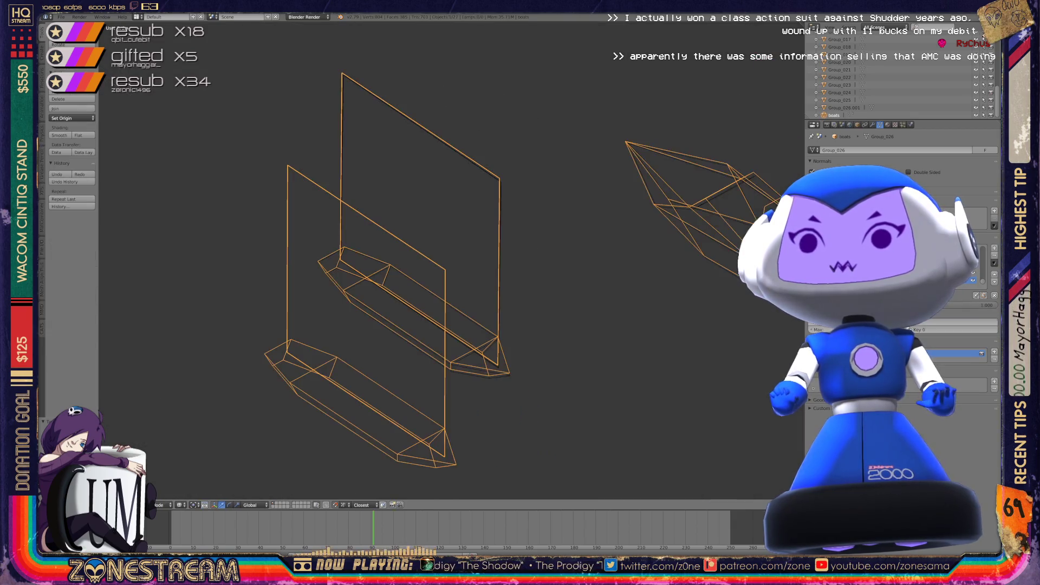
Enter Edit Mode and move the hull's right-tip vertex onto the cyan corner
scroll(449, 260, "up", 3)
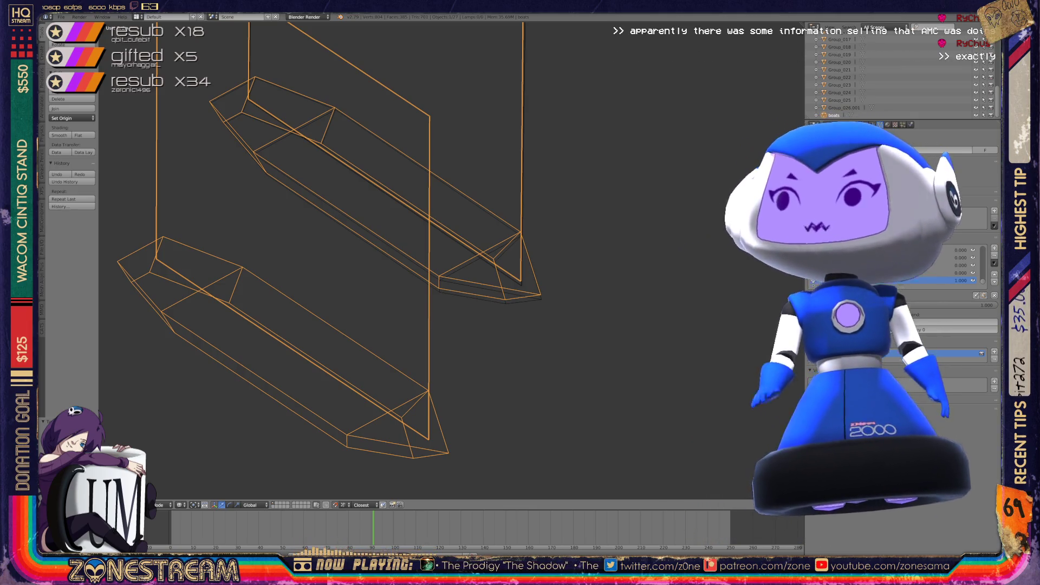
key("Tab")
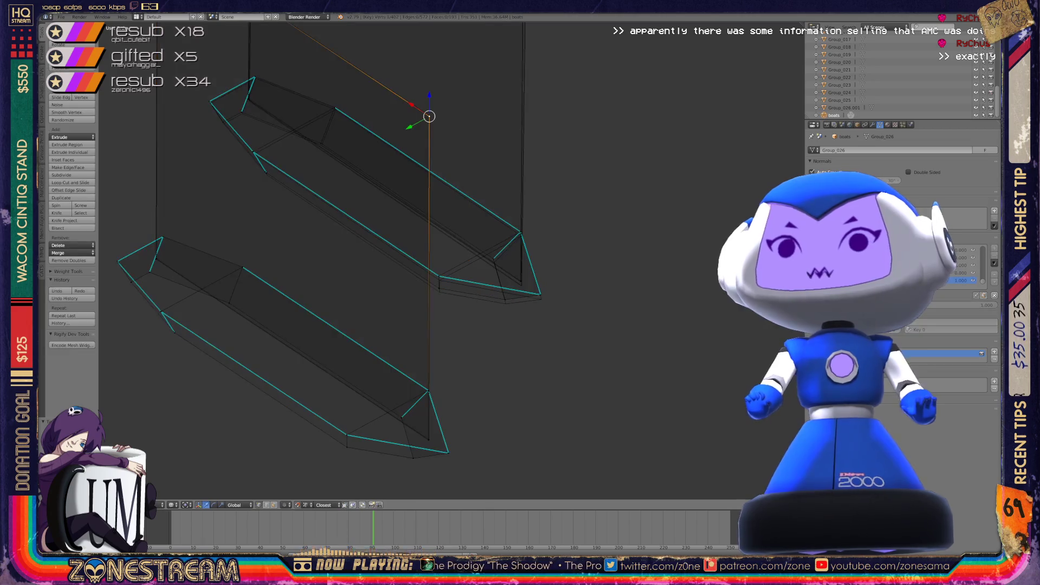
scroll(540, 266, "up", 7)
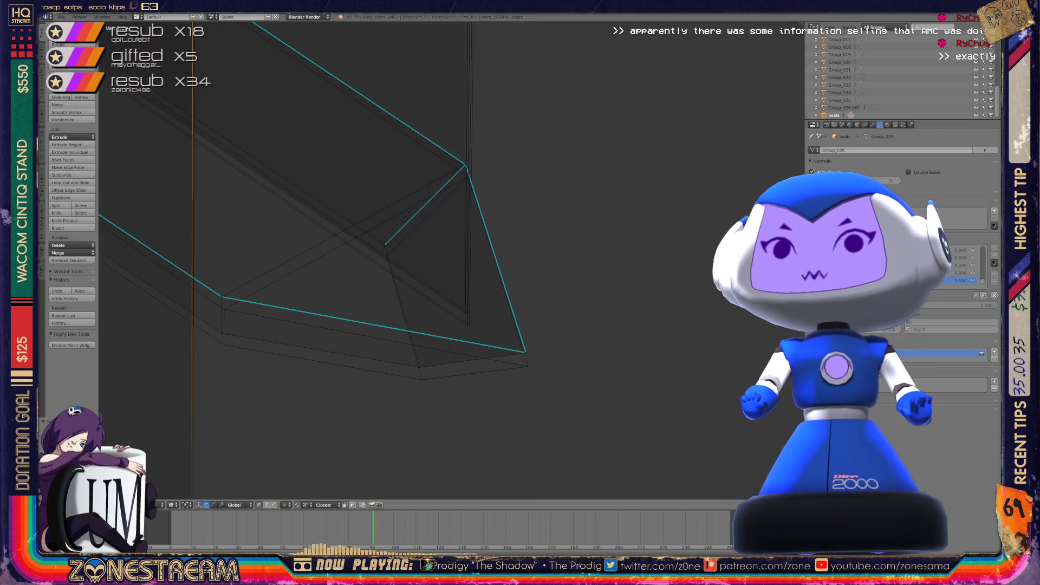
right_click(468, 321)
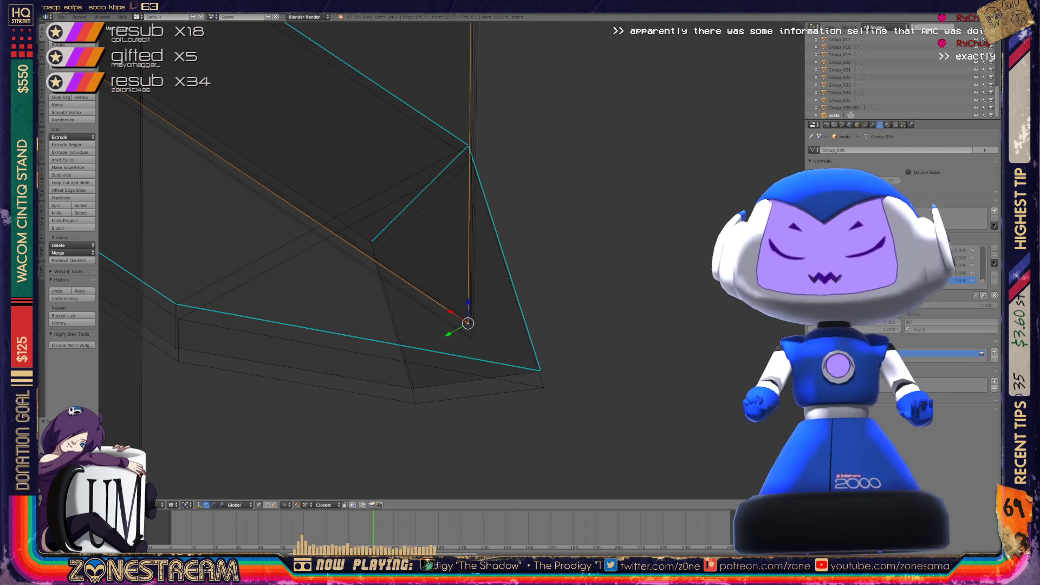
key("g")
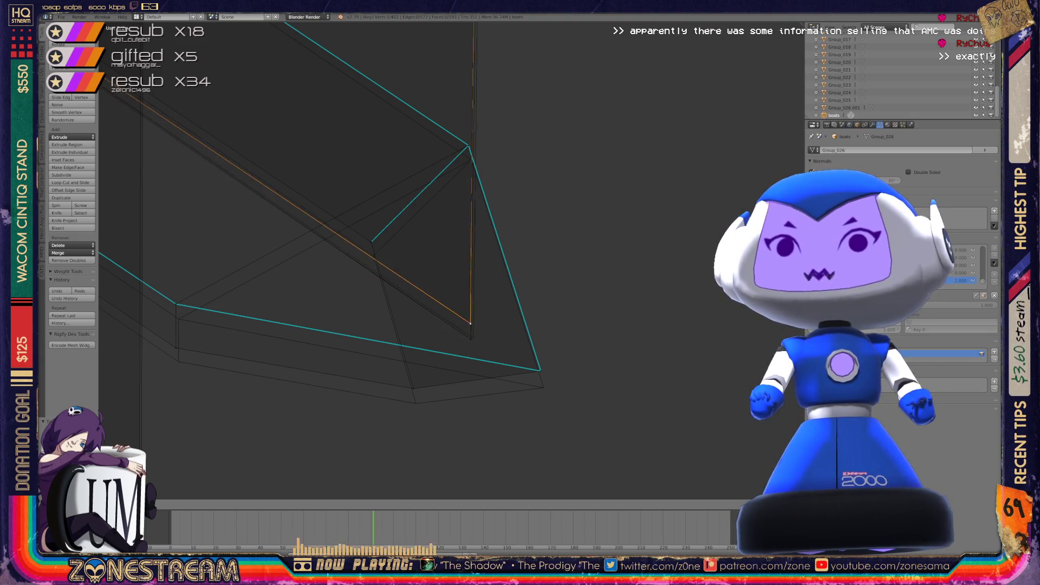
left_click(415, 402)
key("g")
left_click(540, 371)
middle_click_drag(540, 370, 686, 403, "shift")
Drop the inner cyan-corner vertex slightly lower, then select the upper tip-edge vertices
right_click(321, 375)
right_click(322, 337)
middle_click_drag(322, 337, 202, 398, "shift")
right_click(395, 320)
key("g")
left_click(396, 335)
right_click(491, 225)
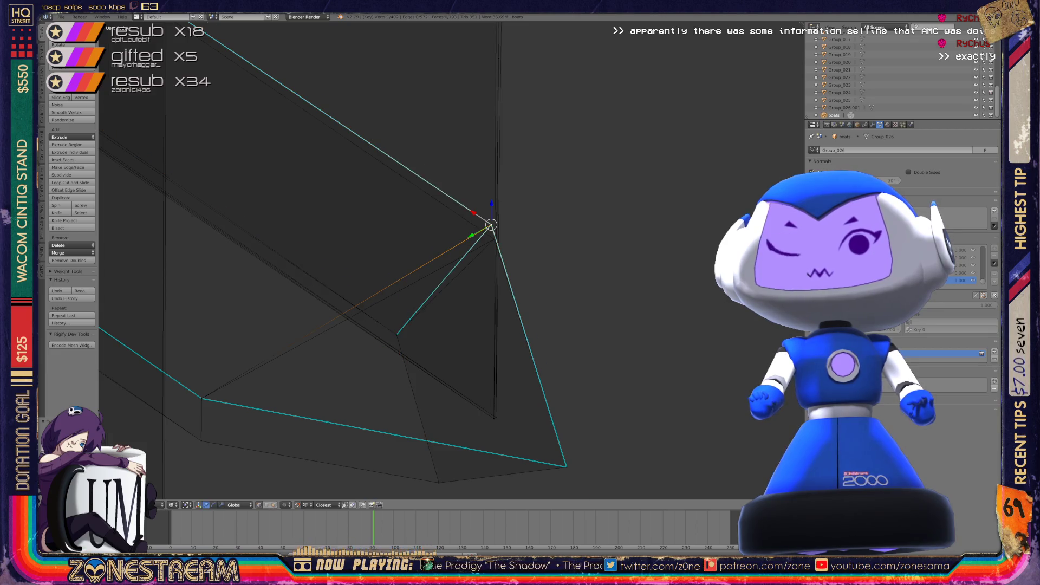
scroll(433, 270, "up", 3)
mouse_move(433, 270)
middle_mouse_down("shift")
mouse_move(306, 319)
mouse_move(302, 311)
mouse_move(401, 281)
mouse_move(379, 285)
mouse_move(390, 283)
middle_mouse_up("shift")
right_click(550, 246)
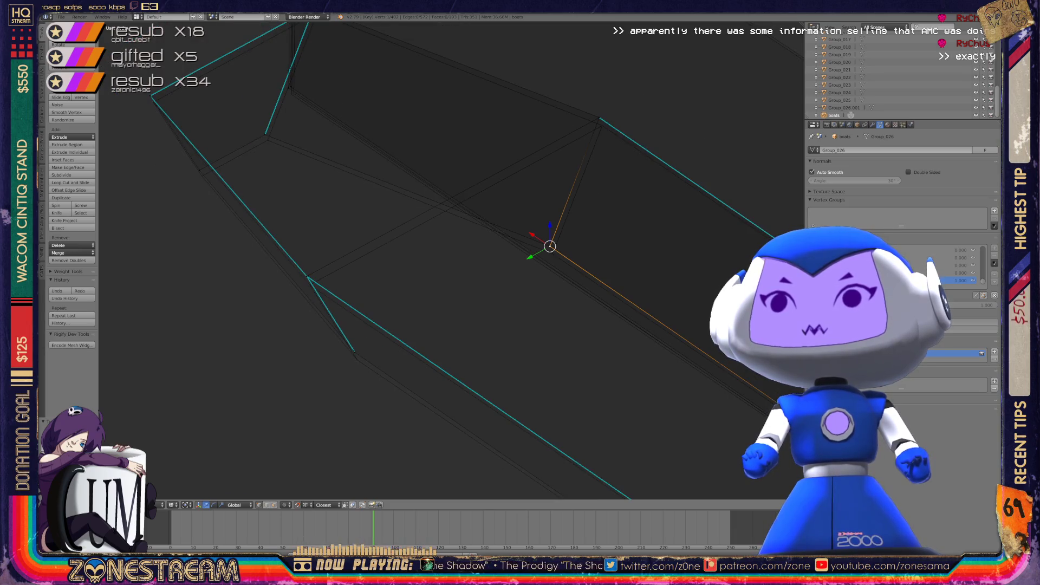
Pick out the vertices along the hull's cyan-marked edge
right_click(553, 254, "shift")
right_click(599, 116)
right_click(602, 125, "shift")
right_click(602, 126, "shift")
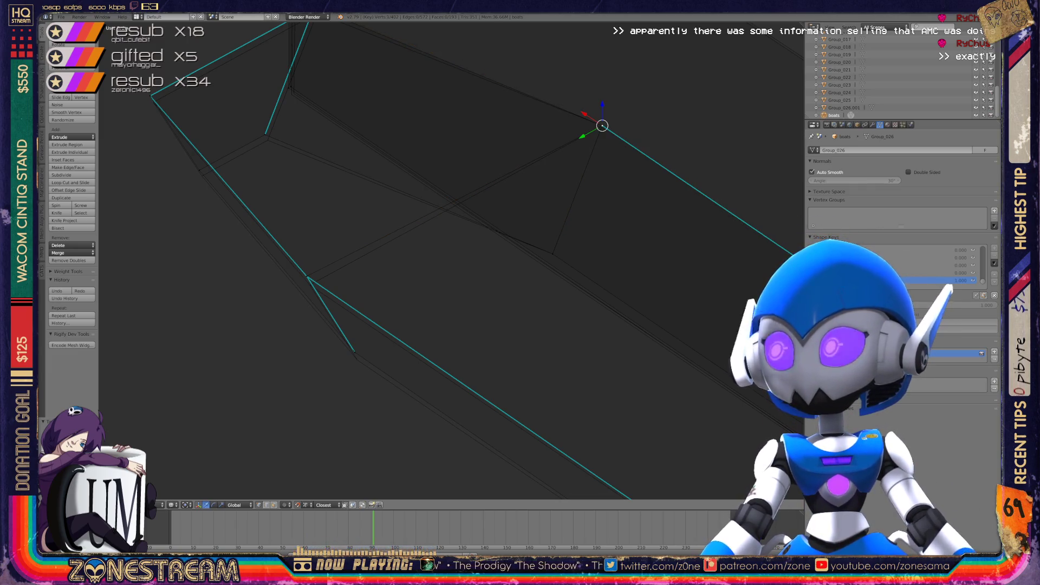
right_click(306, 281)
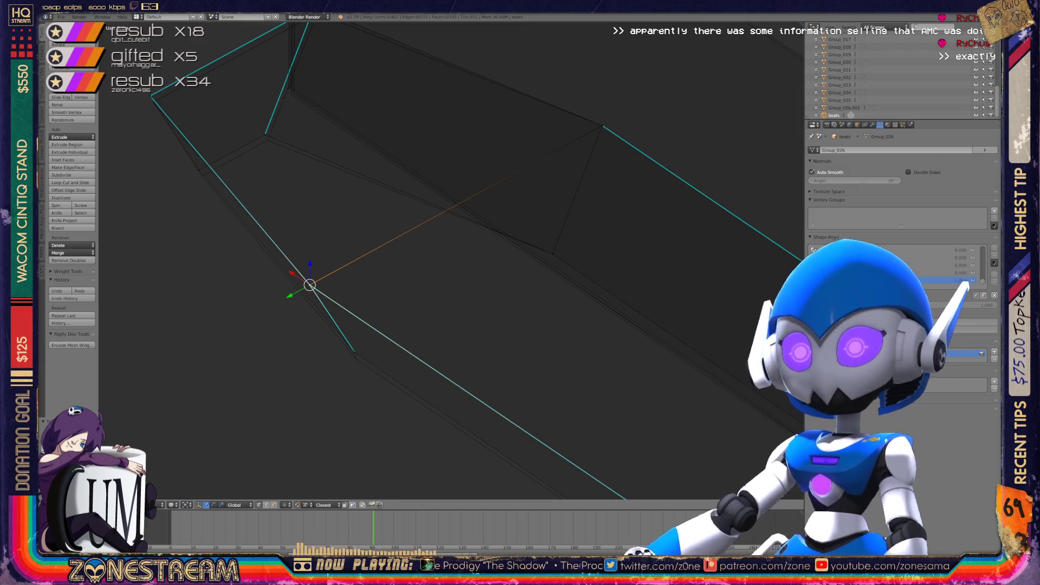
right_click(357, 360)
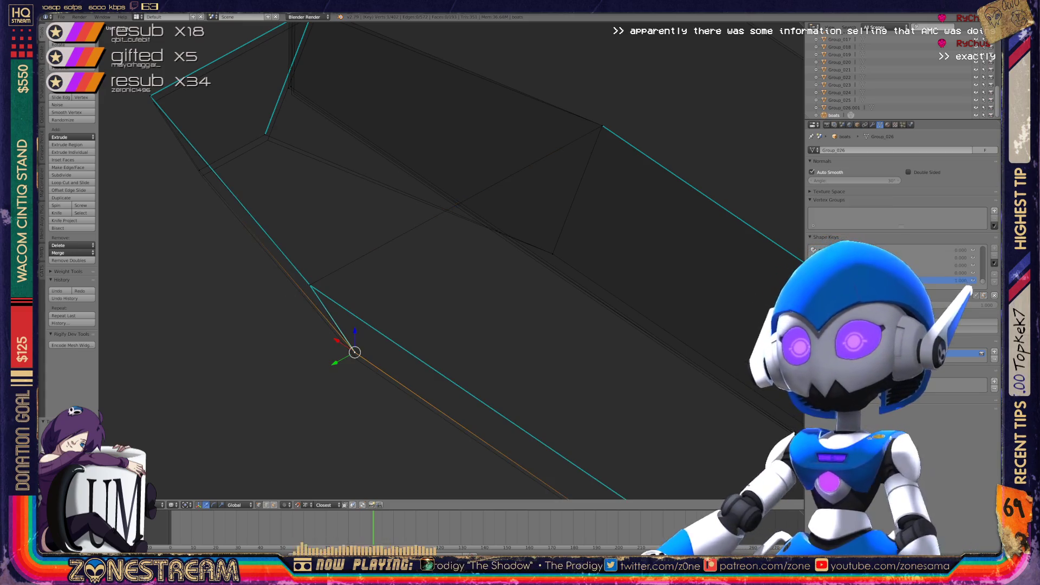
Nudge a lower-edge vertex and the cyan edge's top vertex slightly down
middle_click_drag(434, 271, 483, 368, "shift")
mouse_move(433, 271)
middle_mouse_down("shift")
mouse_move(460, 306)
mouse_move(507, 326)
middle_mouse_up("shift")
right_click(388, 287)
key("g")
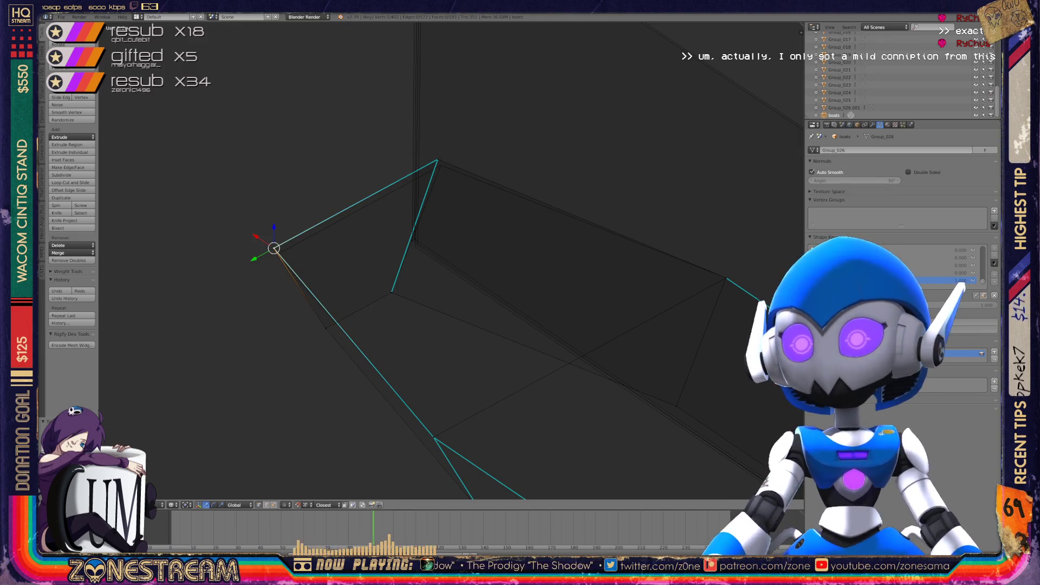
left_click_drag(274, 248, 277, 254)
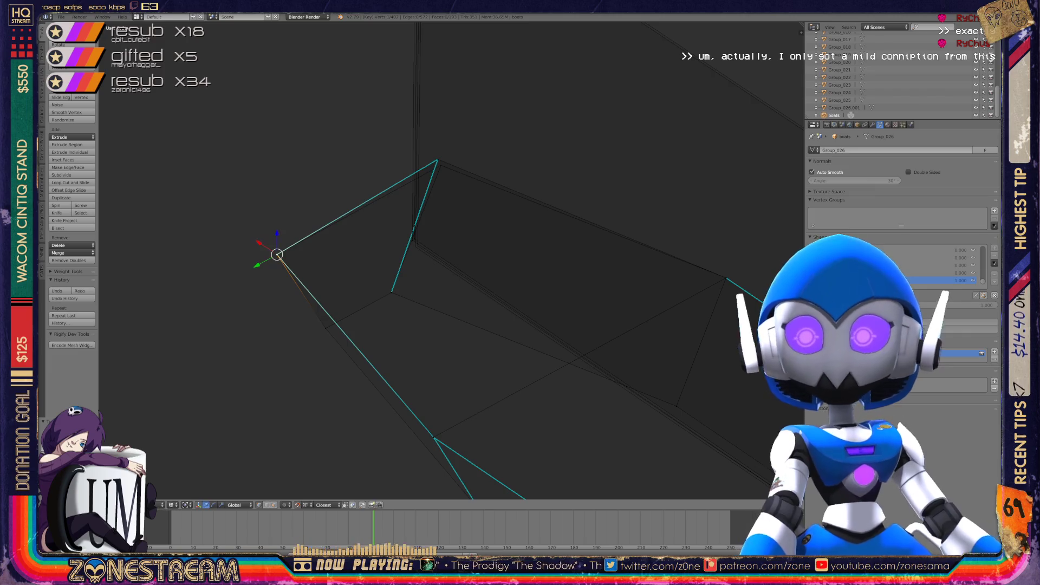
right_click(438, 159)
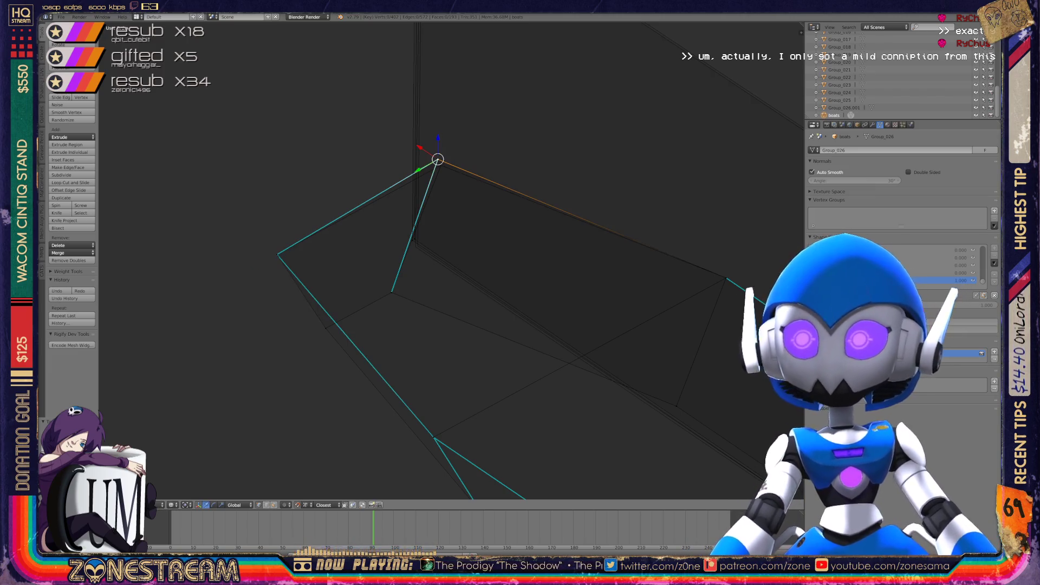
left_click_drag(437, 160, 441, 165)
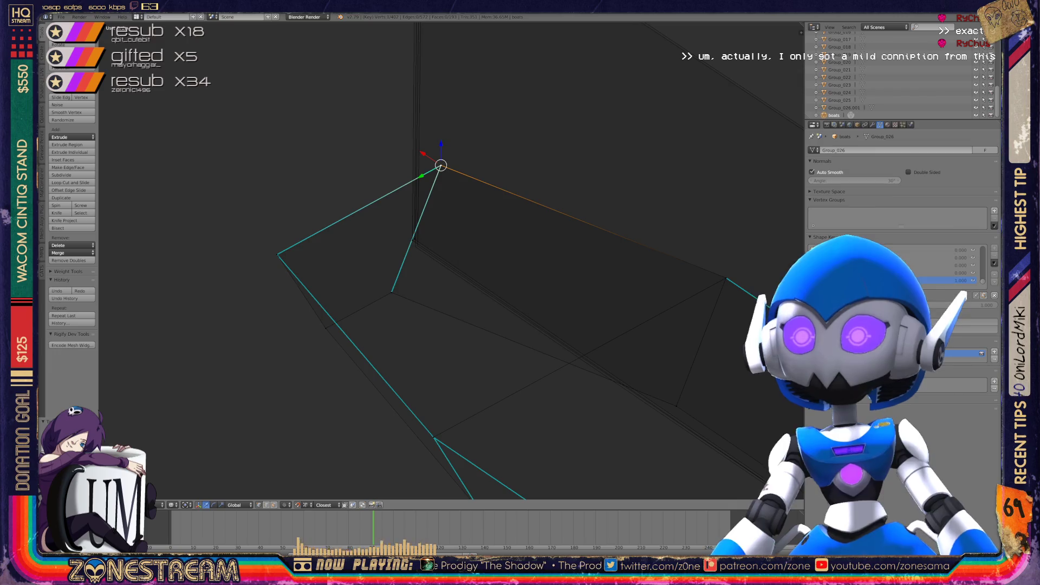
scroll(451, 259, "up", 5)
right_click(357, 206)
right_click(355, 213)
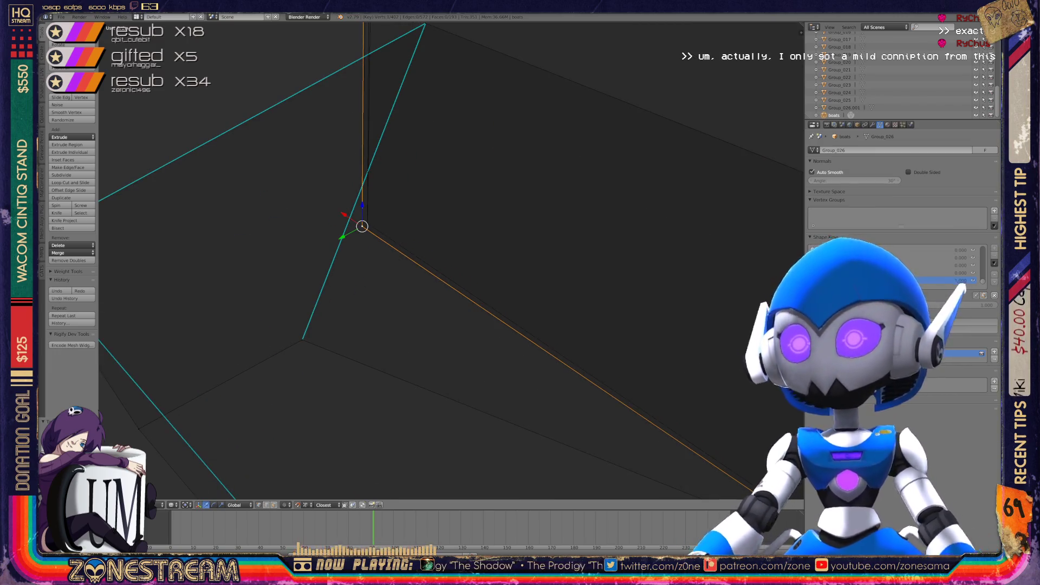
Lower the tall triangle's apex vertex so its doubled edges line up edge-on
scroll(356, 213, "down", 5)
mouse_move(416, 247)
middle_mouse_down()
mouse_move(427, 179)
mouse_move(484, 169)
mouse_move(444, 169)
mouse_move(473, 169)
middle_mouse_up()
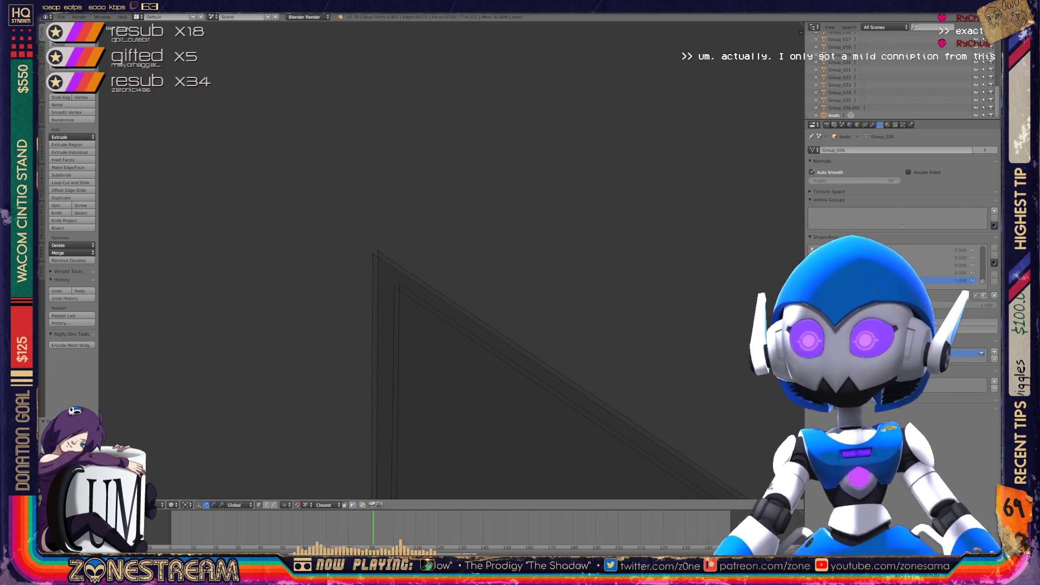
right_click(373, 253)
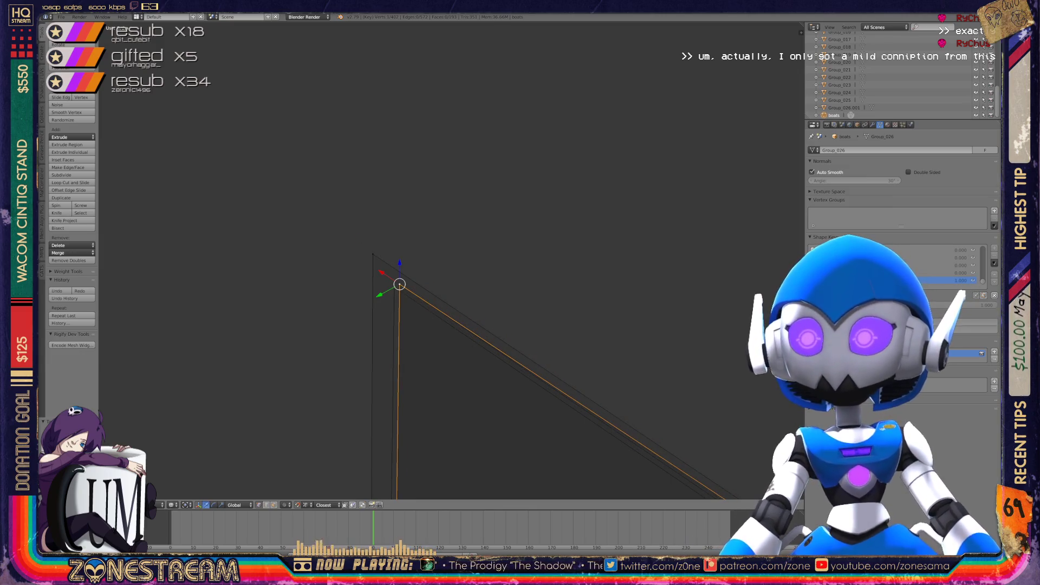
mouse_move(373, 254)
middle_mouse_down()
mouse_move(395, 284)
mouse_move(435, 268)
mouse_move(349, 302)
middle_mouse_up()
key("g")
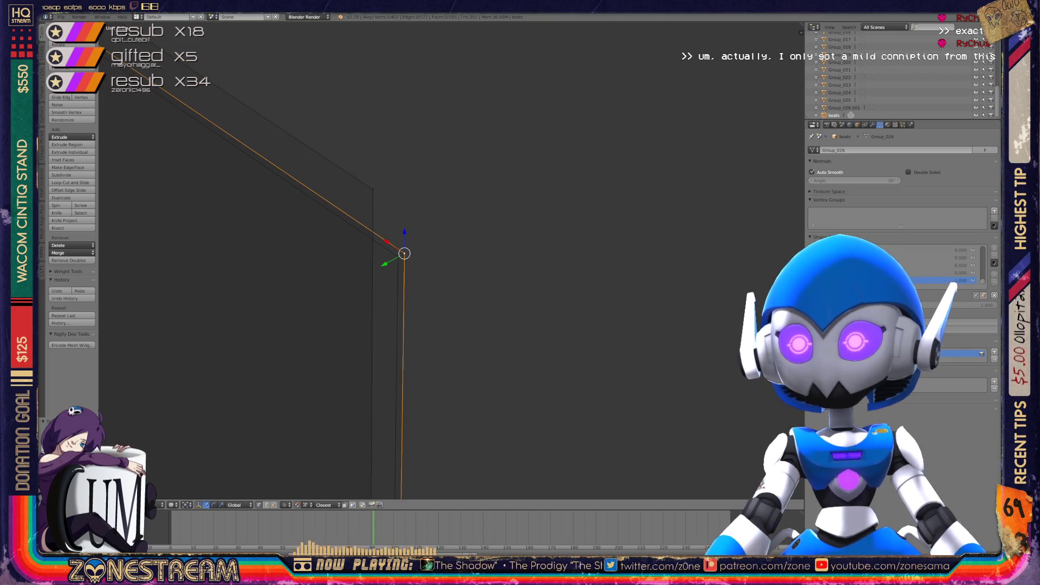
key("Return")
middle_click_drag(349, 301, 319, 309)
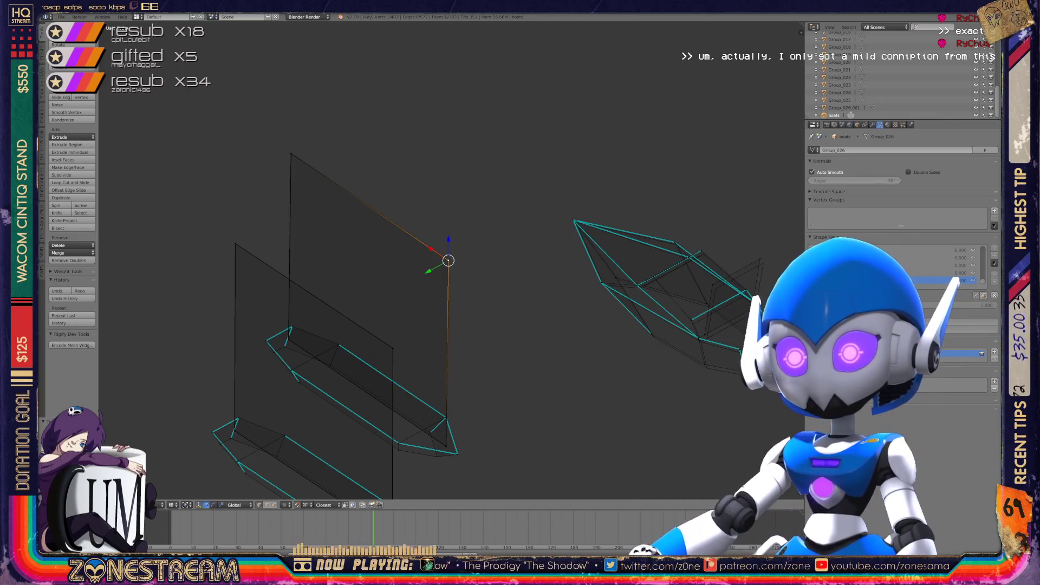
Return to Object Mode, frame the right-hand angular hull, and re-enter Edit Mode on it
key("Tab")
scroll(379, 271, "up", 6)
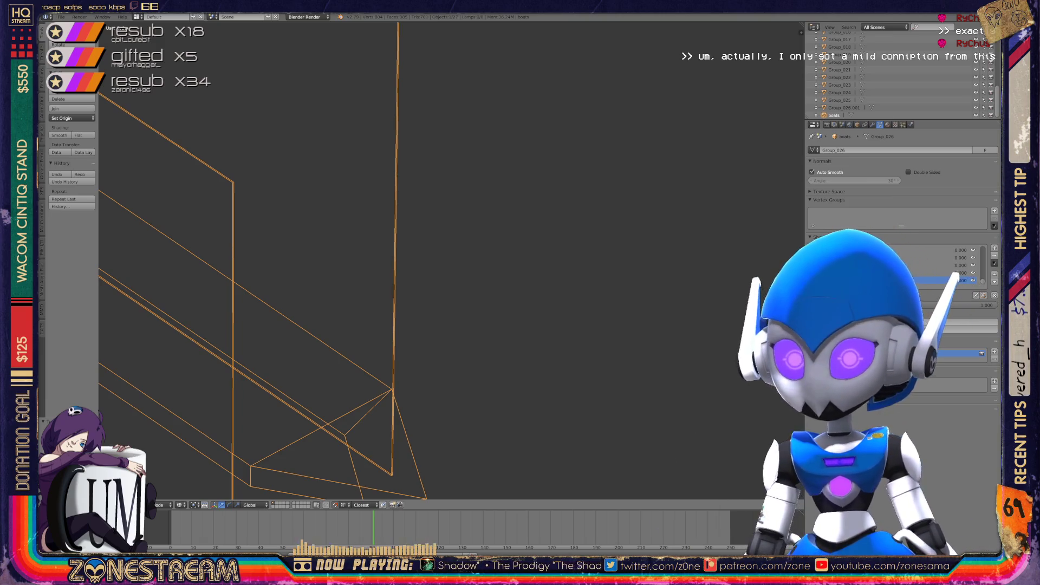
scroll(450, 260, "down", 3)
scroll(466, 260, "down", 2)
middle_click_drag(542, 216, 325, 270, "shift")
scroll(433, 216, "up", 5)
middle_click_drag(433, 217, 388, 249, "shift")
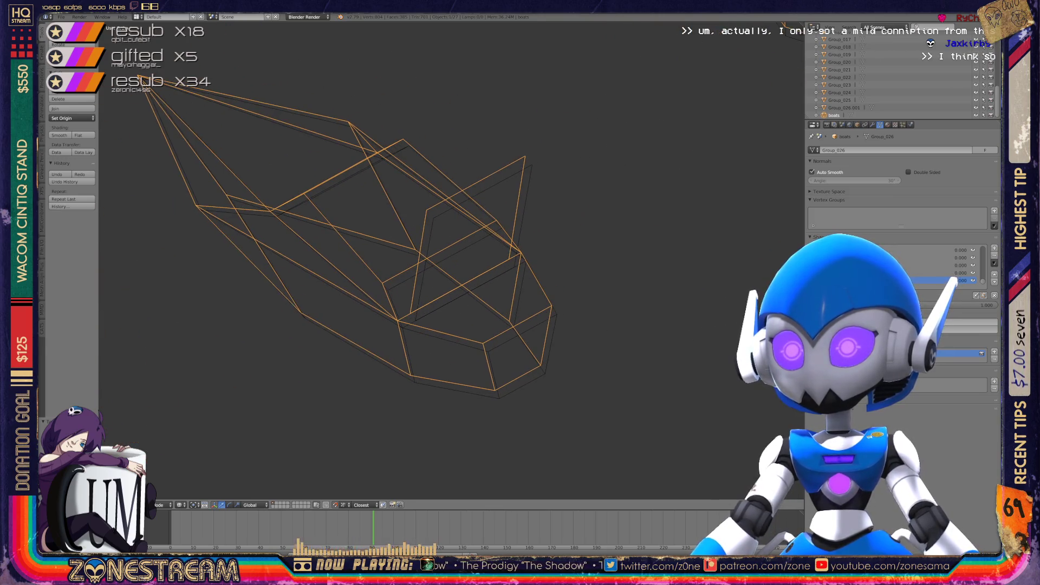
key("Tab")
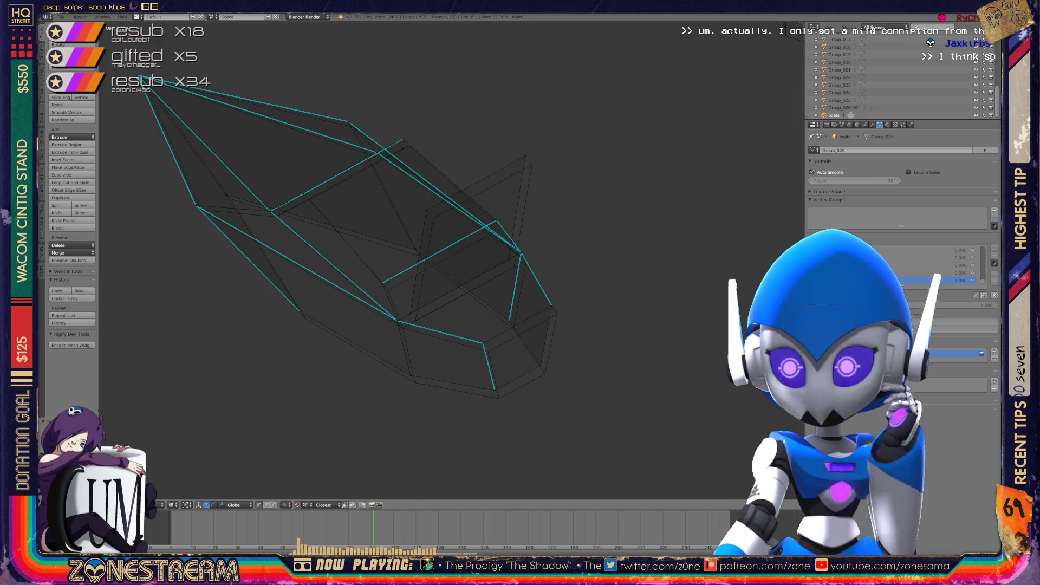
Move the hull's right-end vertex onto its neighbouring corner
scroll(336, 238, "up", 1)
right_click(402, 398)
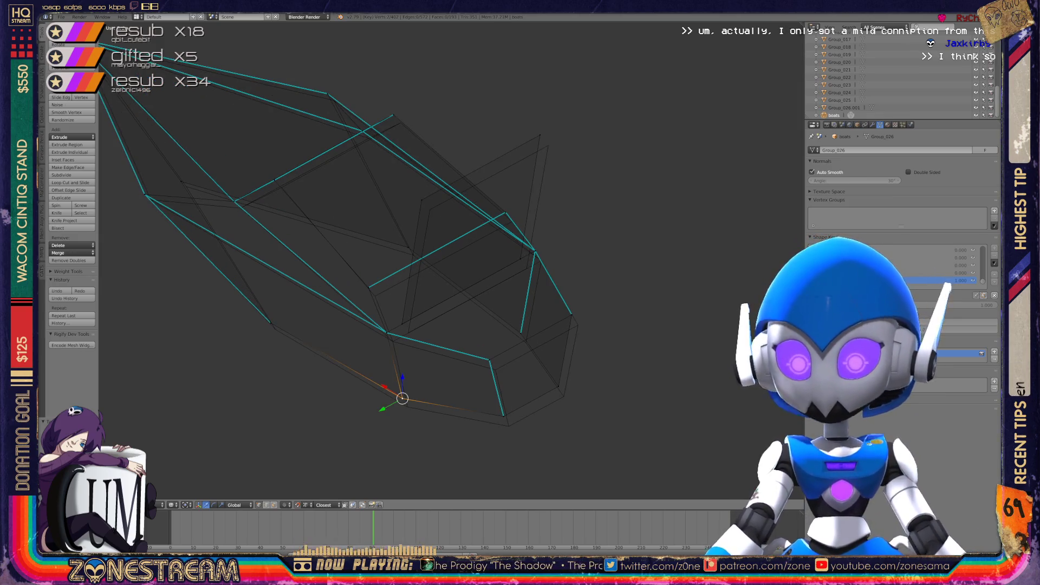
right_click(412, 413, "shift")
right_click(508, 426)
right_click(563, 396, "shift")
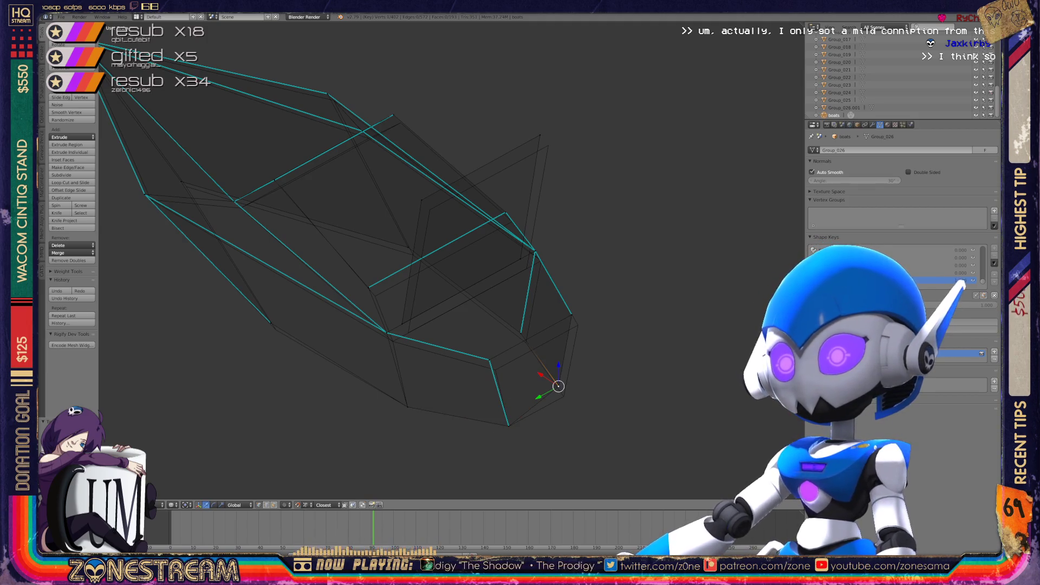
right_click(572, 315)
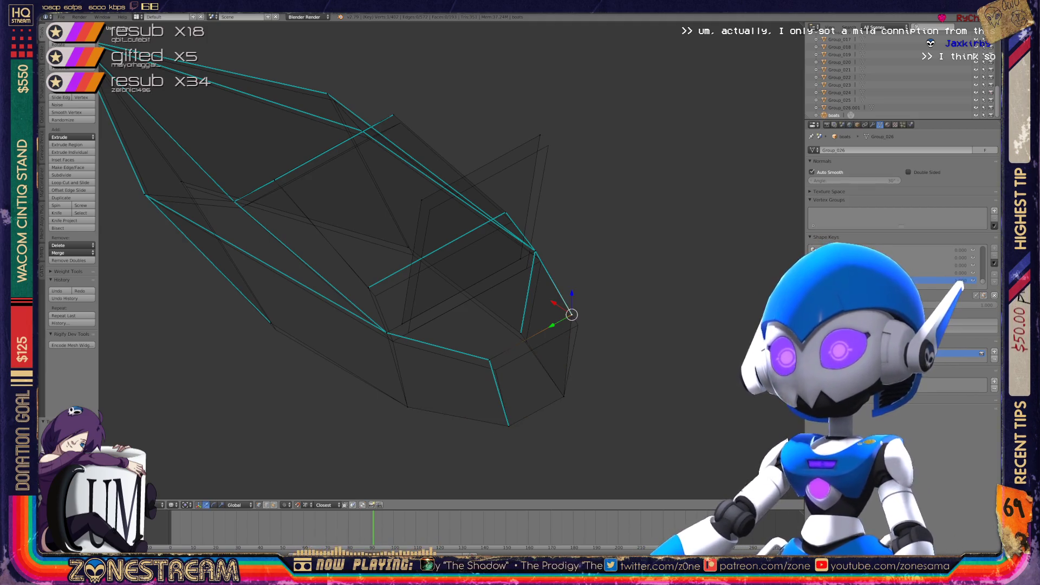
key("g")
left_click(578, 325)
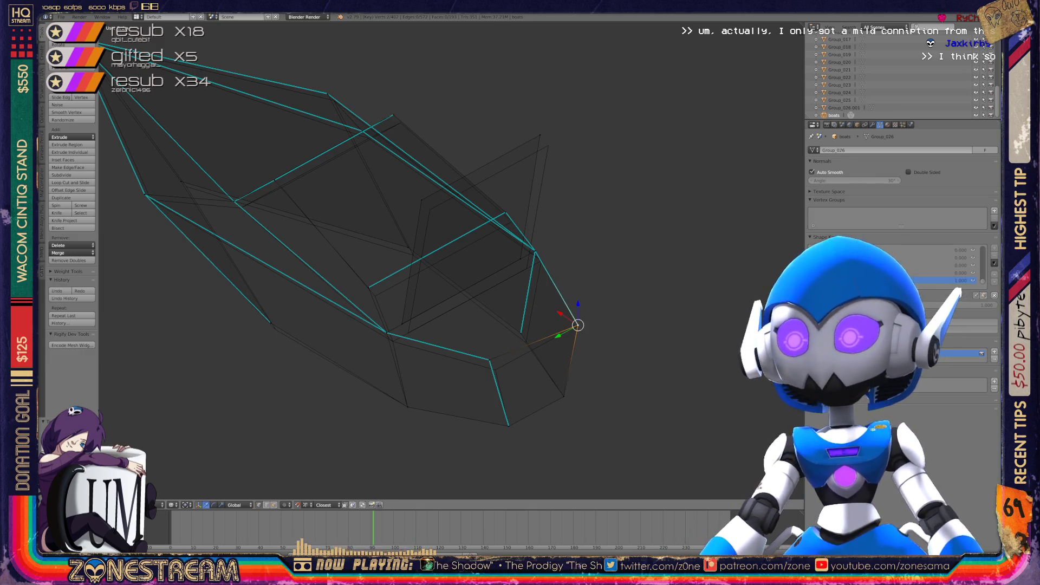
Pull the lower corner vertex down and an upper-surface vertex up and to the right
right_click(489, 360)
key("a")
right_click_drag(489, 360, 495, 370)
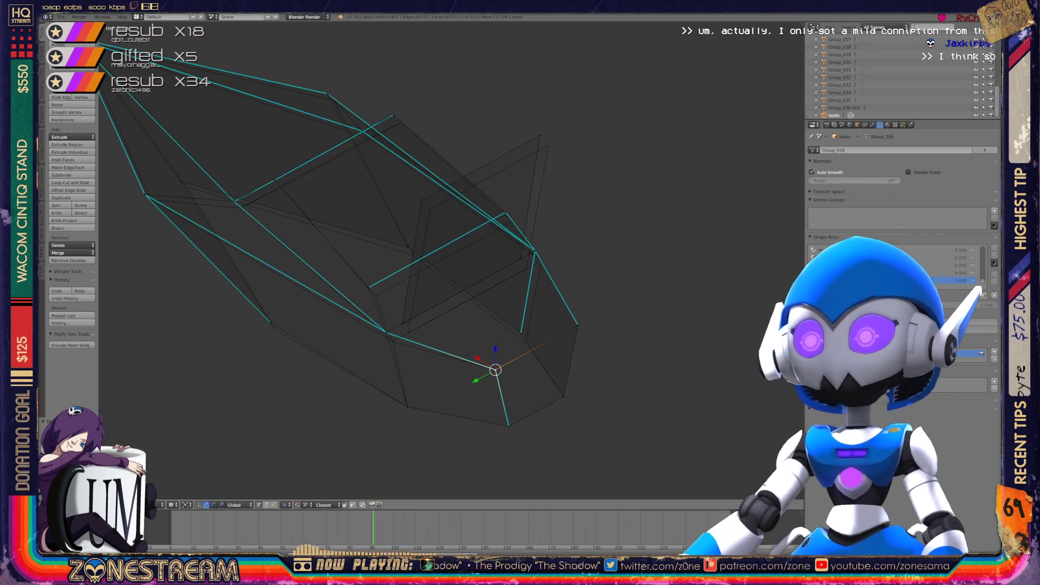
right_click(408, 332)
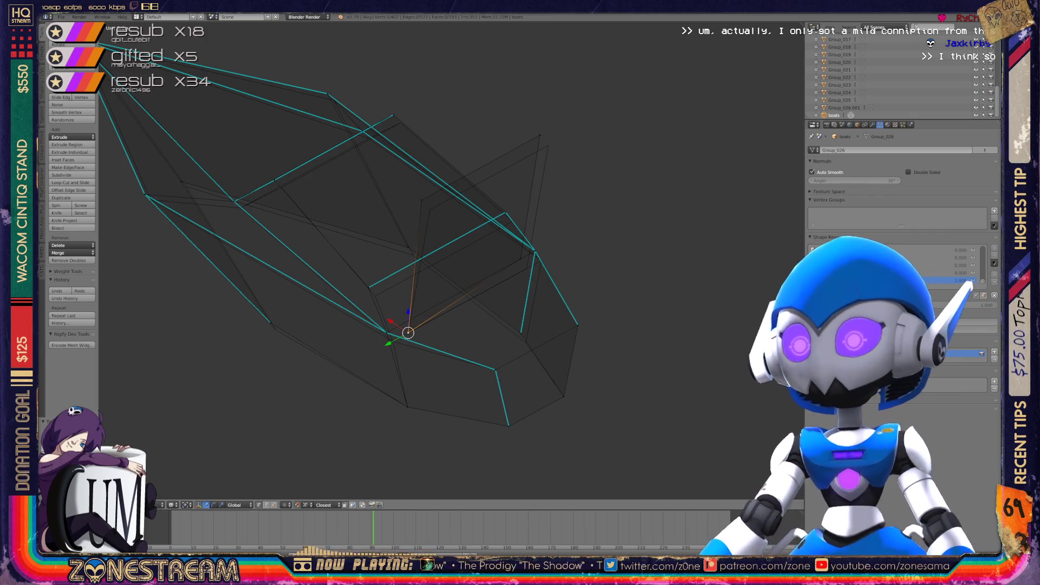
right_click(430, 210)
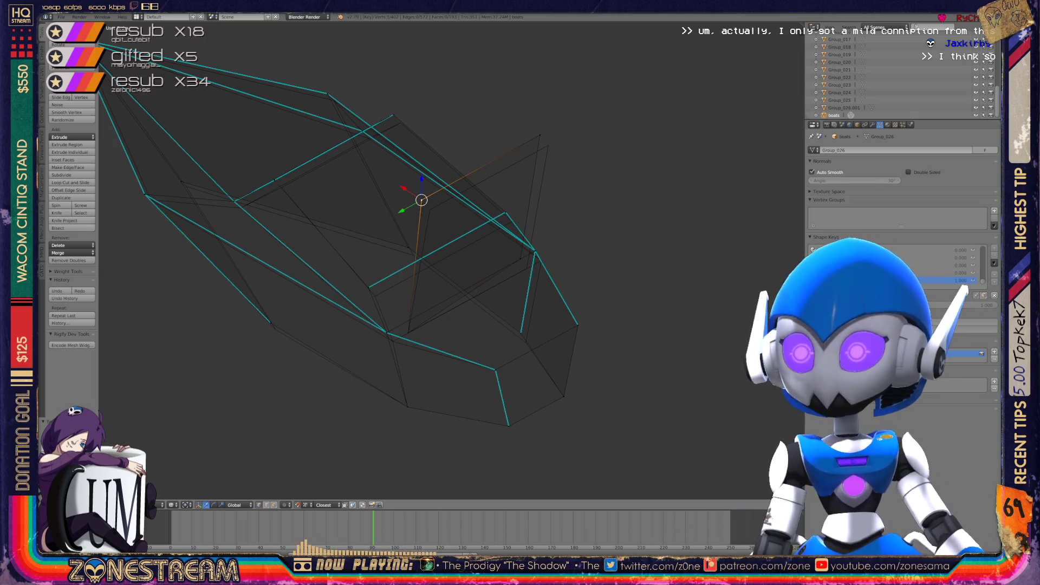
mouse_move(430, 210)
right_mouse_down()
mouse_move(548, 145)
mouse_move(527, 268)
right_mouse_up()
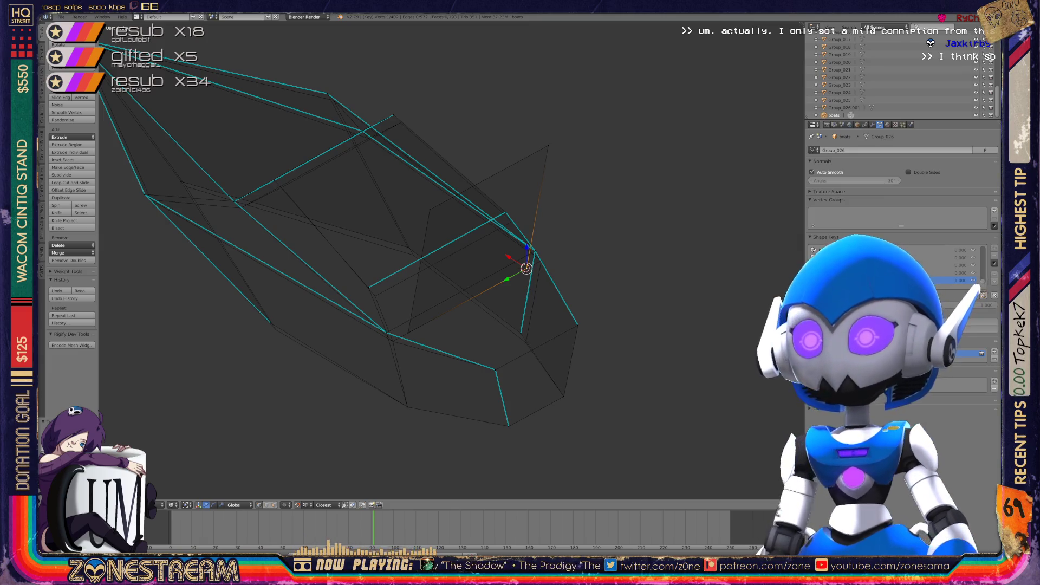
Slide the lower-left vertex along its edge and nudge the left-underside vertex down-right
right_click(413, 254)
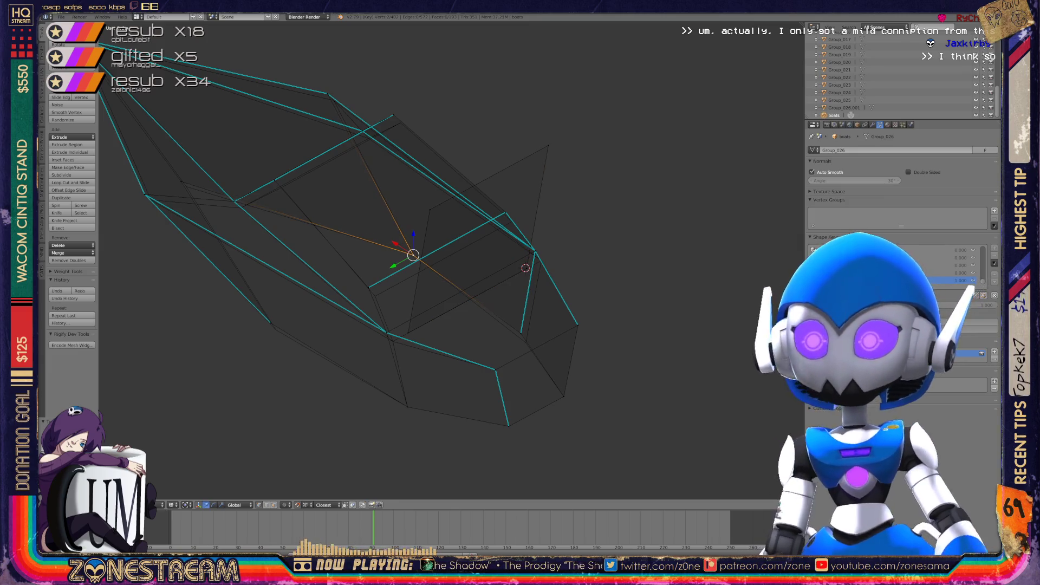
right_click(386, 332)
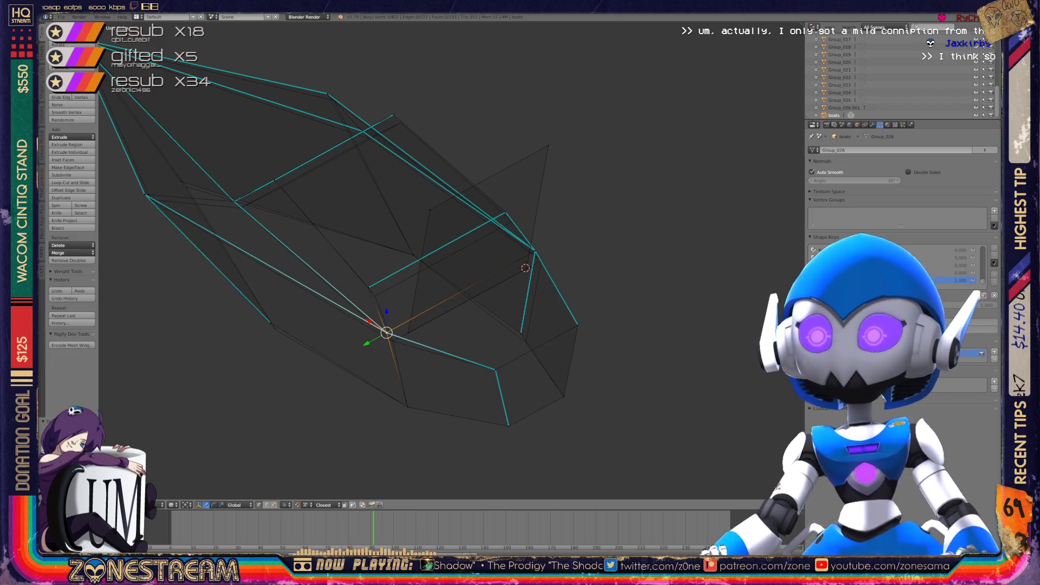
key("ctrl+v")
left_click(369, 352)
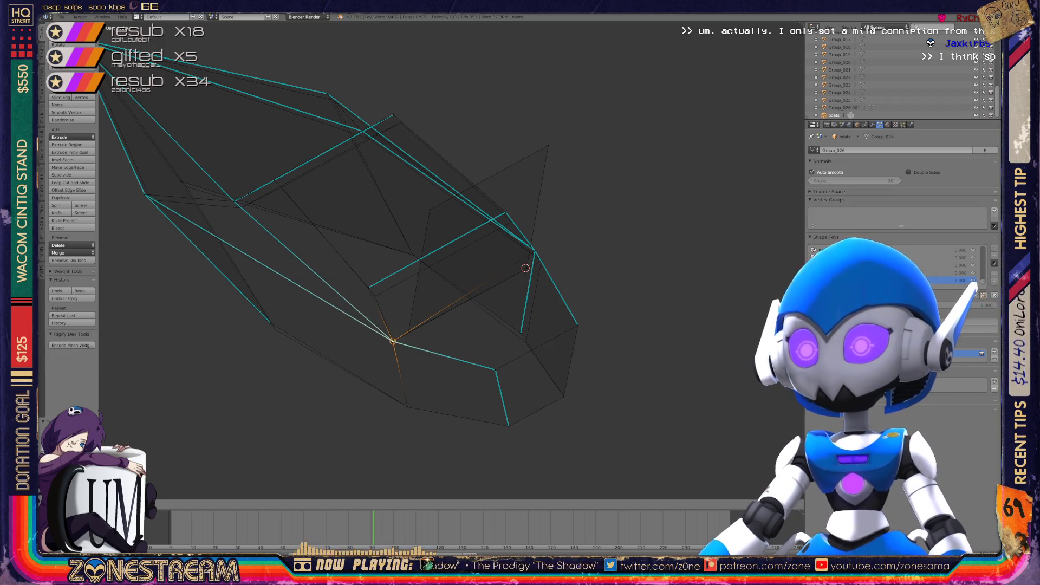
left_click(393, 341)
middle_click_drag(379, 260, 496, 327, "shift")
right_click(388, 390)
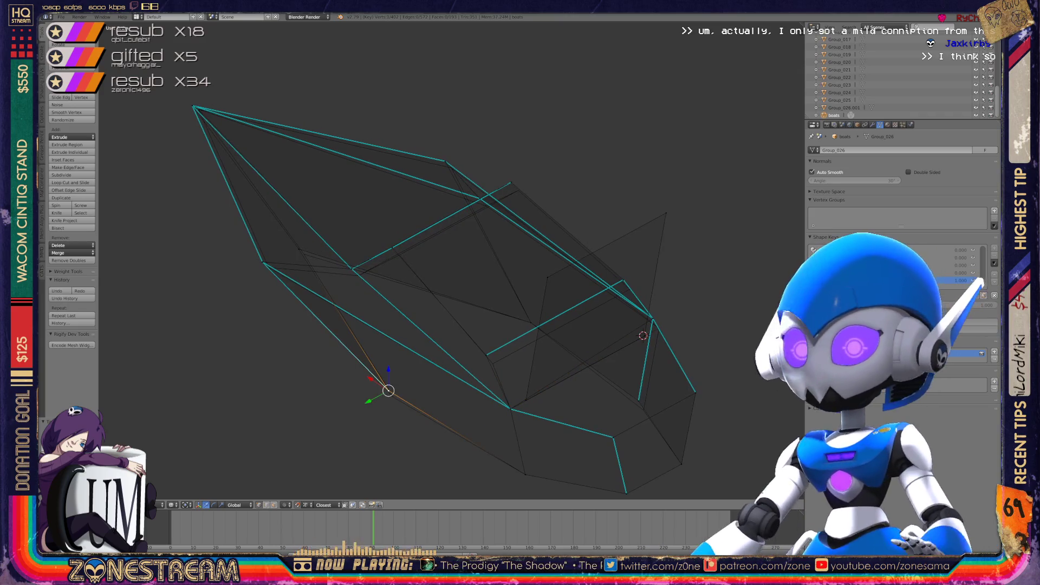
key("g")
left_click(394, 397)
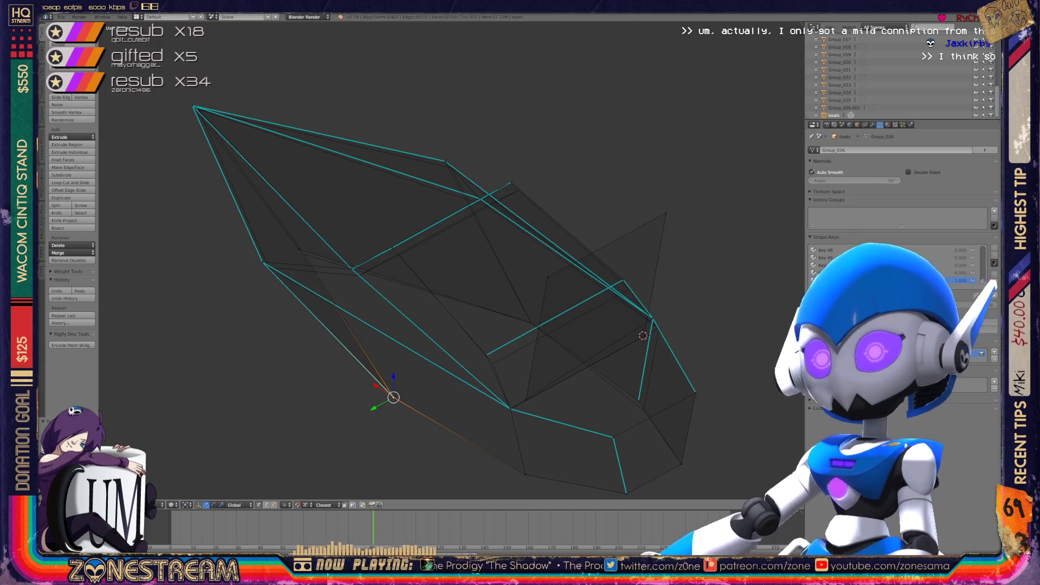
Shift the left-tip vertices slightly and nudge the pointed tip vertex to the right
right_click(299, 249)
right_click(394, 397, "shift")
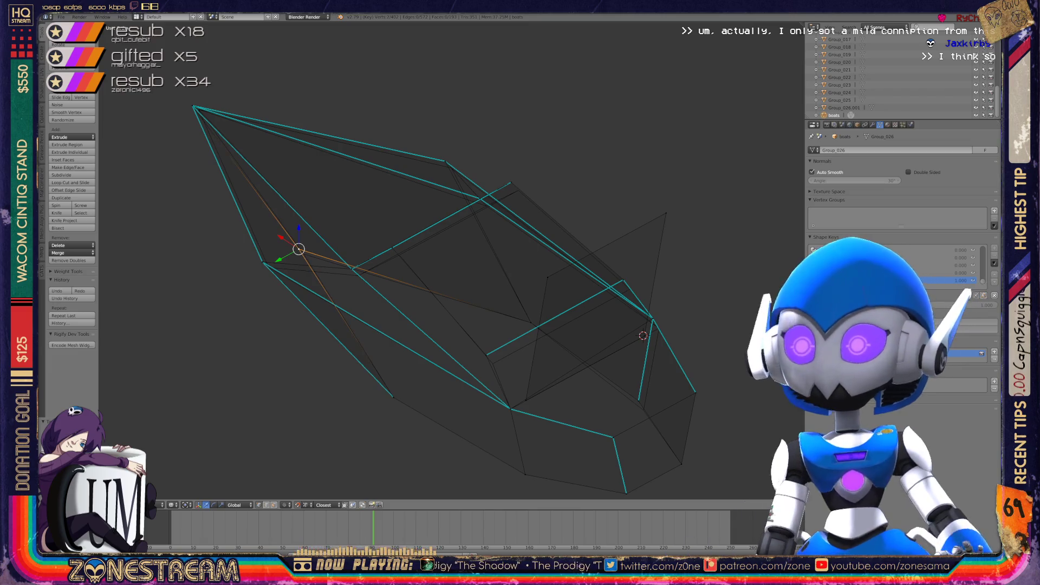
key("g")
key("Return")
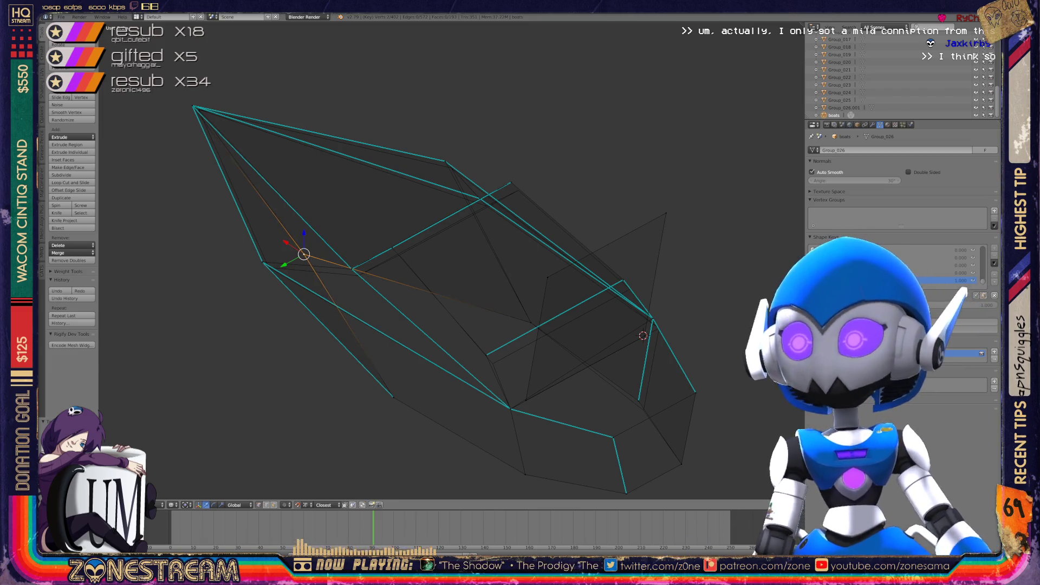
mouse_move(650, 271)
middle_mouse_down("shift")
mouse_move(608, 262)
mouse_move(87, 270)
middle_mouse_up("shift")
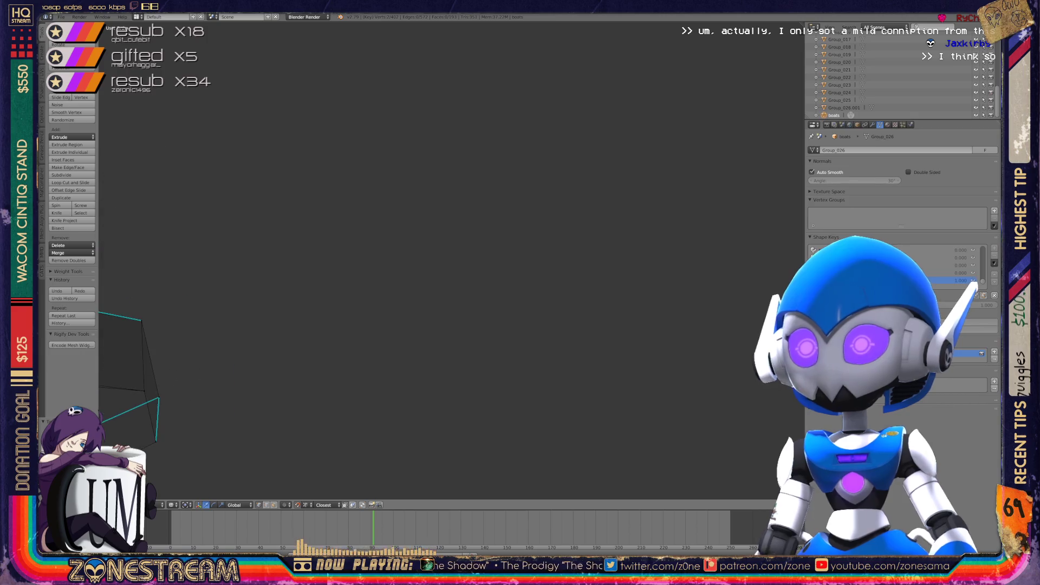
key("KP_Decimal")
middle_click_drag(488, 271, 455, 330)
right_click(605, 276)
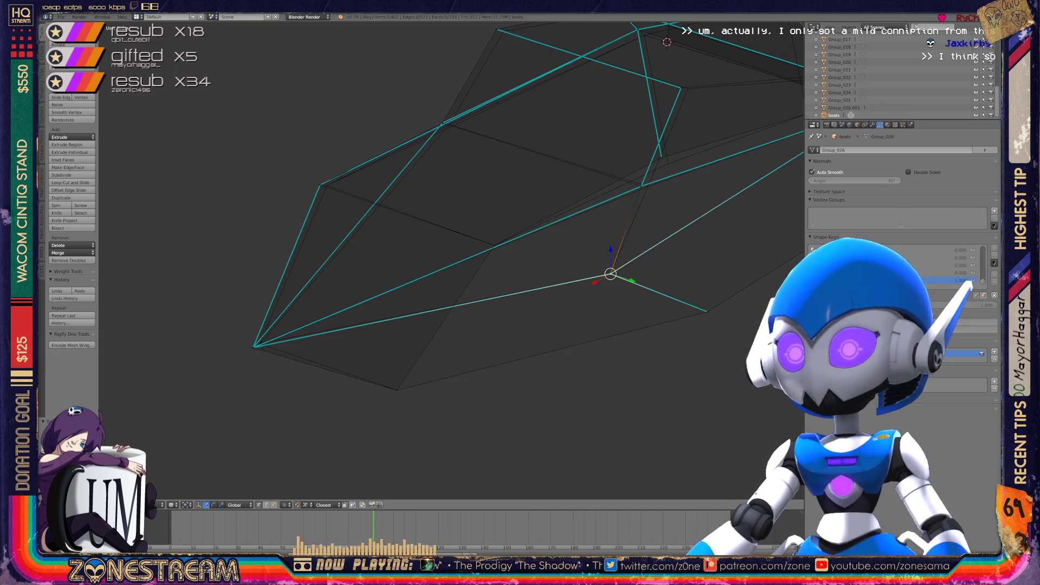
right_click(255, 347)
right_click_drag(254, 347, 260, 343)
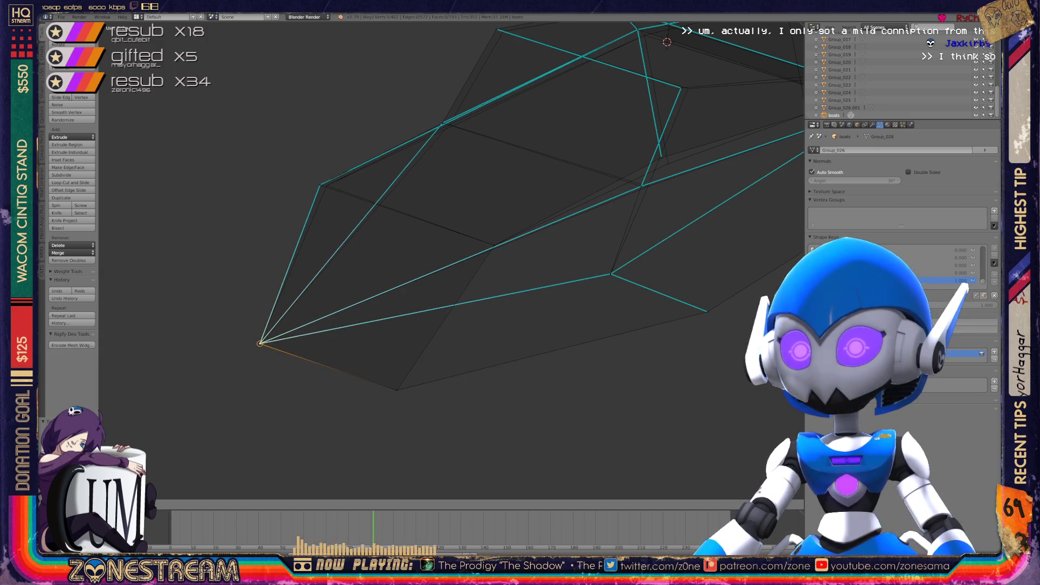
right_click(320, 184)
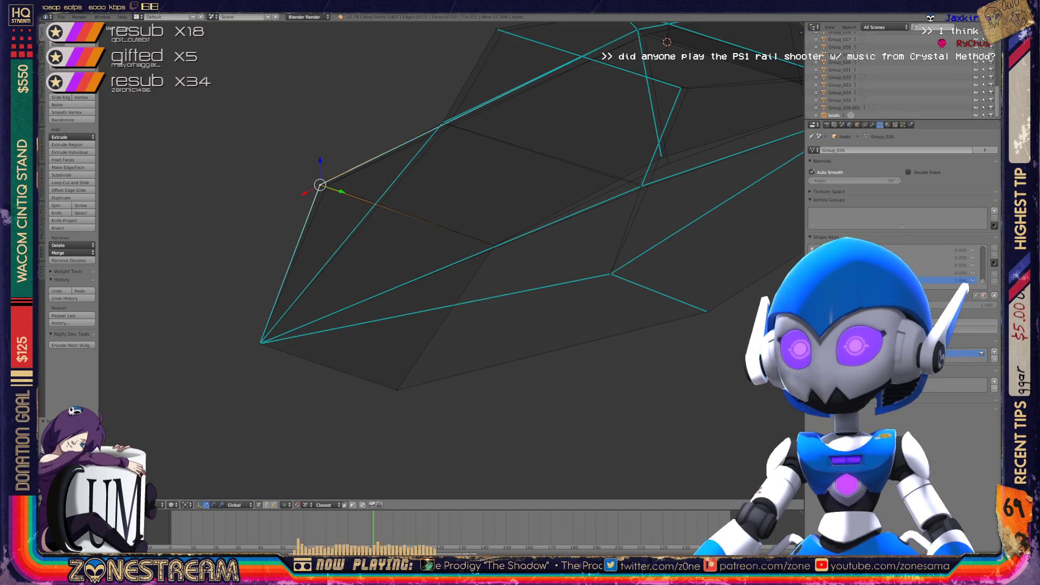
mouse_move(487, 217)
middle_mouse_down("shift")
mouse_move(466, 255)
mouse_move(501, 243)
mouse_move(477, 255)
mouse_move(514, 260)
middle_mouse_up("shift")
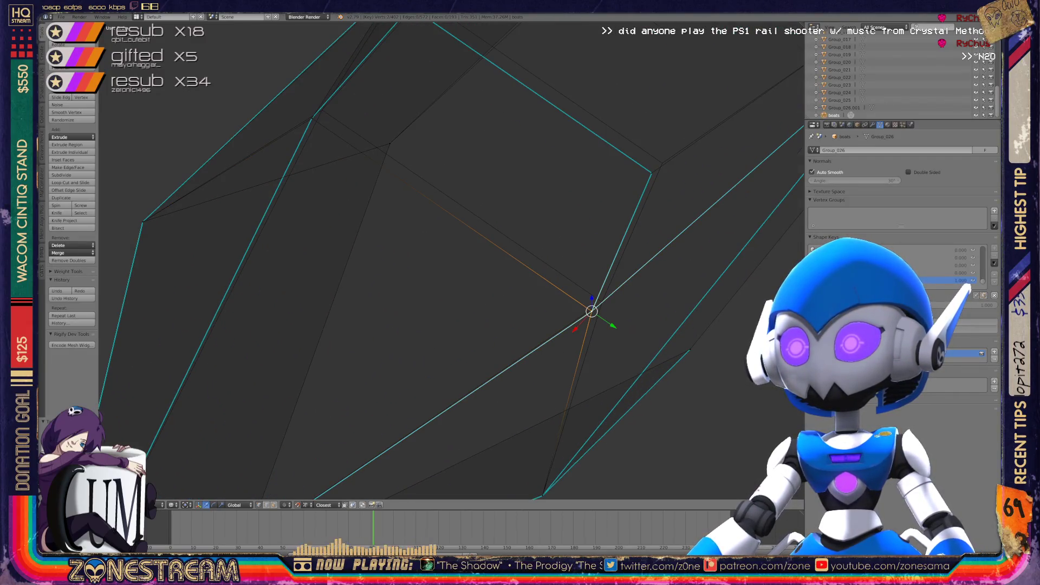
From a side-on view, shift an inner-edge vertex and the left-underside vertex slightly left
right_click(312, 118)
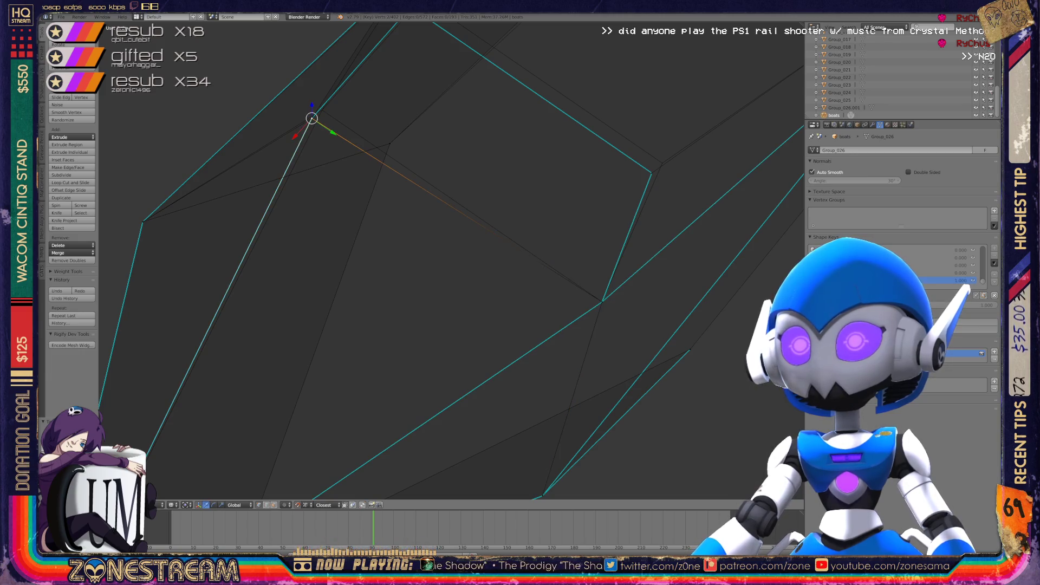
scroll(450, 260, "down", 4)
middle_click_drag(450, 260, 379, 249)
right_click(322, 281)
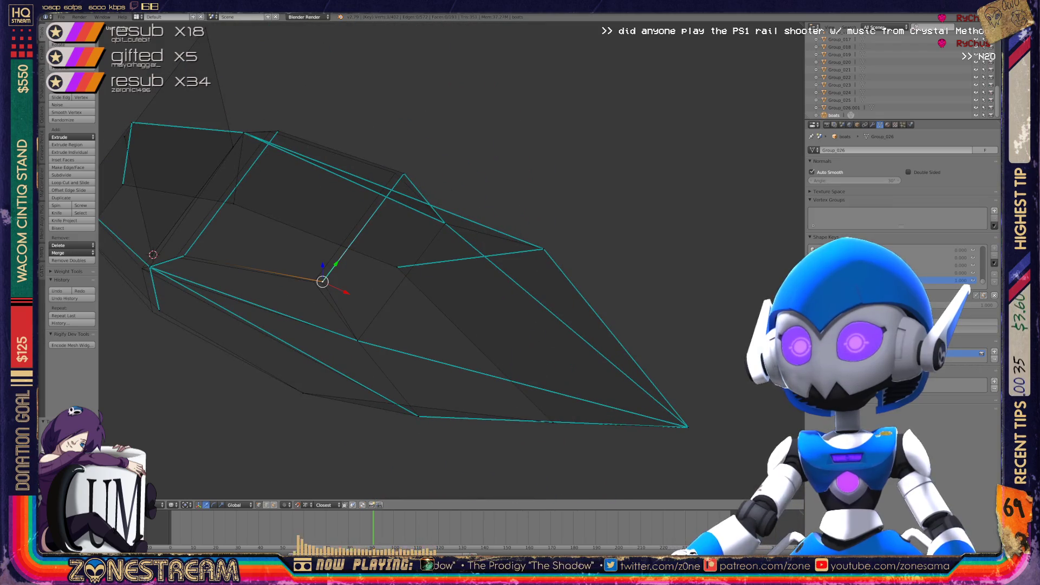
key("g")
left_click(313, 282)
scroll(401, 270, "up", 2)
right_click(212, 295)
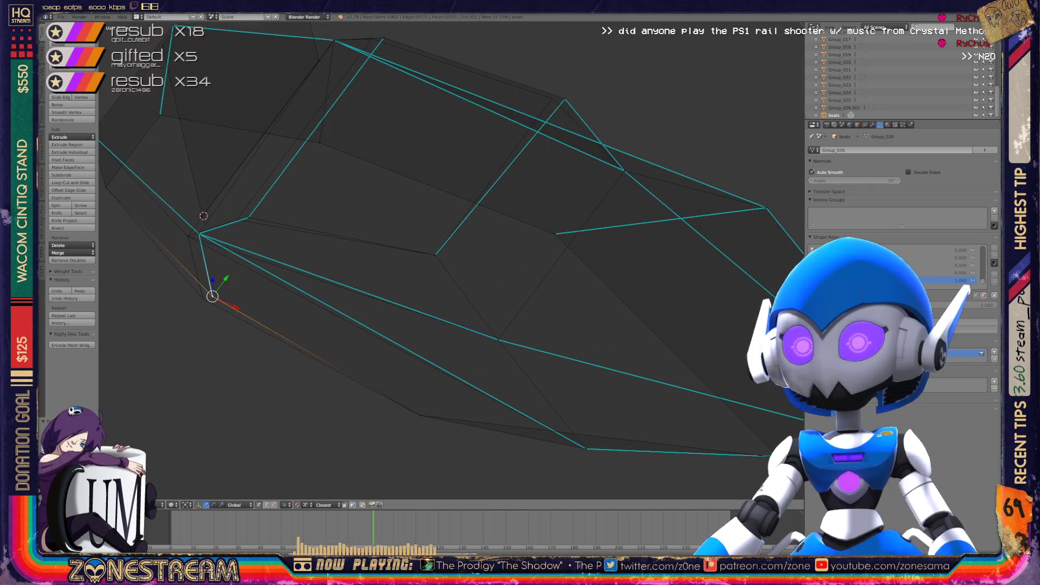
key("g")
left_click(203, 298)
Move a left-edge vertex left and the left corner vertex up and right
right_click(248, 217)
key("g")
left_click(237, 220)
right_click(200, 234)
key("g")
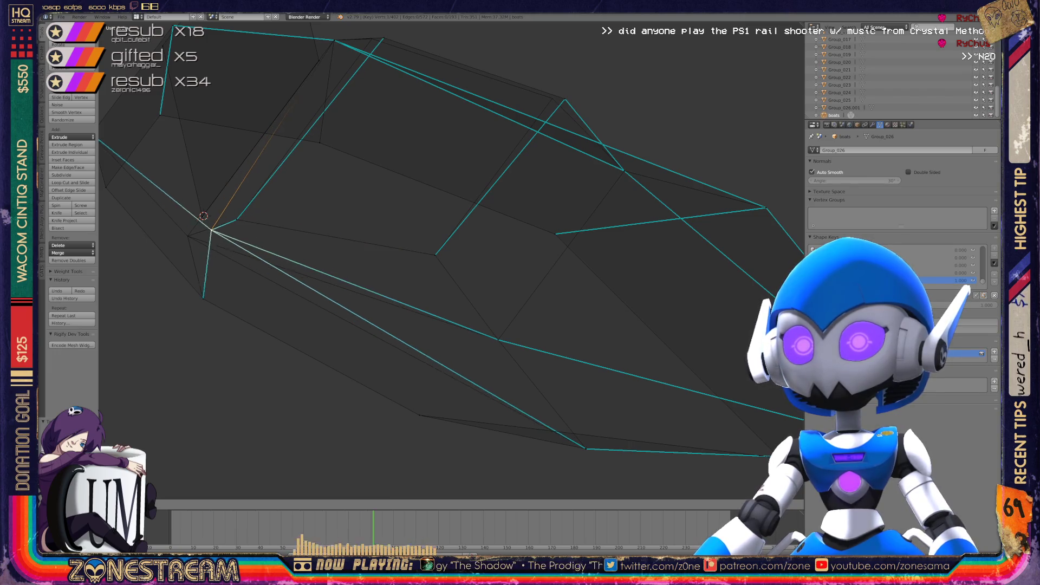
left_click(214, 230)
Looking along the hull, pull the deck's top vertex slightly left and down
scroll(214, 229, "down", 4)
middle_click_drag(433, 271, 433, 247)
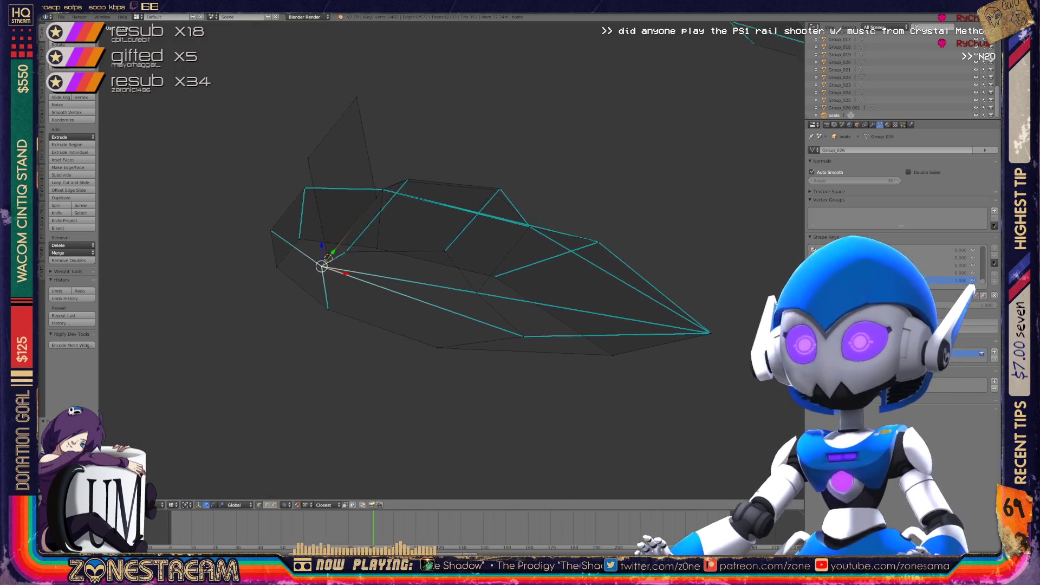
scroll(434, 271, "up", 3)
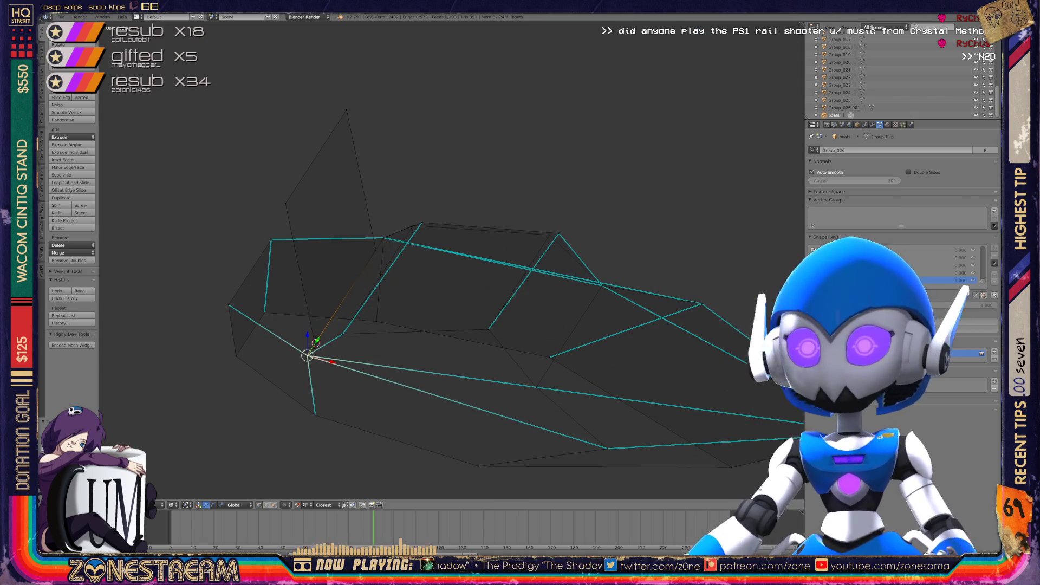
scroll(451, 259, "up", 4)
right_click(390, 182)
left_click_drag(390, 182, 372, 188)
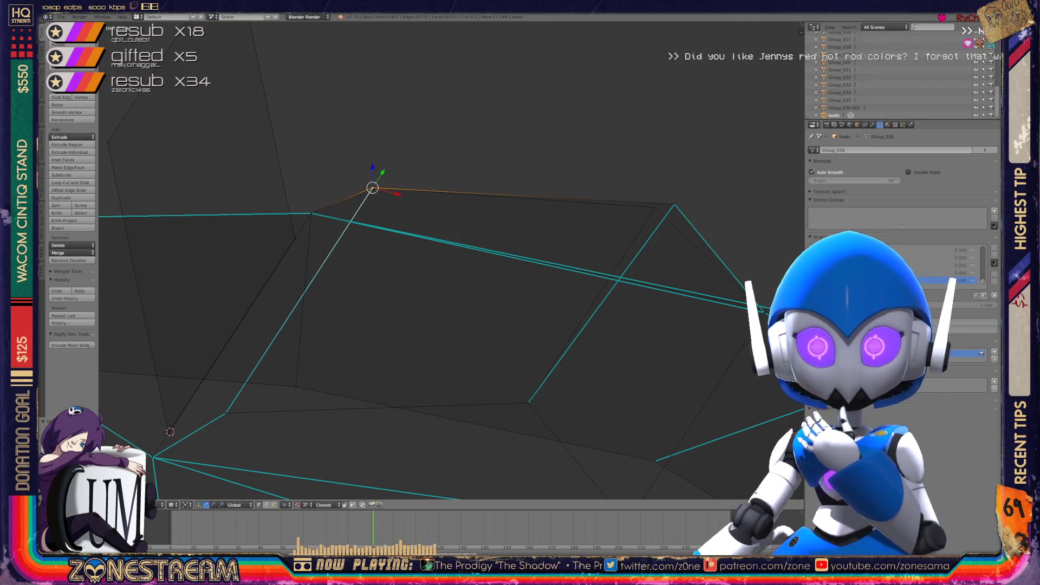
right_click(674, 205)
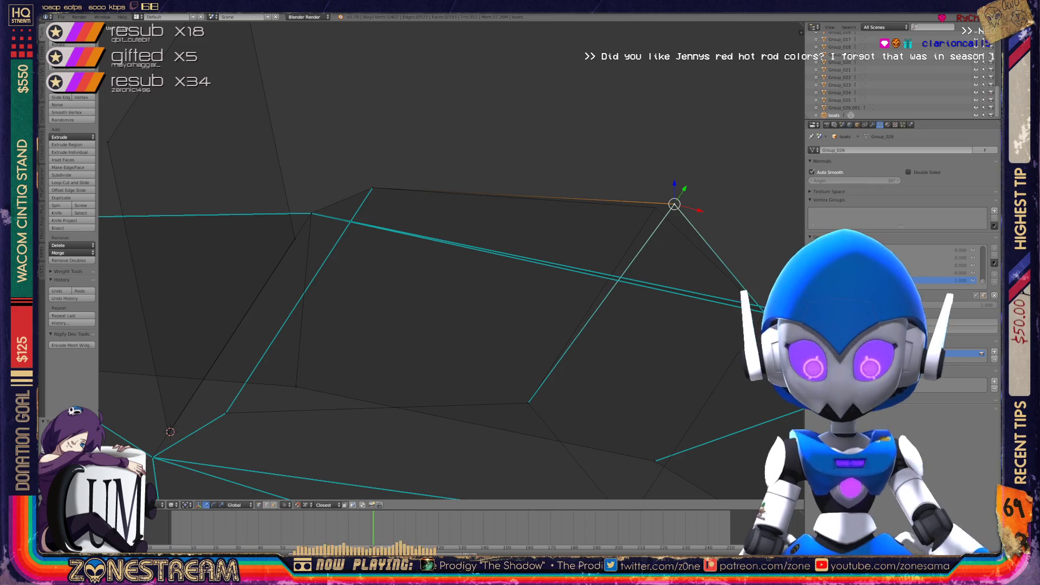
scroll(441, 265, "down", 4)
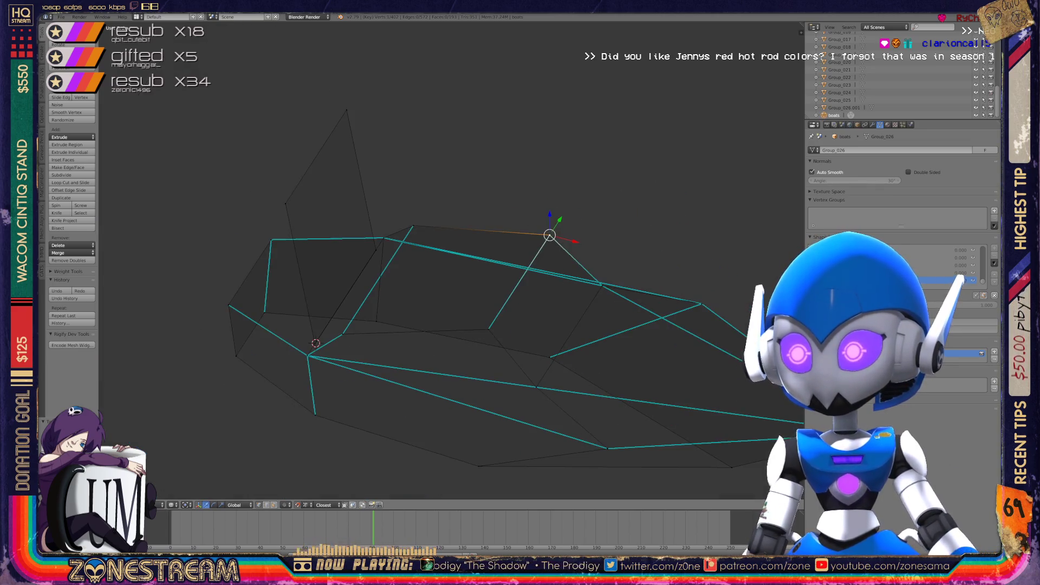
mouse_move(442, 266)
middle_mouse_down()
mouse_move(390, 292)
mouse_move(401, 304)
mouse_move(461, 260)
middle_mouse_up()
Leave Edit Mode, frame all four pieces, and enter Edit Mode on the top-left boat
key("Tab")
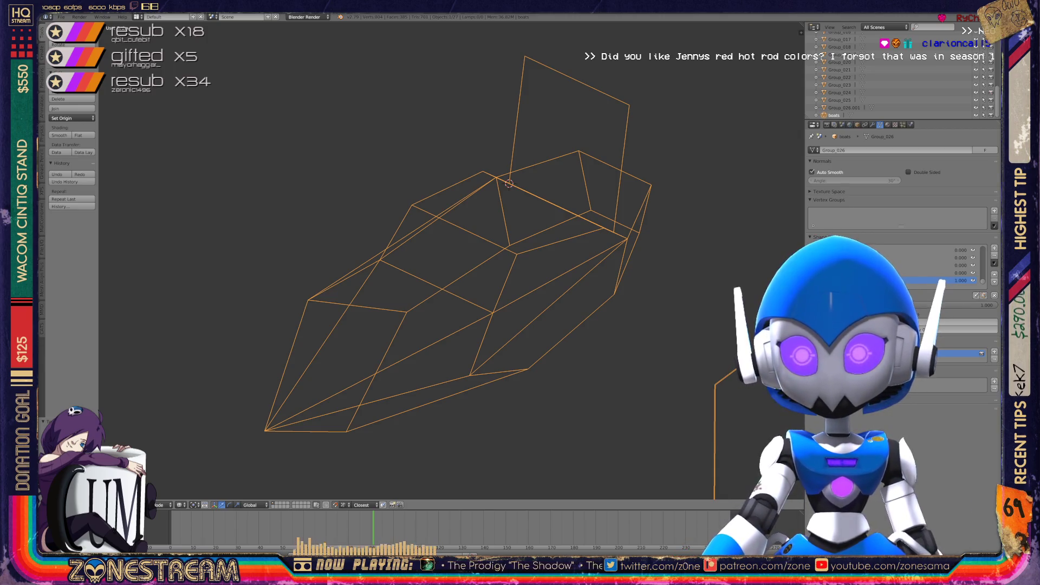
key("Home")
scroll(268, 169, "up", 5)
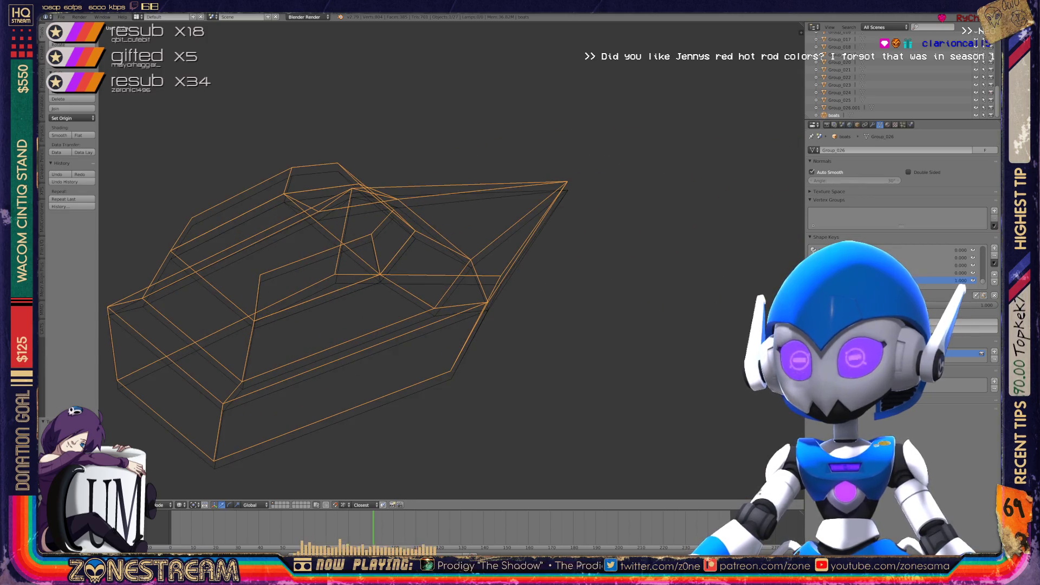
key("Tab")
Lower the boat's lower-left corner vertex and its bottom vertex
right_click(352, 334)
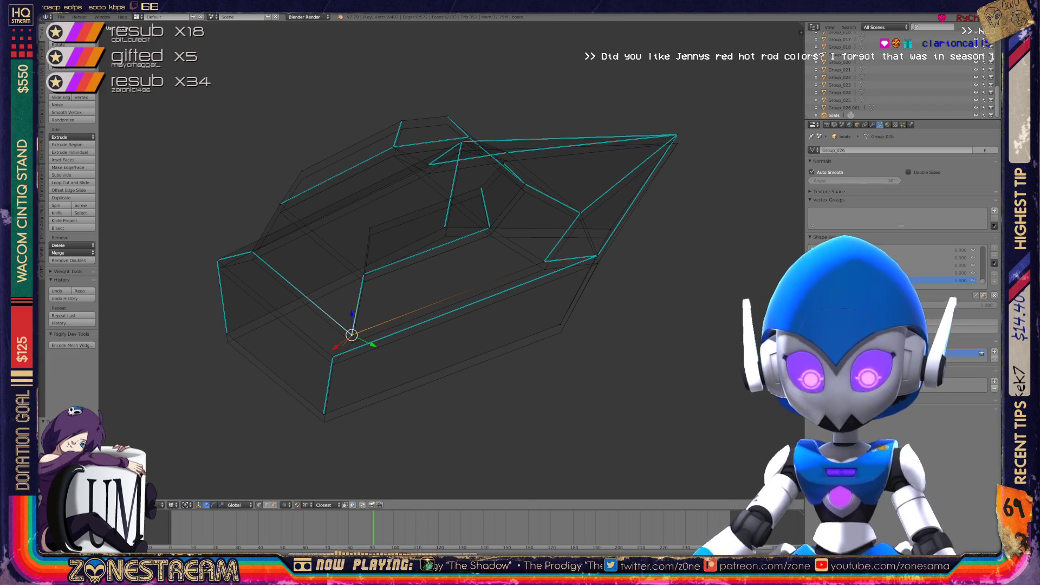
key("g")
left_click(332, 357)
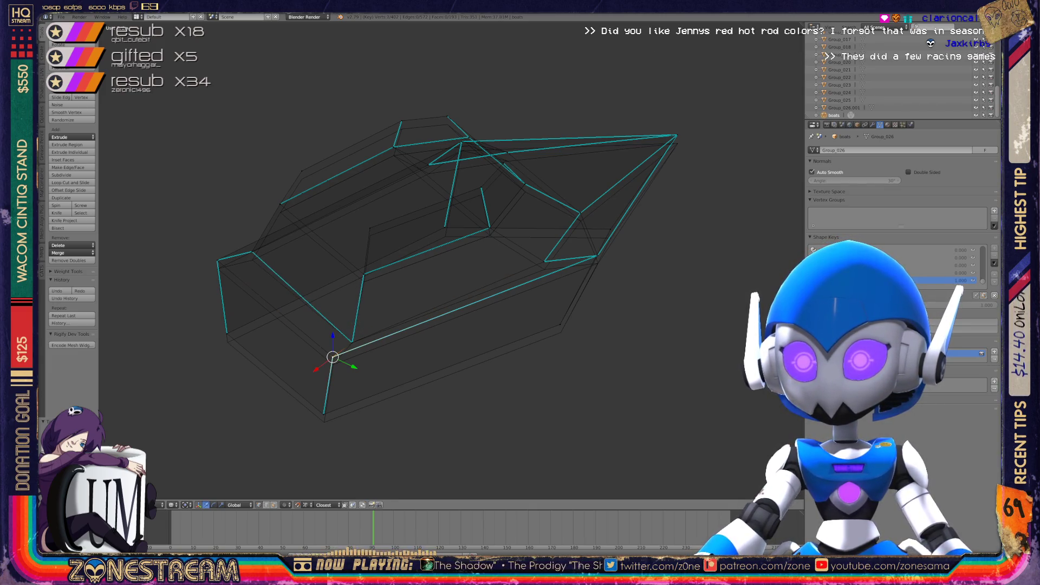
key("g")
key("Return")
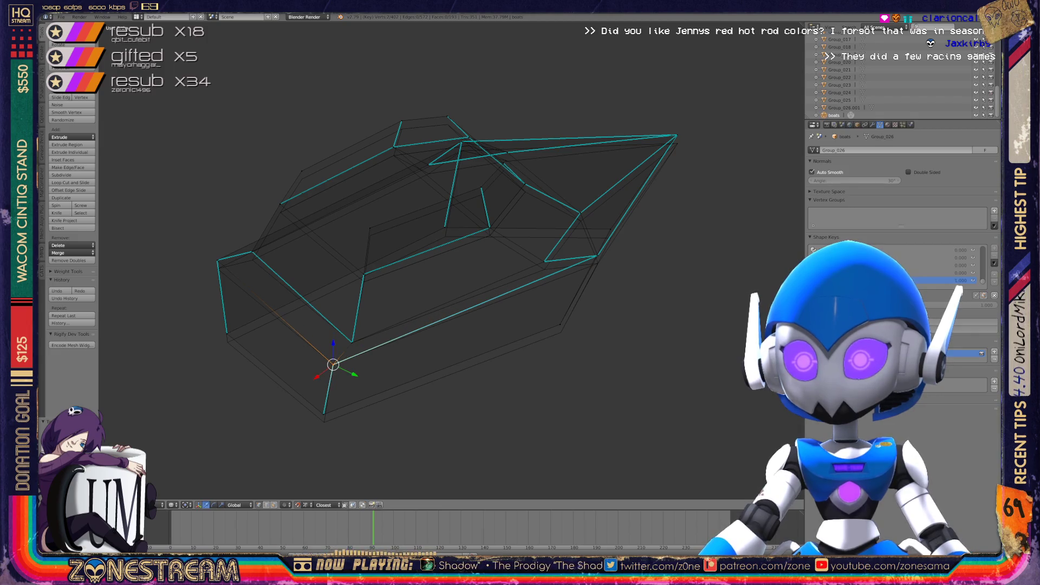
right_click(324, 413)
key("g")
key("Return")
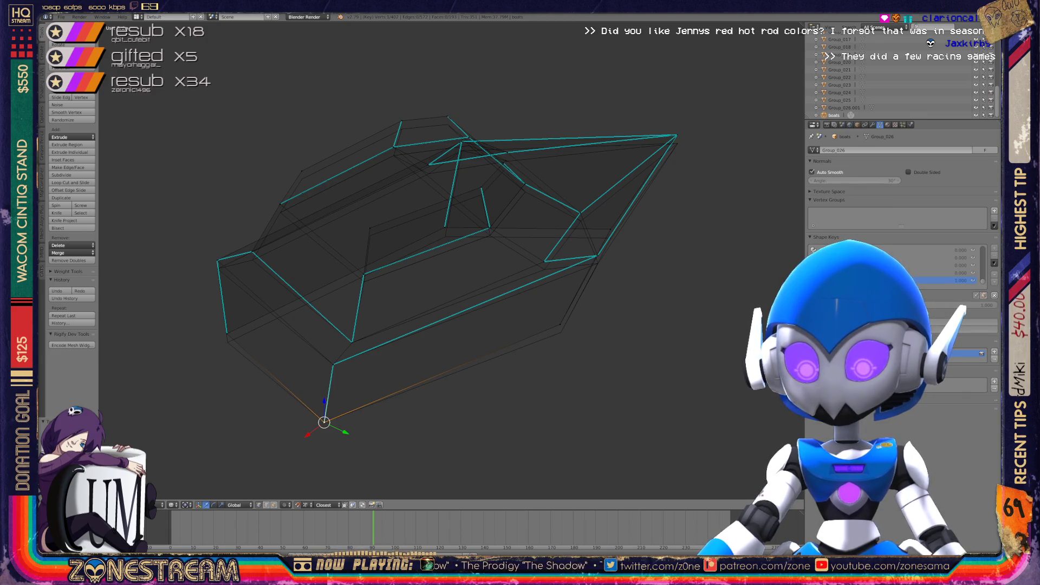
Close in on the hull and nudge the bottom-left, upper-left and next vertex slightly lower
middle_click_drag(449, 260, 568, 260)
scroll(449, 260, "up", 5)
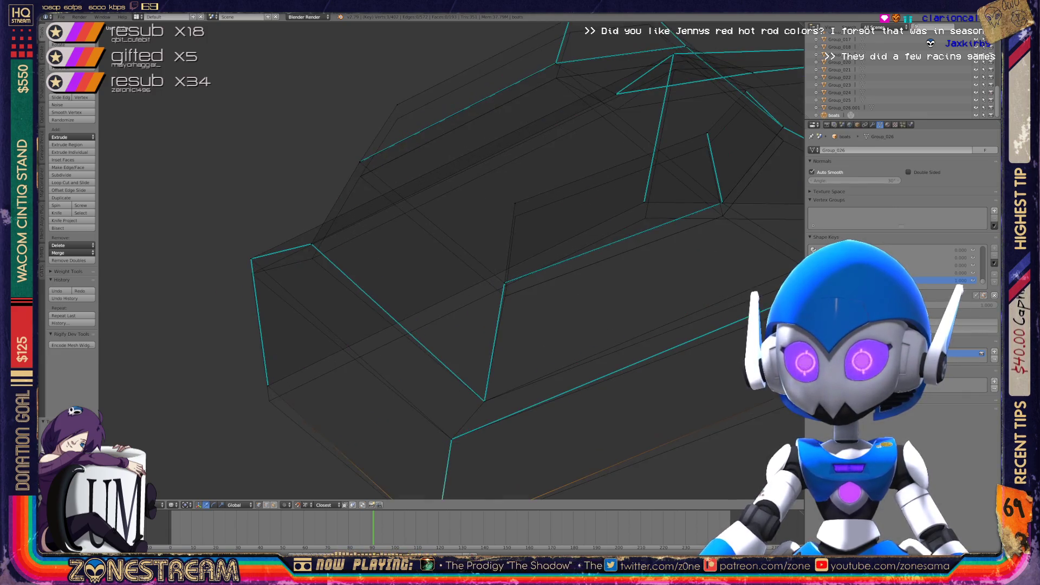
key("g")
key("Return")
right_click(251, 259)
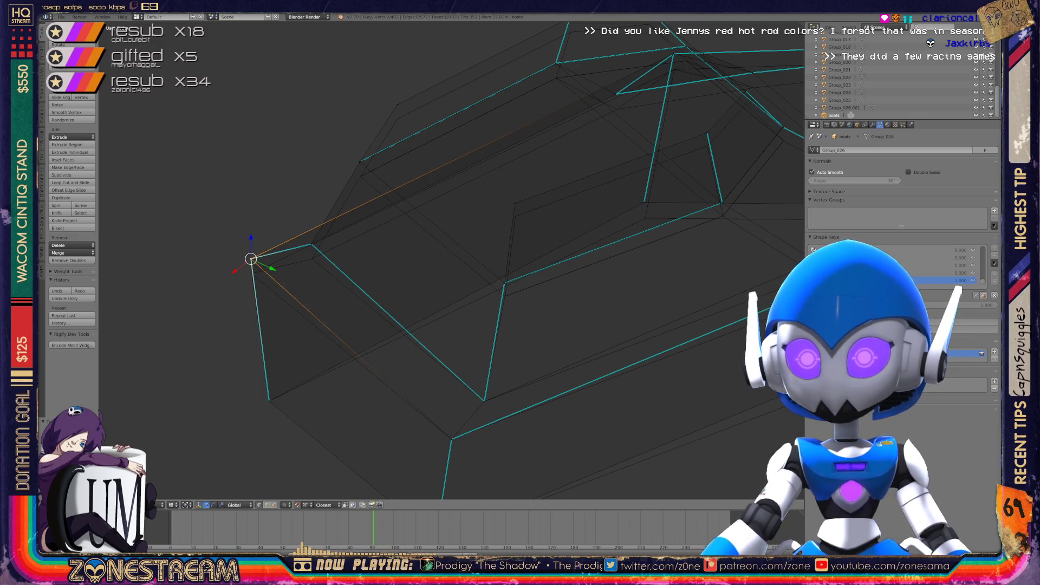
key("g")
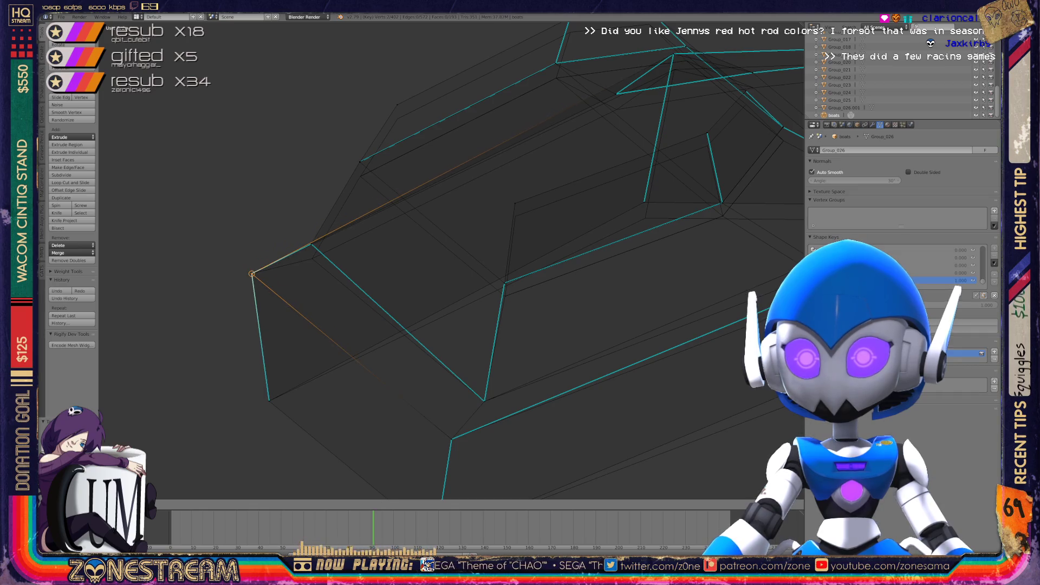
key("Return")
middle_click_drag(412, 260, 466, 246)
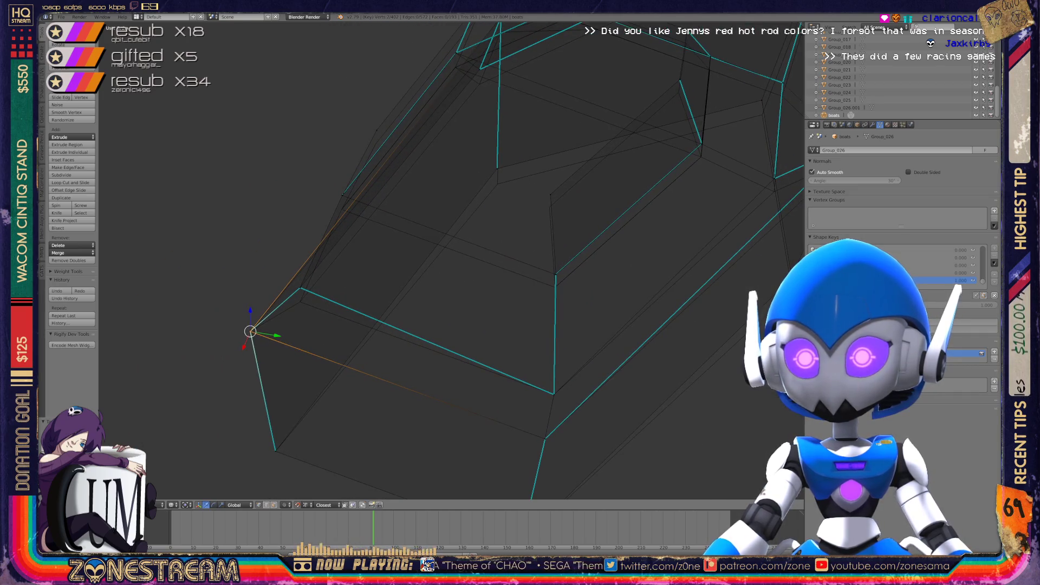
key("g")
key("Return")
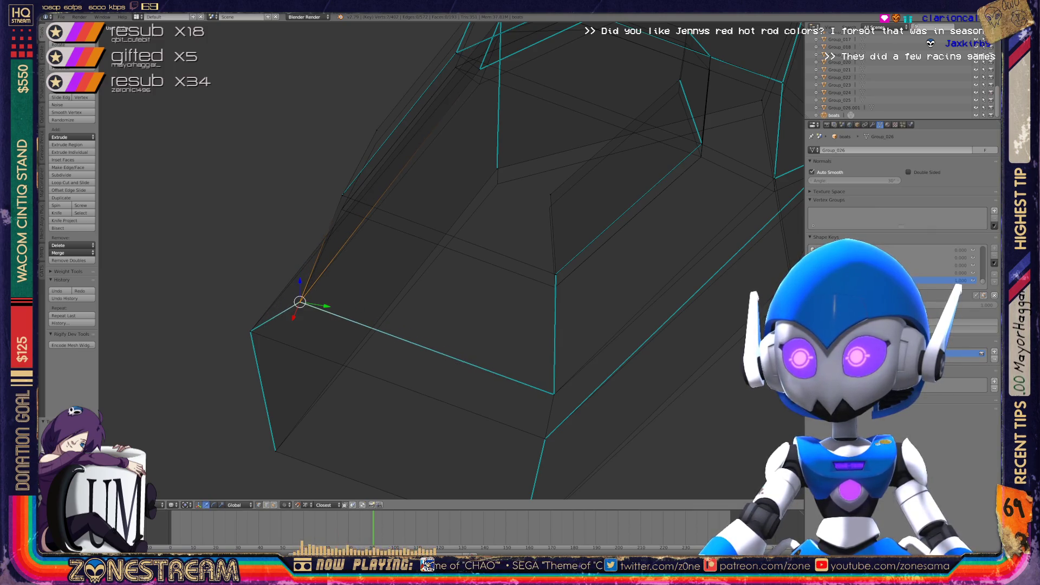
mouse_move(466, 247)
middle_mouse_down()
mouse_move(510, 231)
mouse_move(443, 196)
mouse_move(423, 205)
middle_mouse_up()
Select the vertex where the long edges meet, Select Similar by normal, then lower a neighbouring vertex
right_click(419, 356)
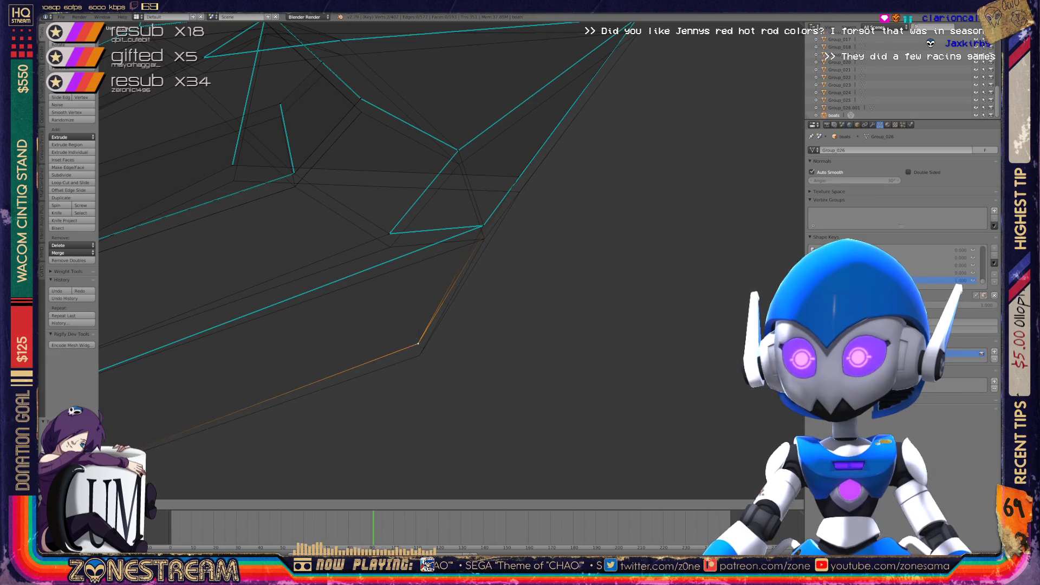
right_click(482, 225)
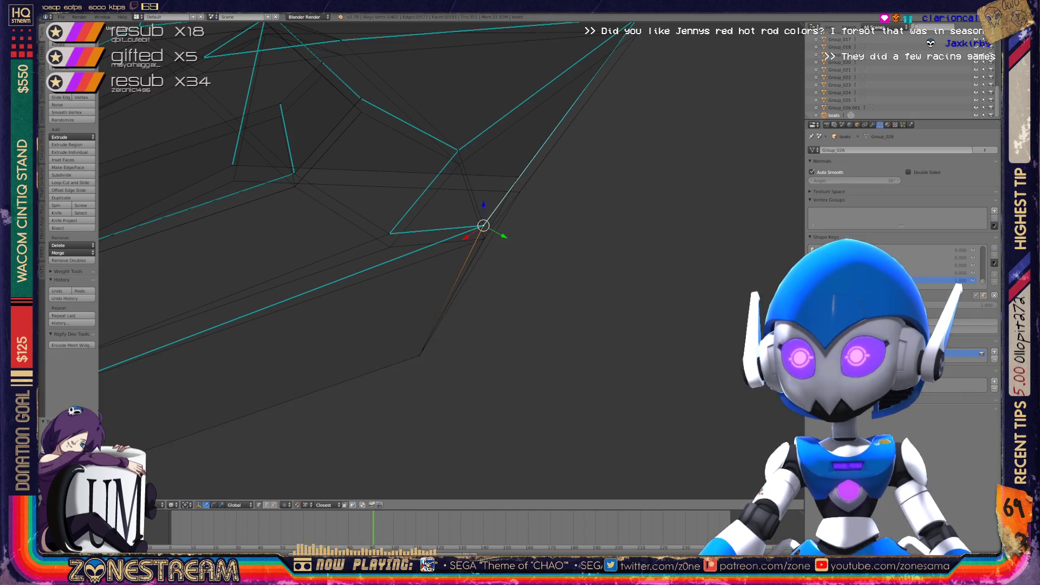
key("shift+g")
left_click(456, 229)
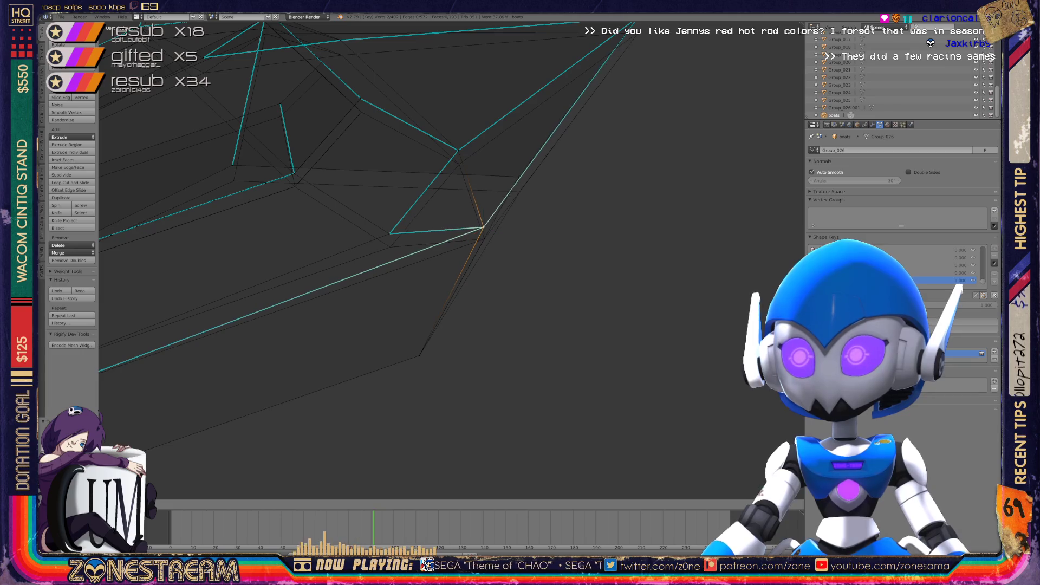
right_click(390, 233)
key("g")
left_click(390, 247)
Lower the vertex once more, then slide it along its edge toward the bow
mouse_move(390, 247)
middle_mouse_down()
mouse_move(357, 327)
mouse_move(426, 232)
middle_mouse_up()
key("g")
left_click(427, 246)
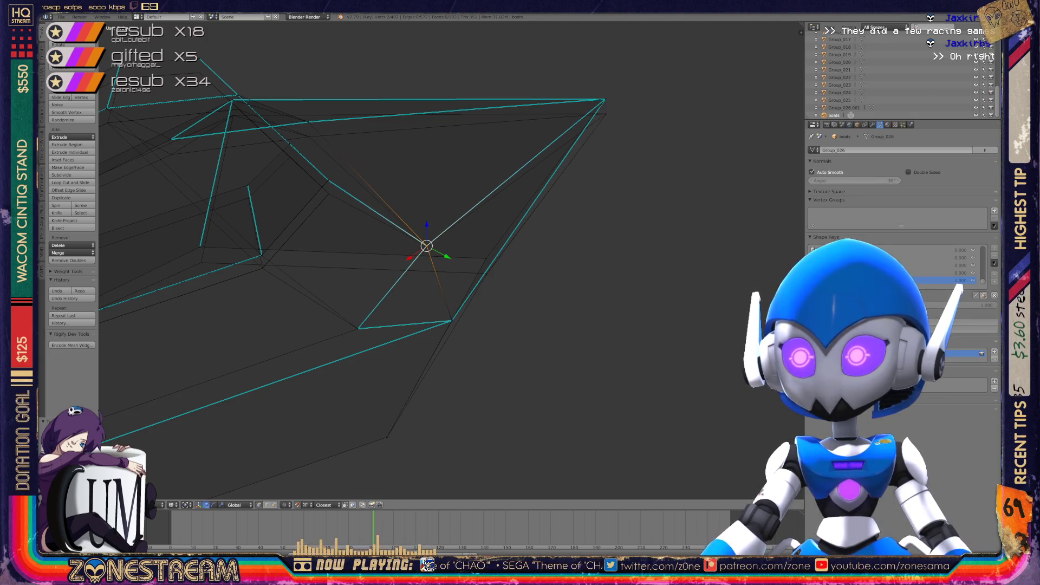
key("g")
key("g")
left_click(487, 273)
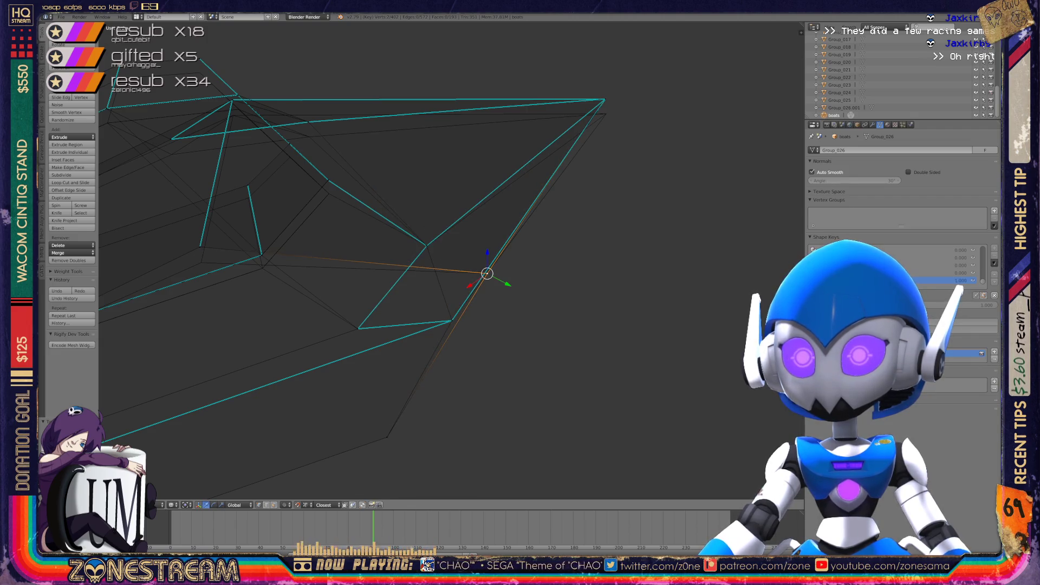
middle_click_drag(487, 274, 412, 336)
Zoom in on the hull's tip and bottom, selecting the left tip and bottom vertices
middle_click_drag(379, 227, 412, 249)
scroll(406, 243, "up", 6)
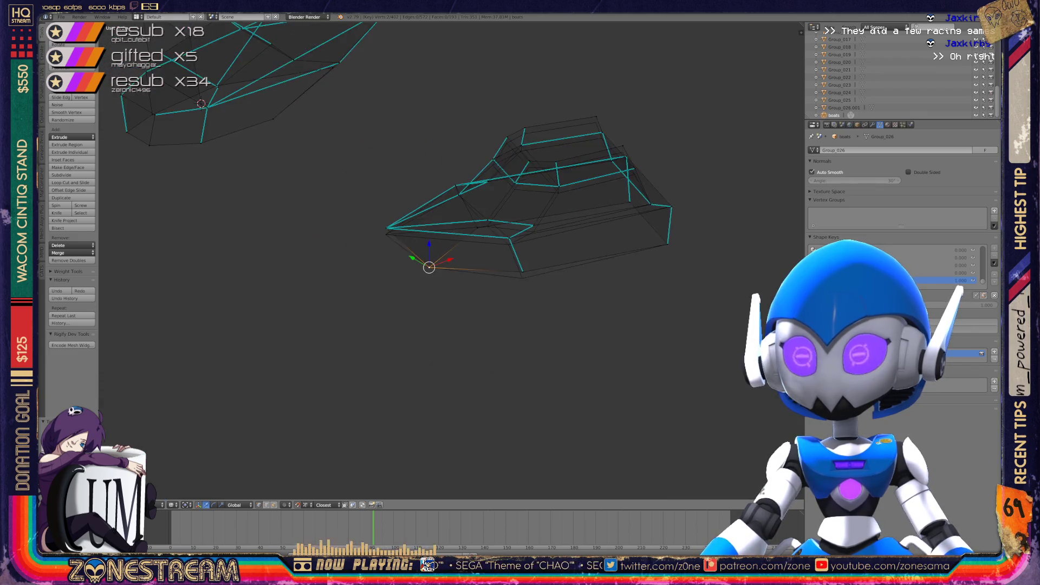
scroll(348, 172, "up", 6)
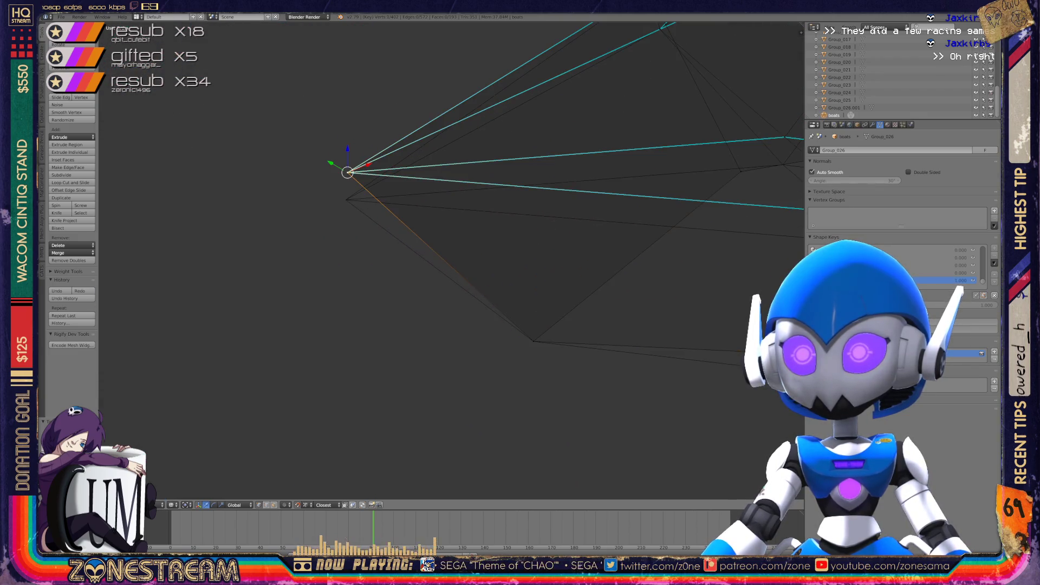
middle_click_drag(379, 217, 369, 206)
right_click(348, 172)
middle_click_drag(349, 172, 341, 162)
scroll(347, 176, "down", 5)
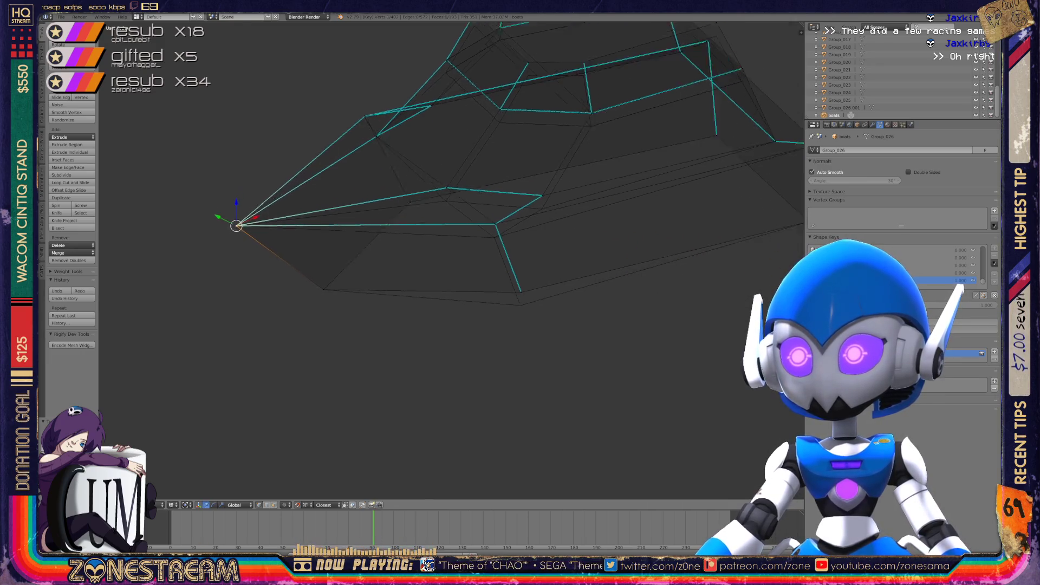
right_click(510, 293)
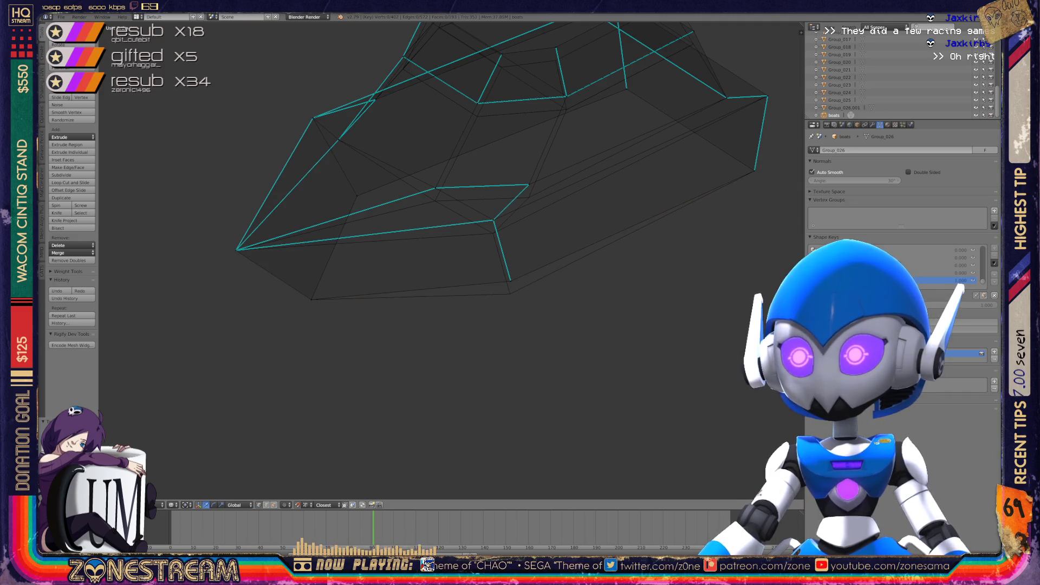
mouse_move(450, 260)
middle_mouse_down()
mouse_move(471, 247)
mouse_move(477, 266)
mouse_move(422, 228)
middle_mouse_up()
scroll(444, 241, "up", 4)
Slide the upper-left cyan vertex, a corner vertex and the upper-right vertex down their edges, then exit to Object Mode
right_click(415, 224)
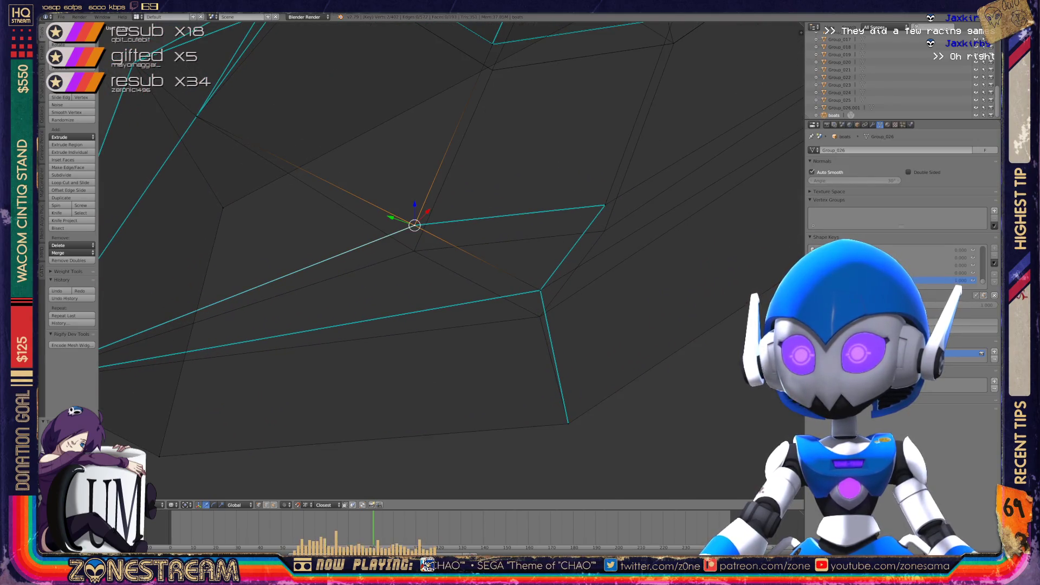
key("g")
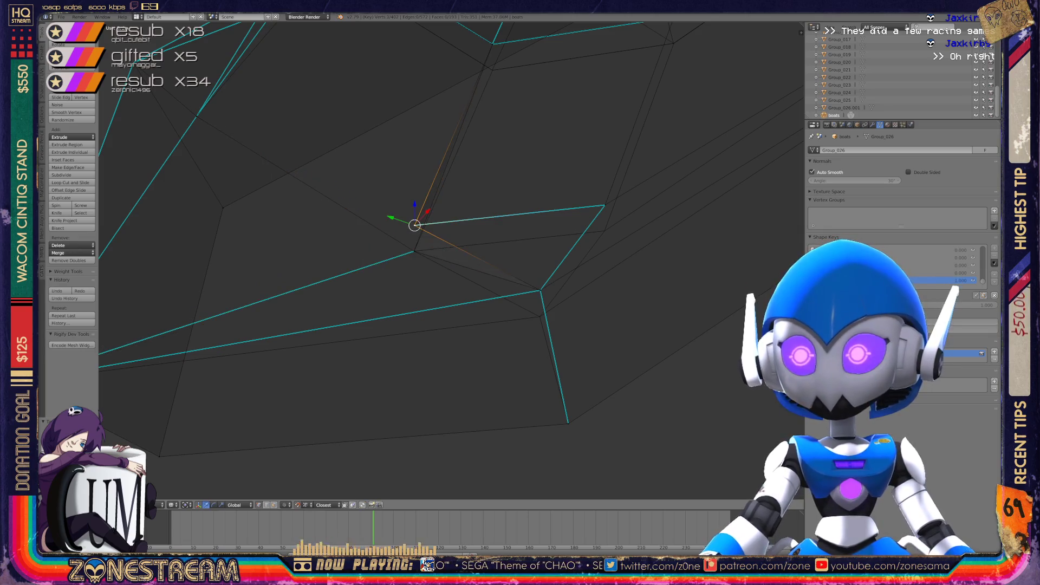
key("Return")
right_click(540, 290)
key("g")
key("g")
right_click(604, 206)
key("g")
key("g")
key("Return")
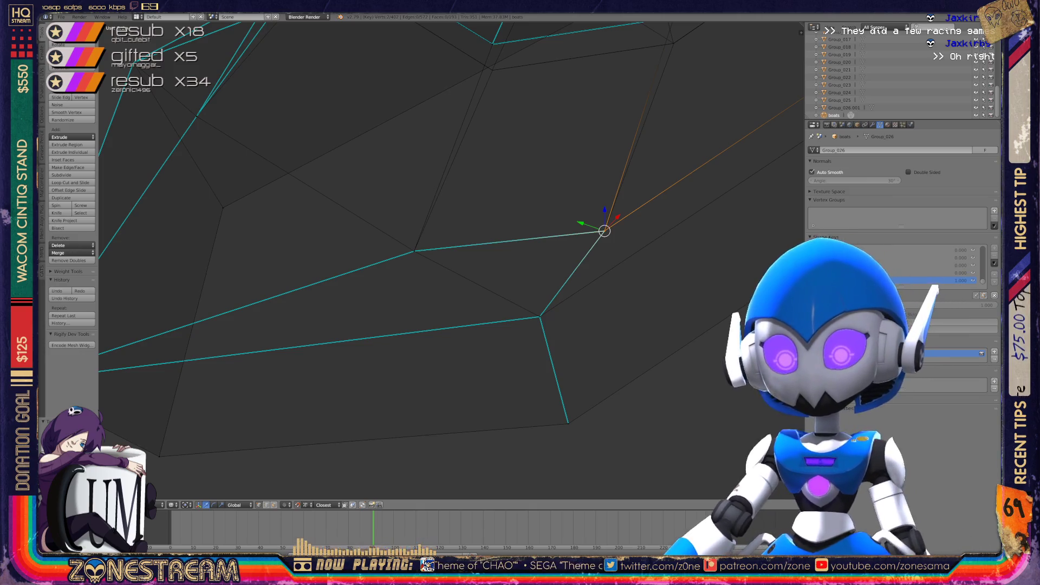
scroll(451, 260, "down", 4)
middle_click_drag(450, 260, 346, 233)
key("Tab")
key("Tab")
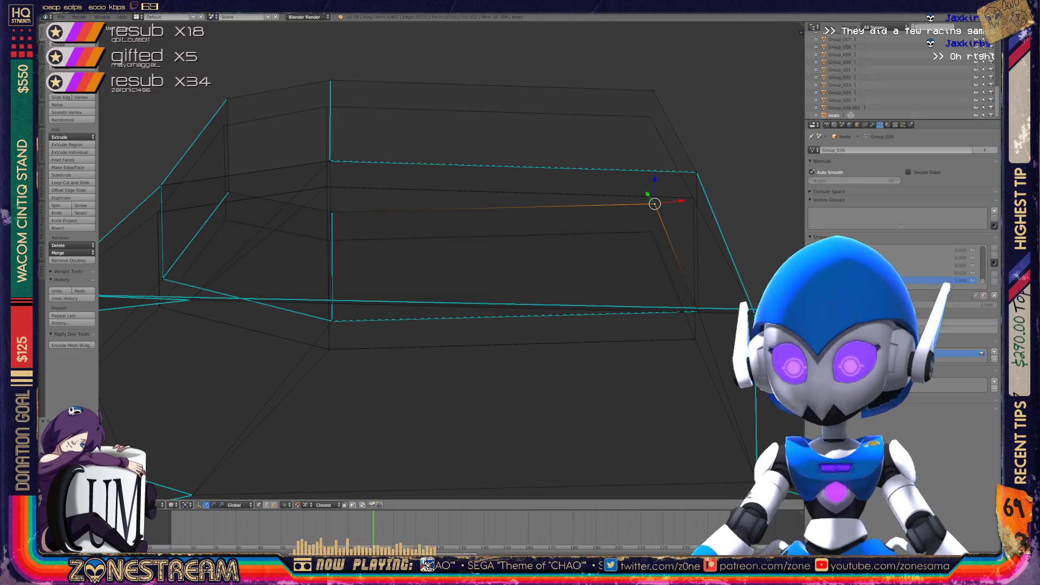
Drag the right, left, top-left, top and top-right rim vertices down along Z, then leave Edit Mode
left_click_drag(654, 204, 651, 232)
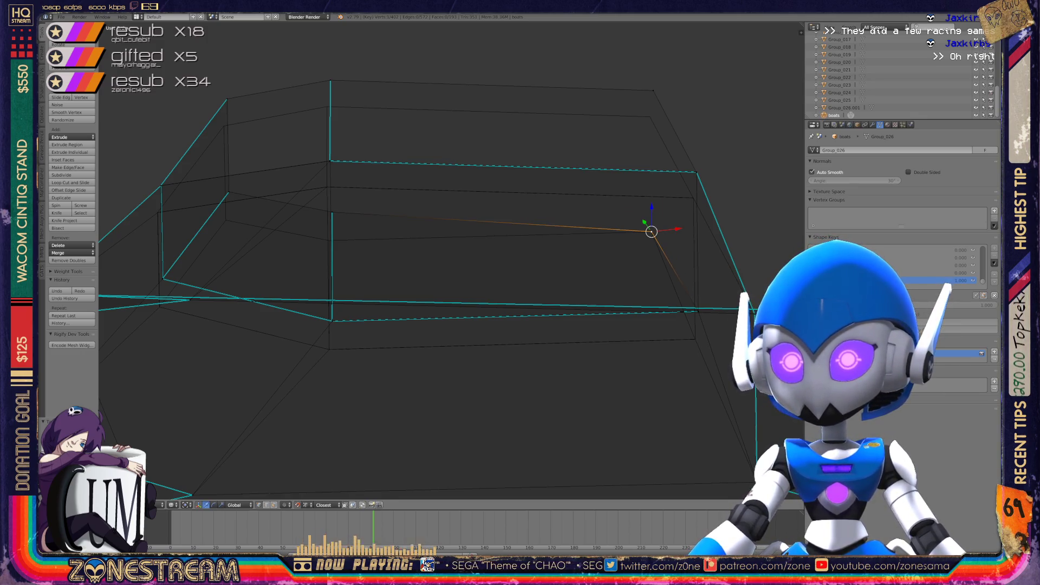
middle_click_drag(651, 231, 412, 222)
right_click(314, 222)
left_click_drag(314, 222, 312, 251)
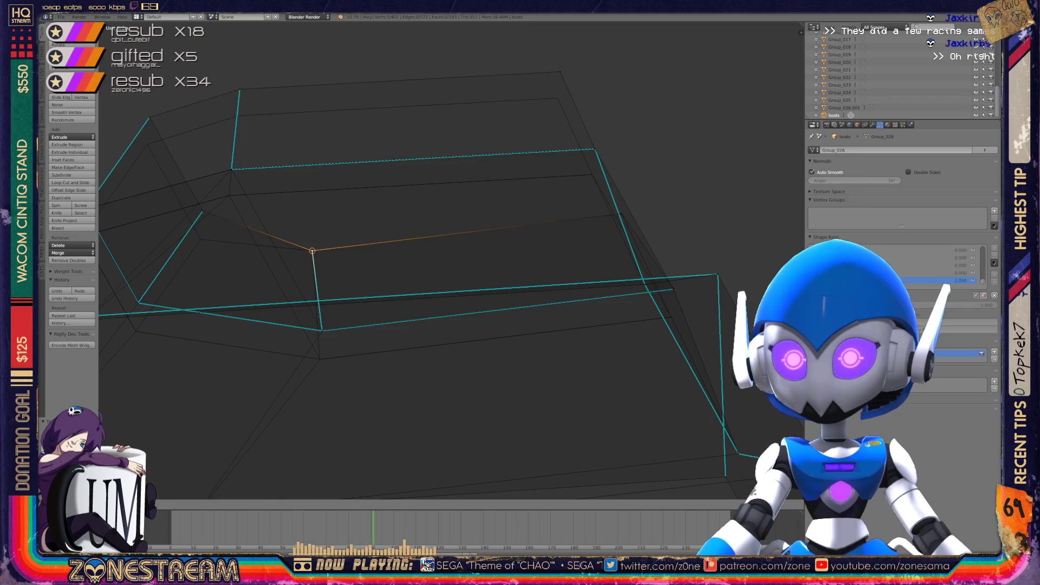
middle_click_drag(312, 251, 380, 216)
right_click(260, 175)
right_click_drag(261, 175, 259, 202)
right_click_drag(351, 147, 349, 173)
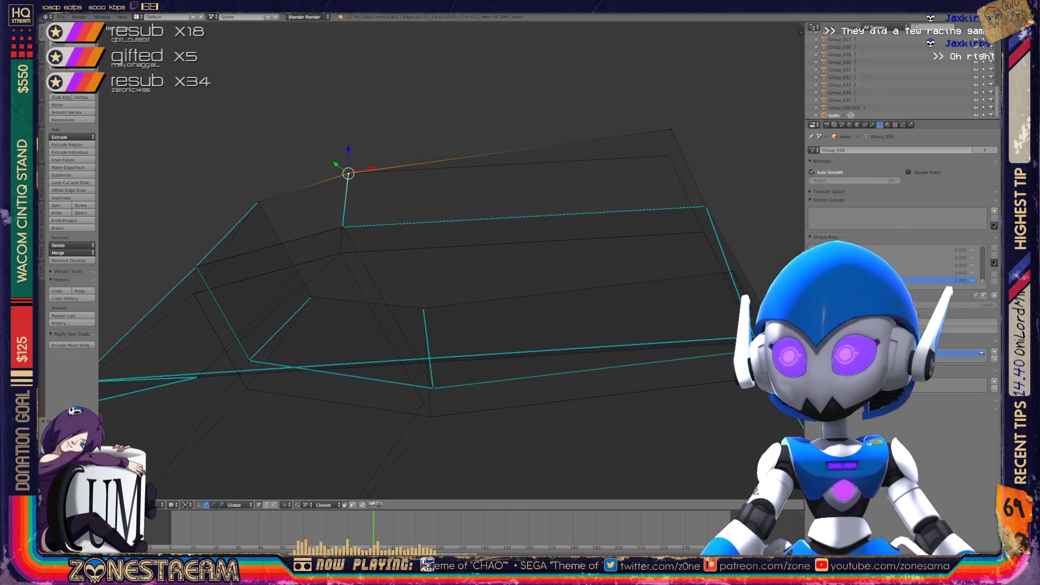
right_click_drag(672, 129, 669, 156)
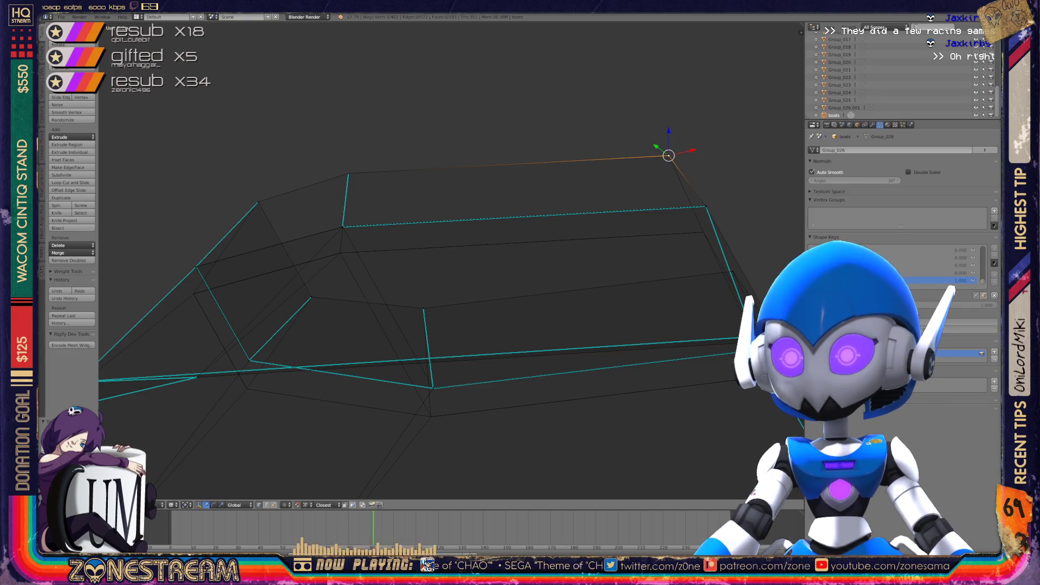
scroll(669, 155, "down", 3)
key("Tab")
key("Tab")
key("Tab")
key("Tab")
middle_click_drag(669, 155, 612, 173)
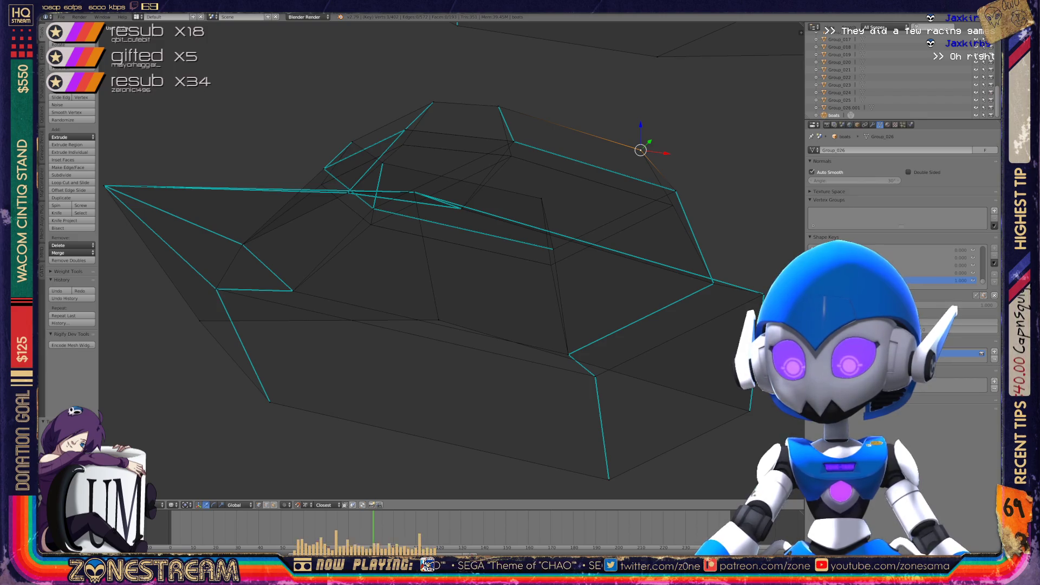
Move the overlapping upper corner vertex down onto the lower vertex
scroll(450, 260, "up", 8)
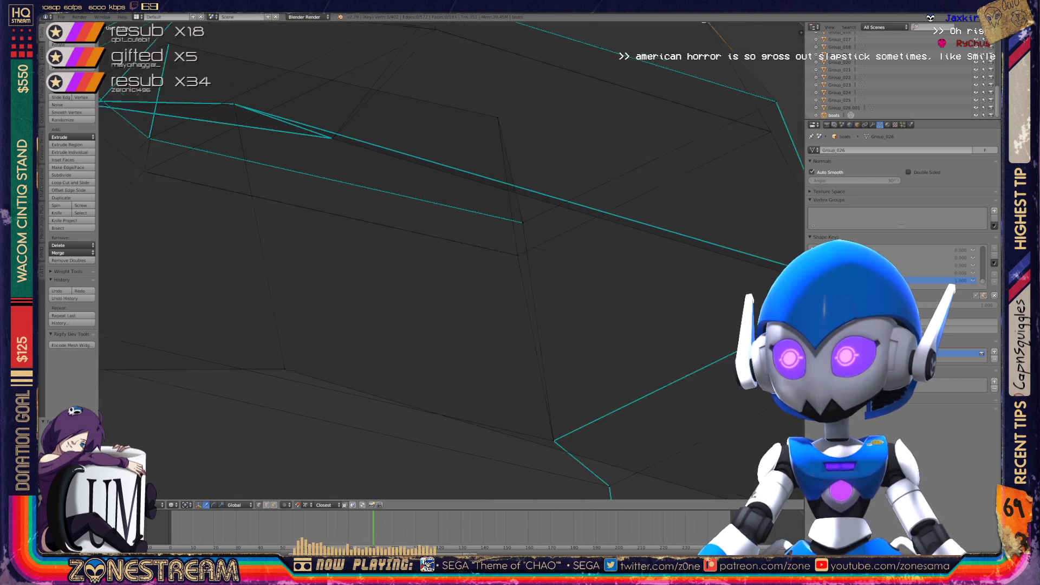
scroll(668, 164, "up", 5)
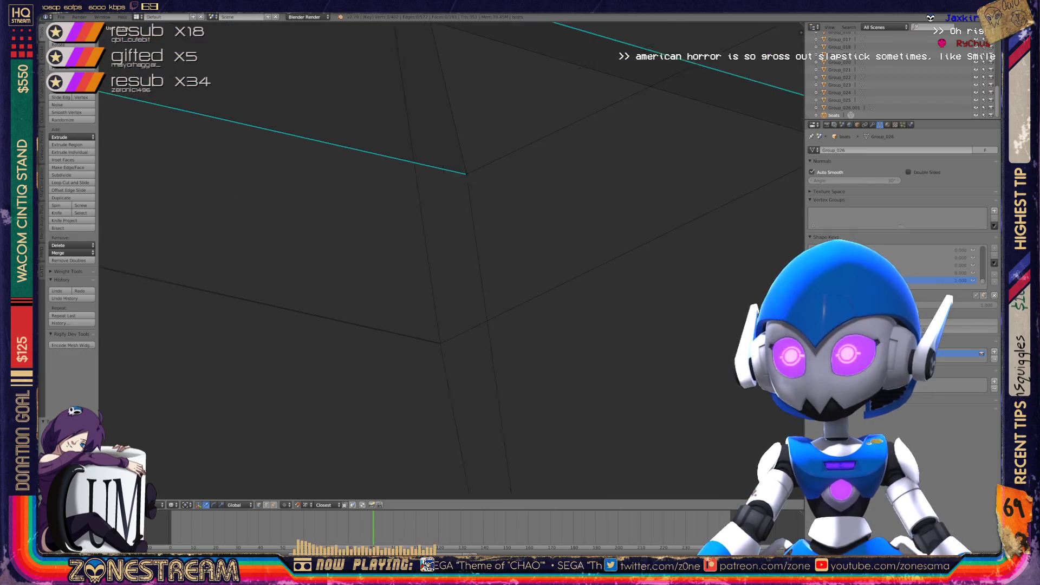
scroll(455, 258, "up", 1)
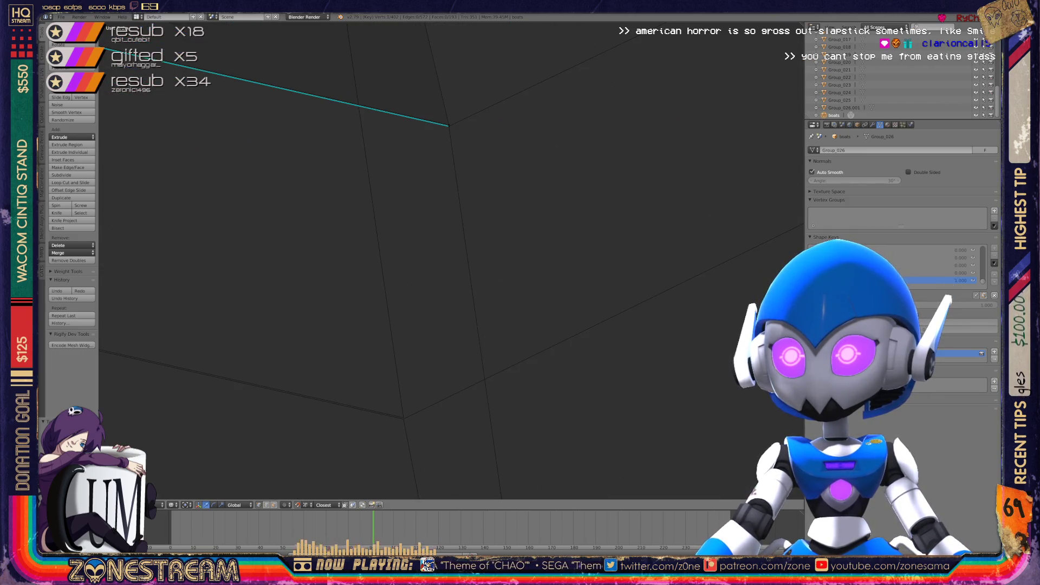
right_click(449, 125)
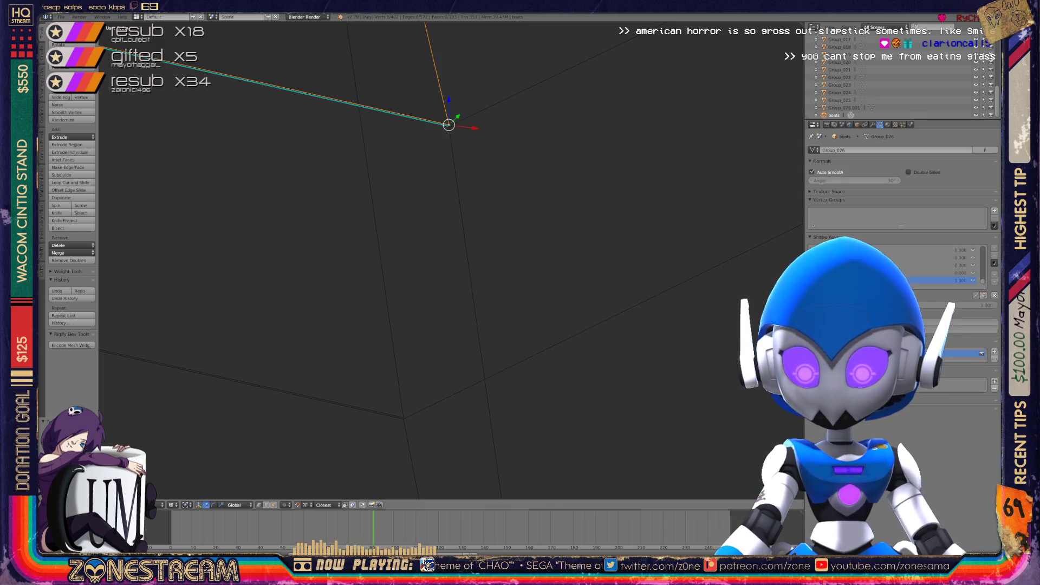
right_click(403, 417)
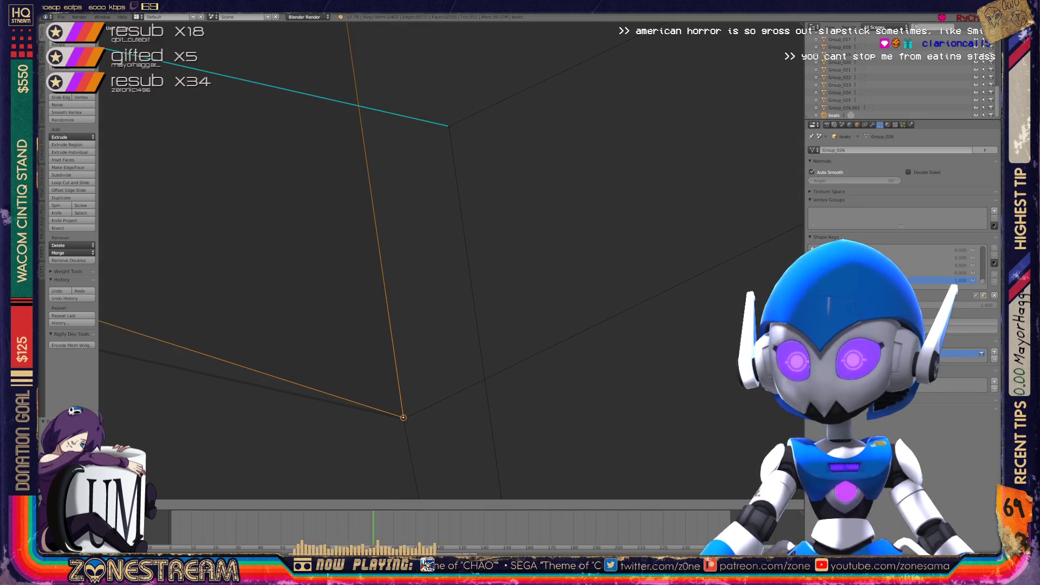
right_click(449, 125)
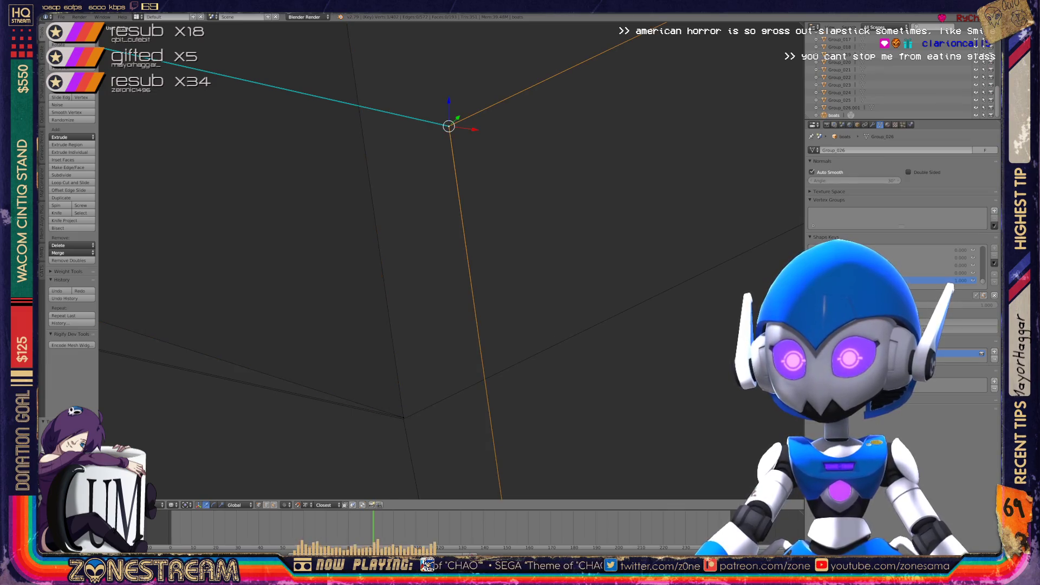
right_click(404, 417)
right_click(448, 126)
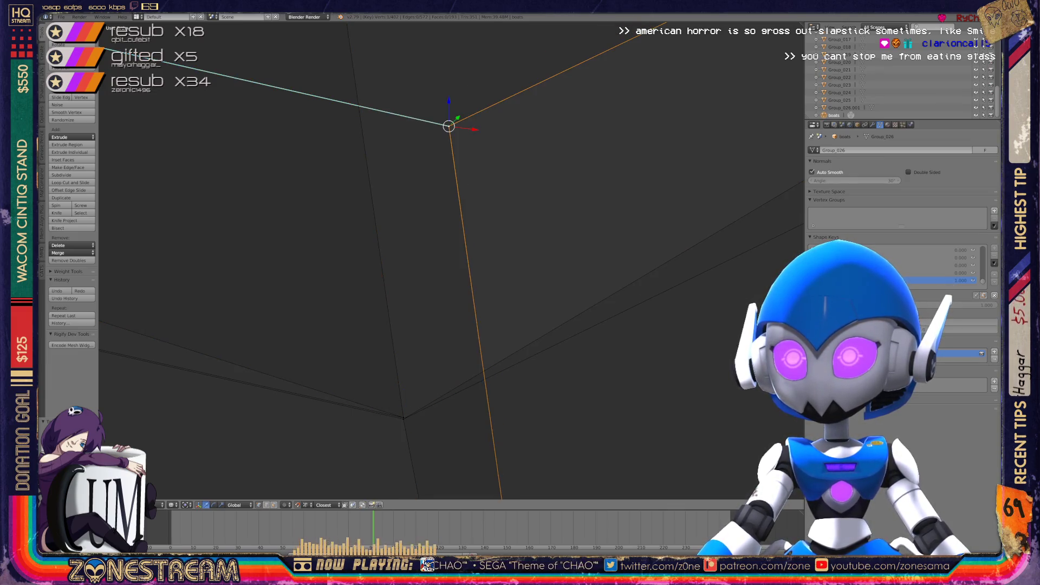
key("g")
left_click(403, 419)
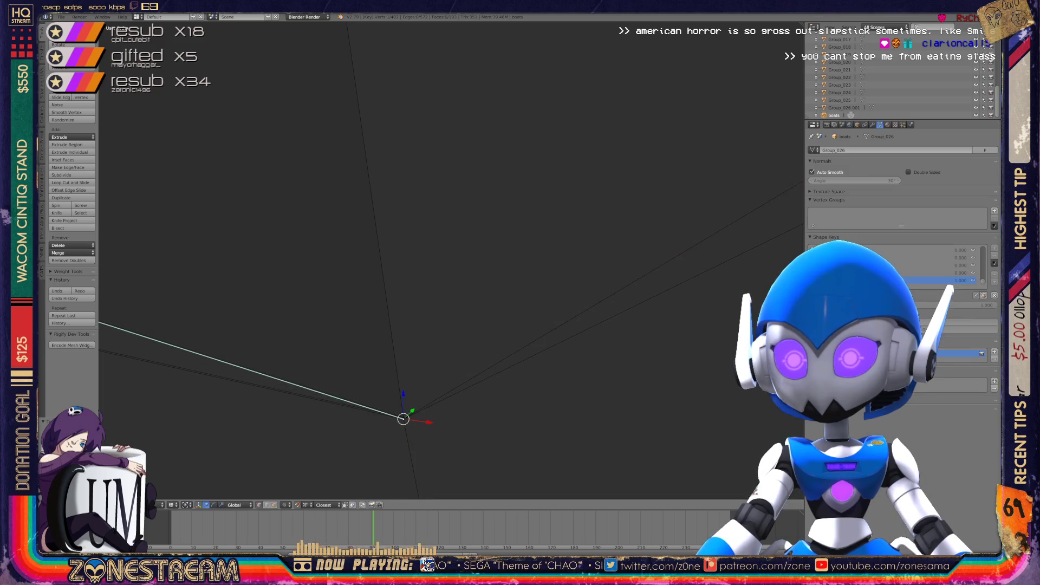
middle_click_drag(403, 419, 428, 337, "shift")
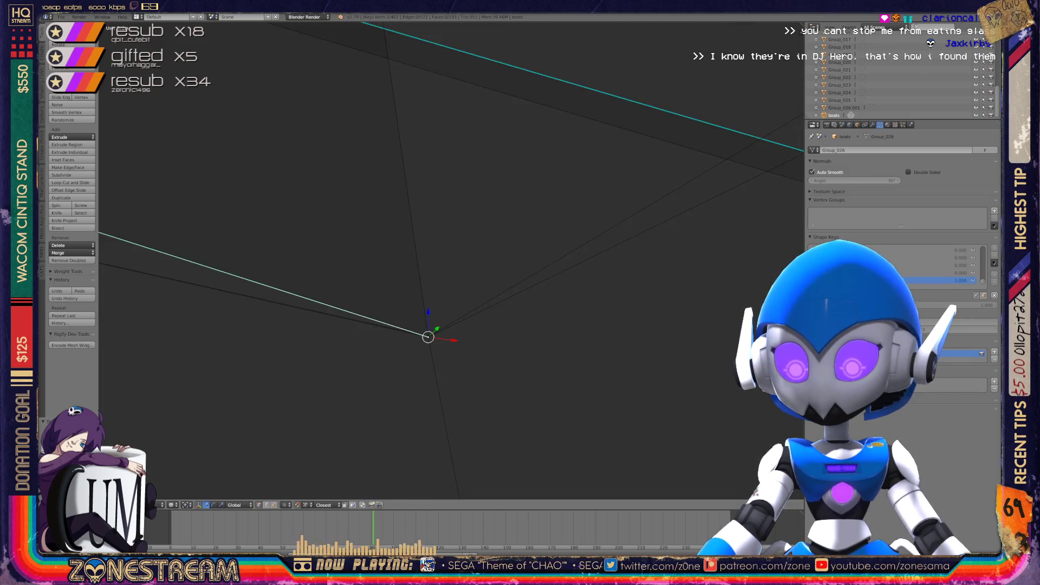
scroll(449, 259, "down", 6)
Start moving another upper corner vertex, cancel the move, and frame the selection
mouse_move(482, 274)
middle_mouse_down()
mouse_move(412, 238)
mouse_move(482, 274)
mouse_move(460, 179)
mouse_move(477, 122)
mouse_move(447, 165)
middle_mouse_up()
scroll(434, 249, "up", 5)
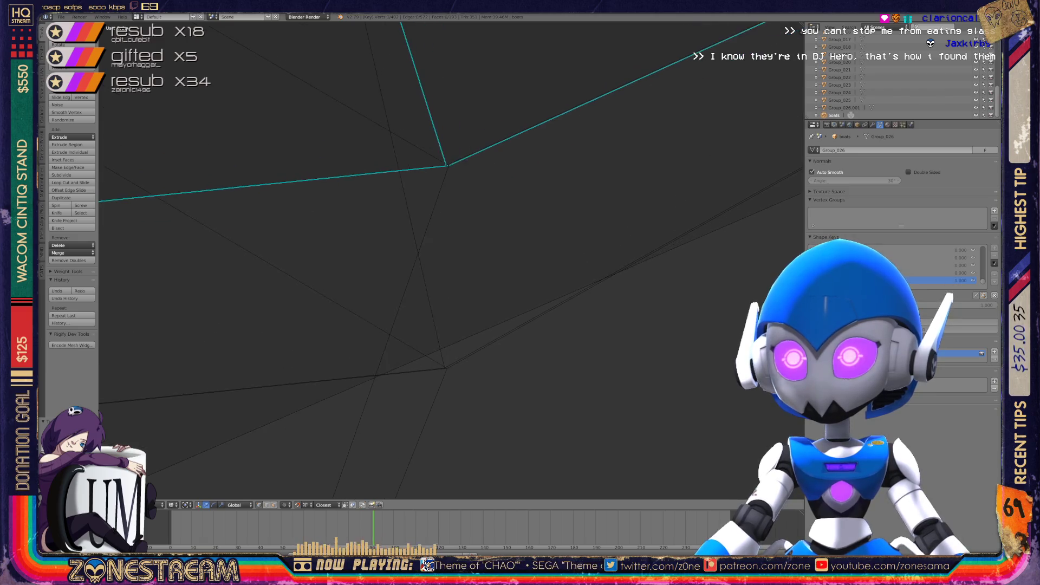
scroll(444, 265, "up", 2)
right_click(444, 124)
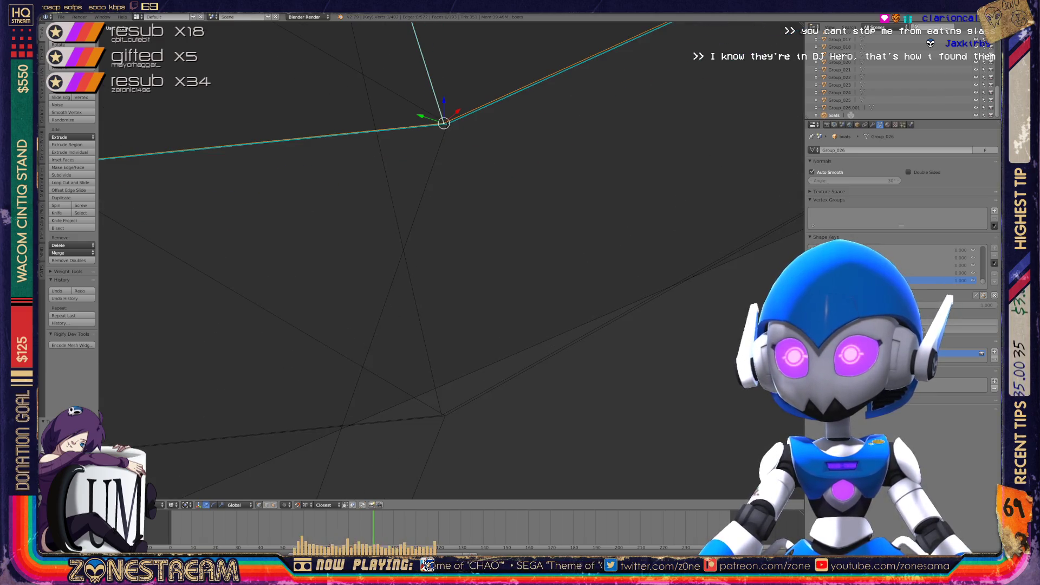
key("g")
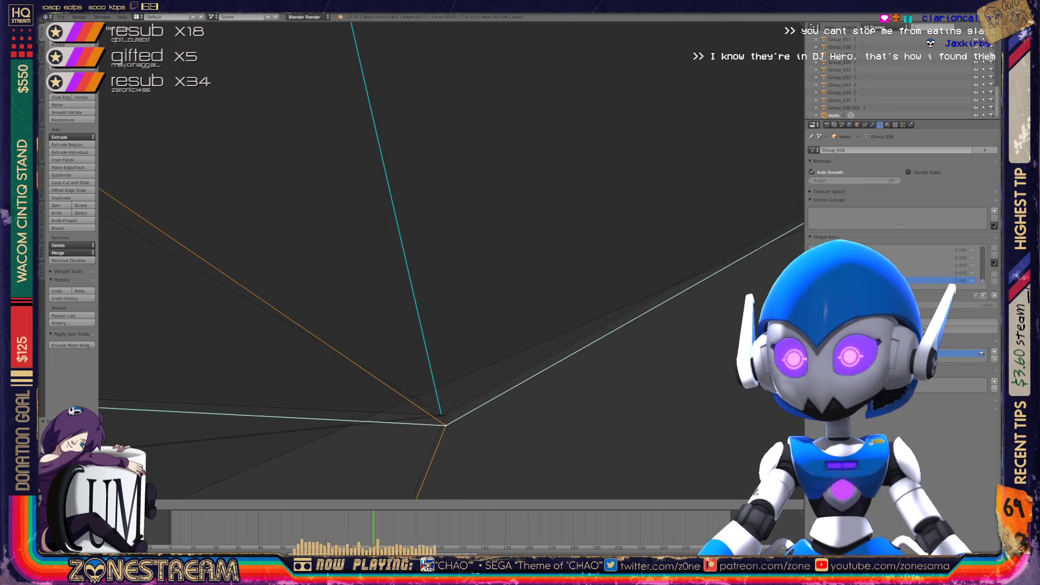
key("Escape")
key("KP_Decimal")
mouse_move(449, 313)
middle_mouse_down()
mouse_move(487, 292)
mouse_move(449, 314)
mouse_move(455, 325)
middle_mouse_up()
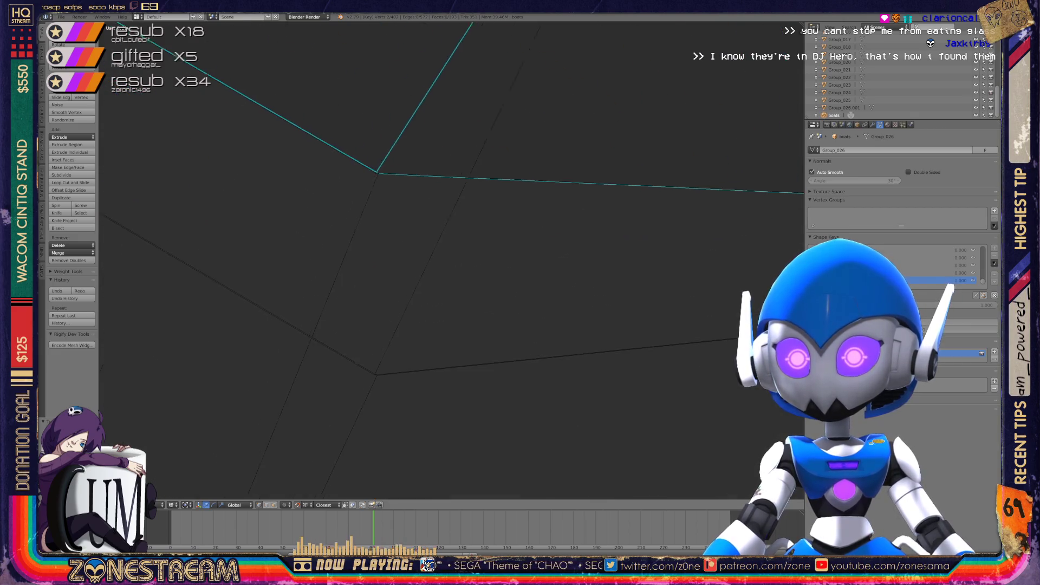
scroll(417, 249, "up", 2)
Select the left edge's end vertex, cancel an accidental extrude, and undo/redo back to it
right_click(350, 138)
right_click(350, 427)
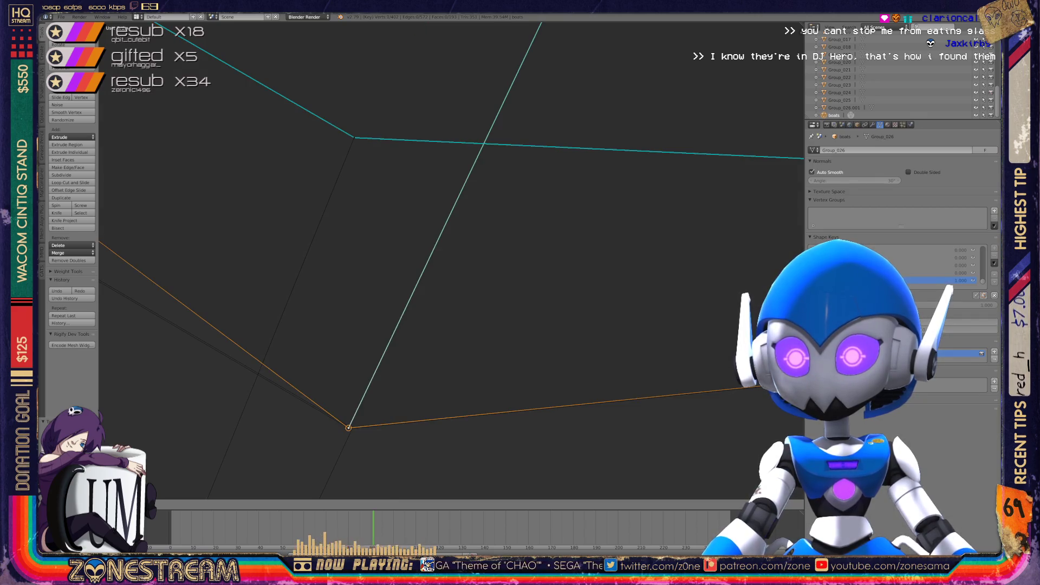
key("a")
right_click(352, 137)
mouse_move(353, 137)
middle_mouse_down()
mouse_move(368, 400)
mouse_move(442, 270)
mouse_move(632, 216)
mouse_move(616, 129)
mouse_move(487, 155)
mouse_move(511, 167)
mouse_move(596, 24)
middle_mouse_up()
mouse_move(306, 232)
middle_mouse_down()
mouse_move(431, 213)
mouse_move(421, 248)
mouse_move(405, 242)
middle_mouse_up()
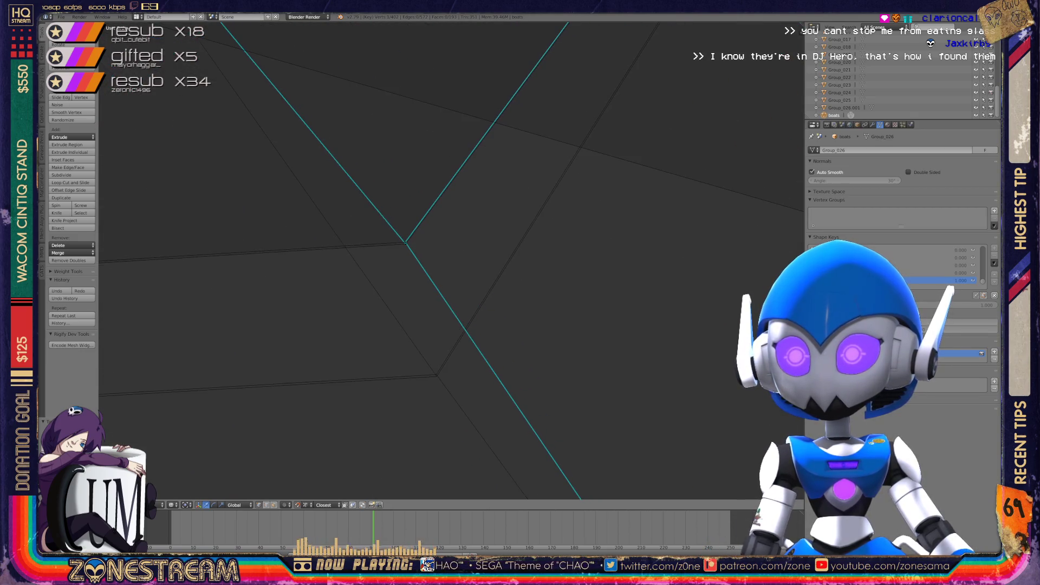
right_click(405, 242)
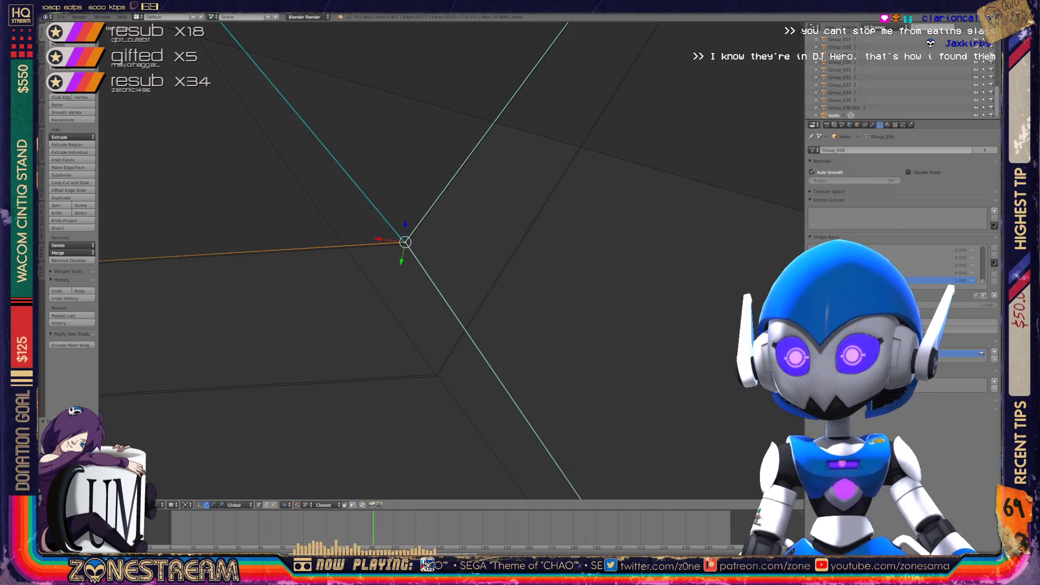
key("e")
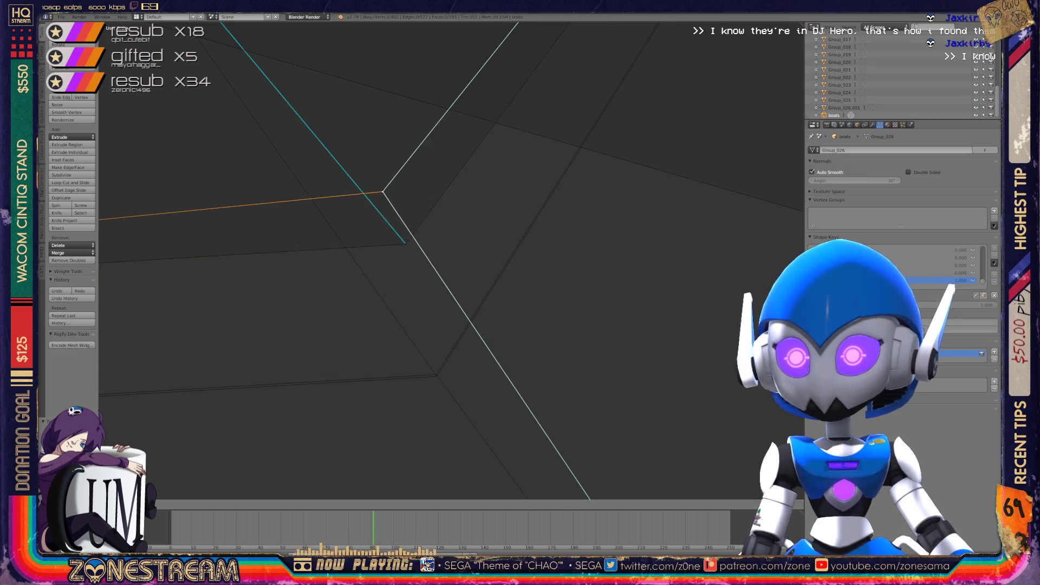
key("Escape")
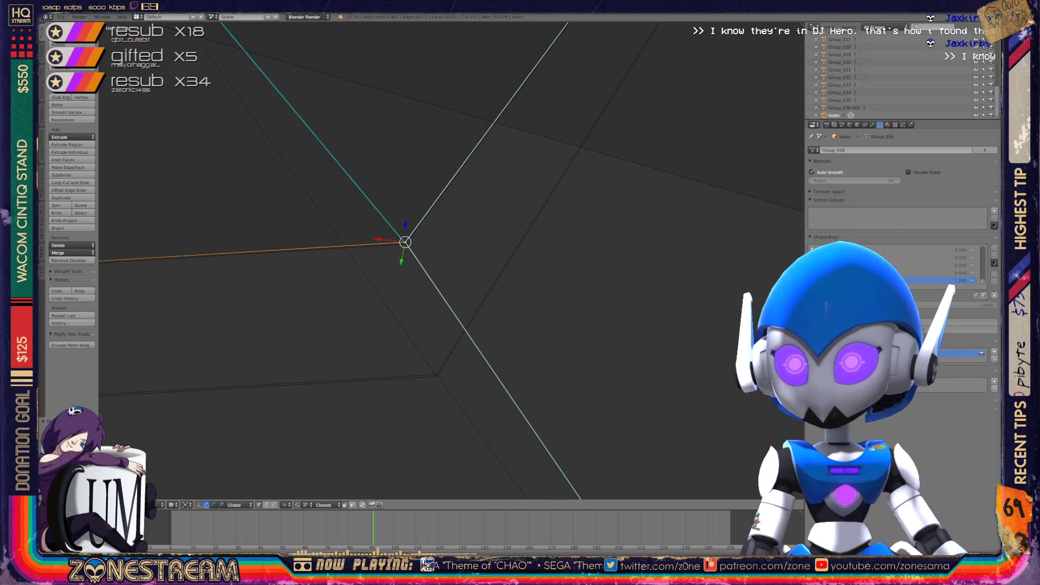
key("ctrl+z")
key("ctrl+z")
key("ctrl+z")
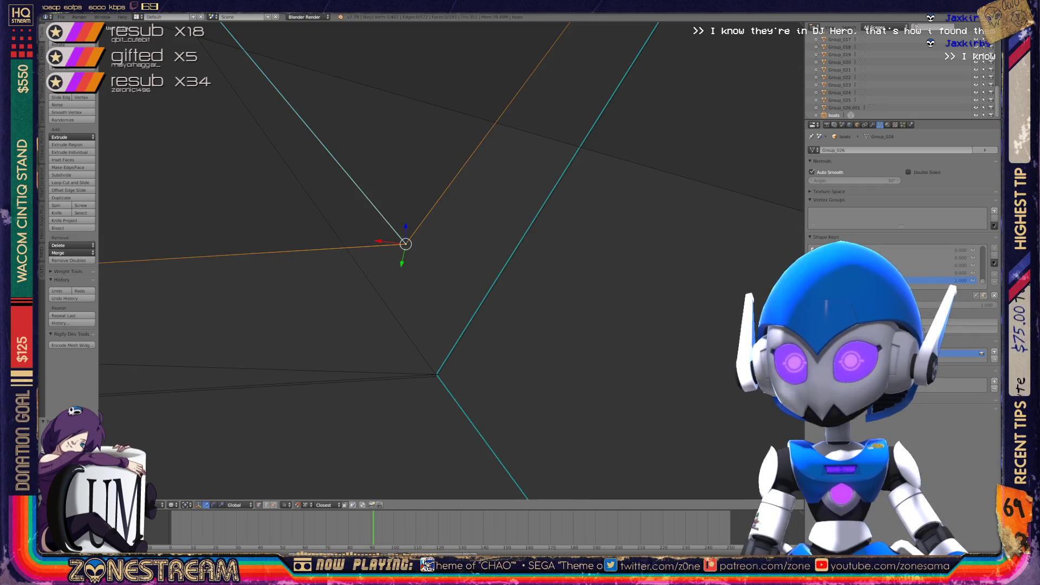
key("ctrl+shift+z")
Drop that vertex and the next upper vertex onto their lower neighbouring vertices
key("g")
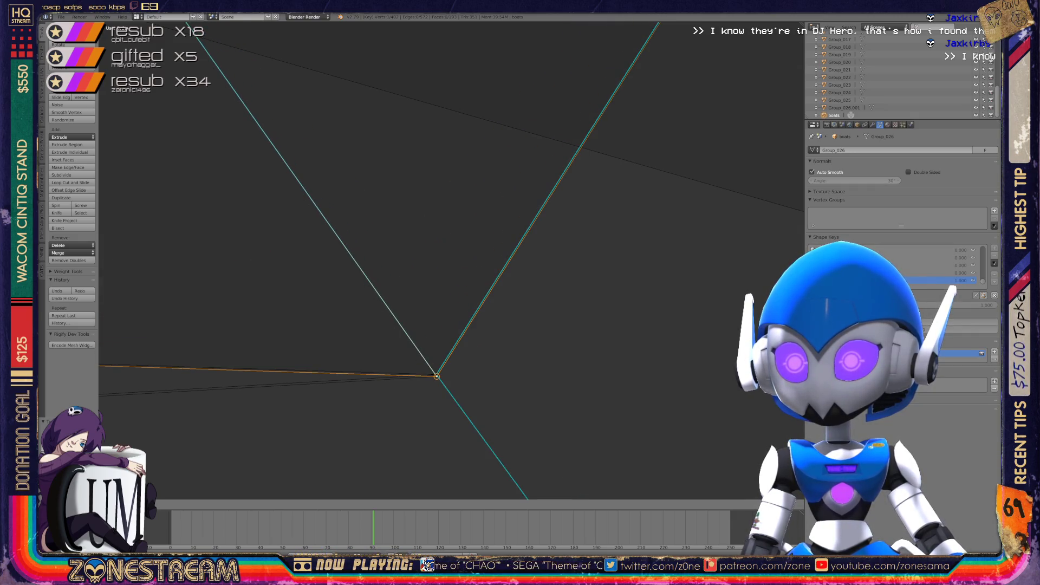
key("Return")
middle_click_drag(423, 270, 432, 198)
middle_click_drag(446, 299, 534, 244)
right_click(312, 242)
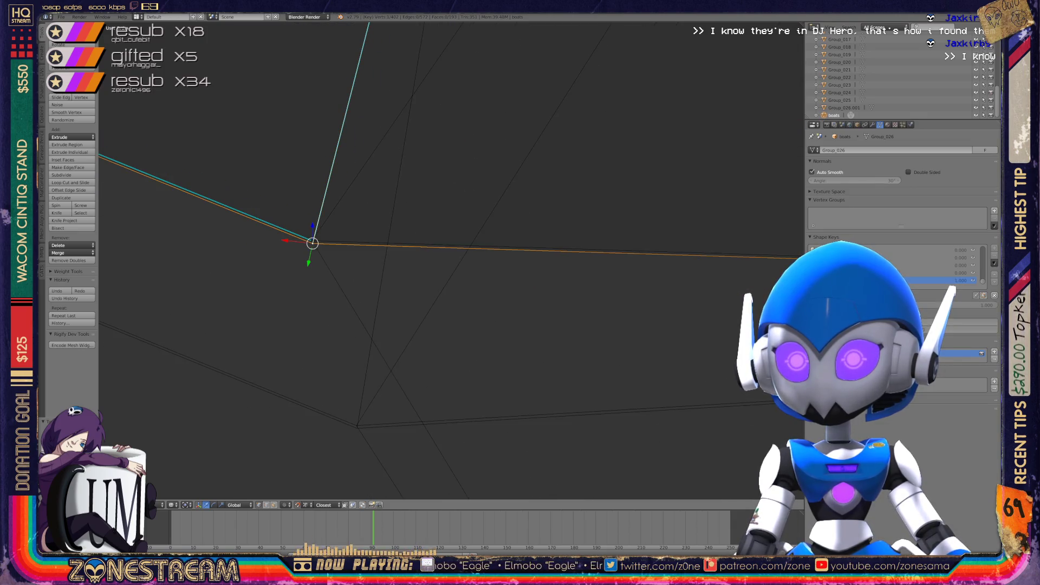
key("g")
left_click(356, 425)
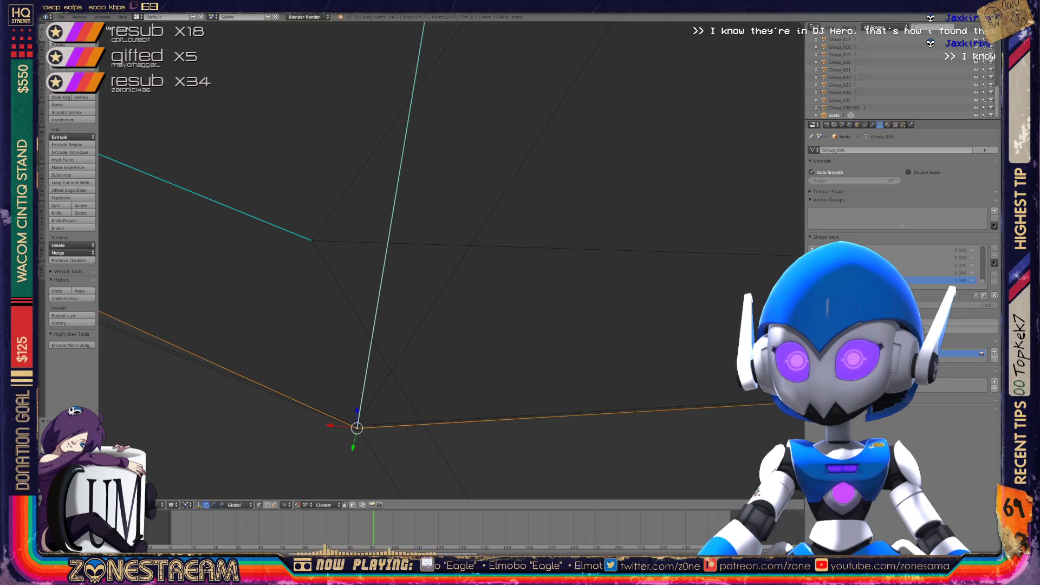
right_click(312, 240)
key("g")
left_click(356, 426)
Check the joined corner where the edges meet, then return to Object Mode to view all boat pieces
middle_click_drag(380, 325, 442, 216, "shift")
scroll(420, 315, "down", 3)
middle_click_drag(441, 283, 620, 355, "shift")
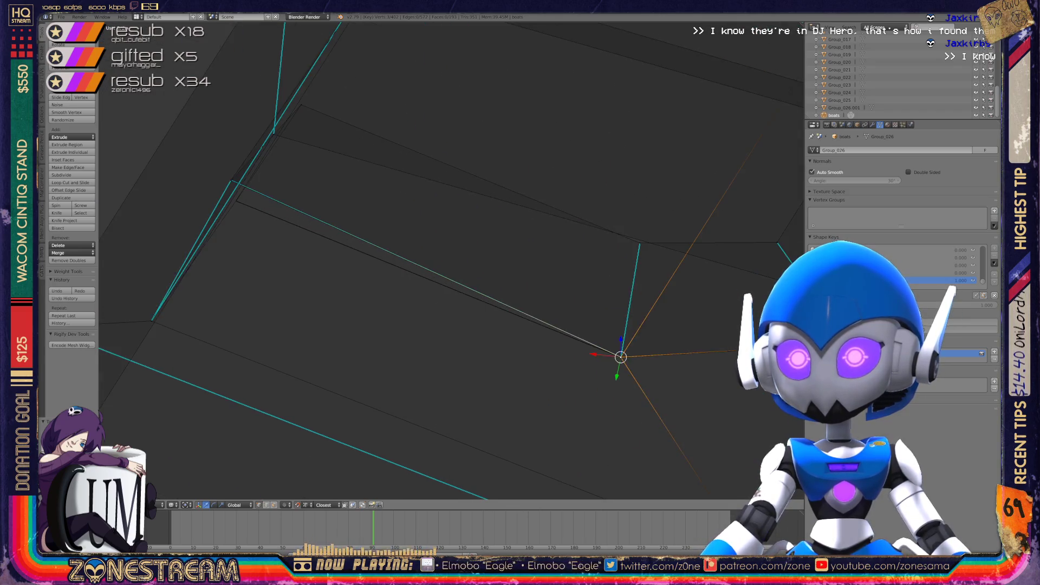
scroll(619, 355, "up", 3)
middle_click_drag(434, 271, 224, 214)
right_click(316, 243)
right_click(337, 435)
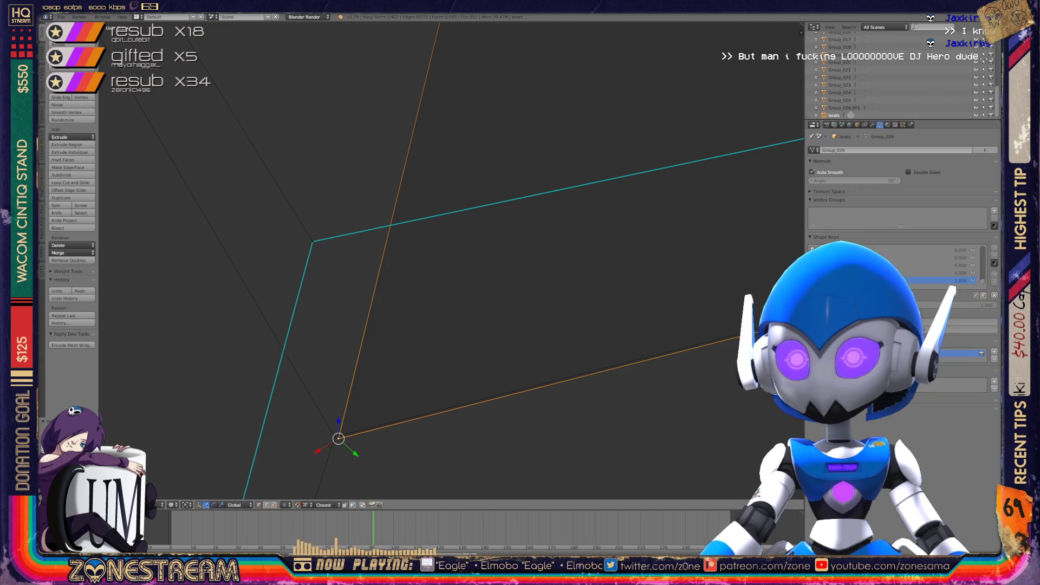
right_click(312, 241)
mouse_move(313, 241)
middle_mouse_down()
mouse_move(337, 434)
mouse_move(435, 283)
mouse_move(487, 325)
mouse_move(460, 303)
mouse_move(482, 310)
middle_mouse_up()
scroll(435, 284, "down", 10)
key("Tab")
scroll(477, 314, "down", 6)
middle_click_drag(434, 336, 433, 354)
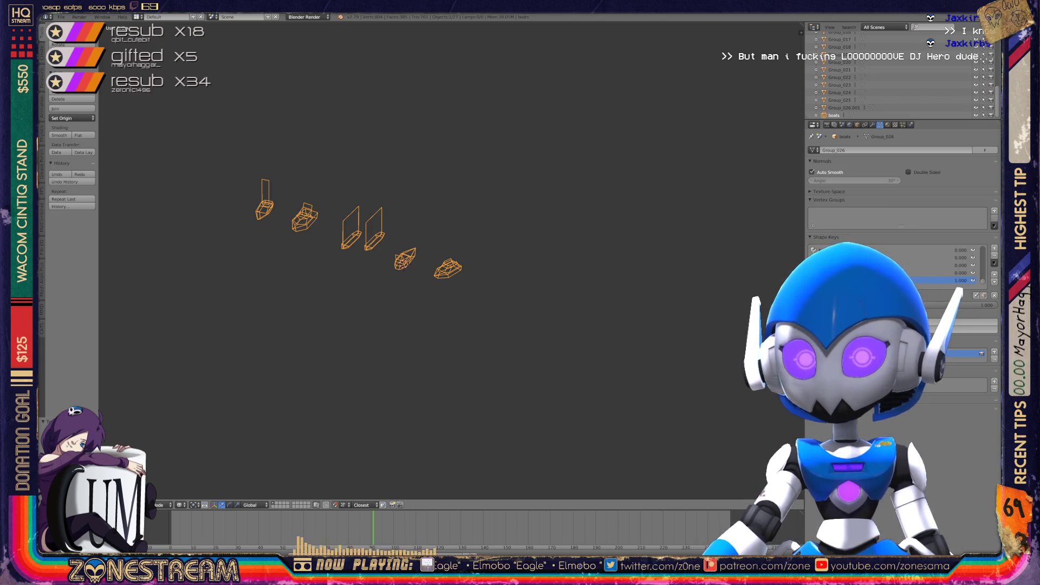
Look over the boat wireframes, select all with A, and bring up the X delete confirmation
scroll(451, 257, "down", 2)
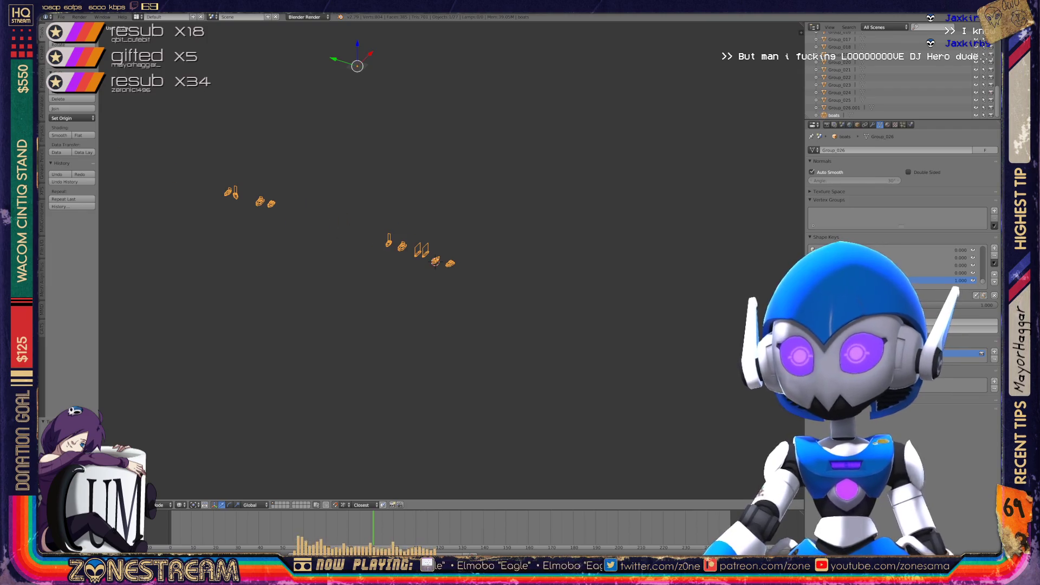
scroll(451, 261, "up", 8)
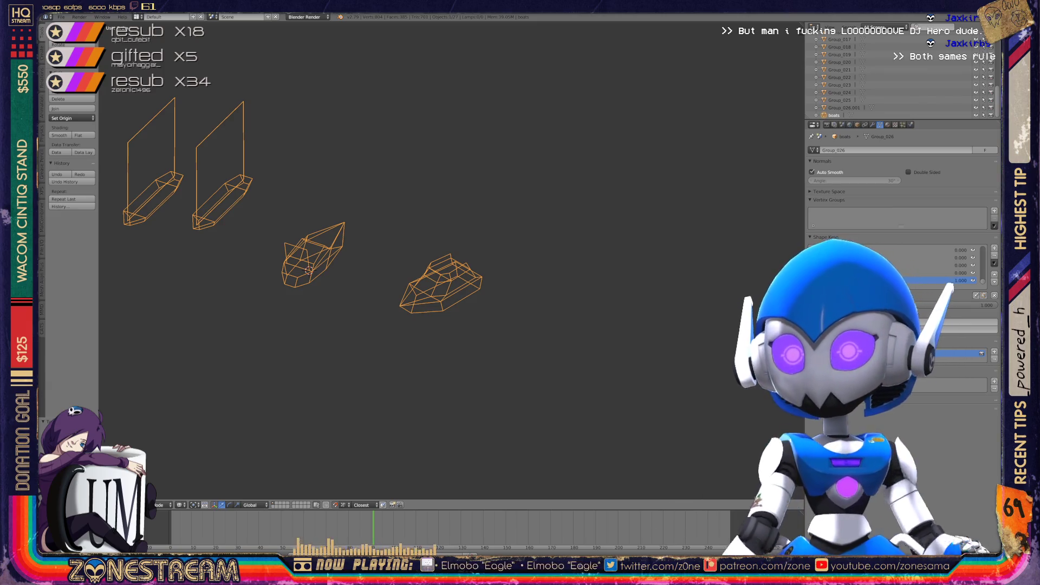
scroll(411, 255, "down", 5)
key("Tab")
key("Tab")
scroll(411, 260, "up", 5)
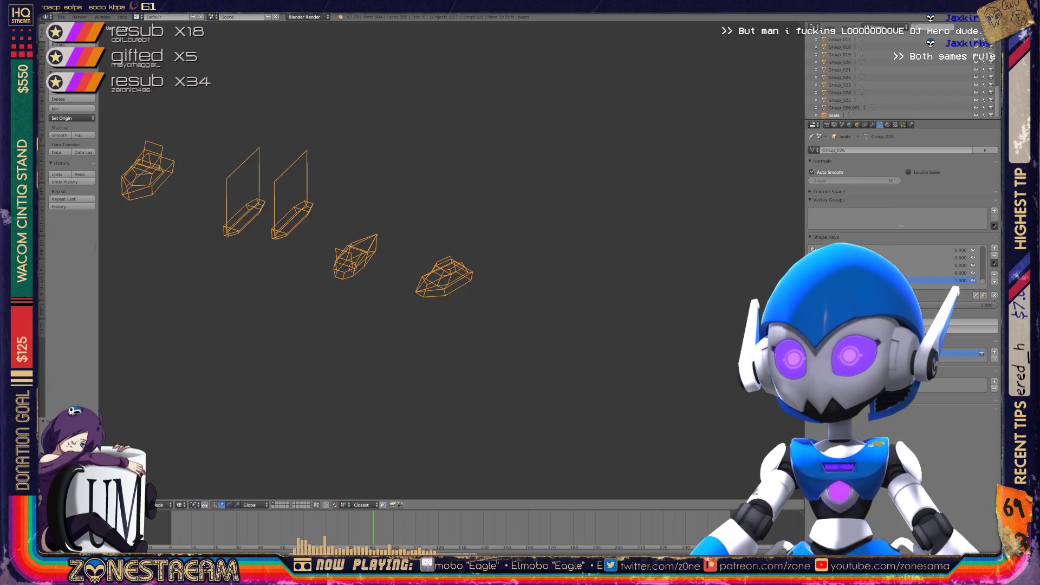
middle_click_drag(411, 260, 541, 228)
scroll(542, 228, "down", 6)
scroll(520, 270, "up", 8)
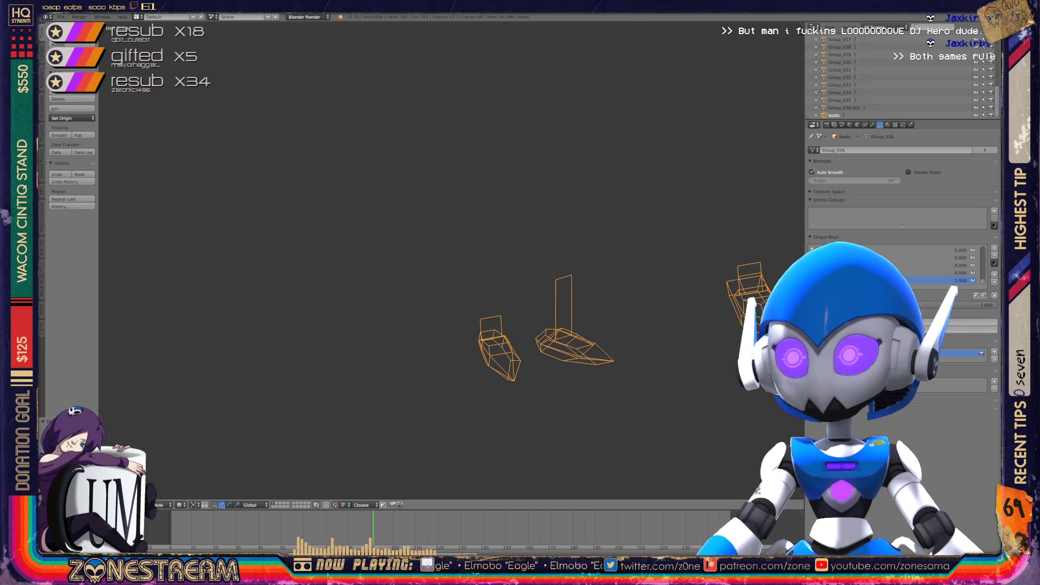
scroll(520, 271, "down", 4)
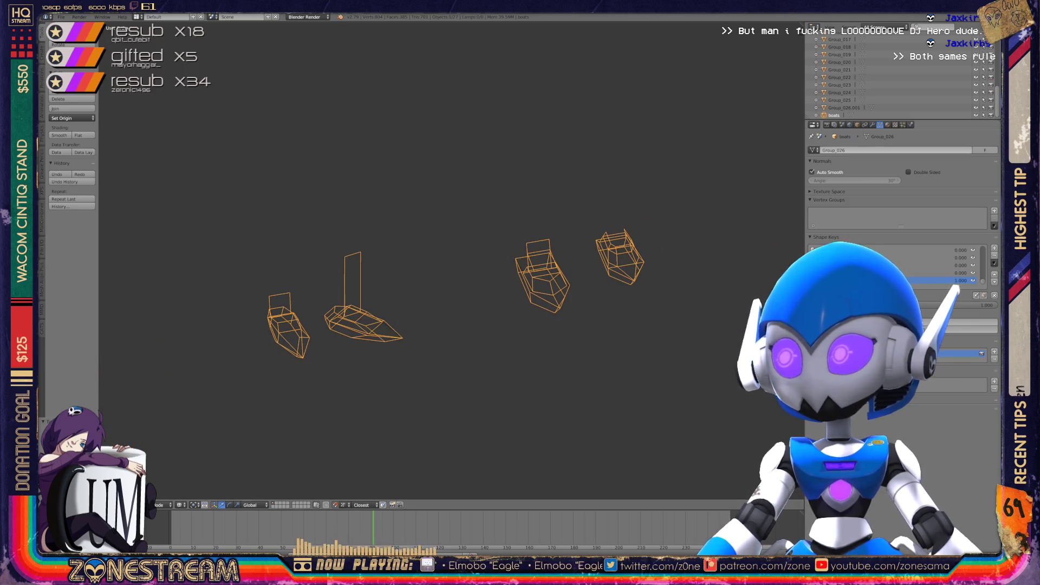
key("a")
key("a")
key("x")
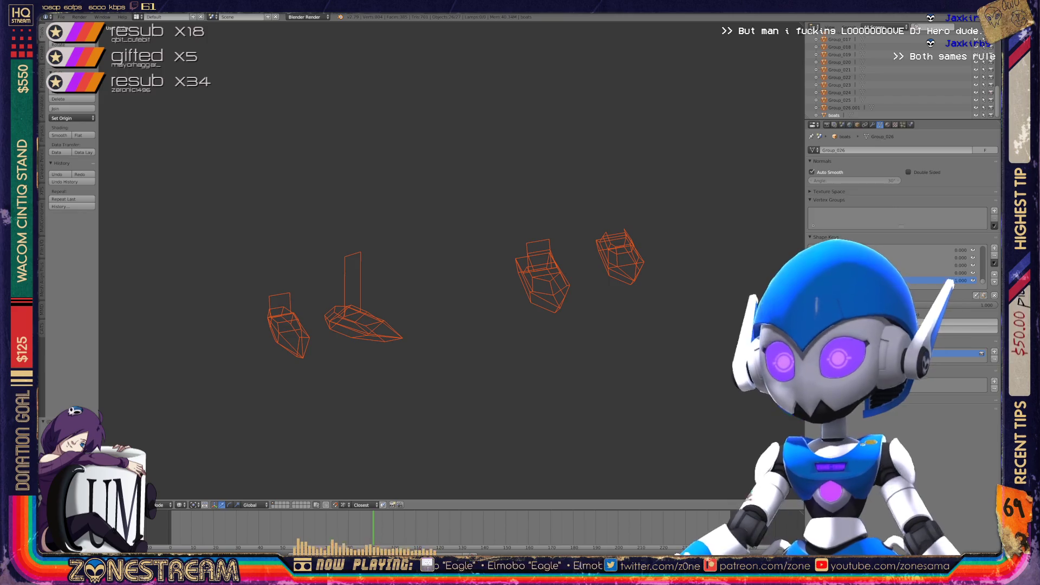
Delete the selected objects and switch the Outliner to Orphan Data
key("x")
left_click(617, 198)
left_click(877, 27)
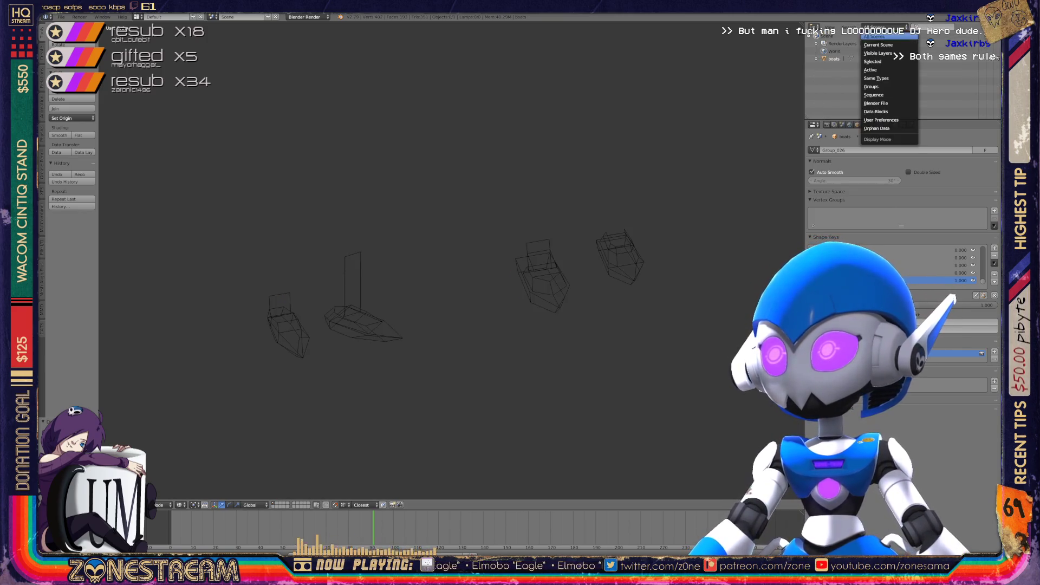
left_click(888, 128)
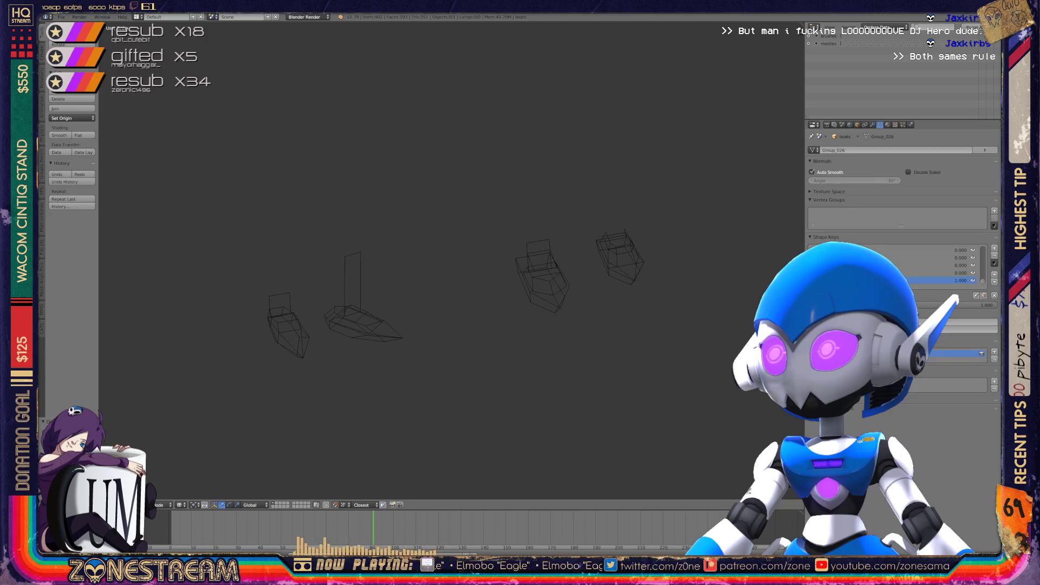
Purge the orphan meshes, textures and images, then set the Outliner back to All Scenes
left_click(972, 26)
left_click(973, 21)
left_click(972, 26)
left_click(972, 22)
left_click(972, 26)
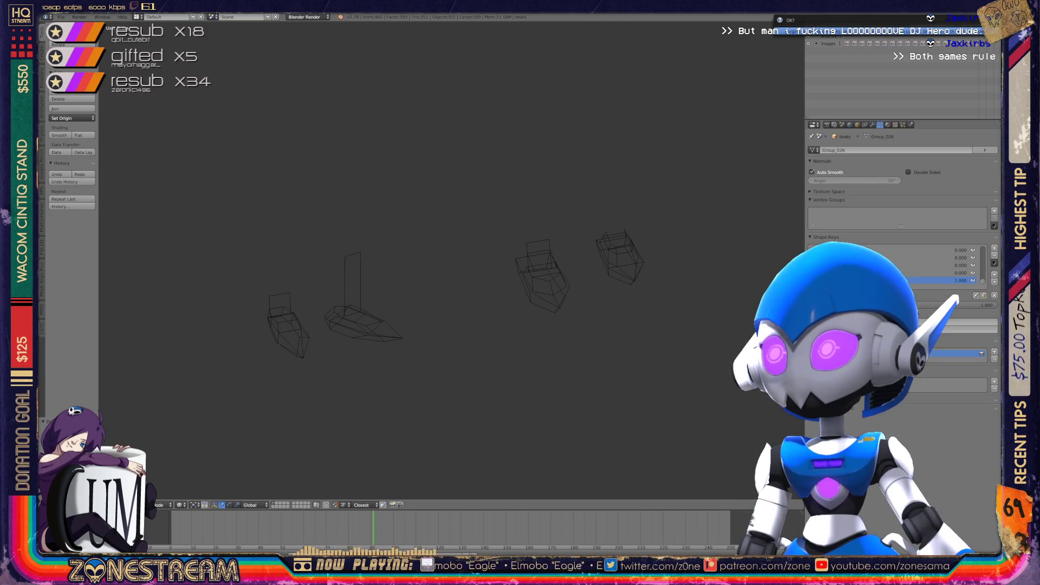
left_click(972, 22)
left_click(882, 27)
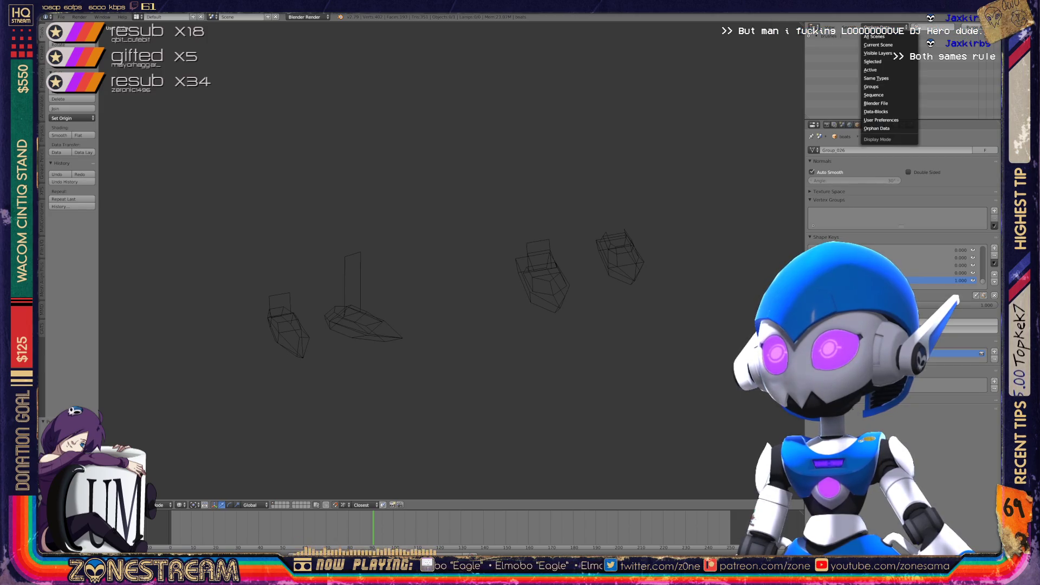
left_click(880, 37)
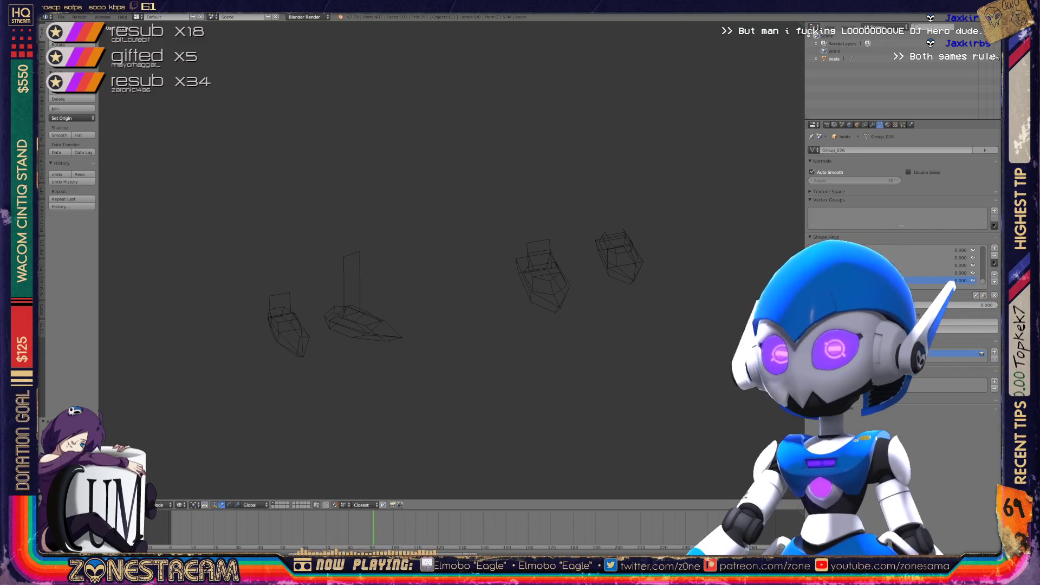
left_click(61, 17)
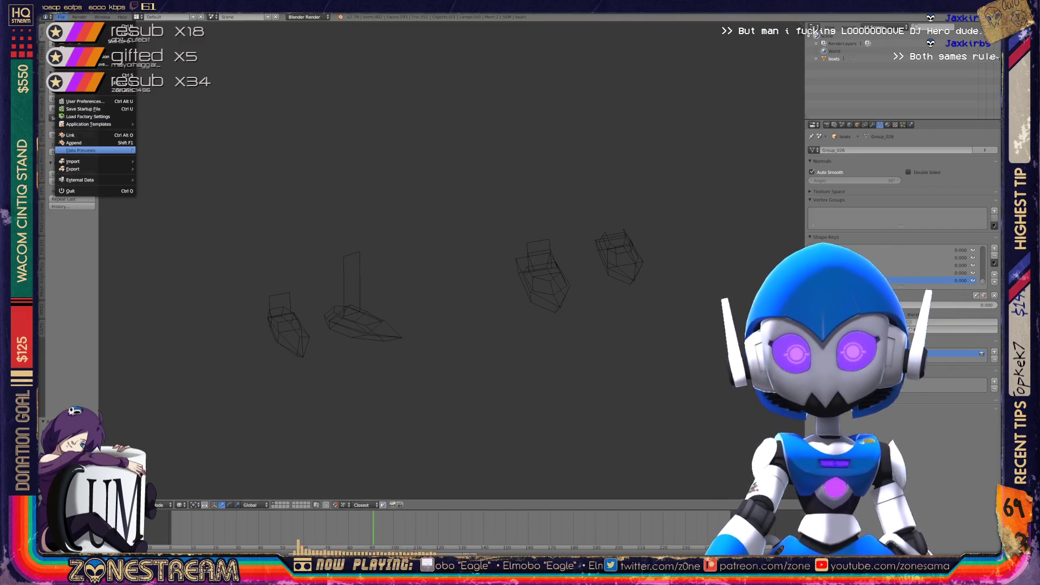
Import a Wavefront .obj file from the poly-testfix folder, adding its Group pieces as wireframes
mouse_move(81, 161)
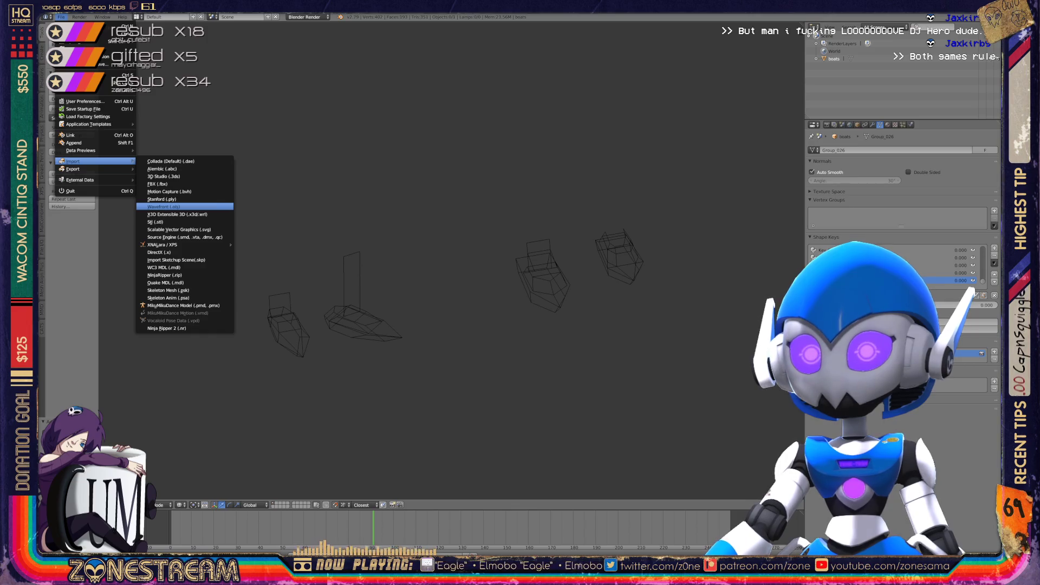
left_click(163, 206)
scroll(595, 298, "down", 15)
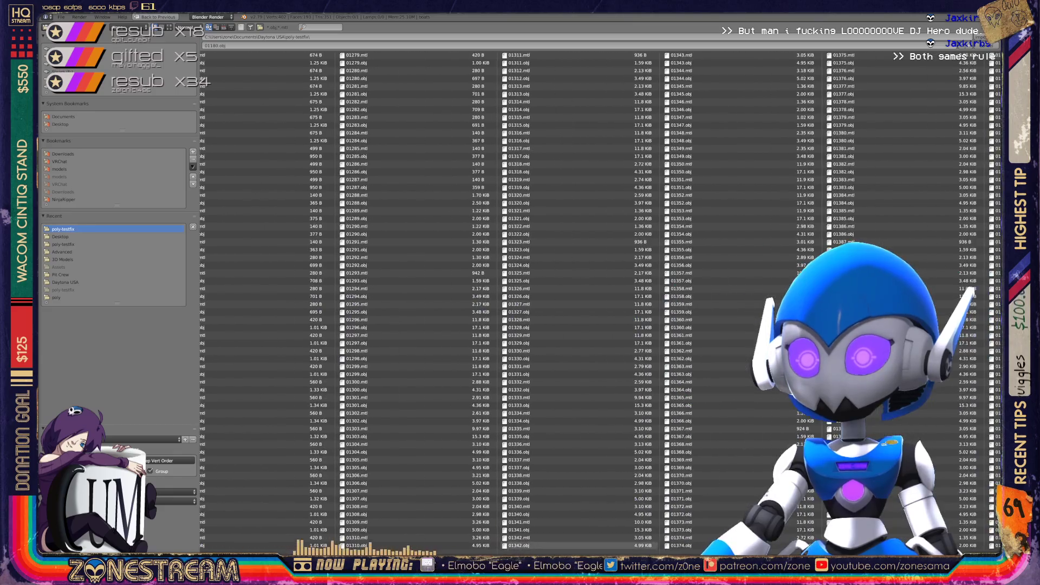
scroll(556, 301, "up", 3)
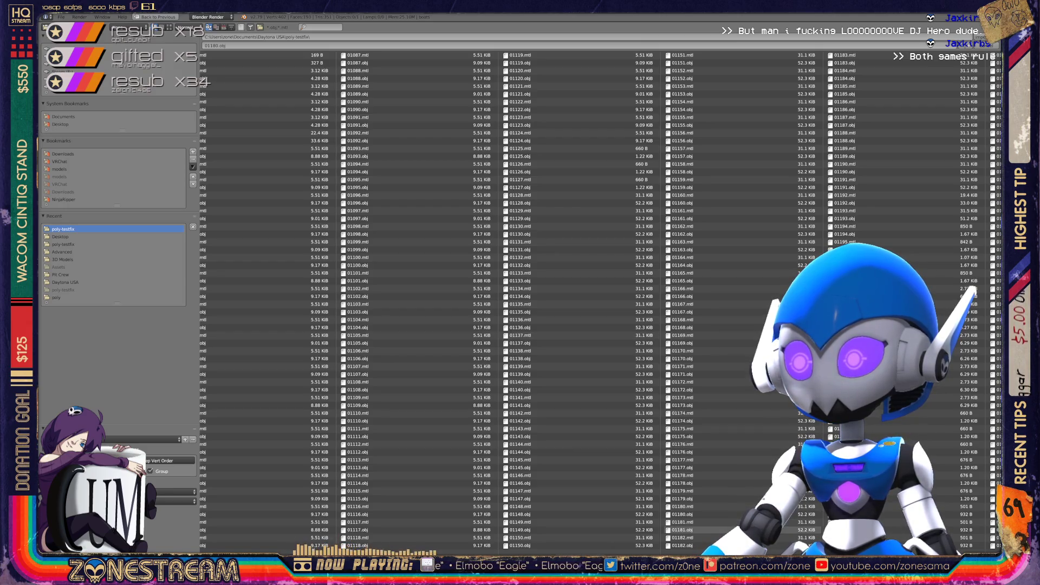
double_click(682, 530)
scroll(488, 325, "down", 2)
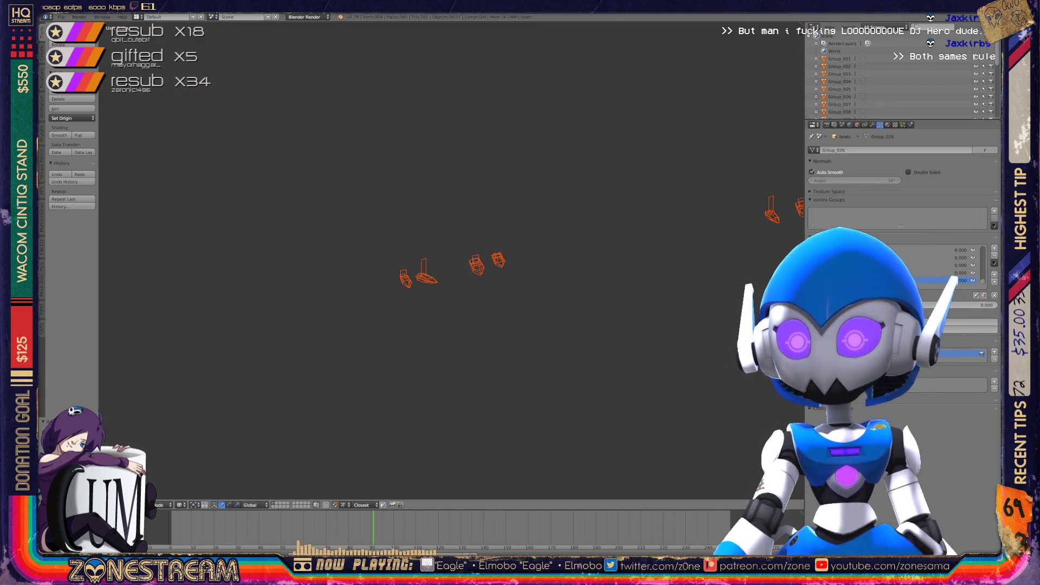
Zoom onto the imported Group hull piece and enter Edit Mode, closing in on its pointed end
scroll(452, 260, "up", 5)
scroll(899, 76, "down", 5)
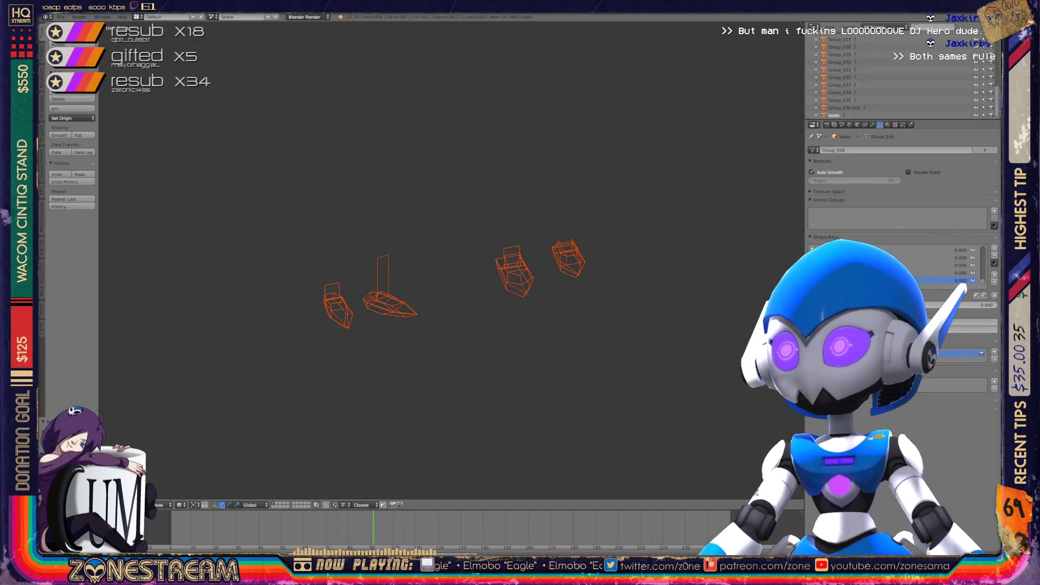
scroll(452, 260, "up", 6)
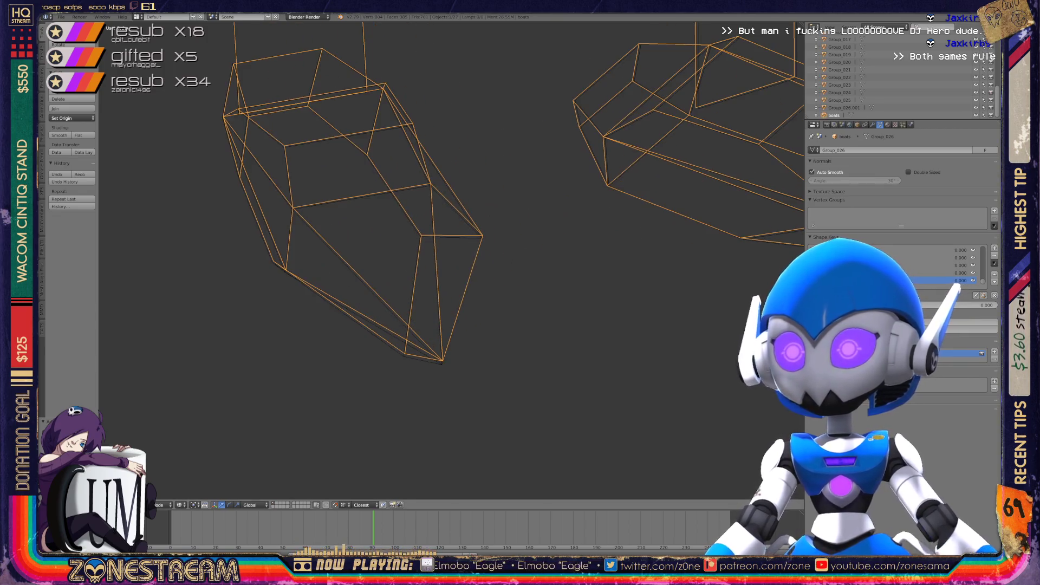
key("Tab")
scroll(453, 260, "up", 3)
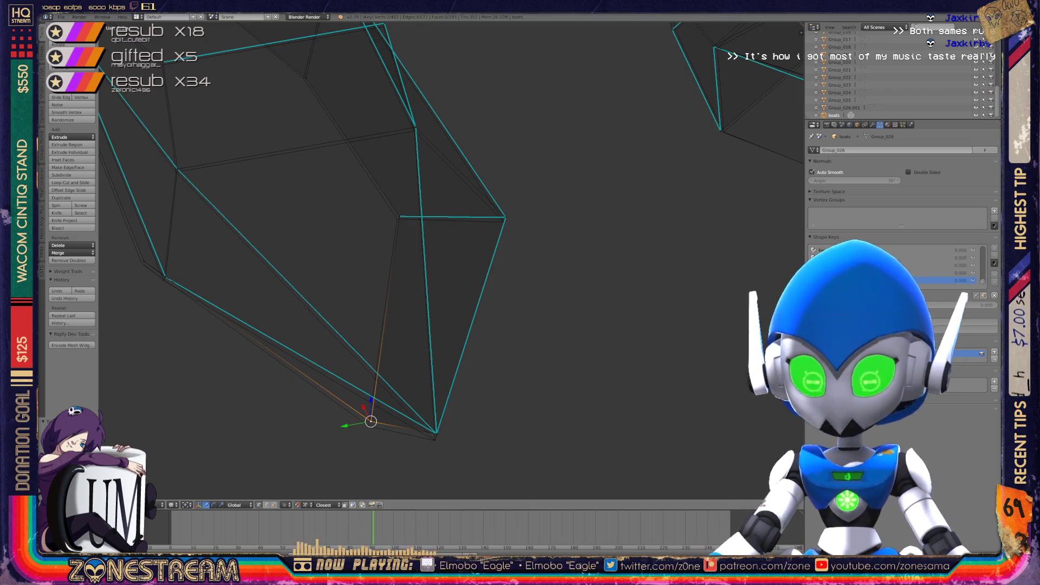
Move the hull's bottom vertex onto the neighbouring corner vertex
key("a")
right_click(436, 432)
middle_click_drag(436, 433, 493, 495, "shift")
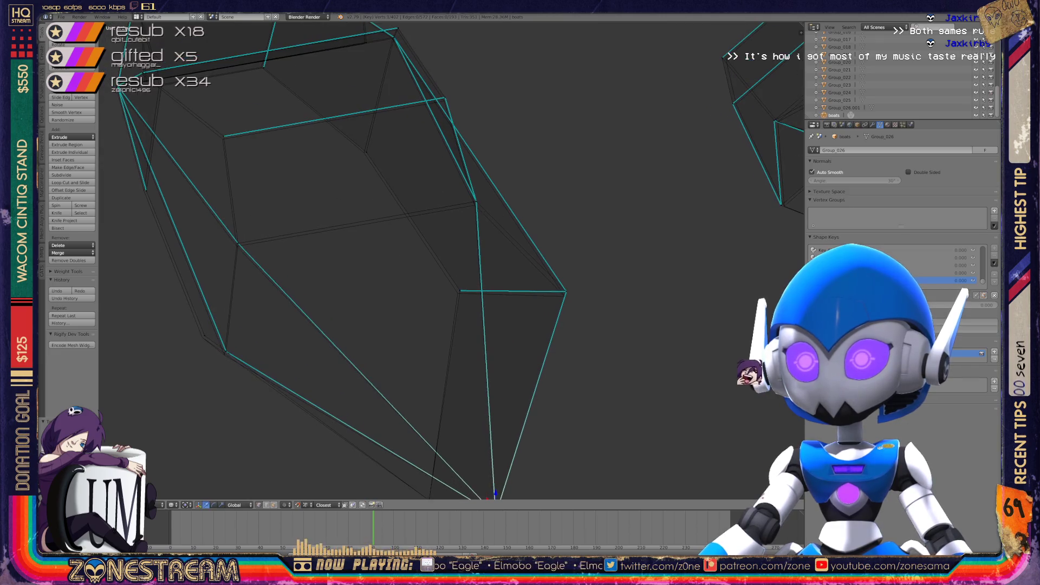
key("a")
left_click_drag(460, 290, 564, 293)
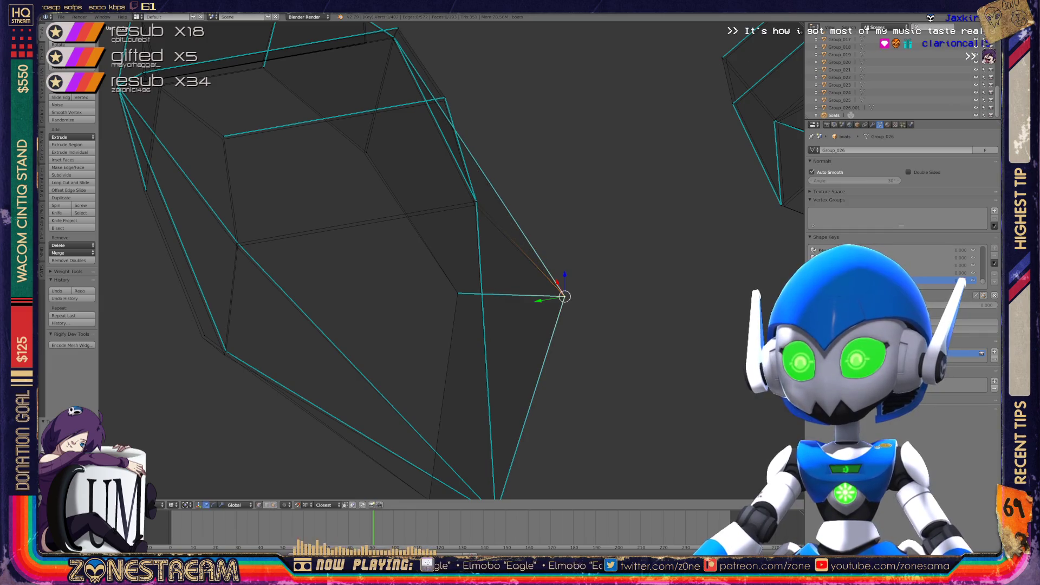
middle_click_drag(564, 293, 676, 295, "shift")
scroll(676, 295, "down", 6)
scroll(534, 271, "up", 1)
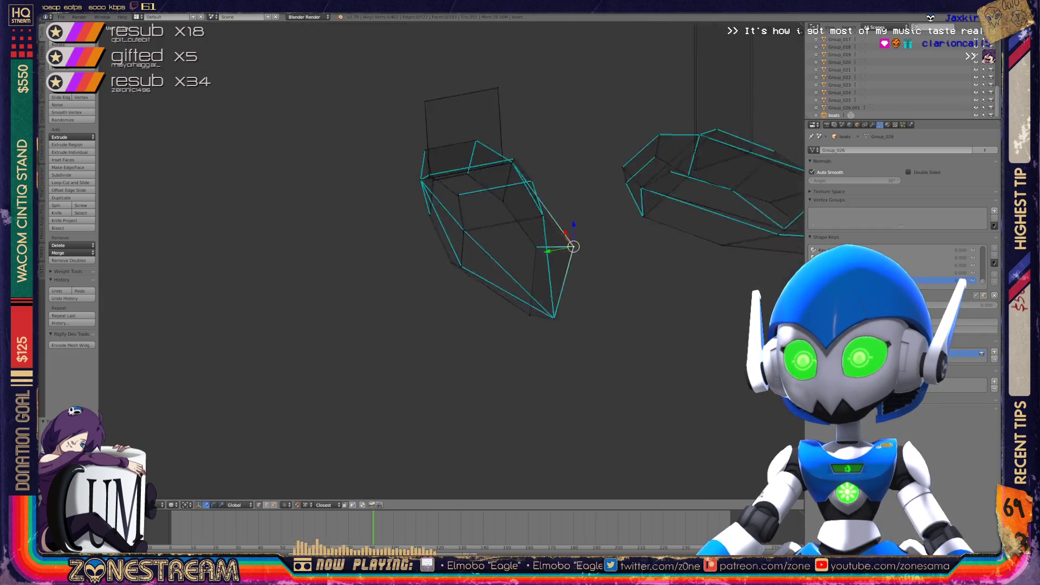
key("2")
key("1")
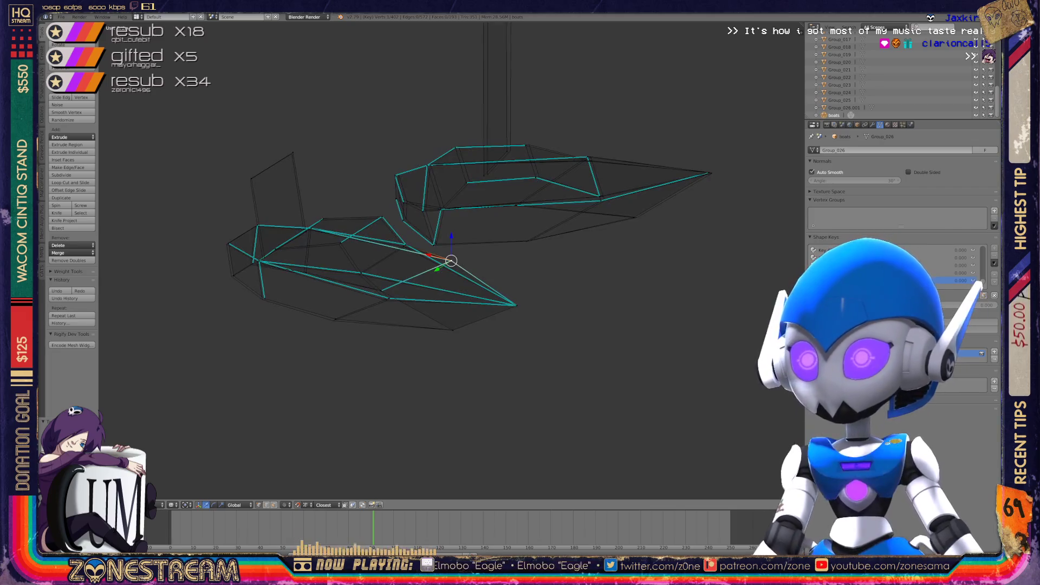
scroll(451, 260, "up", 5)
middle_click_drag(451, 260, 780, 115, "shift")
Nudge the lower-edge vertex and two vertices along the upper hull edge slightly
right_click(366, 324)
left_click_drag(366, 323, 357, 330)
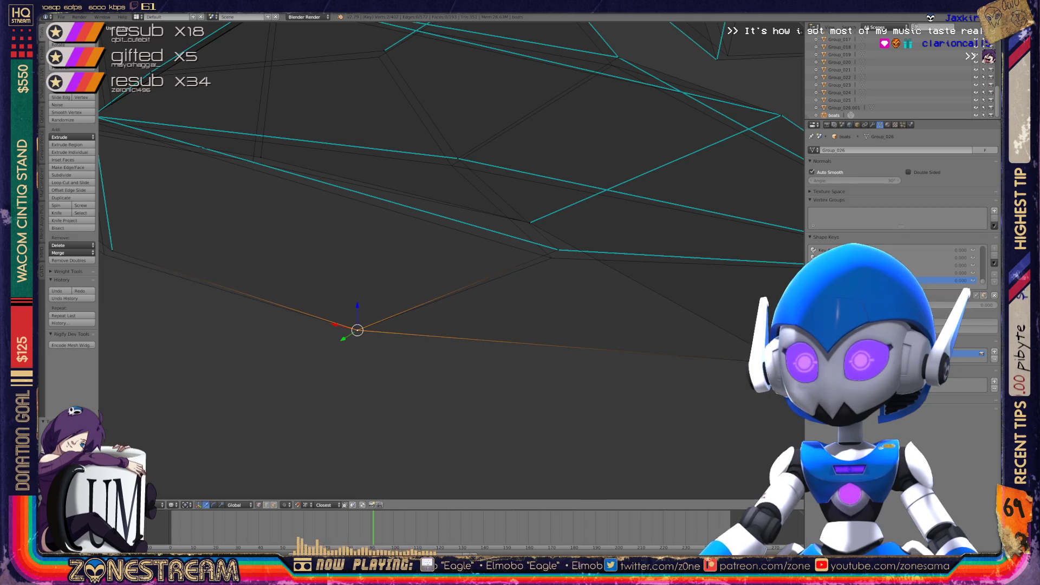
right_click(558, 249)
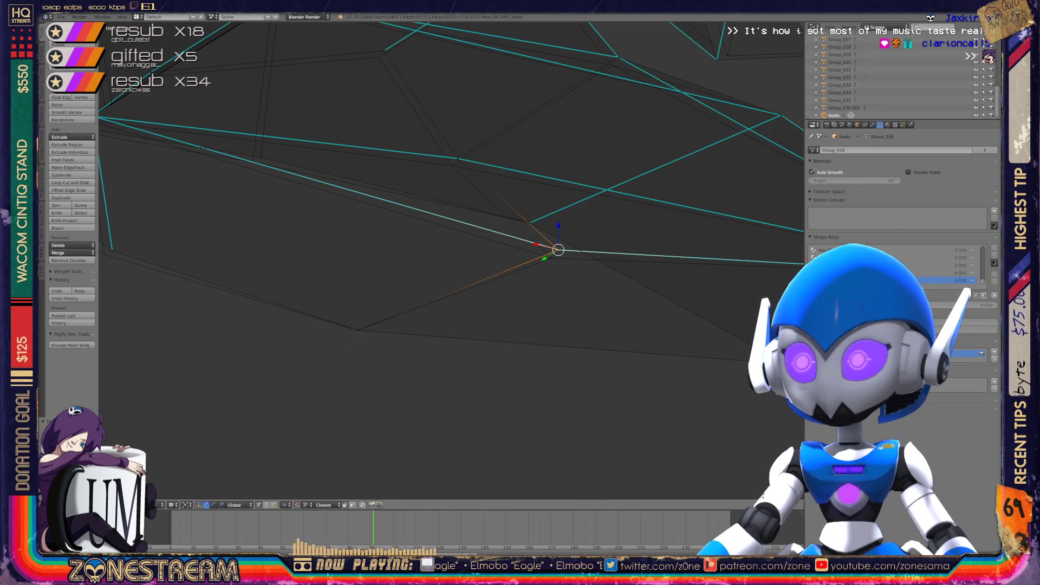
middle_click_drag(557, 250, 368, 369, "shift")
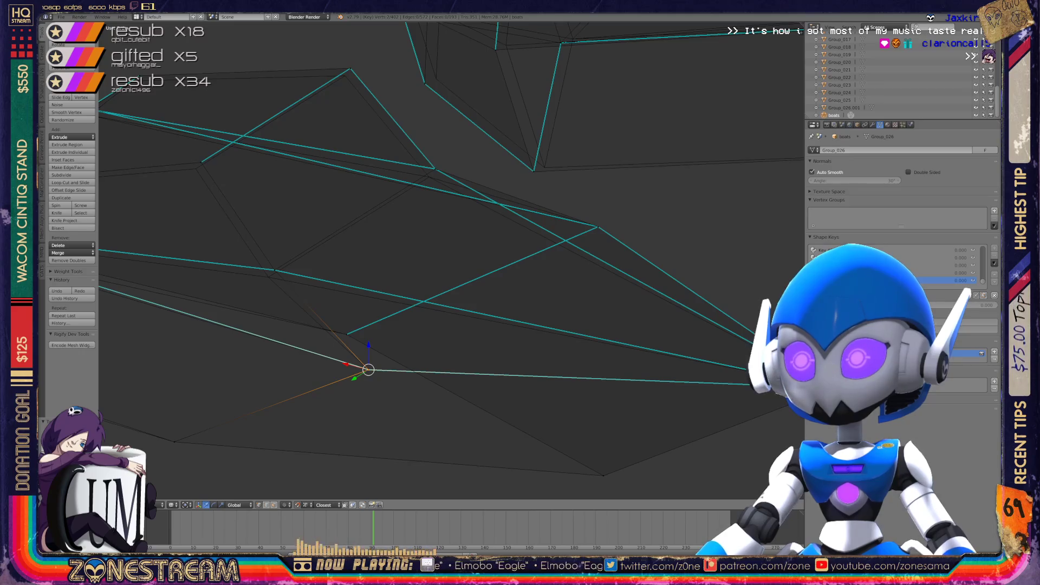
right_click(432, 168)
key("g")
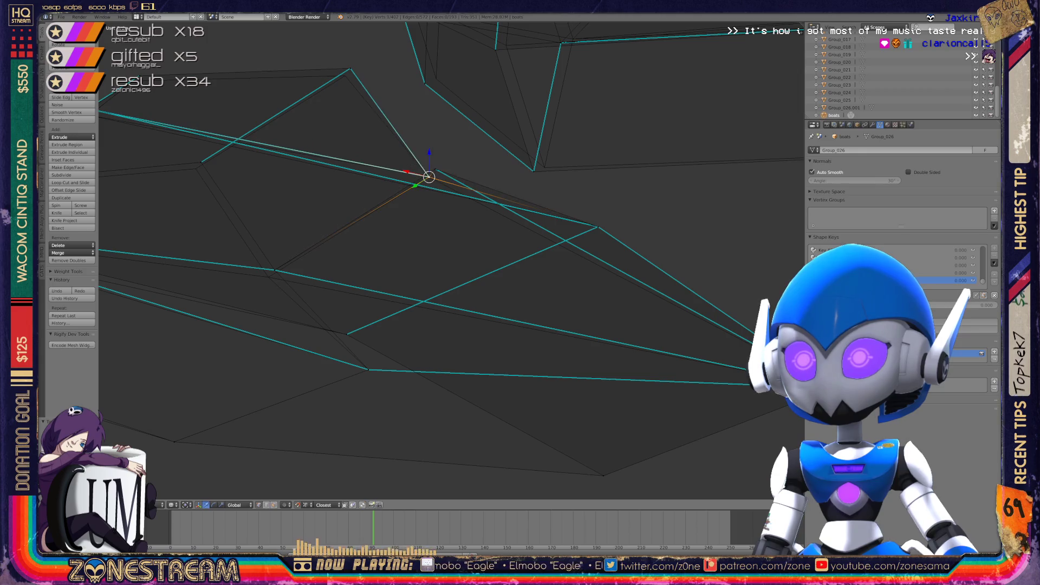
left_click(428, 175)
middle_click_drag(428, 174, 551, 167, "shift")
right_click(397, 261)
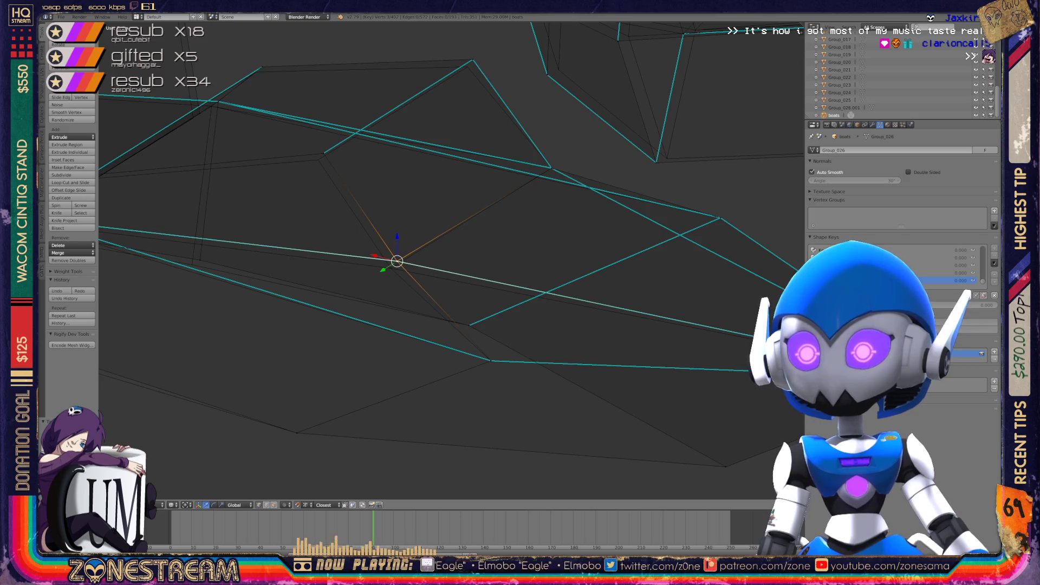
key("g")
left_click(391, 268)
Nudge the upper-edge vertex and the two top corner vertices slightly down-left
right_click(323, 153)
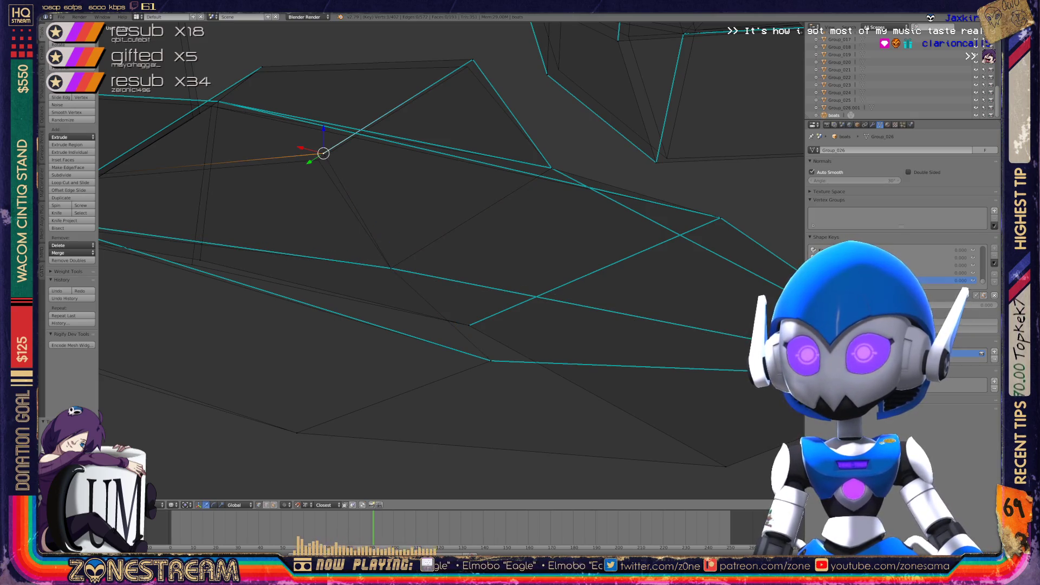
key("g")
left_click(319, 159)
right_click(472, 59)
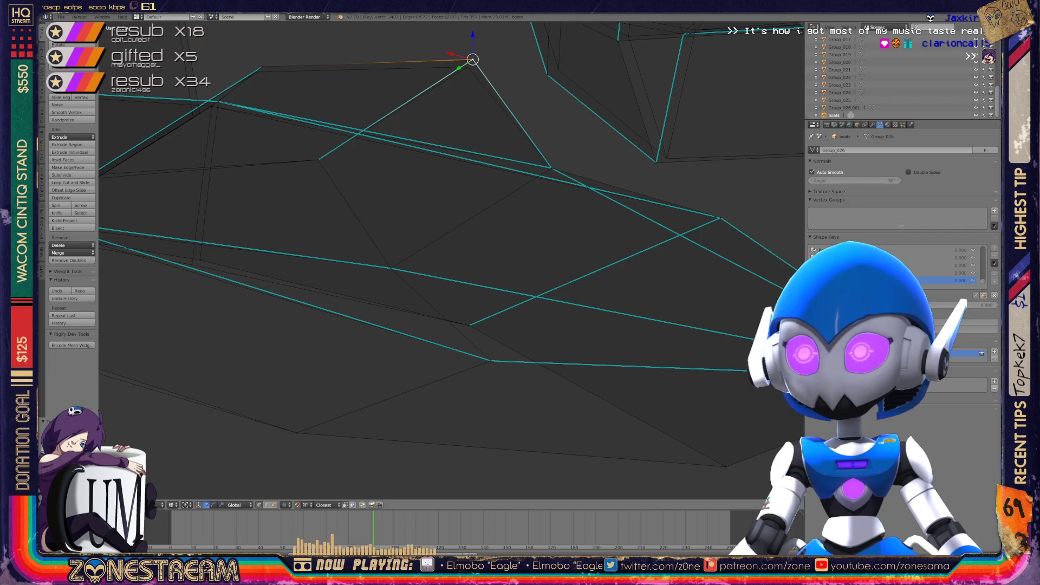
key("g")
left_click(467, 66)
middle_click_drag(467, 65, 610, 69, "shift")
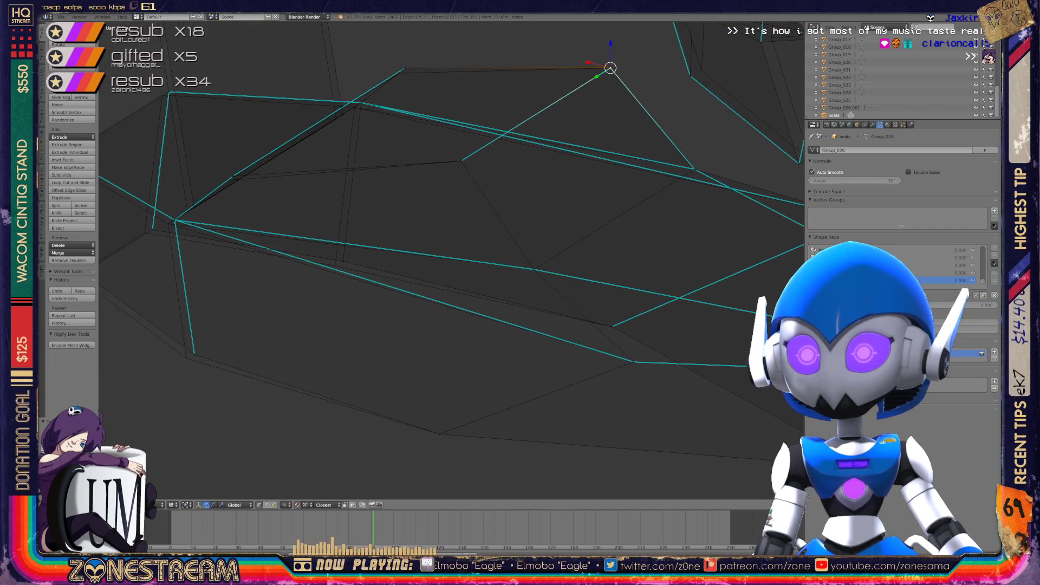
right_click(405, 67)
key("g")
left_click(398, 71)
scroll(430, 185, "down", 4)
mouse_move(430, 185)
middle_mouse_down()
mouse_move(401, 178)
mouse_move(379, 190)
middle_mouse_up()
scroll(247, 163, "up", 5)
mouse_move(248, 163)
middle_mouse_down()
mouse_move(409, 314)
mouse_move(263, 323)
mouse_move(271, 471)
mouse_move(317, 447)
mouse_move(325, 390)
mouse_move(379, 320)
middle_mouse_up()
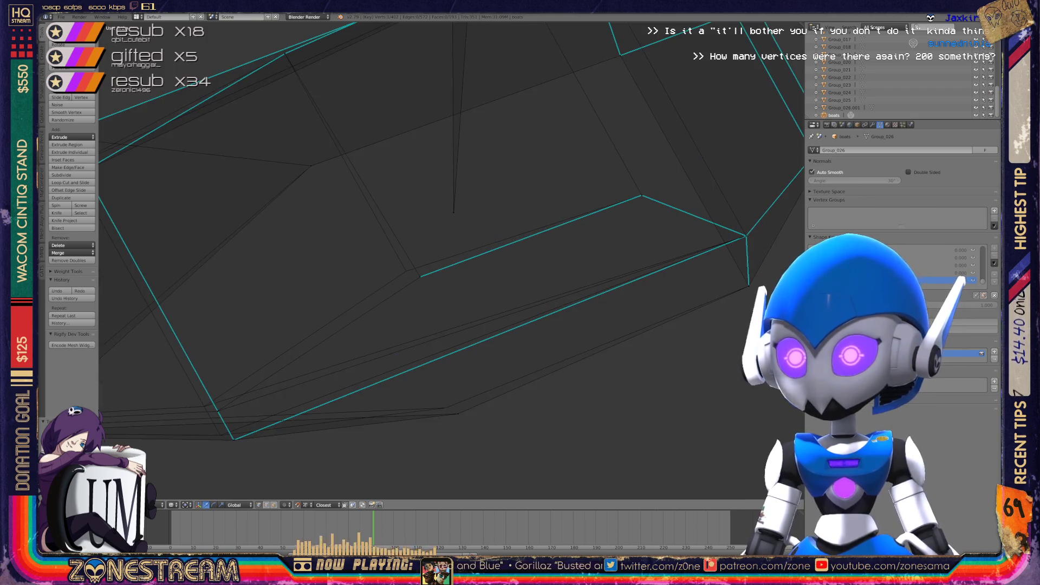
Move the roof piece's lower corner vertex slightly to the left
left_click(420, 276, "shift")
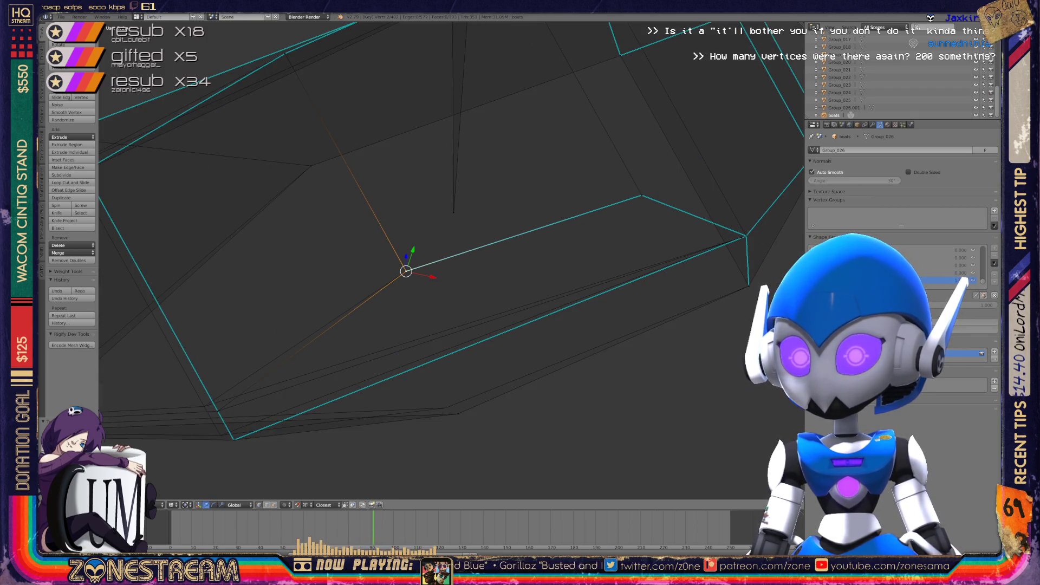
scroll(420, 276, "down", 4)
middle_click_drag(420, 277, 444, 243)
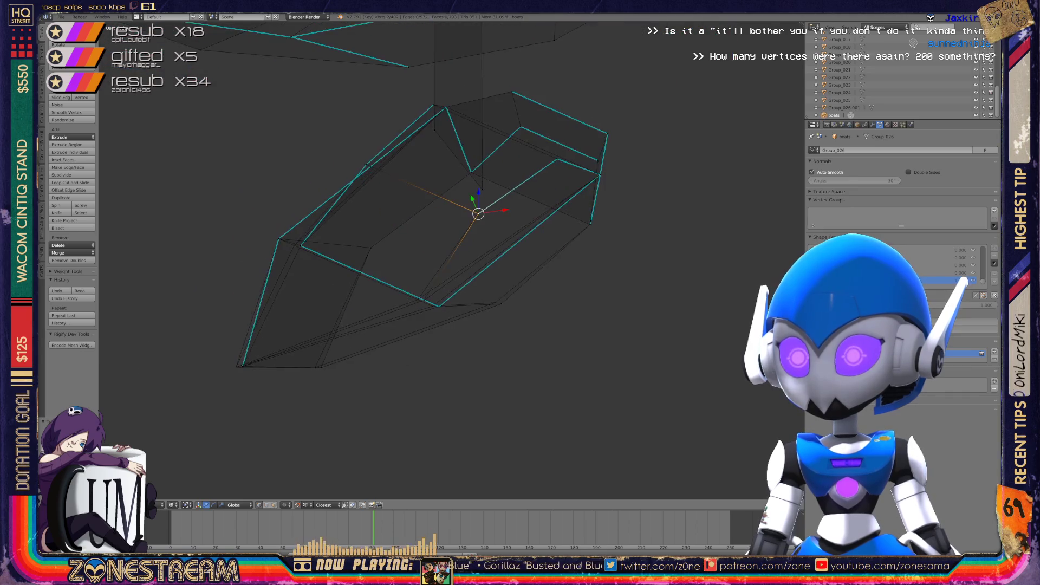
scroll(444, 243, "up", 3)
left_click(395, 342)
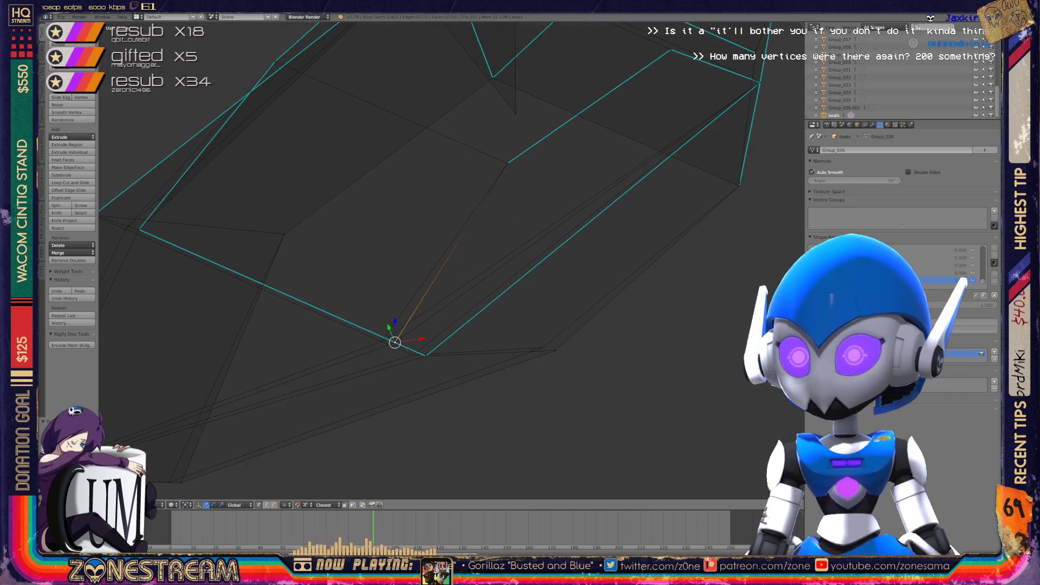
key("shift+g")
key("Escape")
left_click(381, 341)
left_click(426, 355)
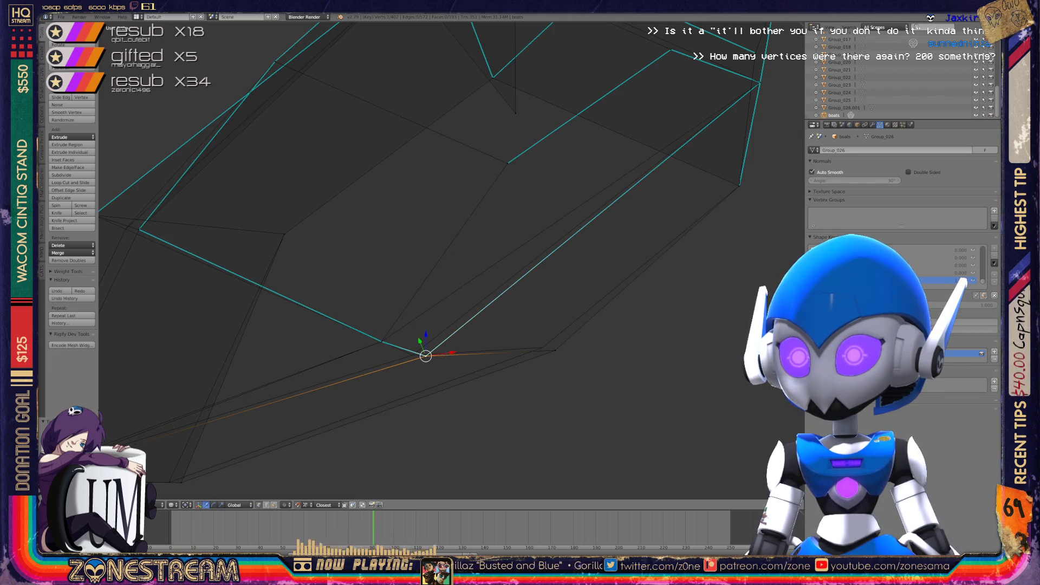
key("g")
left_click(413, 355)
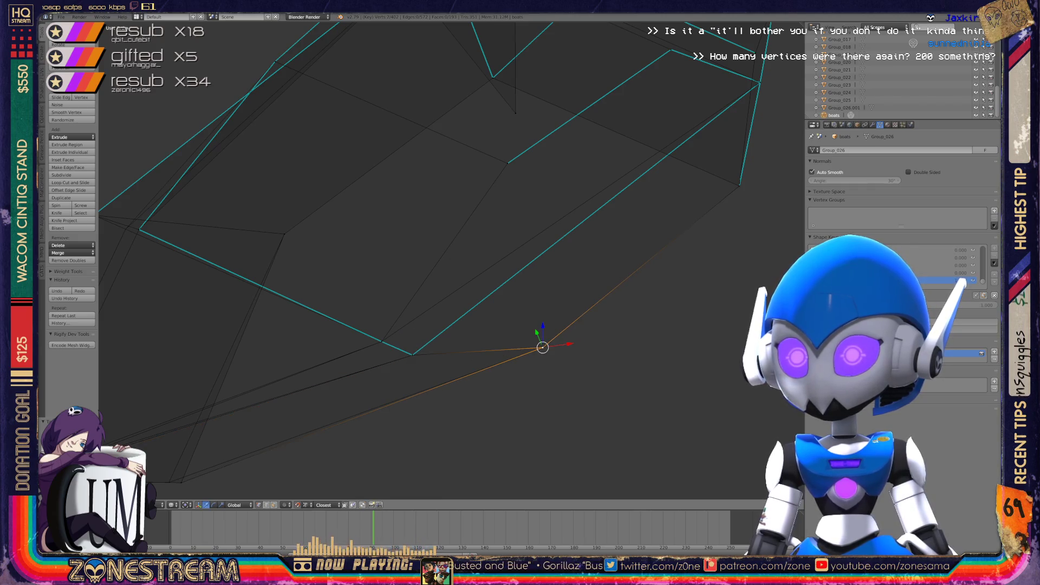
Shift the lower roof-edge and far-left bottom vertices left, nudge the converging vertex down, and return to Object Mode
key("KP_Decimal")
left_click(392, 391)
left_click_drag(417, 388, 405, 387)
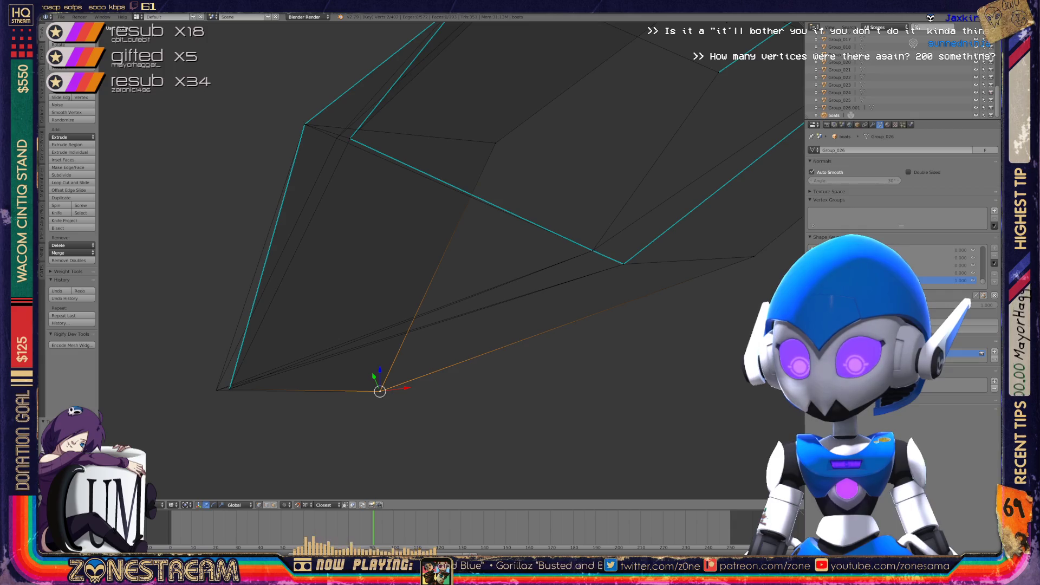
left_click(229, 389)
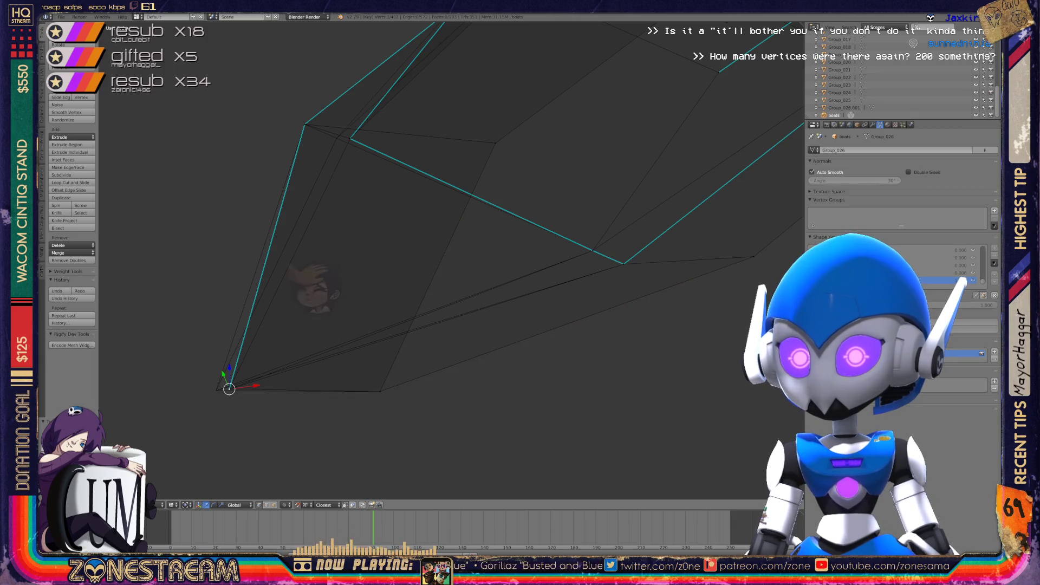
key("g")
left_click(414, 320)
middle_click_drag(432, 325, 519, 355)
left_click(443, 300)
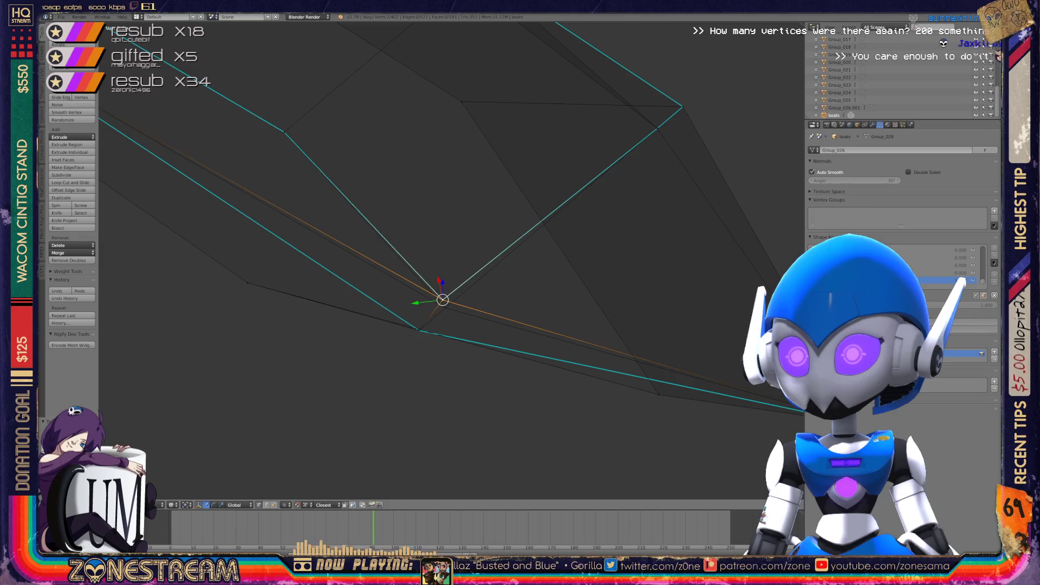
left_click_drag(442, 299, 445, 308)
scroll(446, 308, "down", 3)
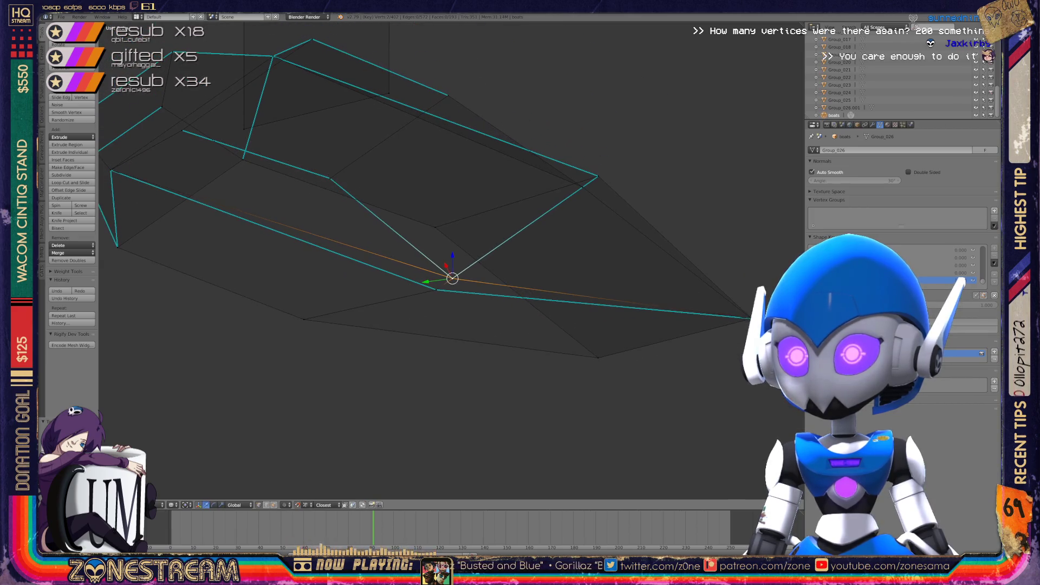
key("Tab")
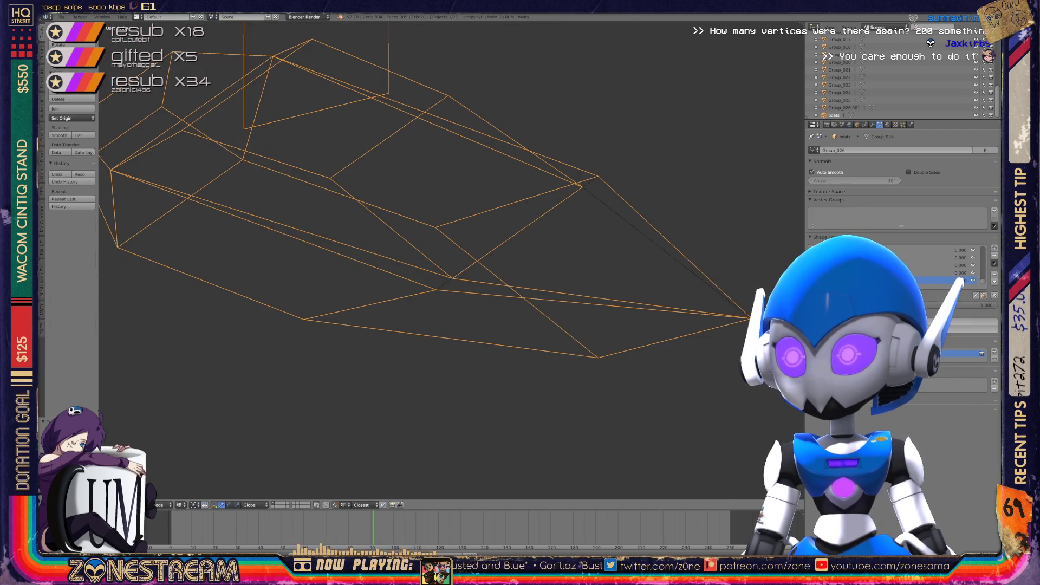
Save the scene over the existing file
scroll(488, 338, "down", 5)
key("ctrl+s")
left_click(488, 340)
Orbit and zoom onto the right pair of hull pieces and enter Edit Mode
scroll(487, 340, "down", 6)
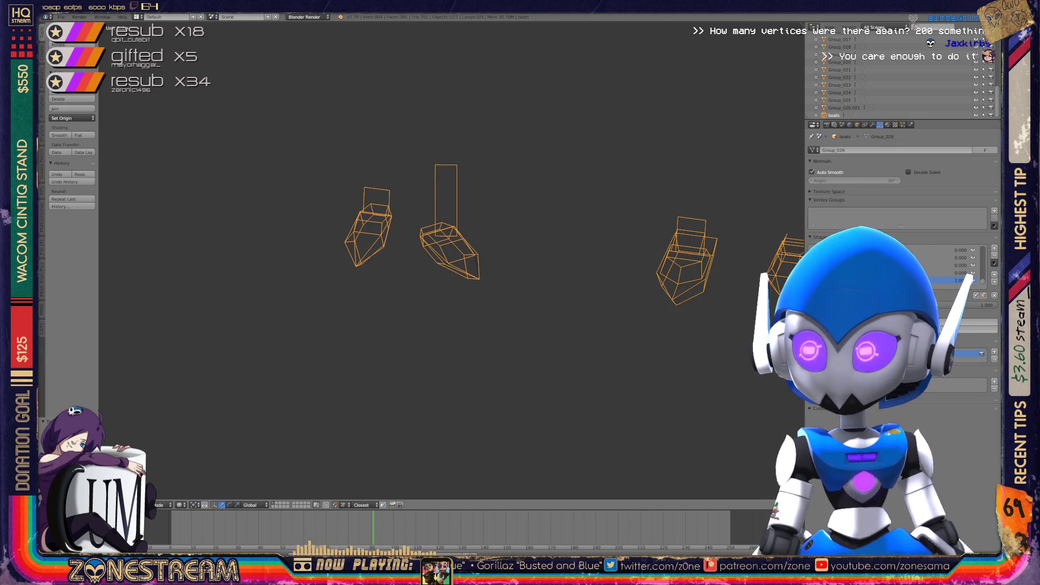
middle_click_drag(488, 325, 455, 309)
scroll(633, 173, "up", 3)
scroll(633, 174, "up", 4)
scroll(455, 227, "up", 2)
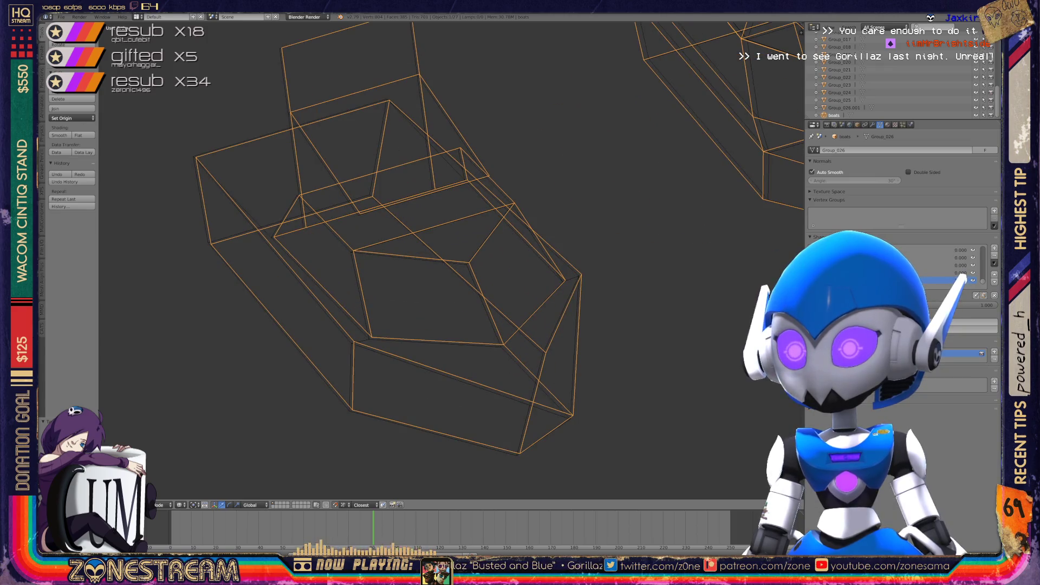
key("Tab")
Nudge the hull's bottom vertex slightly down-left
right_click(519, 453)
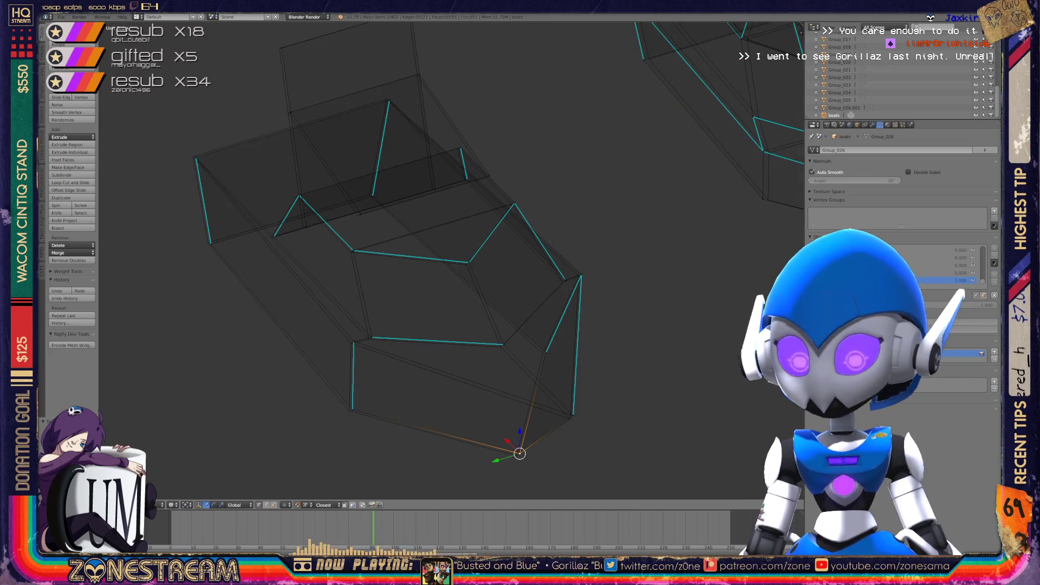
right_click_drag(519, 453, 516, 455)
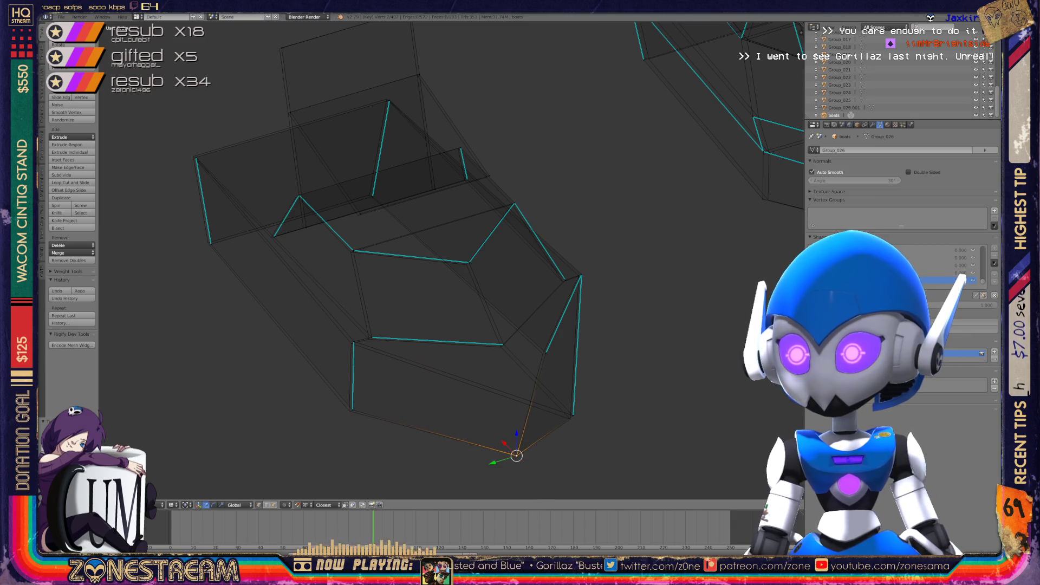
right_click(573, 416)
right_click(573, 415)
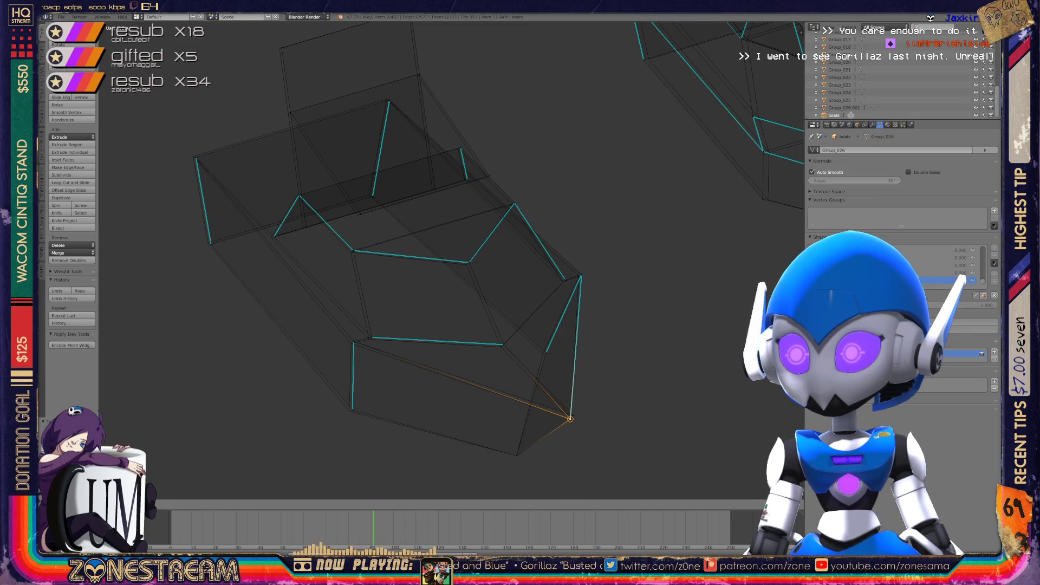
mouse_move(573, 416)
middle_mouse_down()
mouse_move(547, 411)
mouse_move(591, 390)
mouse_move(558, 374)
mouse_move(537, 379)
middle_mouse_up()
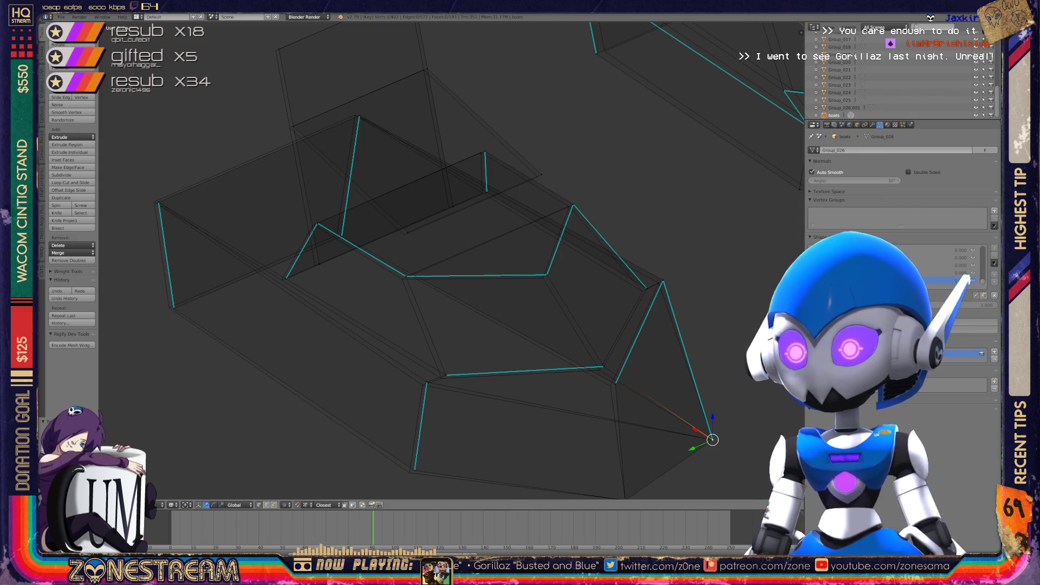
Nudge the leftmost vertex outward and the upper-left corner vertex slightly left
right_click(412, 470)
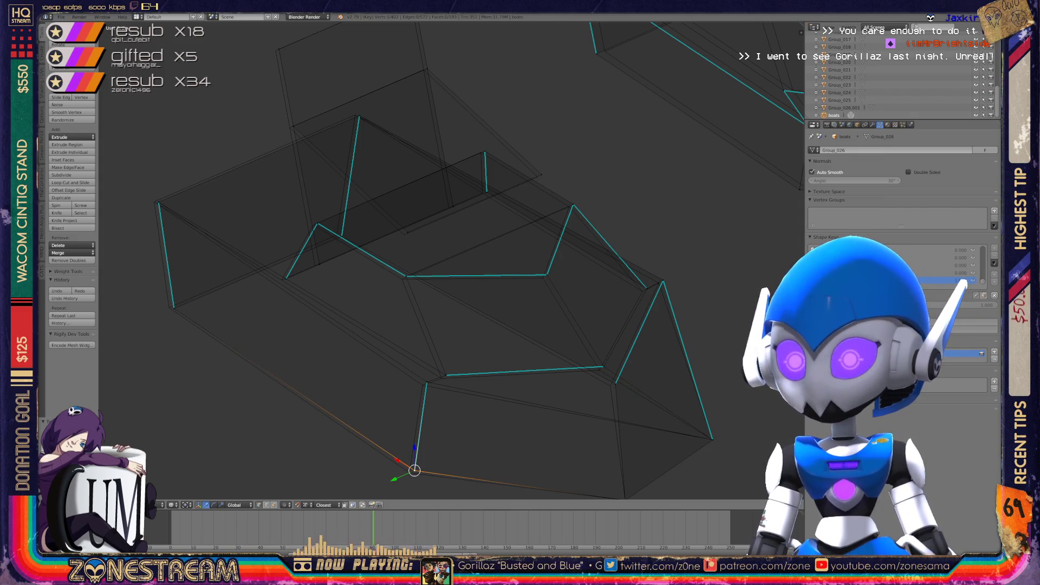
left_click(424, 381)
left_click(446, 375)
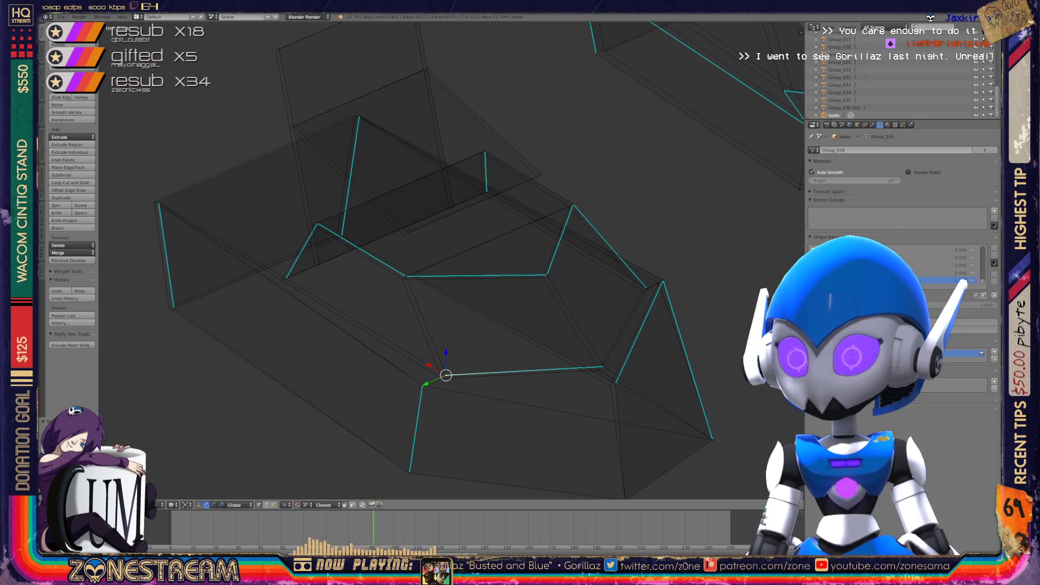
left_click(441, 378)
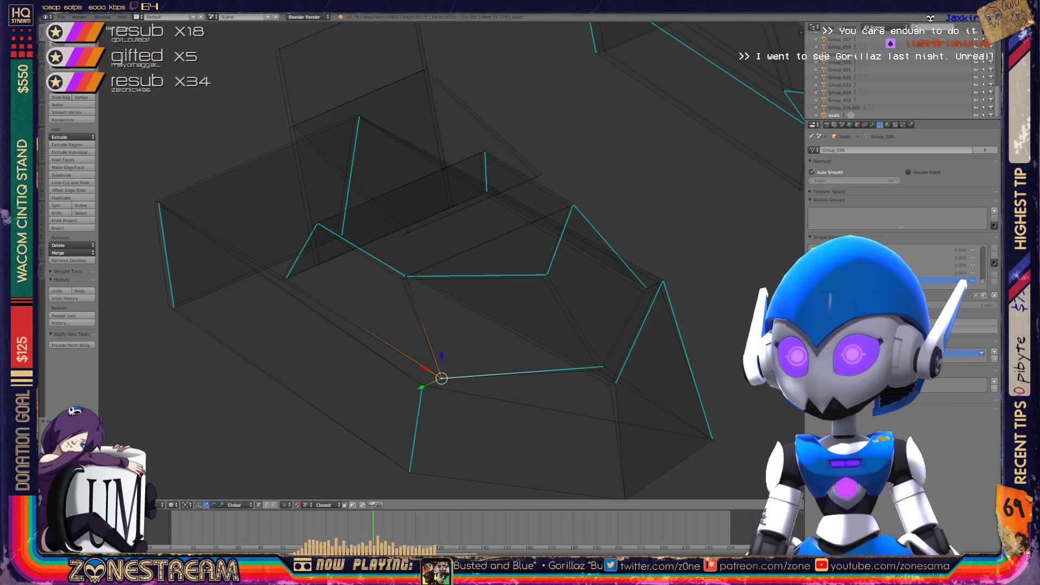
left_click(286, 279)
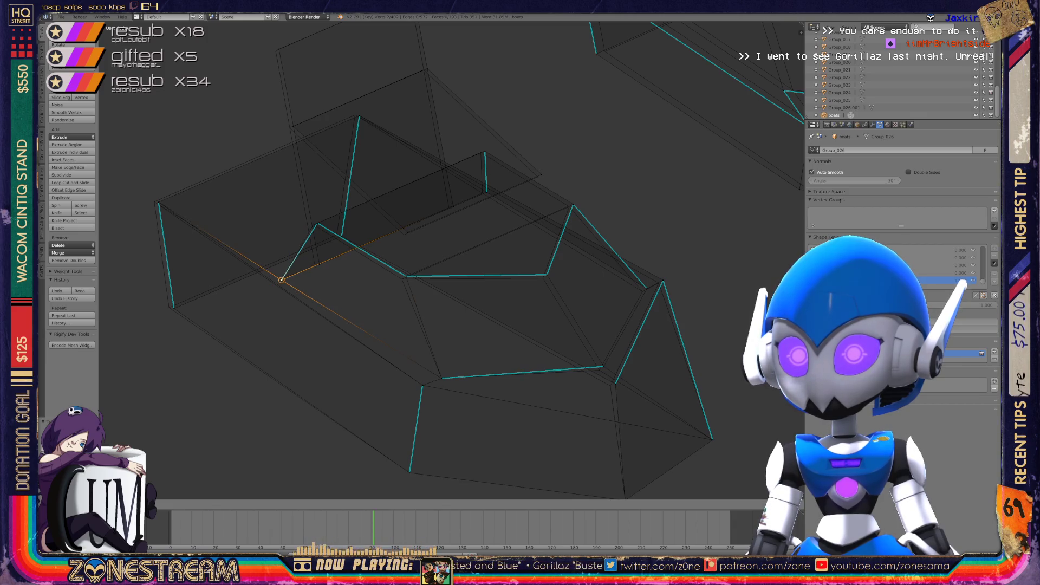
left_click(173, 308)
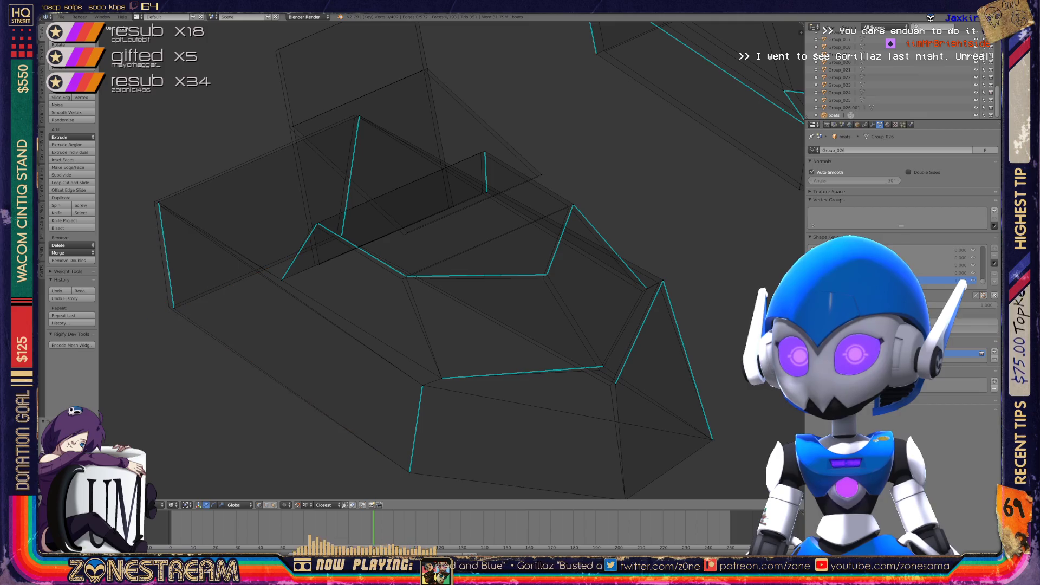
left_click_drag(173, 308, 169, 307)
left_click(159, 202)
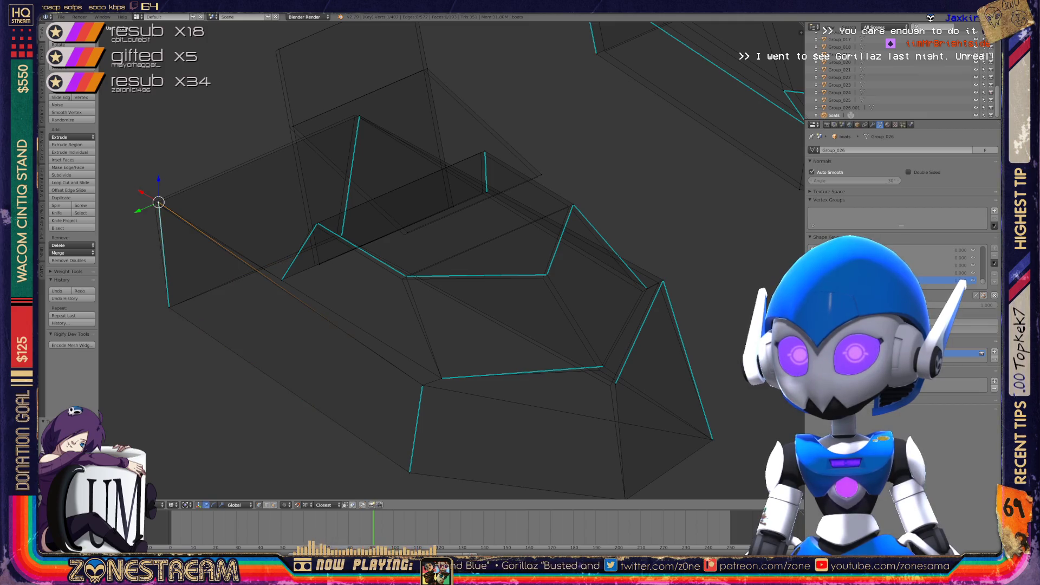
left_click_drag(158, 202, 154, 202)
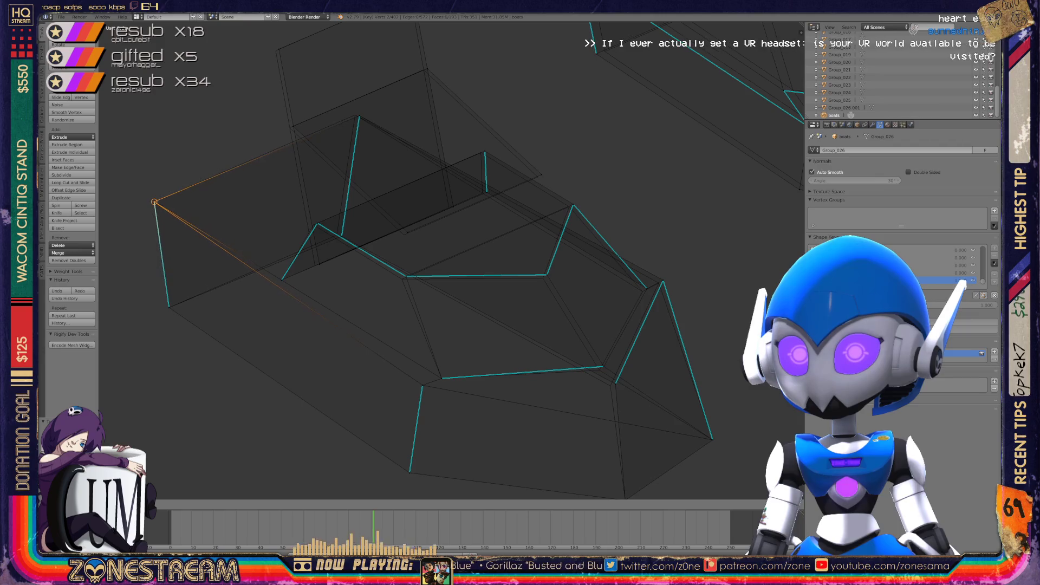
Nudge the top crease vertex on the ridge slightly left
left_click(315, 265)
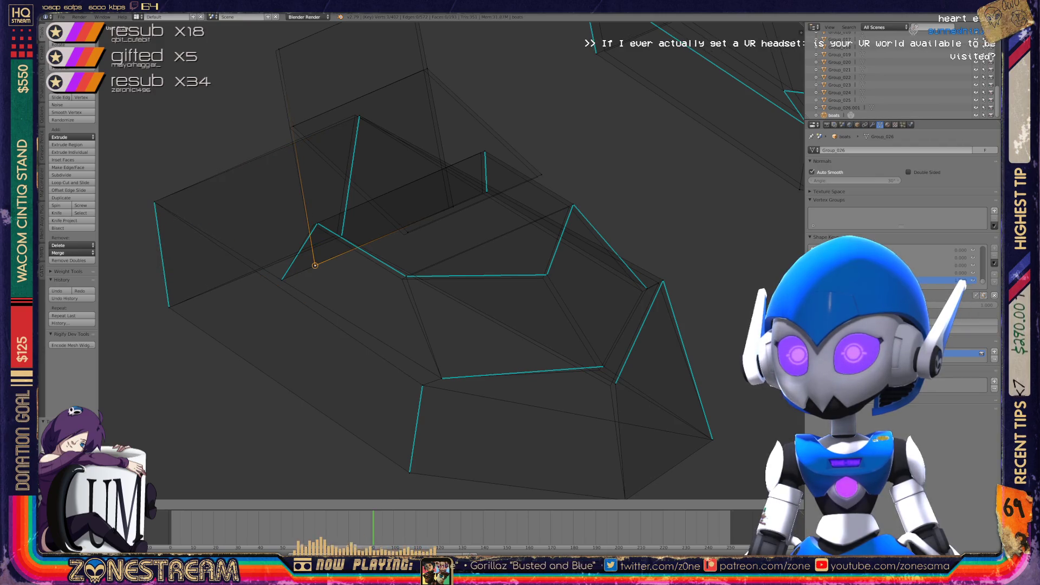
left_click(276, 48)
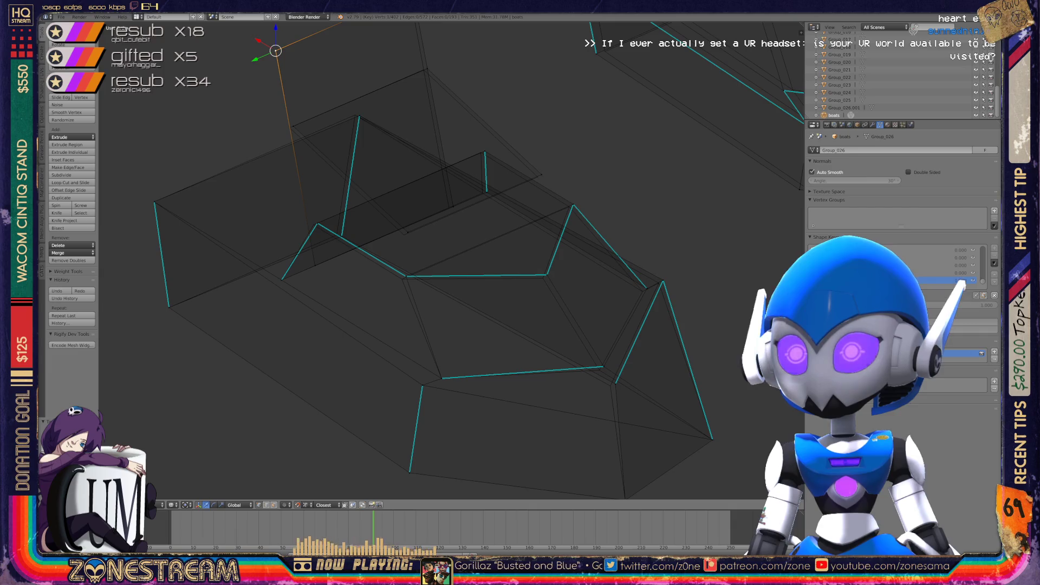
left_click(453, 206)
left_click(404, 234)
left_click(289, 128)
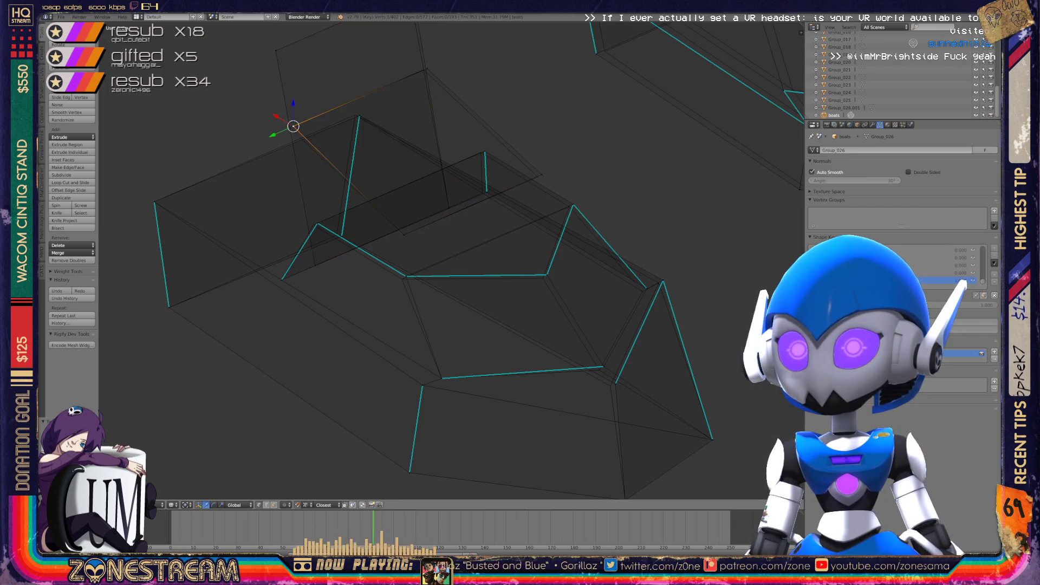
left_click(359, 115)
mouse_move(359, 116)
left_mouse_down()
mouse_move(336, 119)
mouse_move(355, 115)
left_mouse_up()
Nudge the vertex at the hull's right point slightly, then frame the selection
left_click(426, 69)
left_click(538, 177)
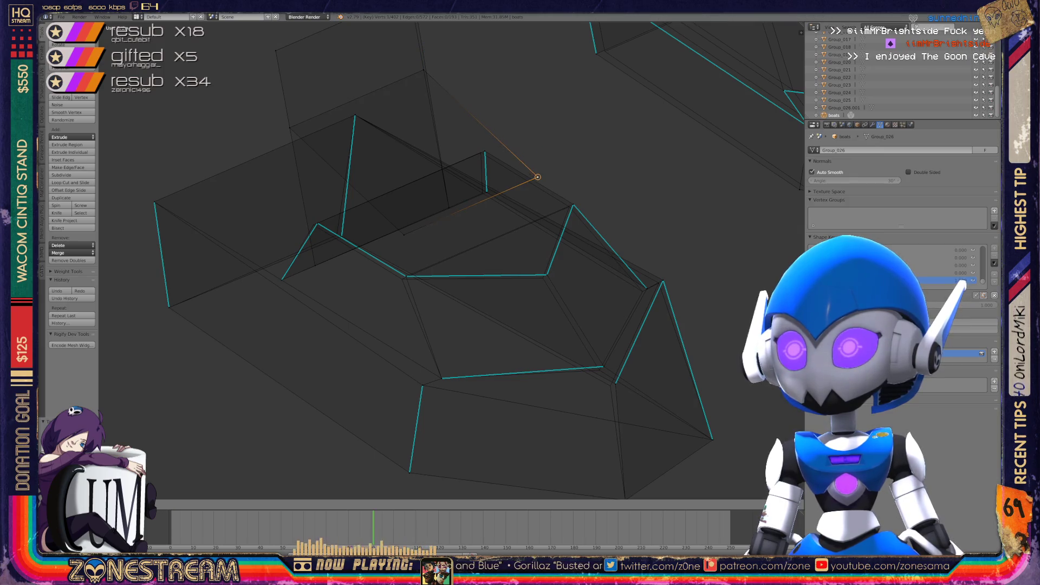
left_click(405, 276, "shift")
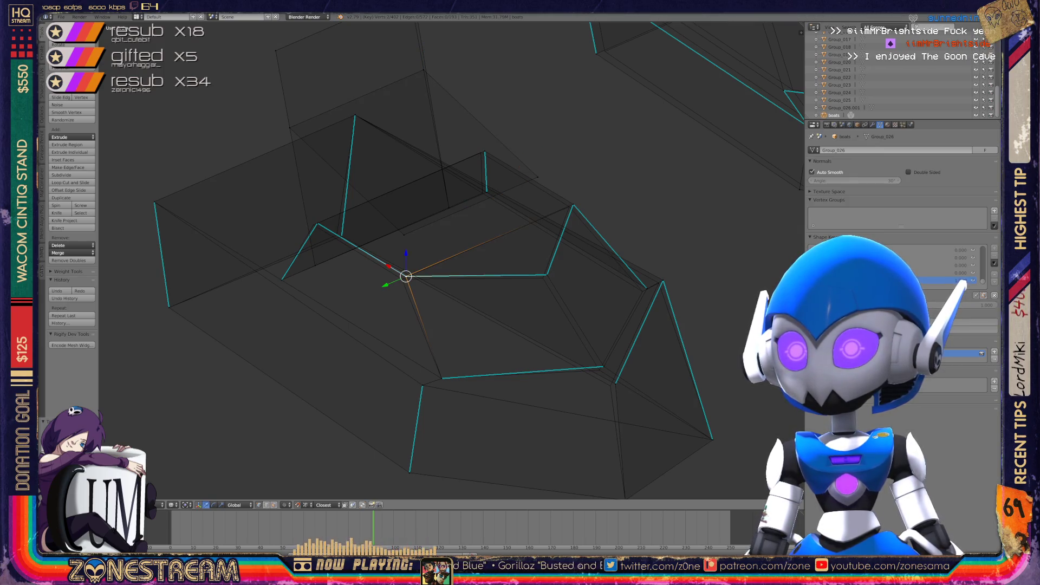
left_click(546, 274)
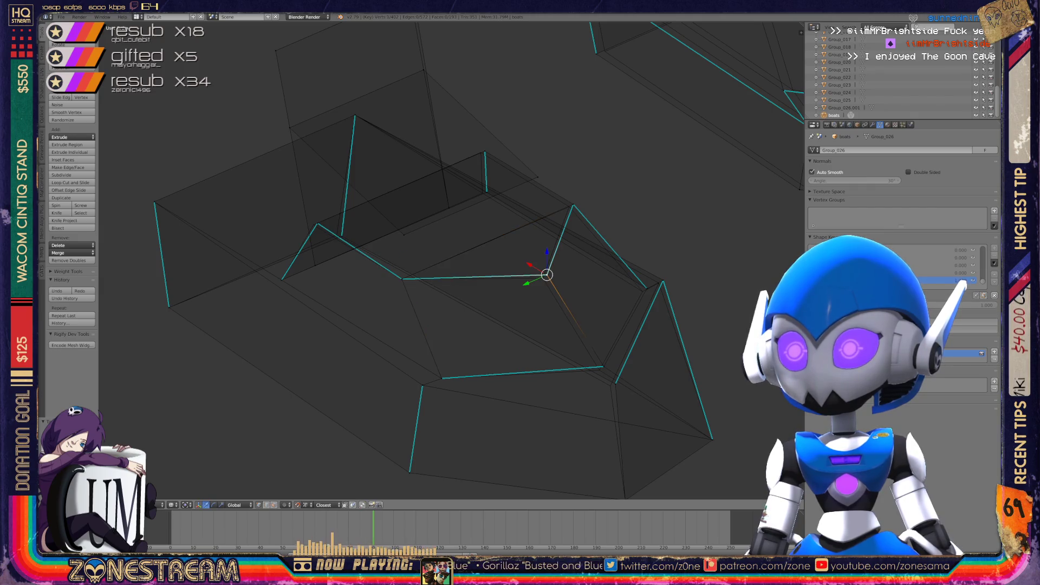
left_click(544, 277)
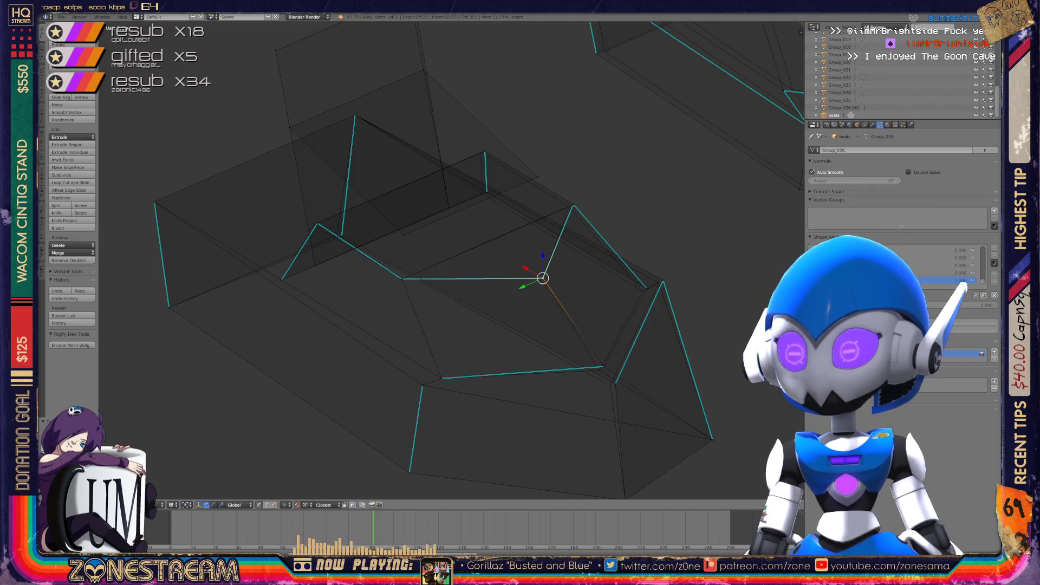
left_click(602, 367)
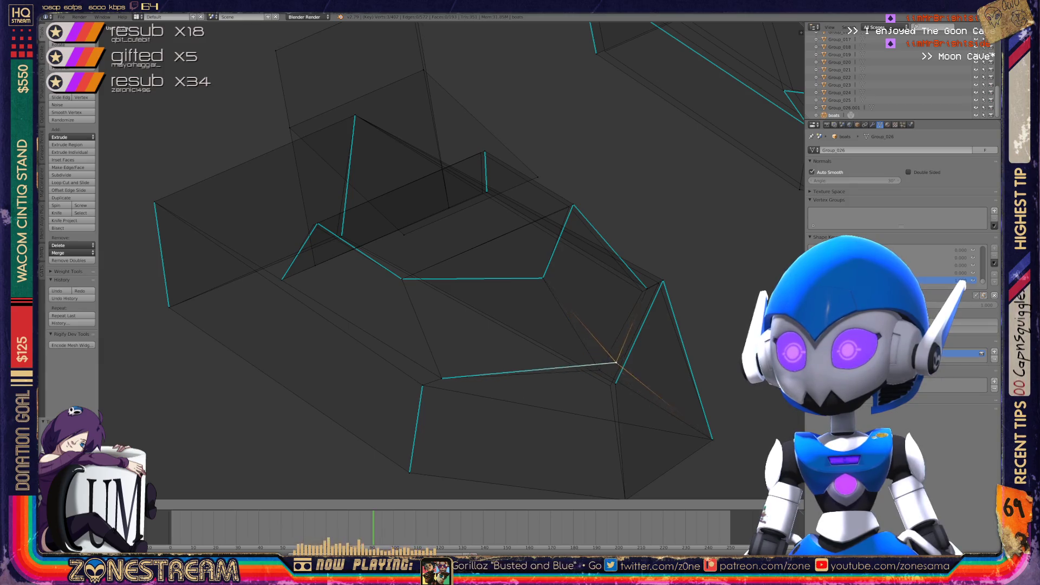
left_click(615, 383)
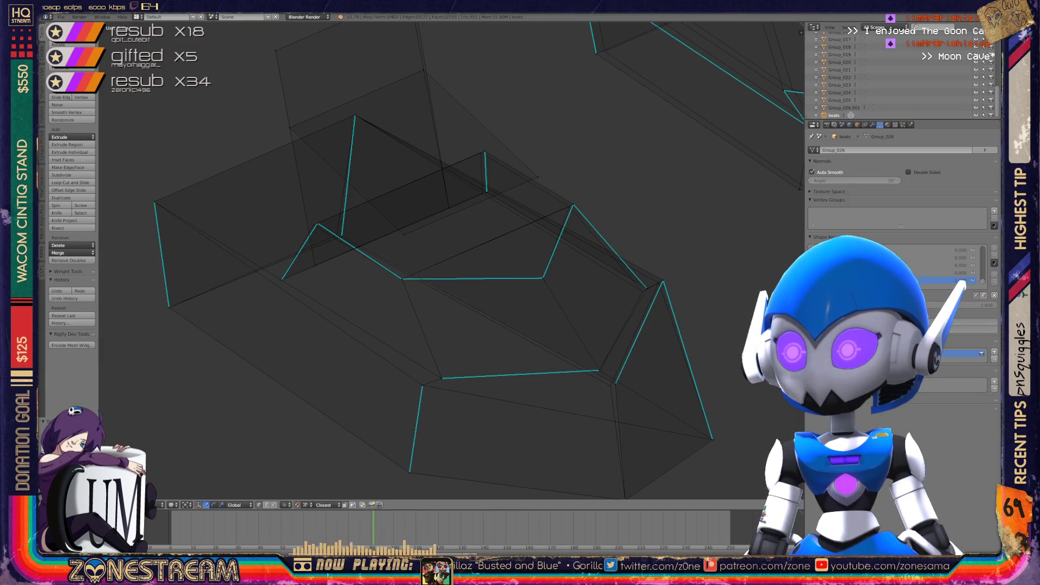
left_click(599, 372)
left_click(663, 280)
left_click_drag(663, 281, 659, 283)
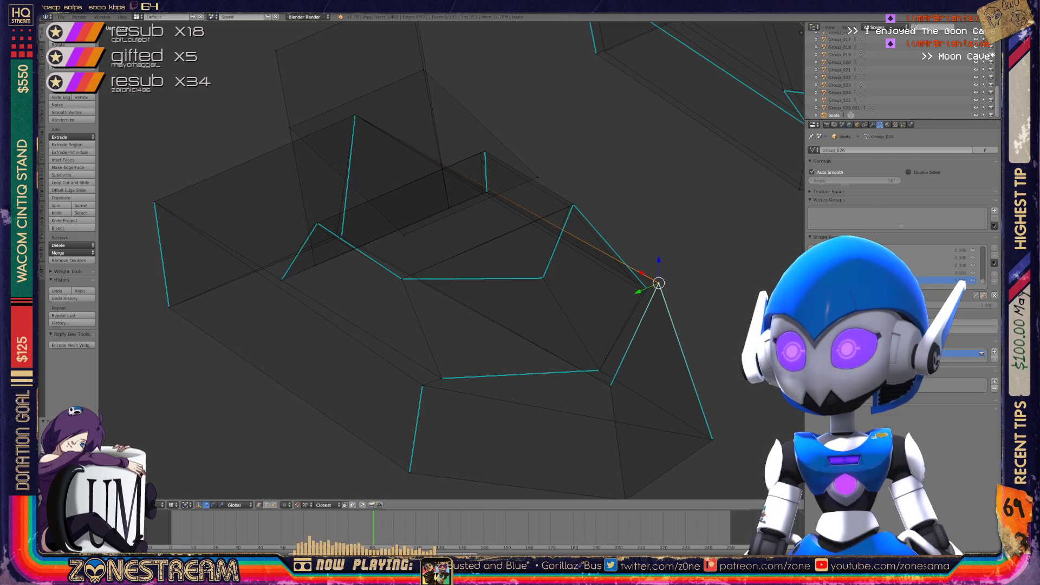
scroll(658, 283, "down", 5)
middle_click_drag(658, 284, 607, 265)
key("KP_Decimal")
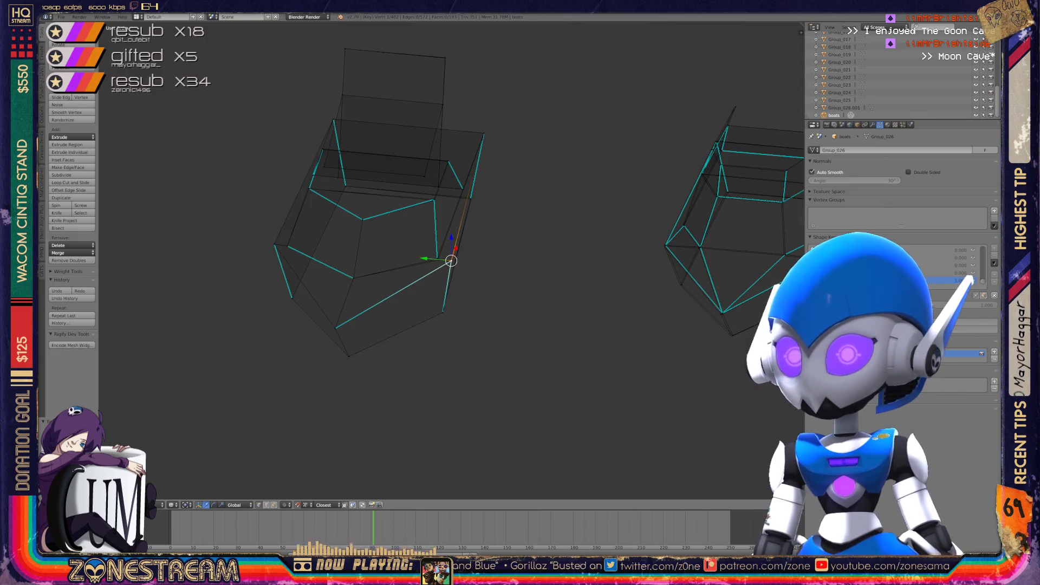
Nudge a vertex near the previously selected one slightly into a new position
mouse_move(451, 261)
middle_mouse_down()
mouse_move(487, 255)
mouse_move(429, 306)
middle_mouse_up()
scroll(451, 261, "up", 5)
right_click(393, 283)
key("g")
left_click(402, 290)
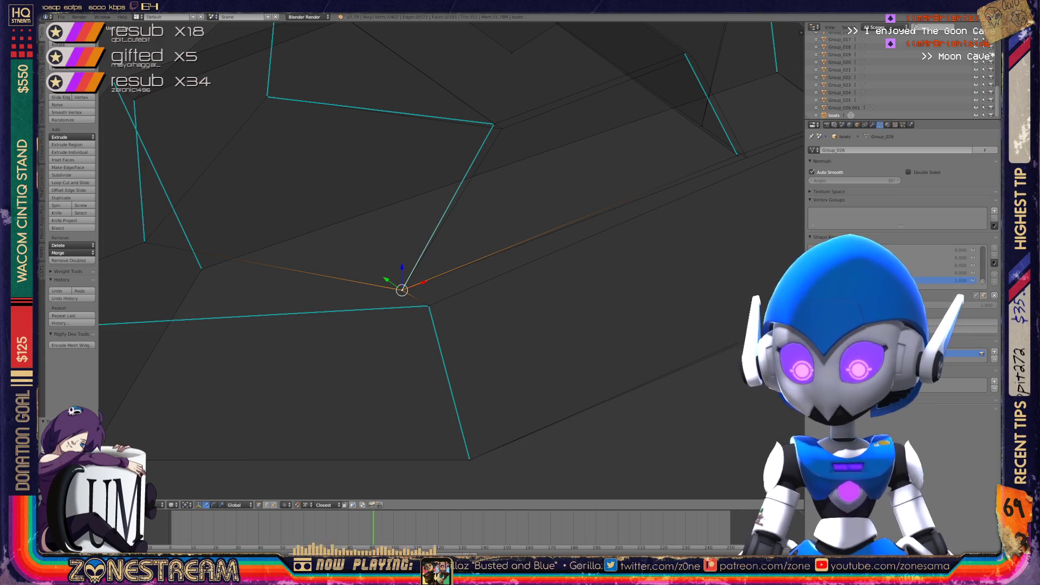
Shift a middle-ridge vertex, then pull a right-side vertex down toward the lower edge
middle_click_drag(433, 244, 455, 200)
right_click(414, 249)
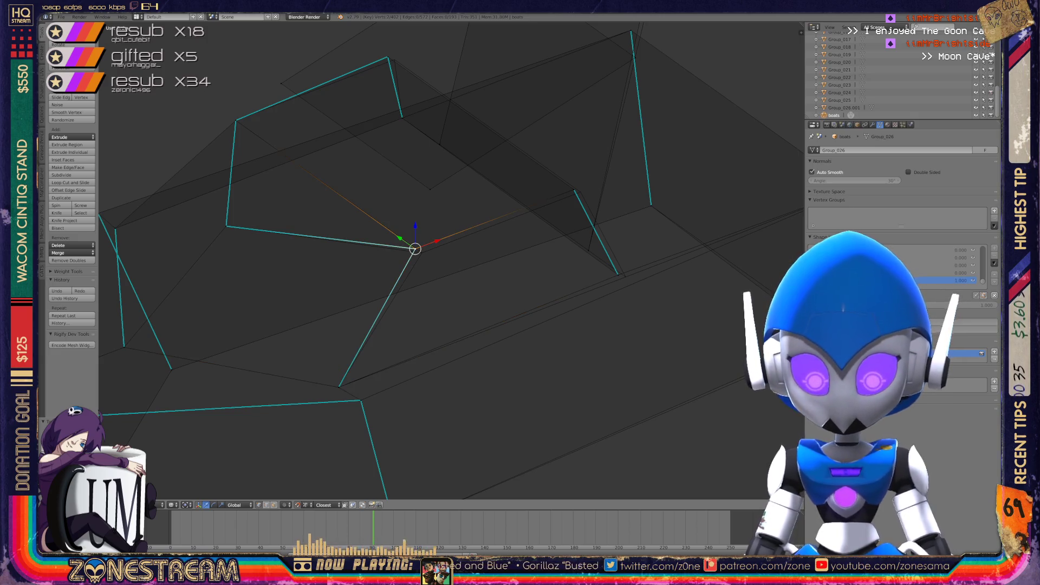
key("g")
left_click(421, 252)
right_click(575, 189)
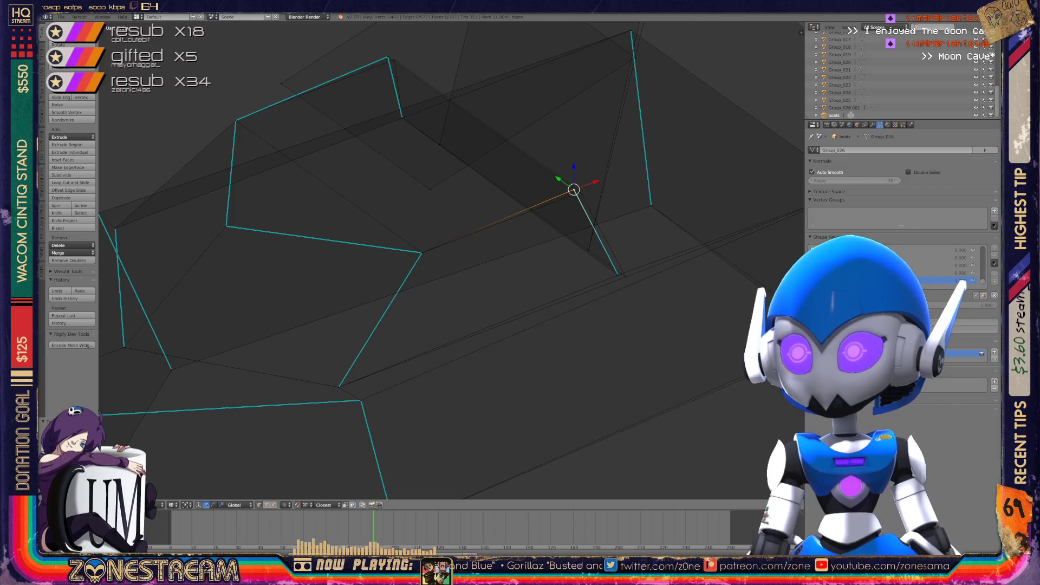
key("g")
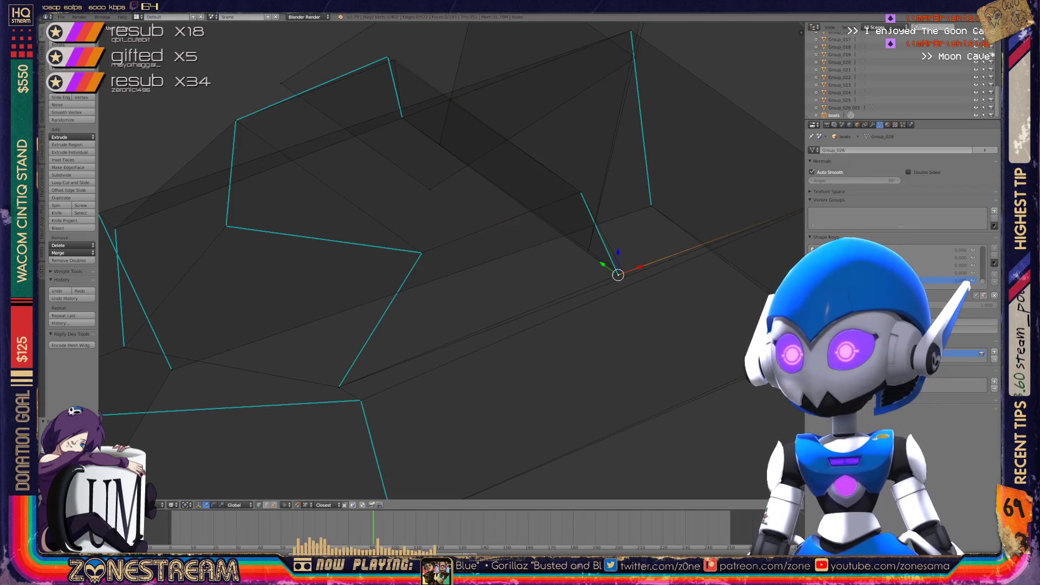
left_click(626, 276)
Select the top vertex, then view the hull piece whole in Object Mode
scroll(553, 267, "down", 3)
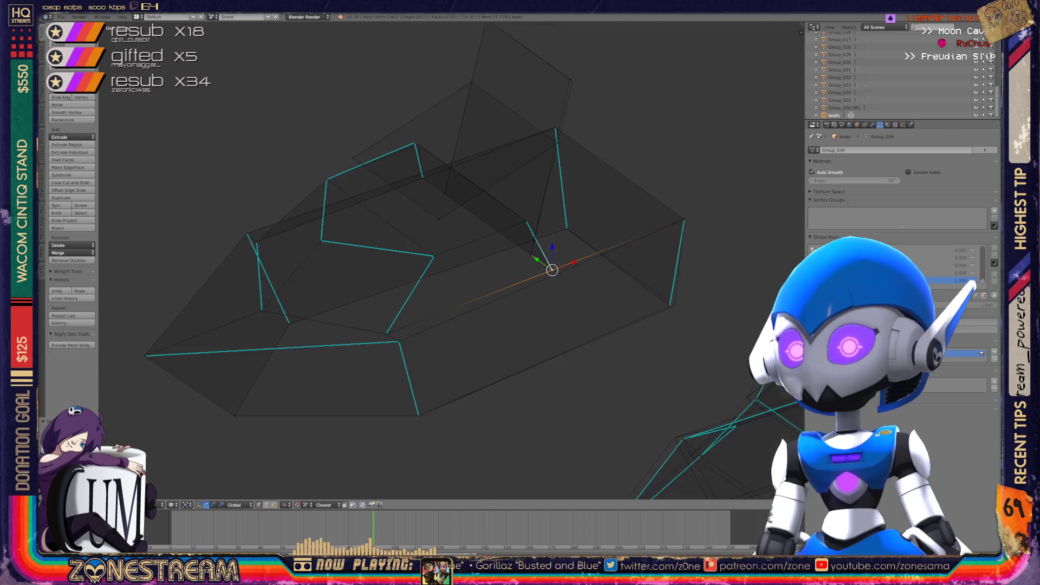
middle_click_drag(542, 271, 541, 314)
right_click(538, 156)
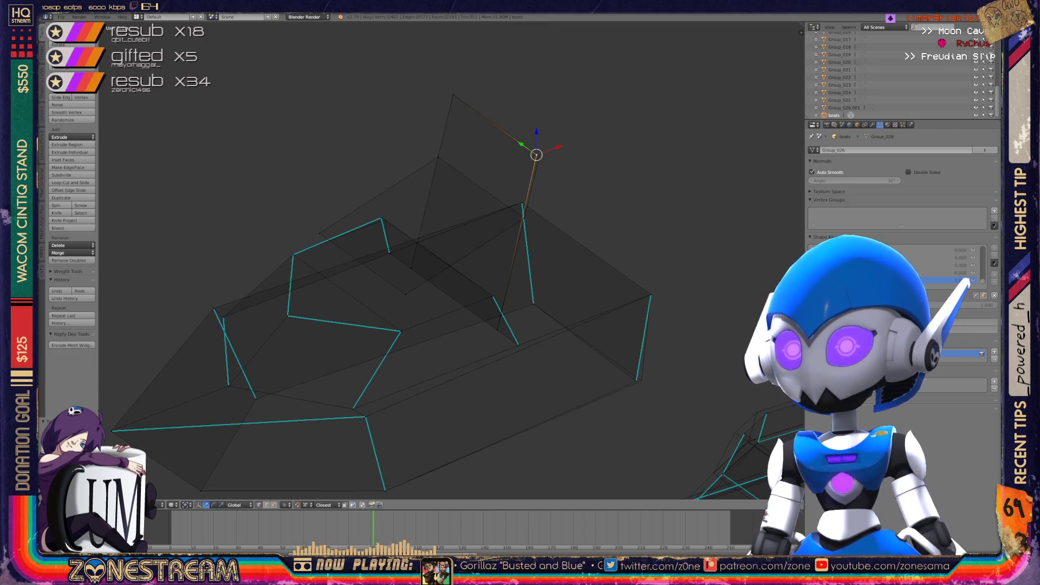
key("Tab")
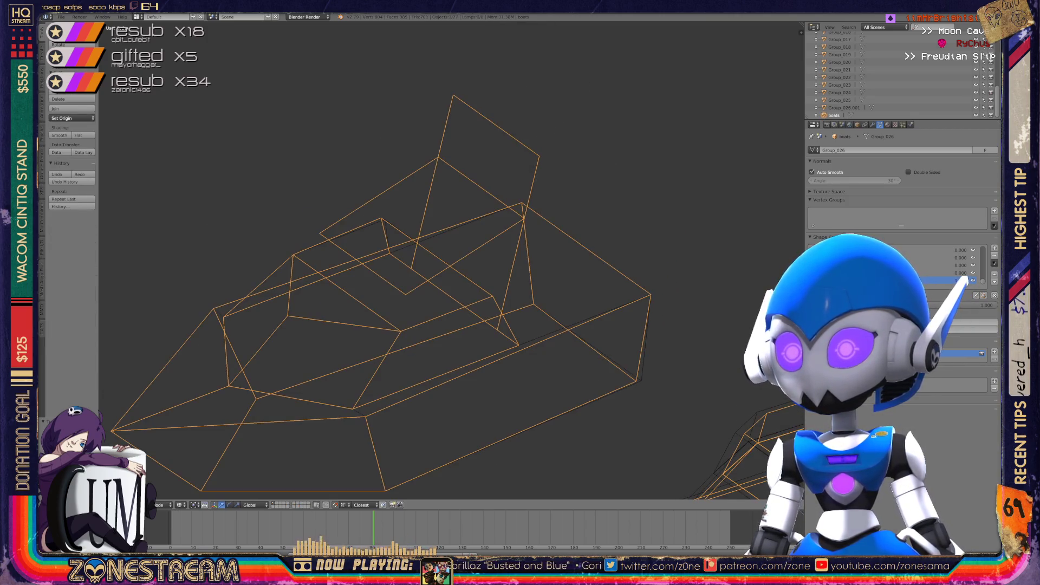
Re-enter Edit Mode, select the lower-right vertex, and switch back to Object Mode
key("Tab")
right_click(636, 384)
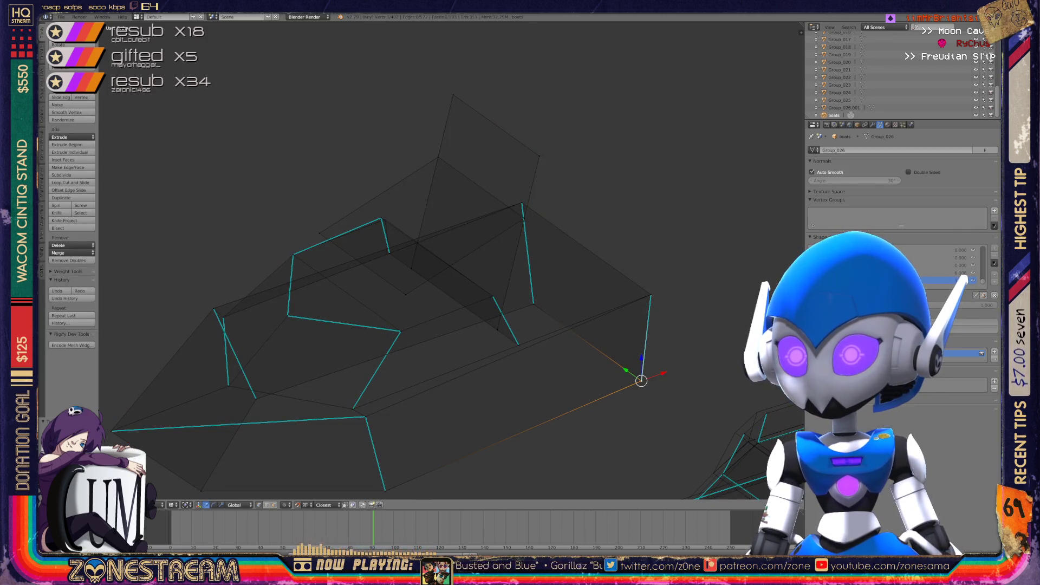
key("Tab")
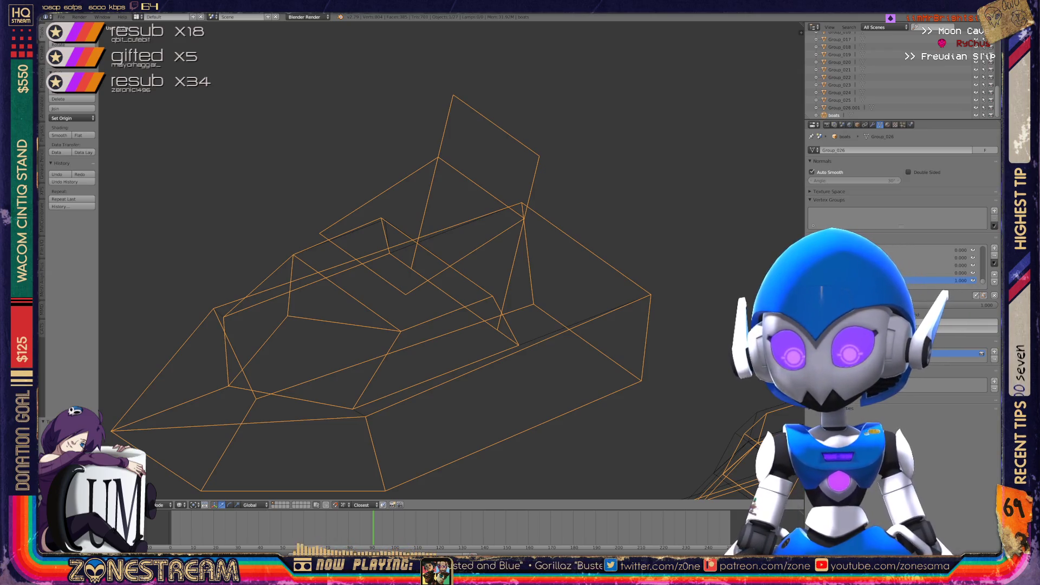
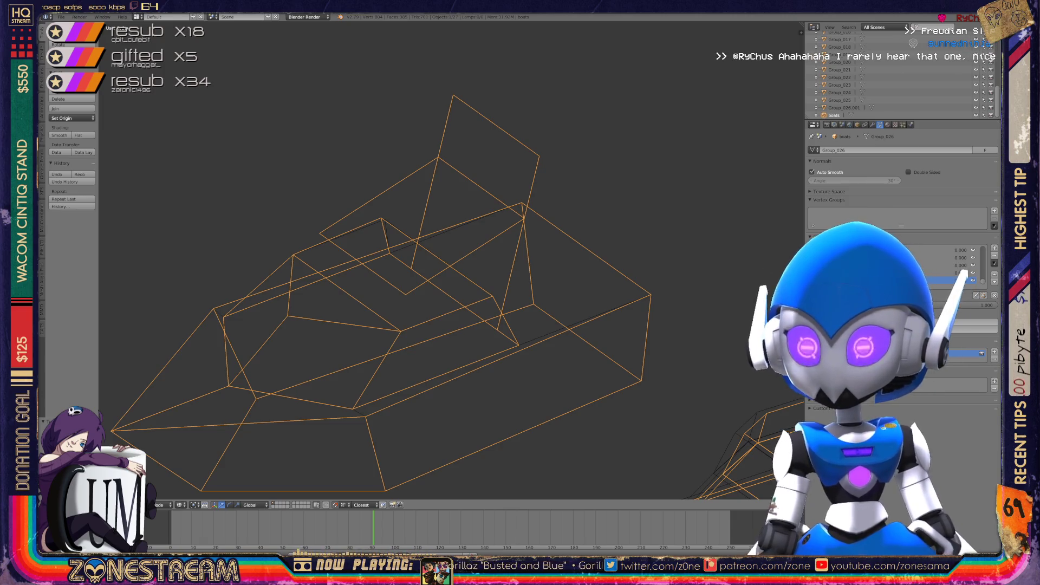
In Edit Mode, nudge a hull vertex of the first boat slightly right
key("Tab")
right_click(381, 218, "shift")
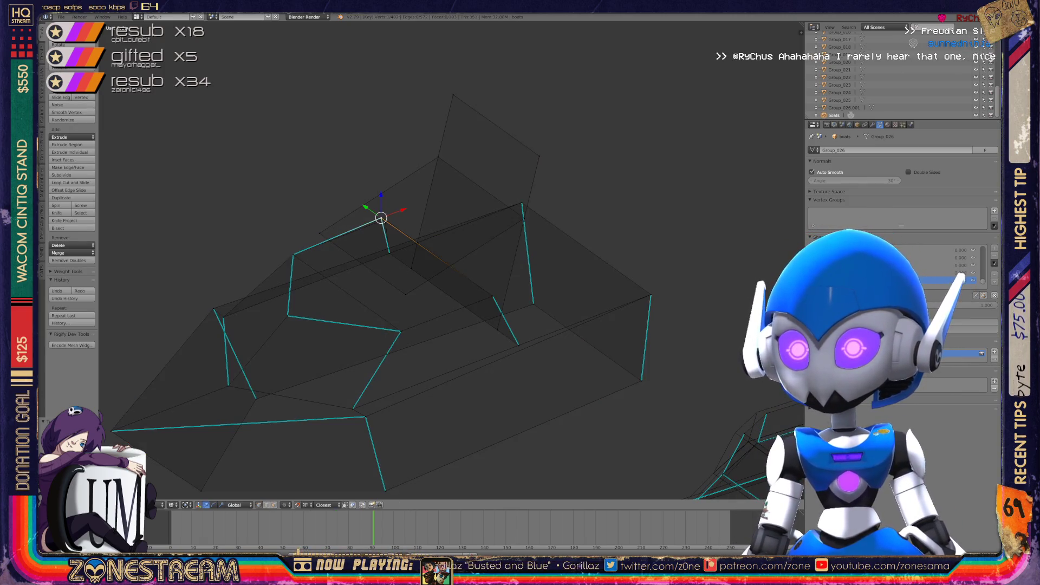
left_click_drag(380, 218, 385, 220)
middle_click_drag(433, 271, 466, 211)
Switch to editing the upper boat and shift one of its vertices slightly right
key("Tab")
scroll(434, 260, "down", 5)
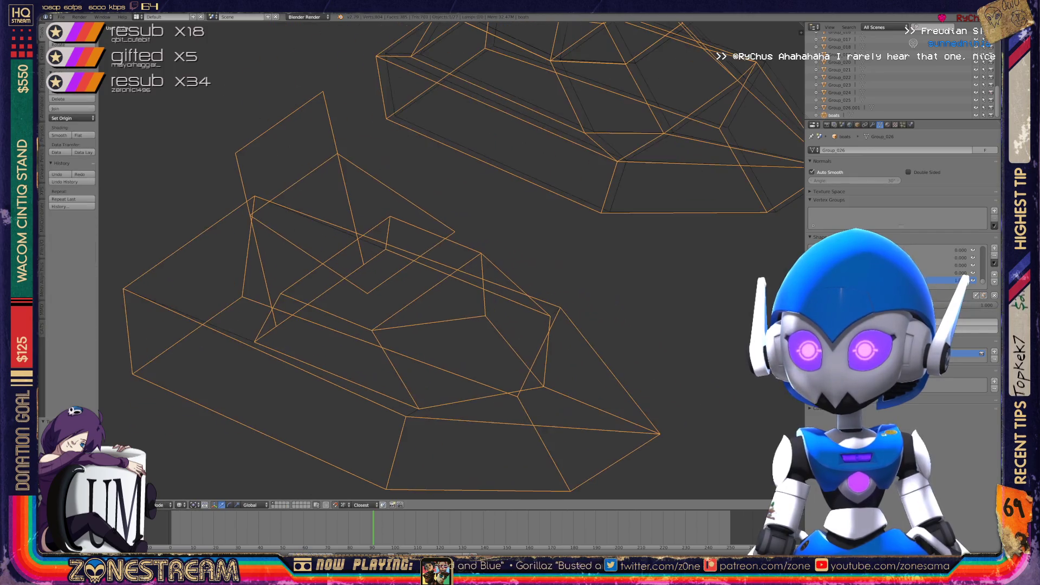
scroll(406, 217, "up", 8)
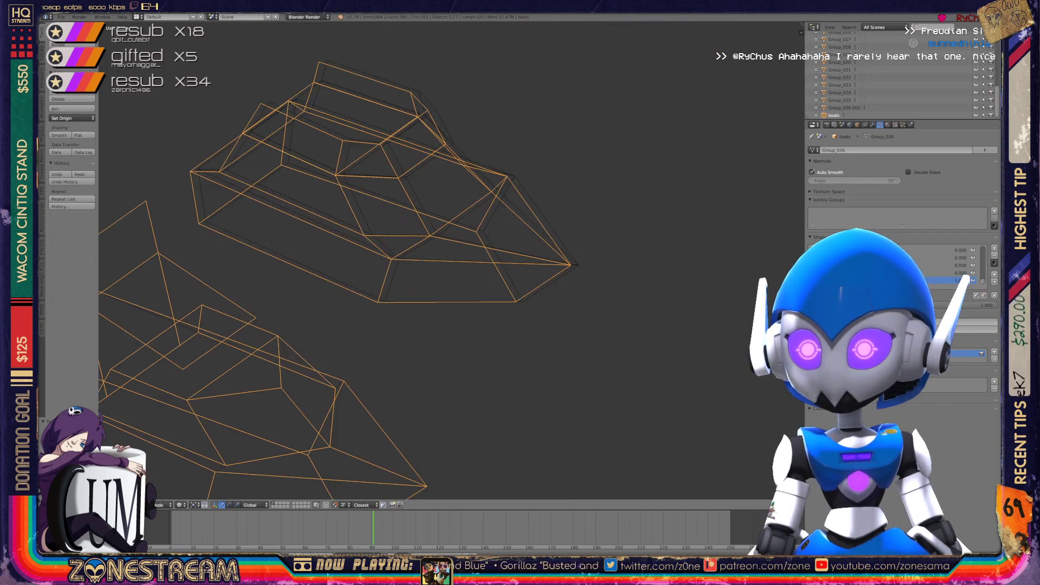
middle_click_drag(466, 211, 480, 198)
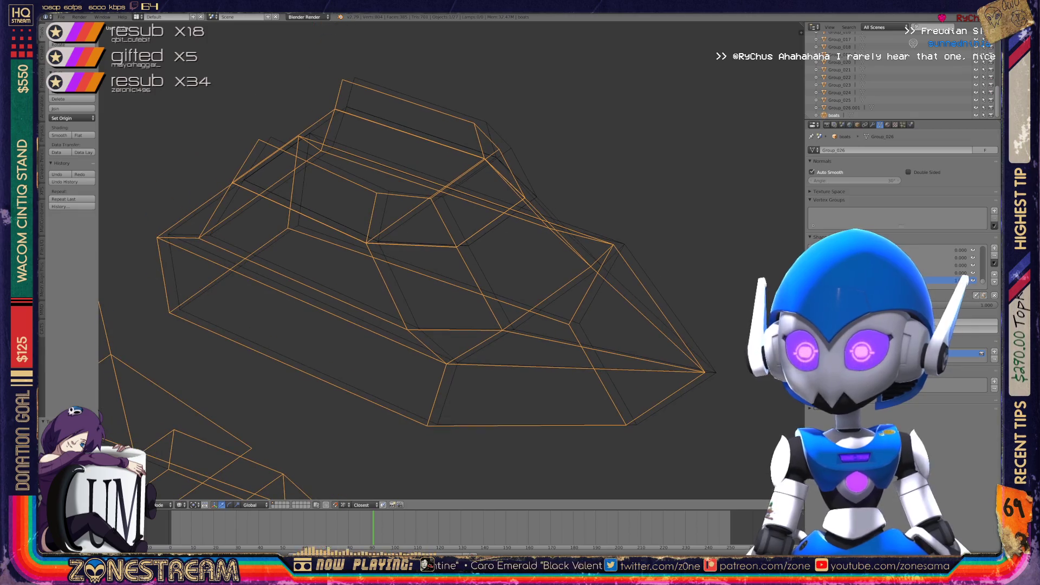
key("Tab")
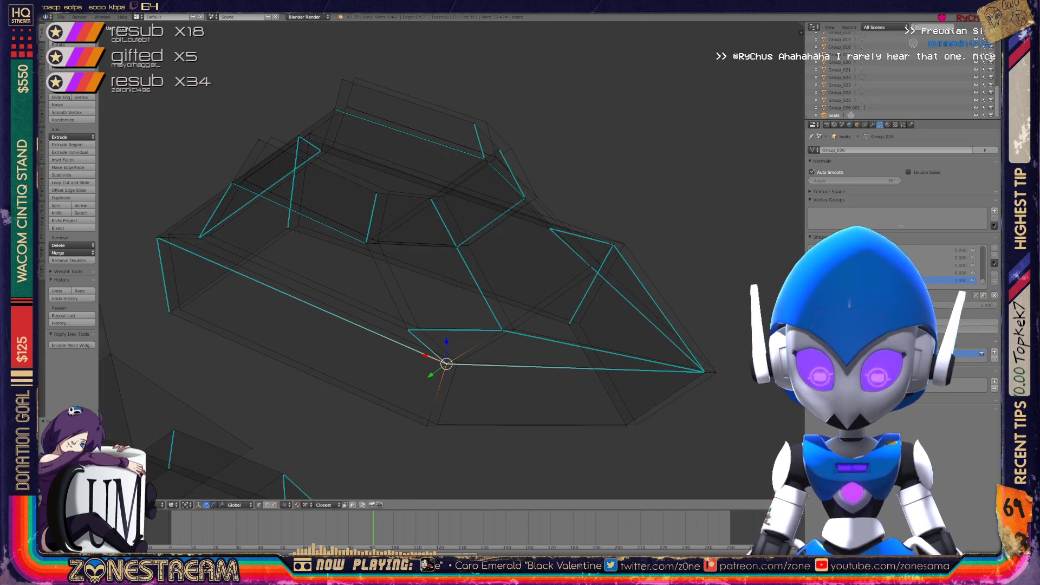
left_click_drag(446, 364, 458, 361)
Shift the lower, lower-left and upper-left hull vertices to the right
left_click(427, 425)
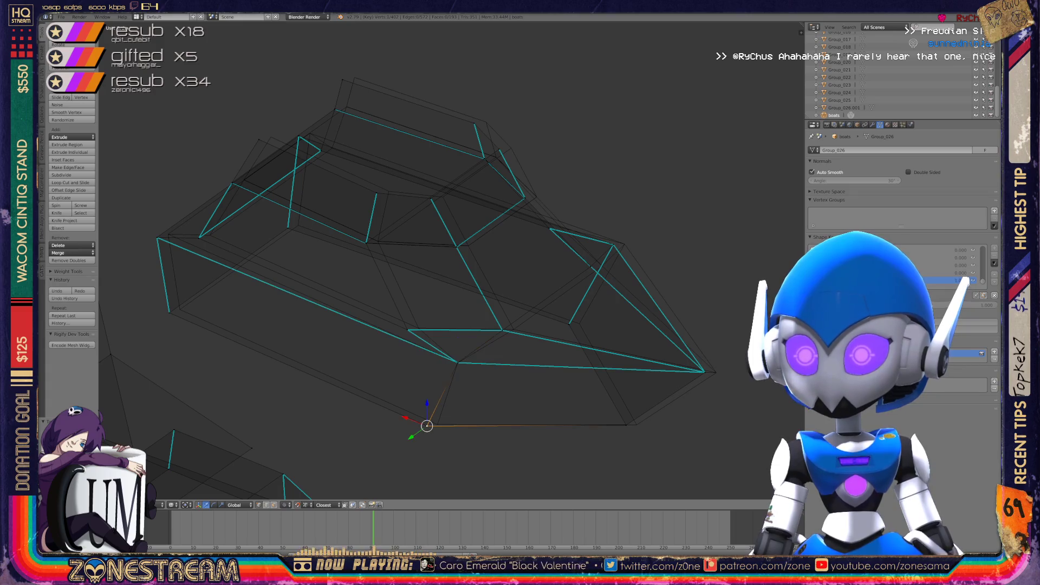
left_click_drag(426, 426, 438, 424)
left_click(169, 311)
left_click_drag(169, 311, 179, 309)
left_click(156, 237)
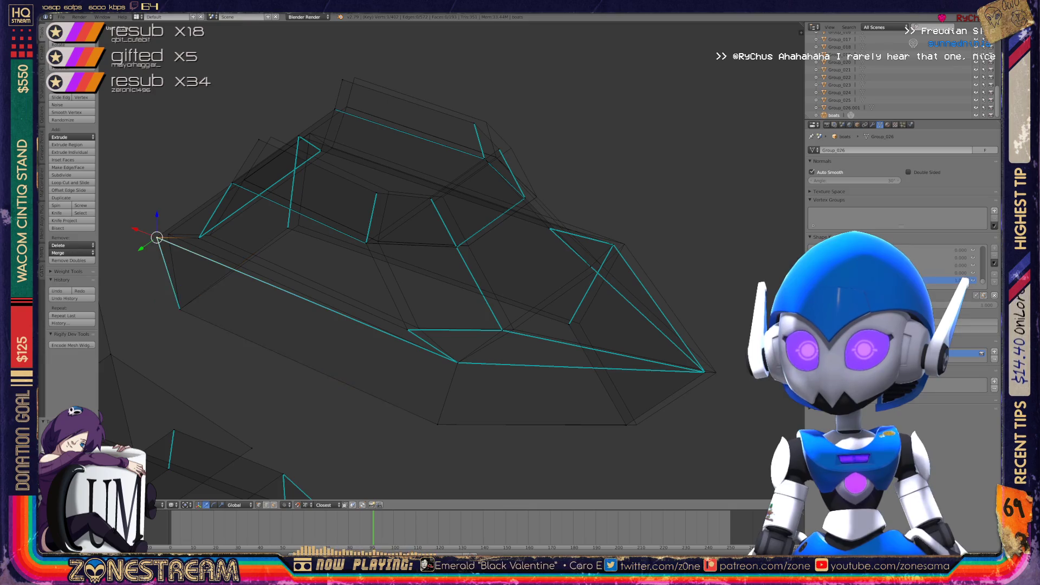
left_click_drag(157, 237, 210, 234)
left_click(198, 237)
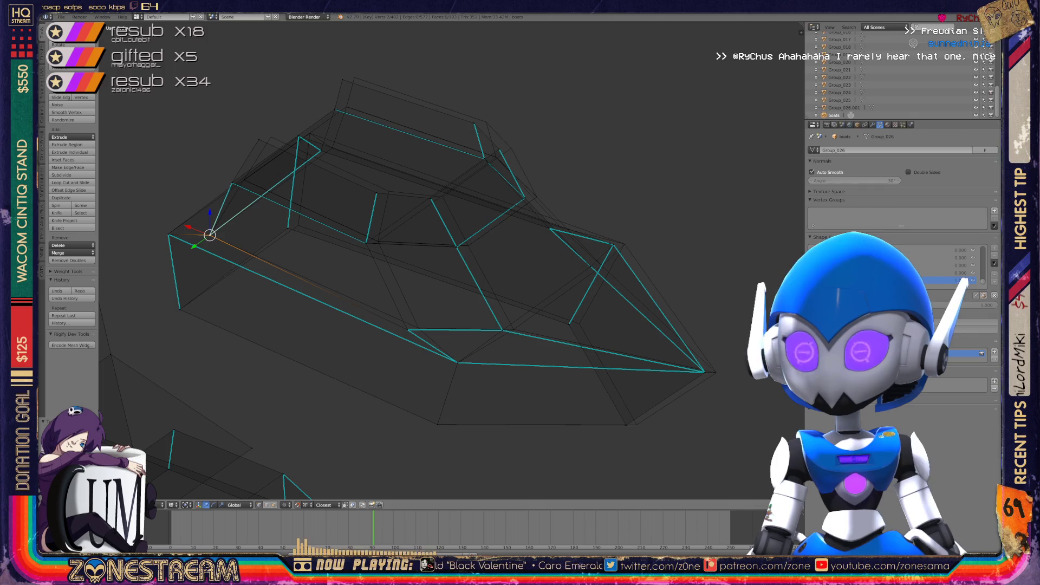
Move the hull's bottom-edge vertices slightly right
left_click(407, 329)
left_click_drag(408, 329, 418, 328)
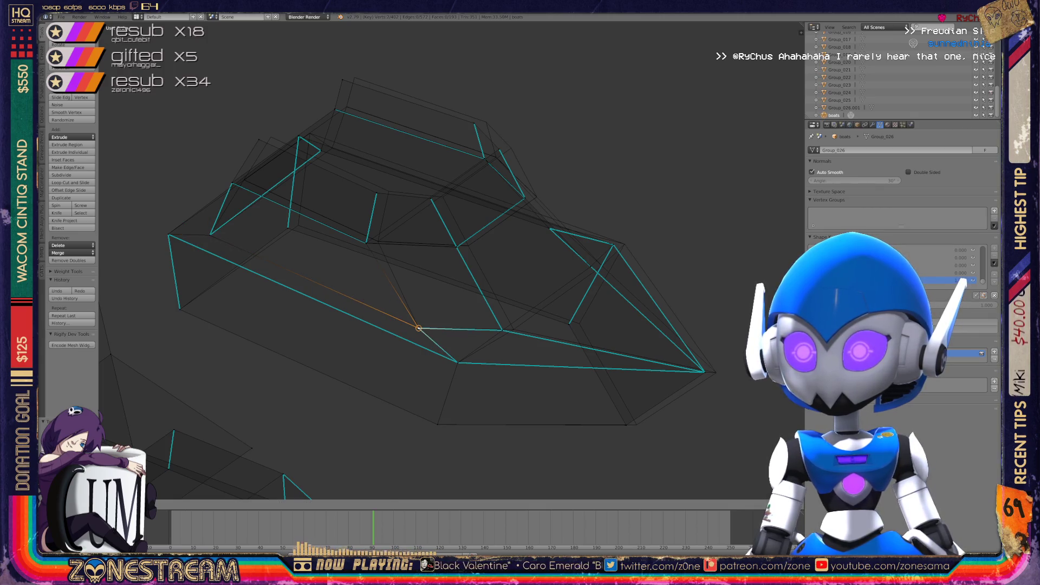
left_click(502, 329)
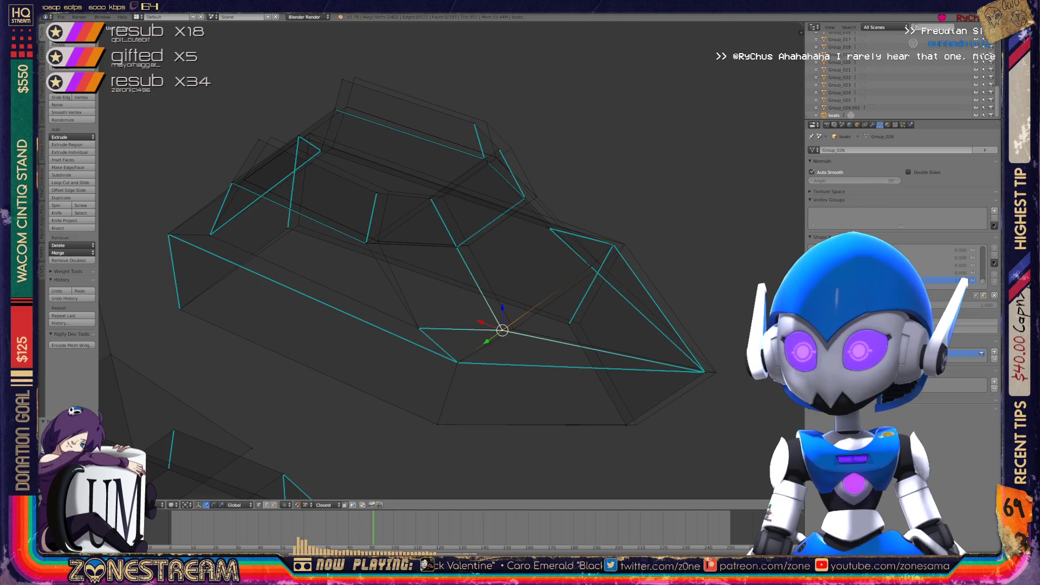
scroll(451, 261, "down", 2)
middle_click_drag(492, 306, 350, 266, "shift")
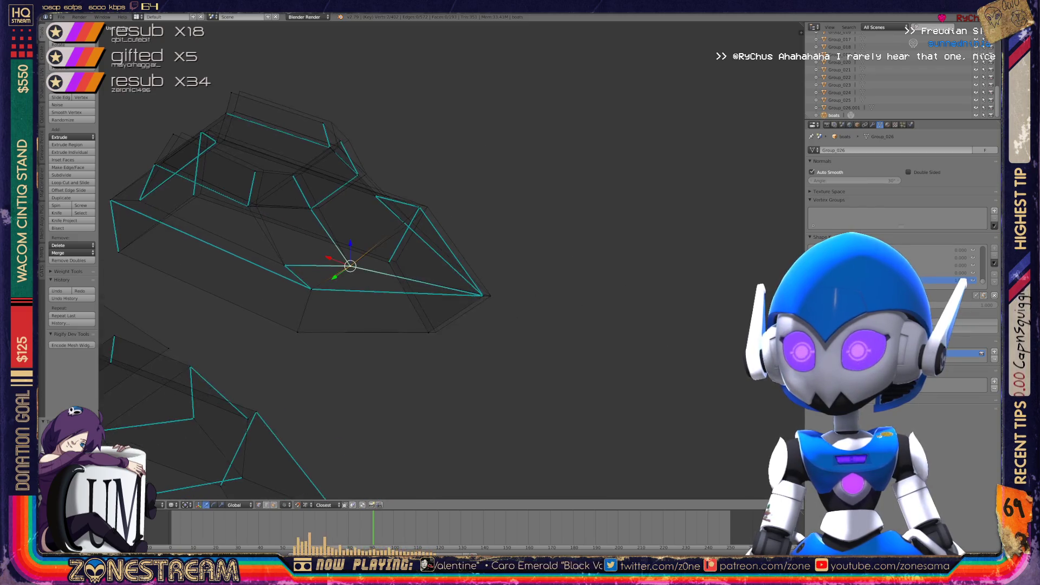
scroll(450, 262, "up", 2)
left_click(418, 364)
left_click_drag(398, 356, 407, 356)
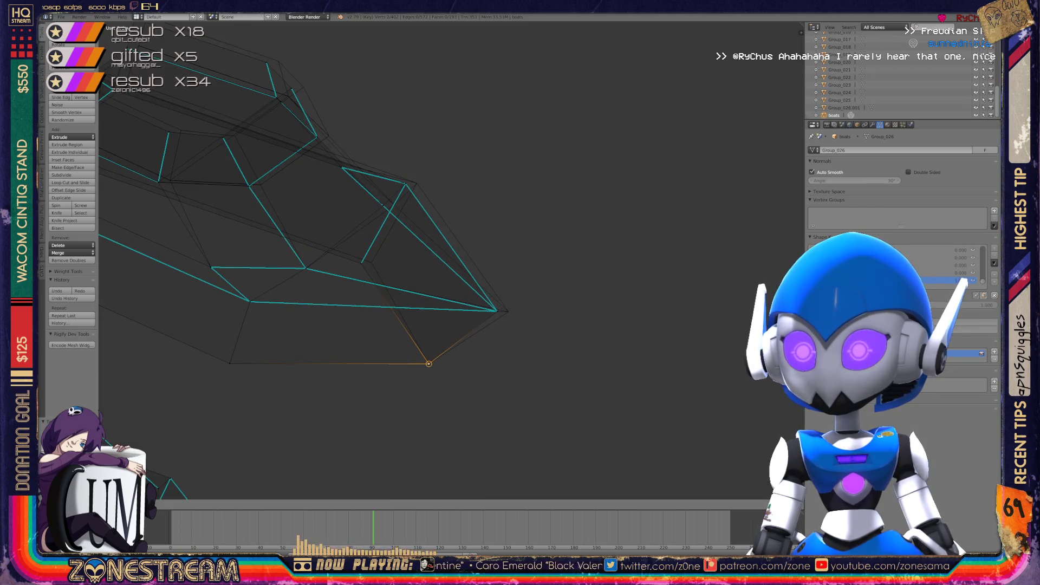
Move the hull tip and a middle vertex right, then snap a vertex onto the one above
left_click(496, 310)
key("a")
left_click_drag(496, 310, 508, 311)
left_click(362, 264)
left_click_drag(361, 264, 371, 263)
middle_click_drag(434, 244, 346, 271)
mouse_move(555, 424)
left_mouse_down()
mouse_move(560, 341)
mouse_move(550, 344)
left_mouse_up()
Move the right-edge vertex and the bottom vertex slightly left
left_click(465, 310)
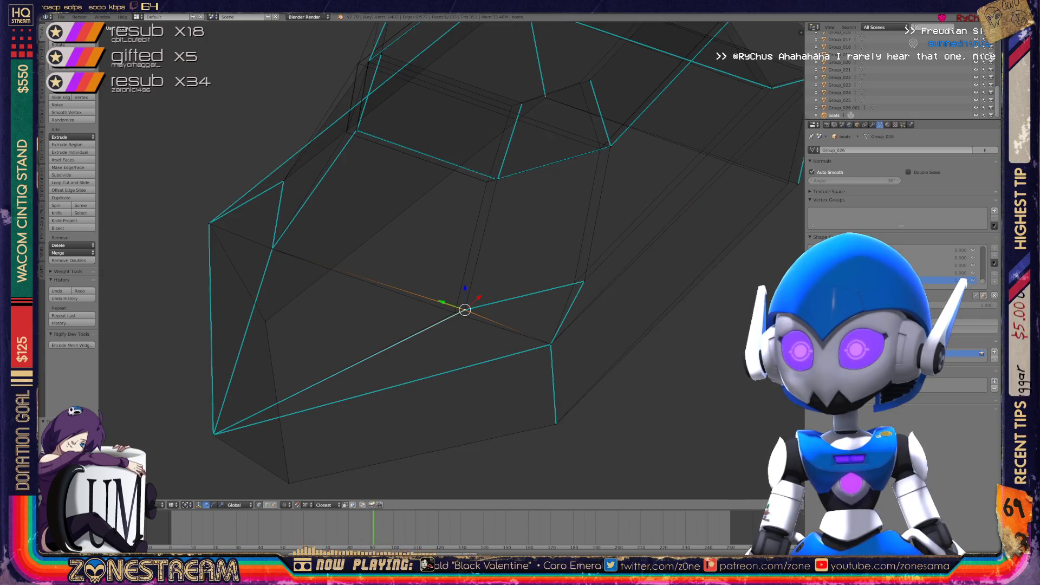
left_click_drag(464, 309, 455, 313)
left_click(465, 309)
middle_click_drag(455, 312, 363, 346, "shift")
left_click_drag(492, 315, 483, 317)
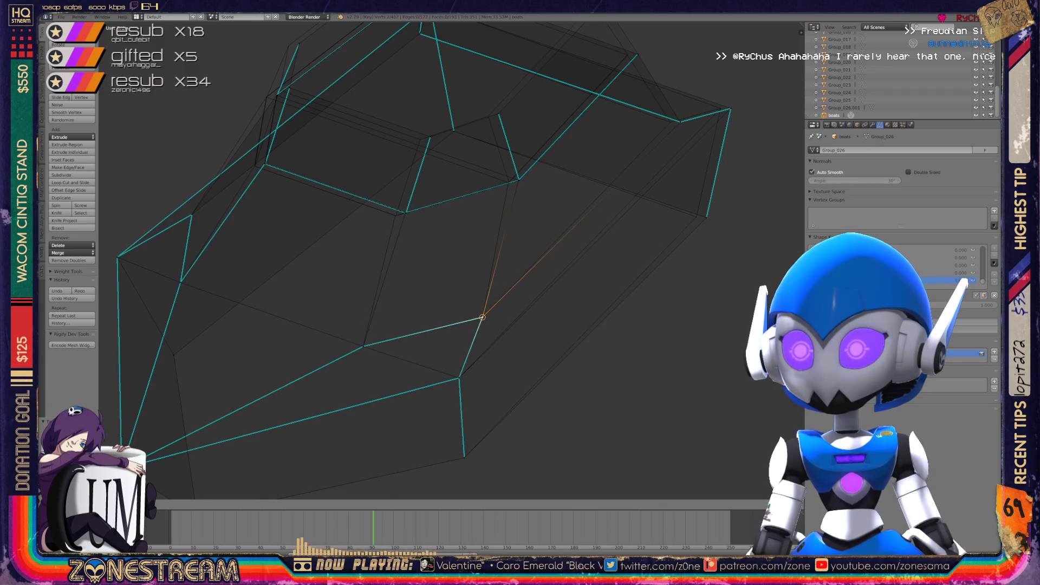
middle_click_drag(482, 317, 436, 292)
scroll(436, 292, "up", 2)
scroll(436, 293, "up", 3)
left_click_drag(453, 355, 434, 353)
Move the upper-right vertex left and select its neighbouring vertices
left_click(473, 237)
left_click_drag(473, 236, 454, 233)
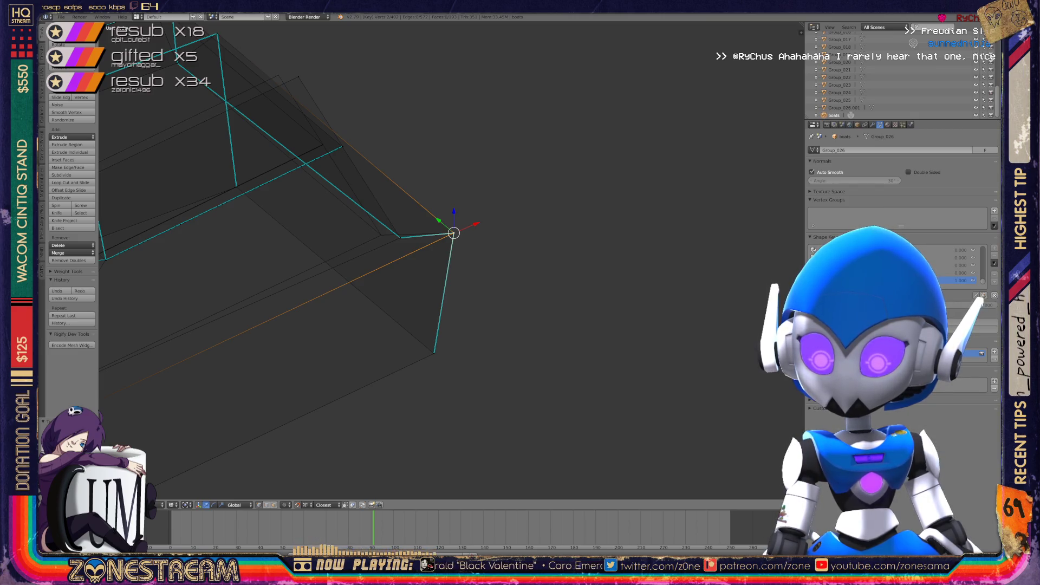
left_click(400, 237)
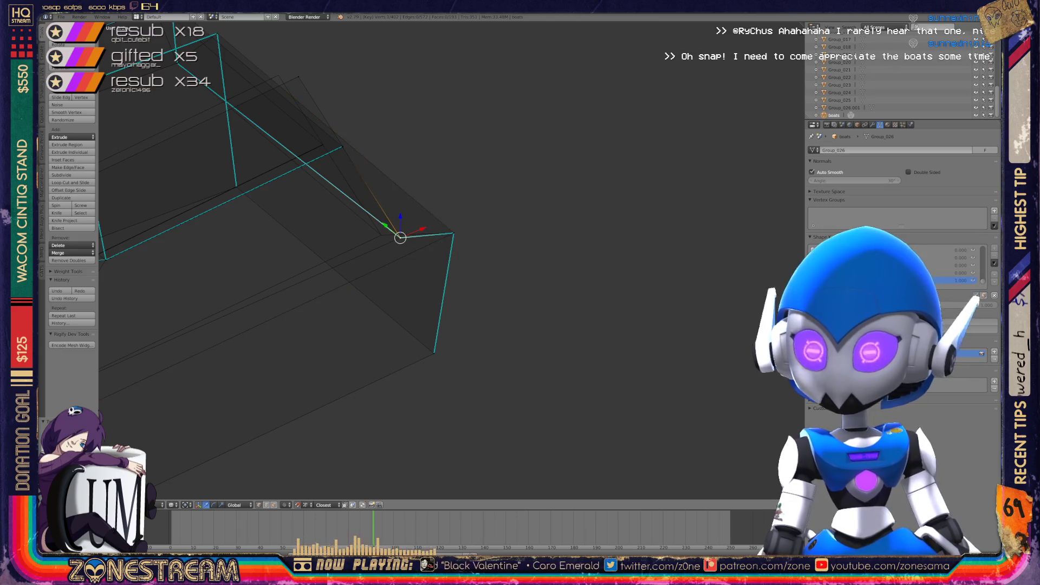
left_click(400, 237, "shift")
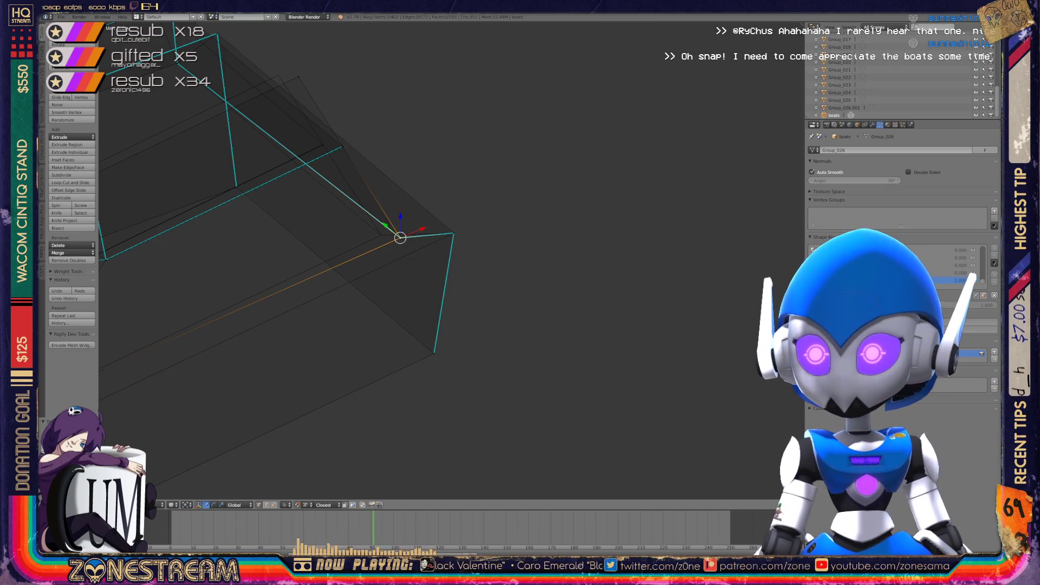
scroll(450, 260, "down", 8)
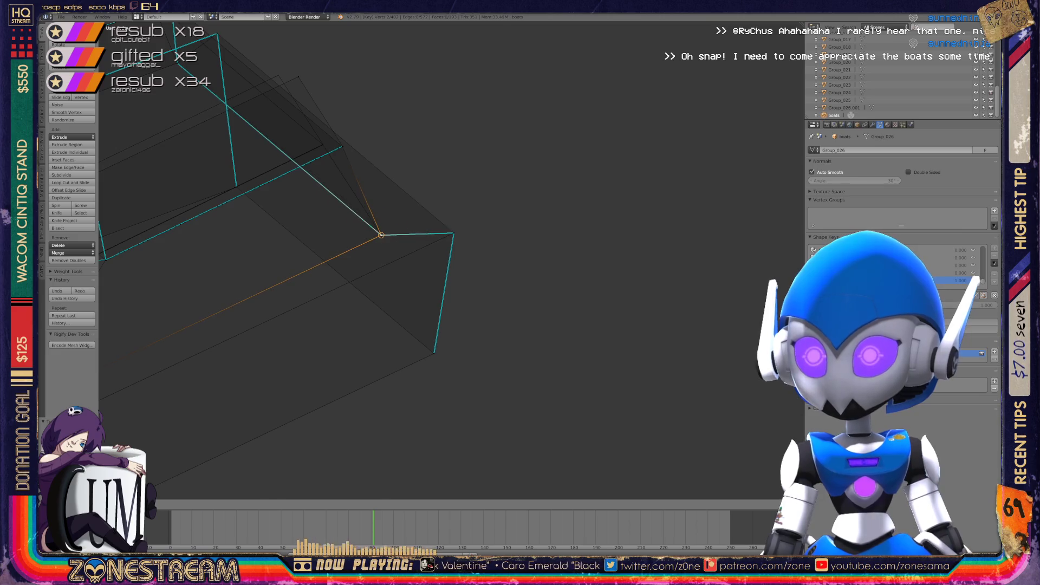
middle_click_drag(449, 260, 411, 252)
scroll(412, 252, "up", 5)
Centre the view on a cabin vertex and move it left into line
right_click(527, 239)
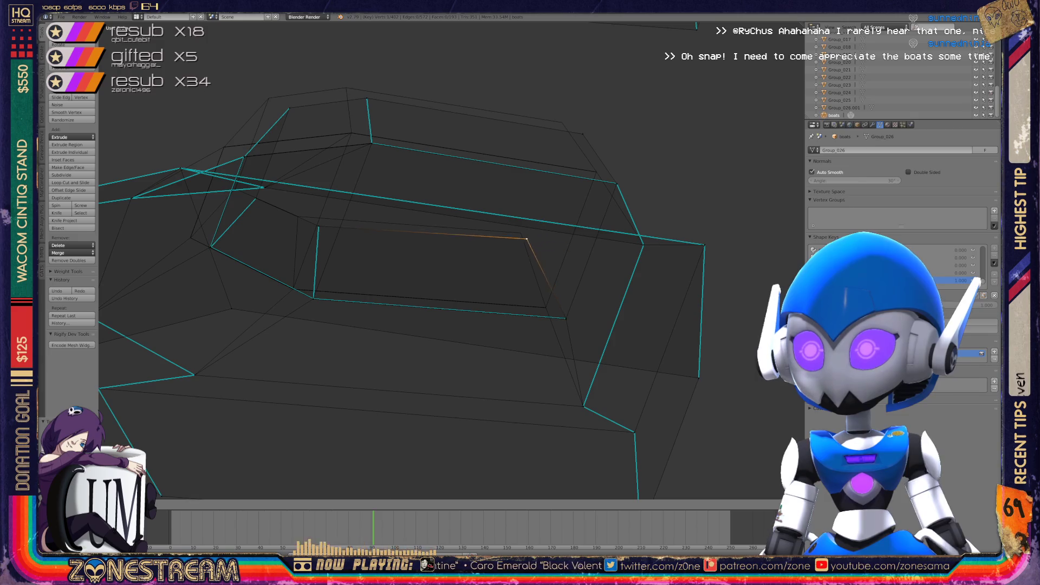
key("KP_Decimal")
mouse_move(436, 269)
middle_mouse_down()
mouse_move(391, 254)
mouse_move(218, 271)
mouse_move(562, 257)
mouse_move(381, 205)
mouse_move(585, 297)
mouse_move(483, 294)
middle_mouse_up()
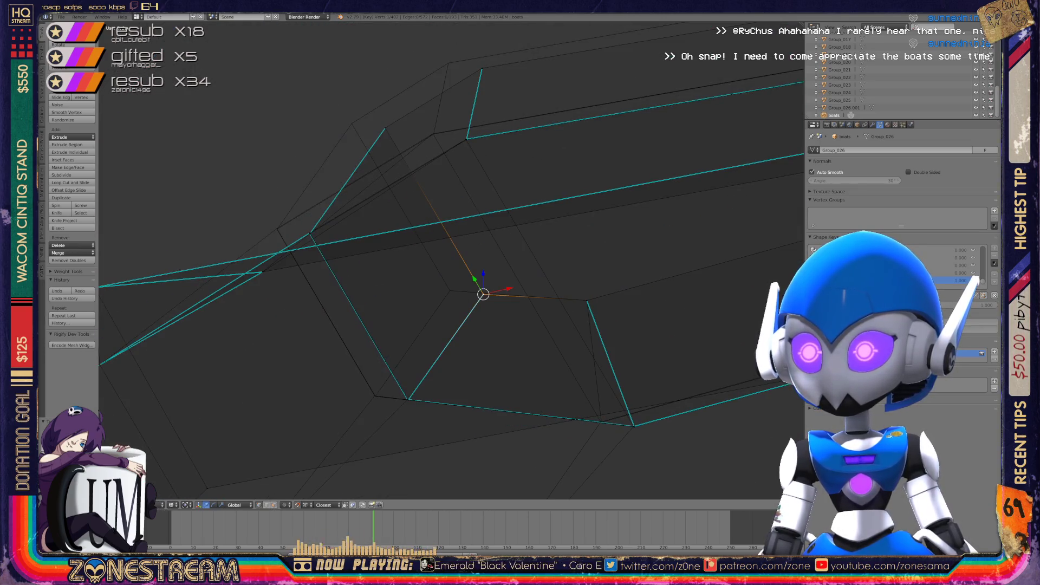
mouse_move(483, 294)
left_mouse_down()
mouse_move(449, 291)
mouse_move(385, 128)
mouse_move(352, 123)
mouse_move(482, 68)
left_mouse_up()
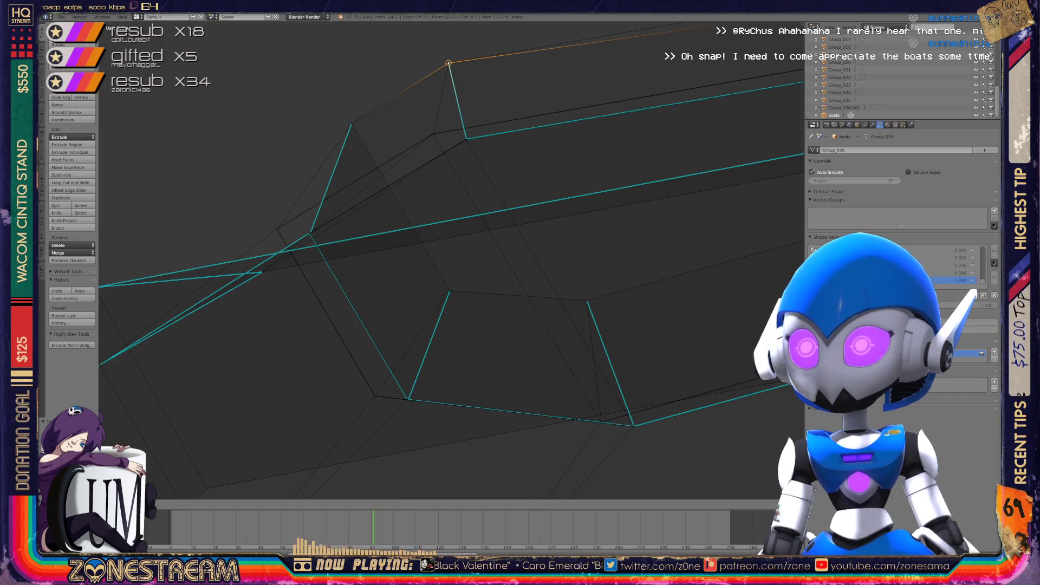
scroll(449, 260, "down", 4)
mouse_move(450, 259)
middle_mouse_down()
mouse_move(379, 271)
mouse_move(487, 260)
mouse_move(352, 249)
mouse_move(390, 233)
mouse_move(373, 255)
middle_mouse_up()
scroll(373, 254, "up", 5)
middle_click_drag(450, 260, 433, 254)
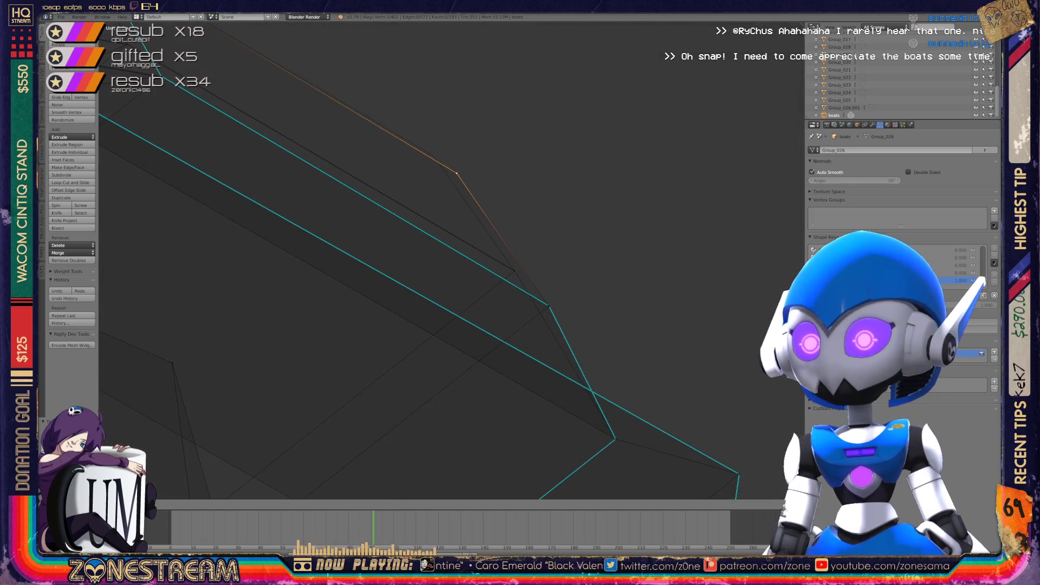
scroll(450, 260, "down", 4)
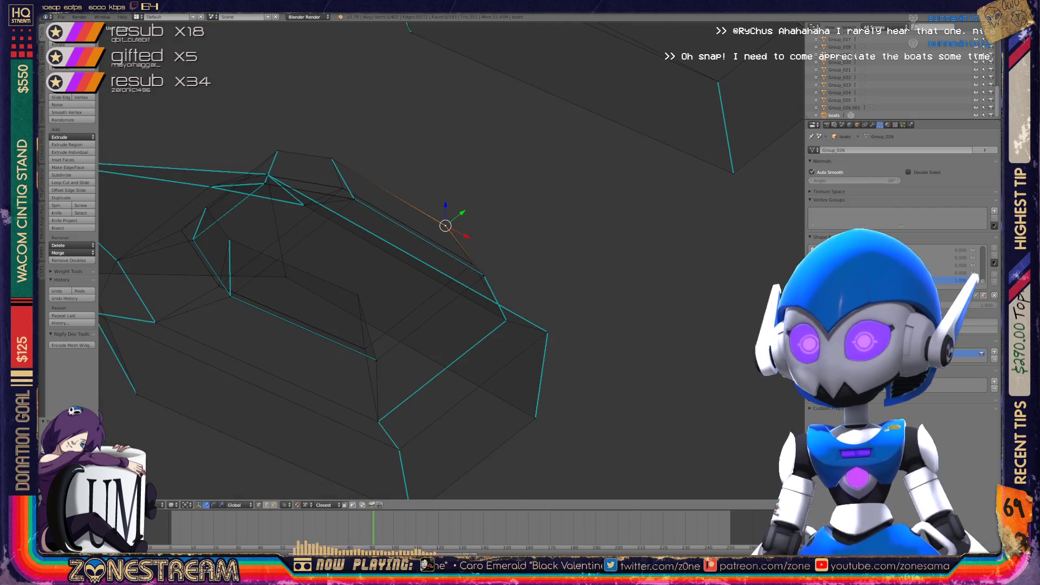
scroll(379, 271, "down", 3)
Leave Edit Mode to review the boats, then re-enter Edit Mode
key("Tab")
mouse_move(379, 271)
middle_mouse_down()
mouse_move(455, 238)
mouse_move(411, 255)
mouse_move(390, 244)
middle_mouse_up()
scroll(390, 244, "up", 4)
scroll(450, 260, "up", 5)
key("Tab")
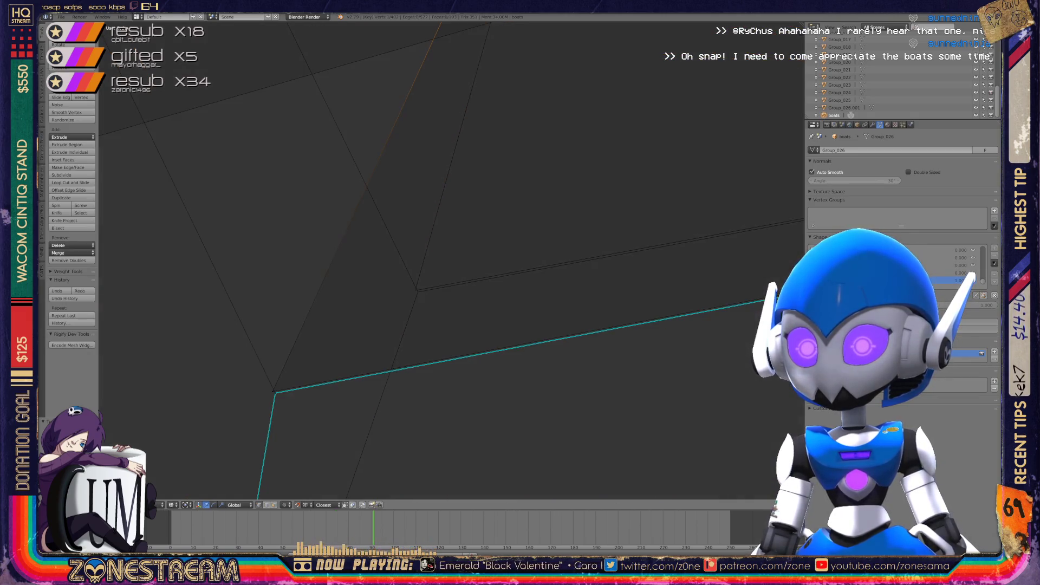
key("Tab")
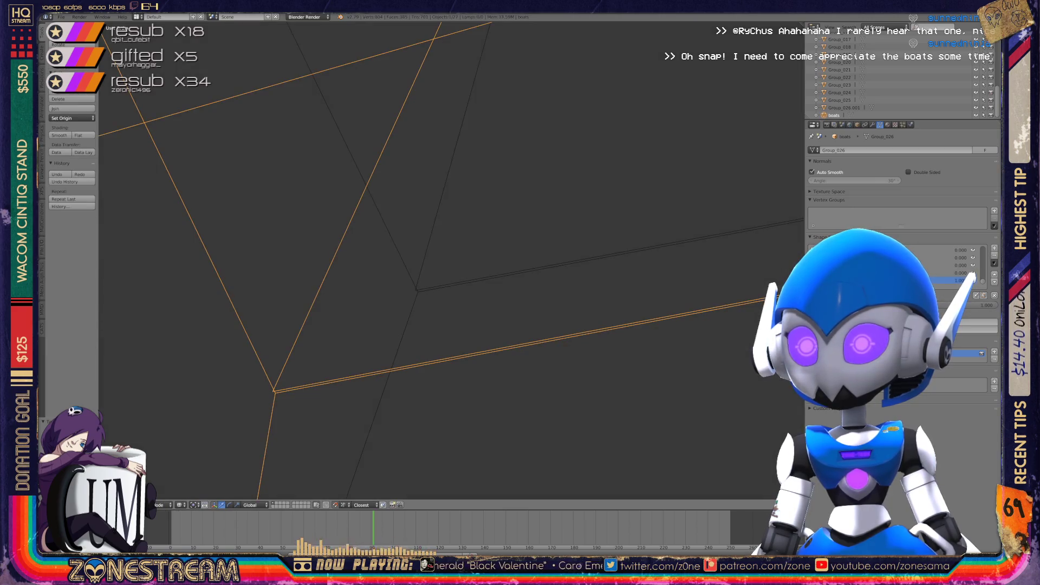
key("Tab")
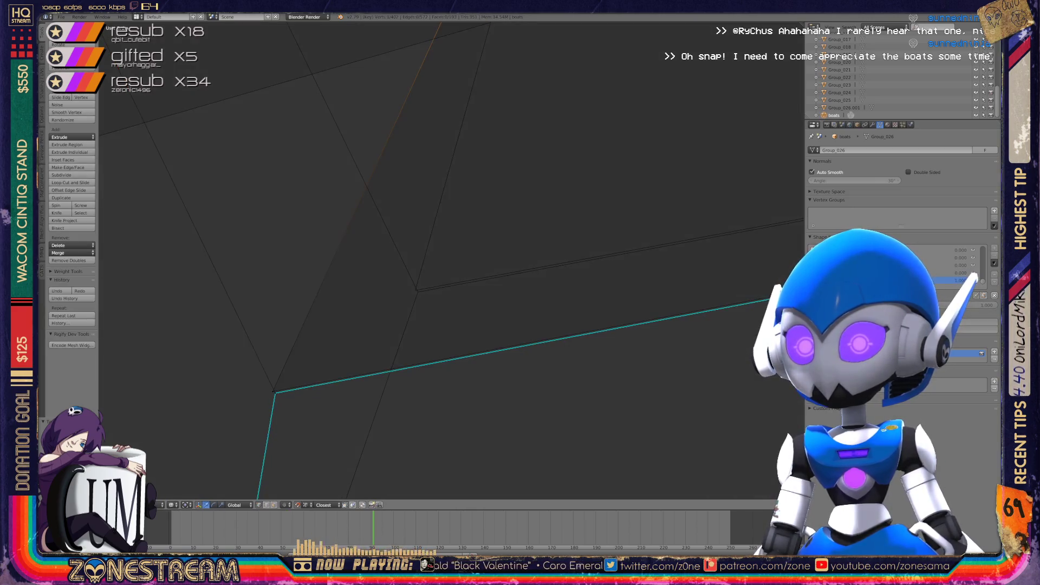
Select the corner vertex, centre on it and grow the selection to its neighbours
right_click(413, 290)
right_click(274, 393)
key("a")
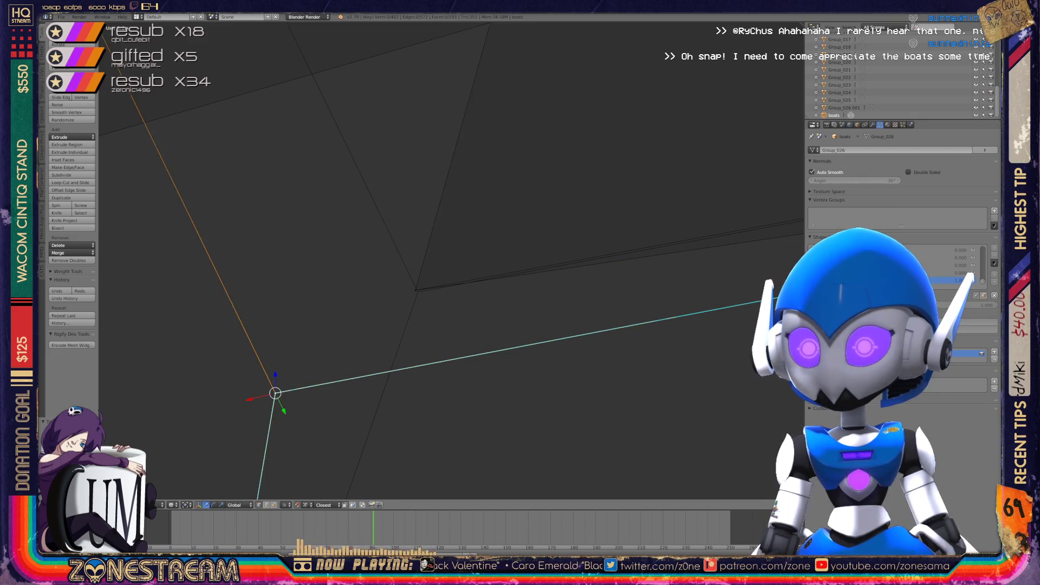
scroll(452, 258, "down", 2)
right_click(418, 290)
key("KP_Decimal")
middle_click_drag(451, 257, 347, 255)
scroll(347, 255, "up", 5)
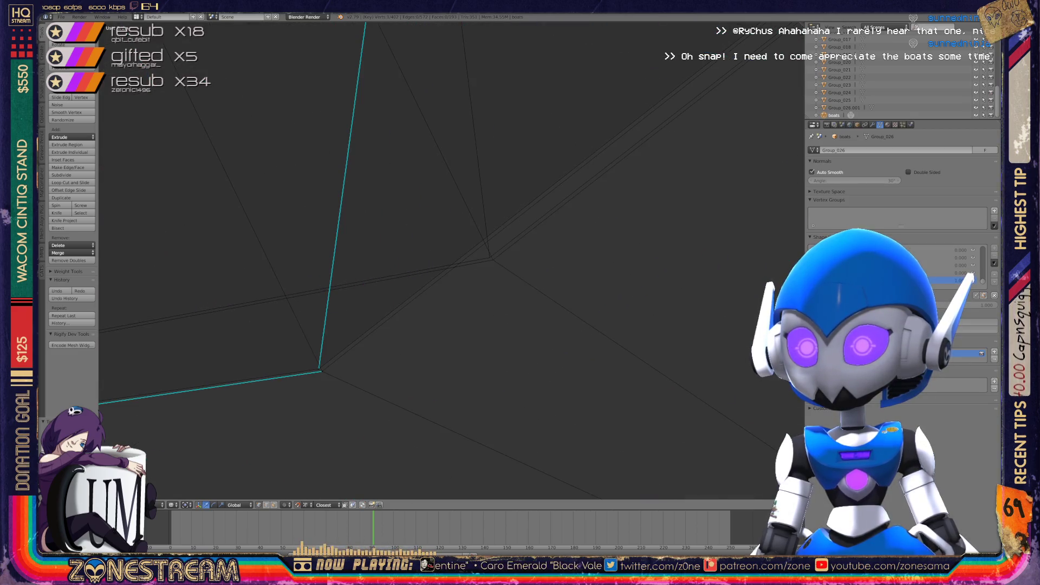
key("ctrl+KP_Add")
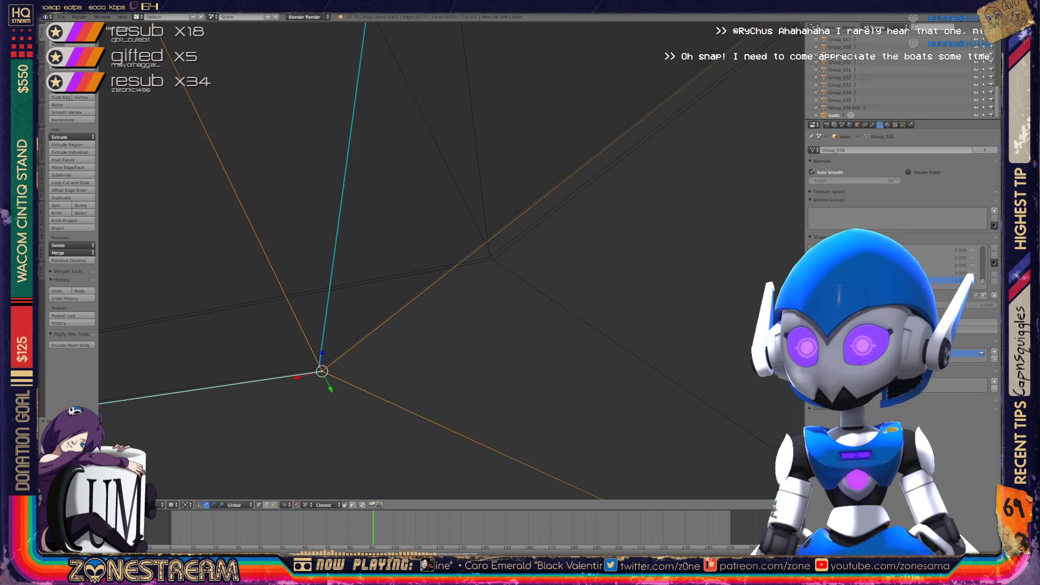
key("ctrl+KP_Add")
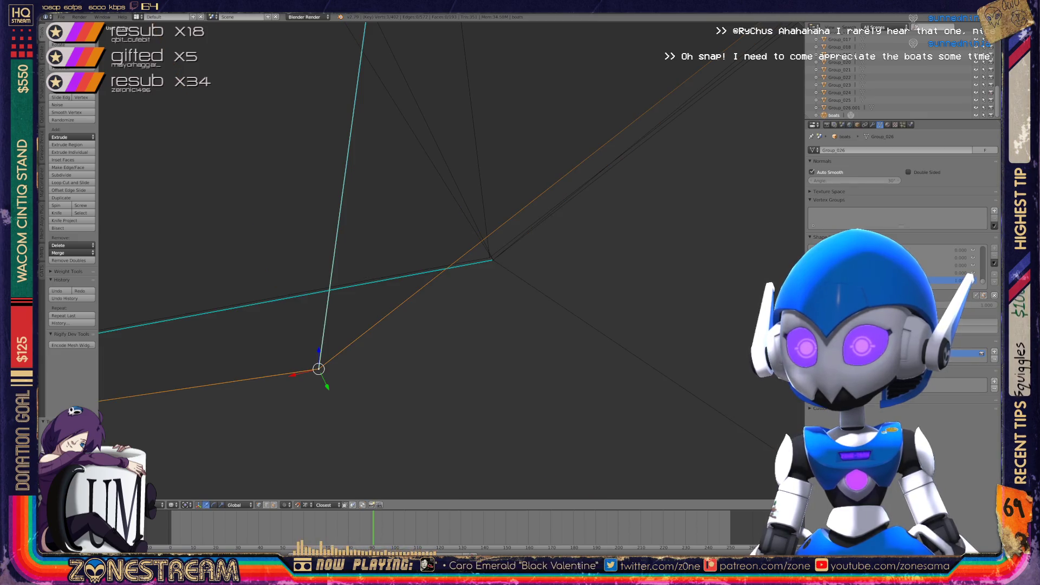
key("KP_Decimal")
scroll(457, 260, "down", 4)
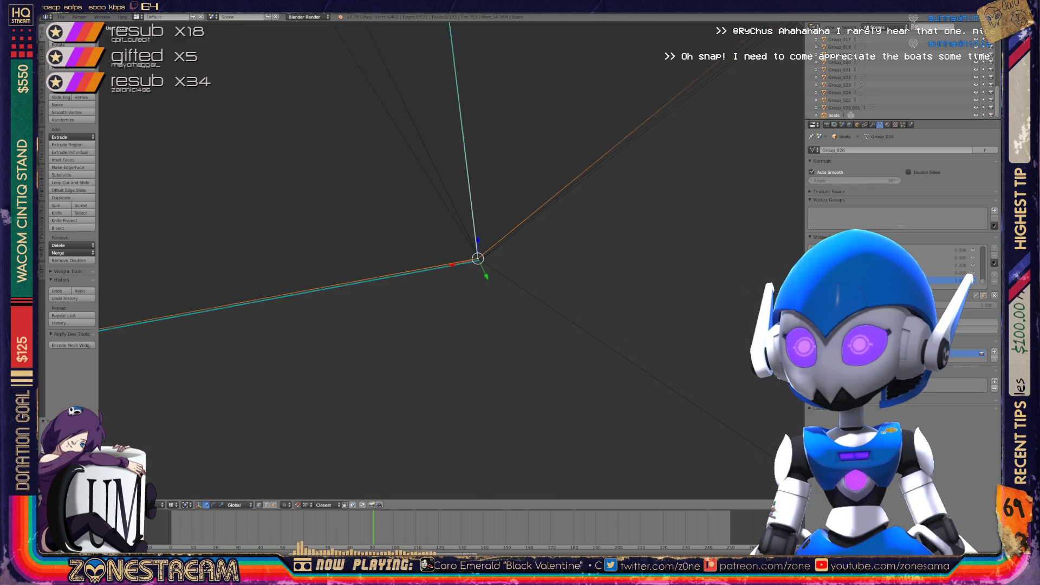
mouse_move(456, 260)
middle_mouse_down()
mouse_move(390, 233)
mouse_move(387, 174)
mouse_move(277, 240)
mouse_move(254, 231)
middle_mouse_up()
Snap the corner vertex onto another vertex, then undo the unwanted move
key("g")
left_click(485, 343)
key("ctrl+z")
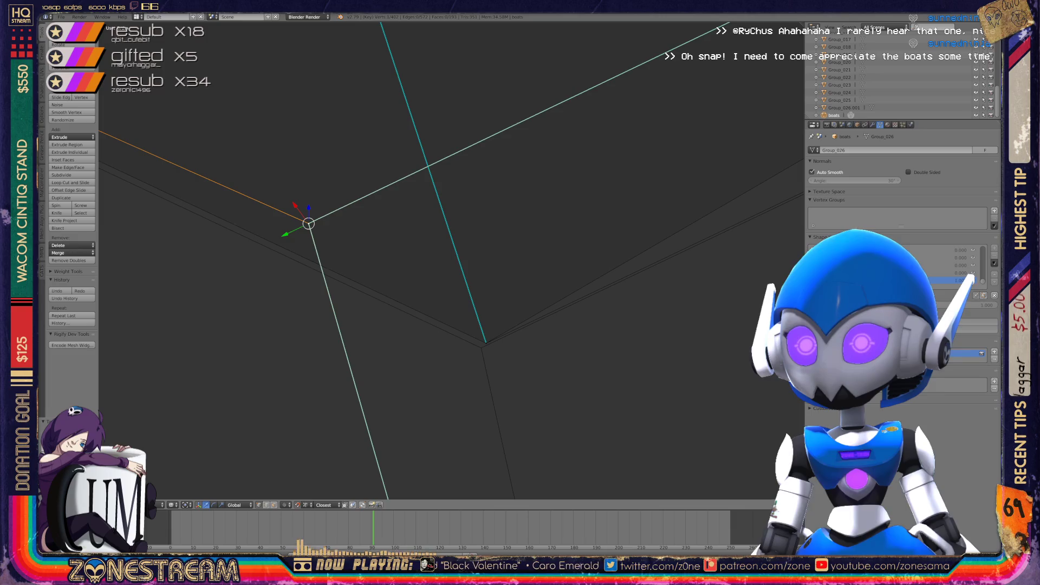
key("ctrl+shift+z")
scroll(453, 264, "down", 8)
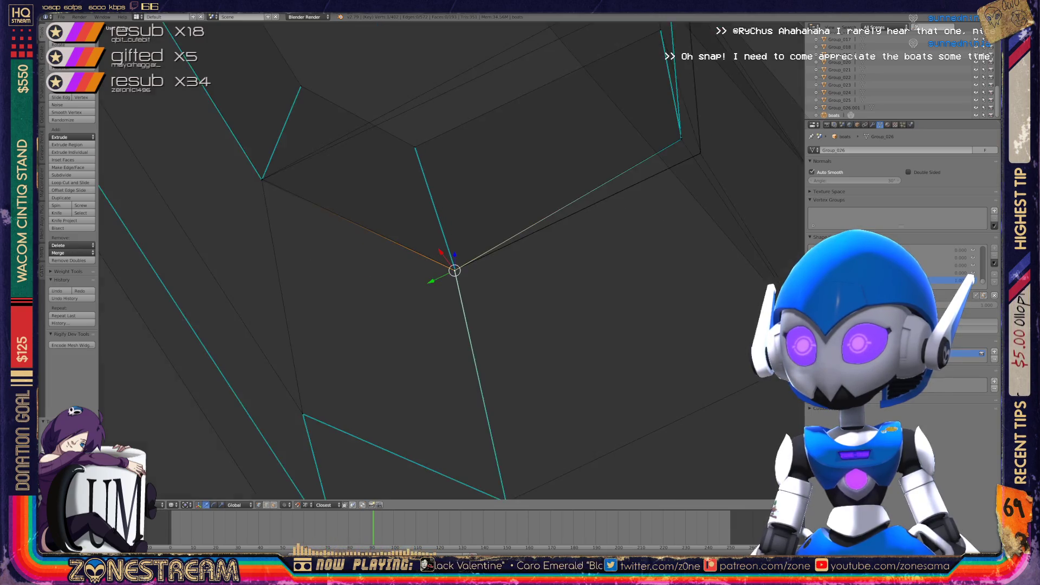
mouse_move(452, 265)
middle_mouse_down()
mouse_move(492, 286)
mouse_move(502, 305)
mouse_move(316, 175)
mouse_move(720, 292)
middle_mouse_up()
key("ctrl+z")
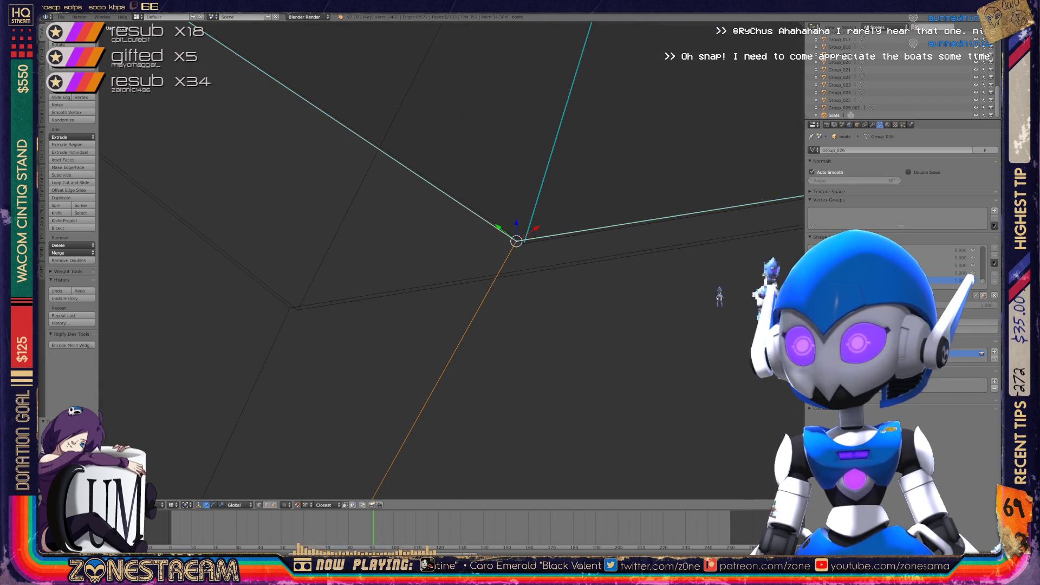
key("ctrl+z")
key("ctrl+z")
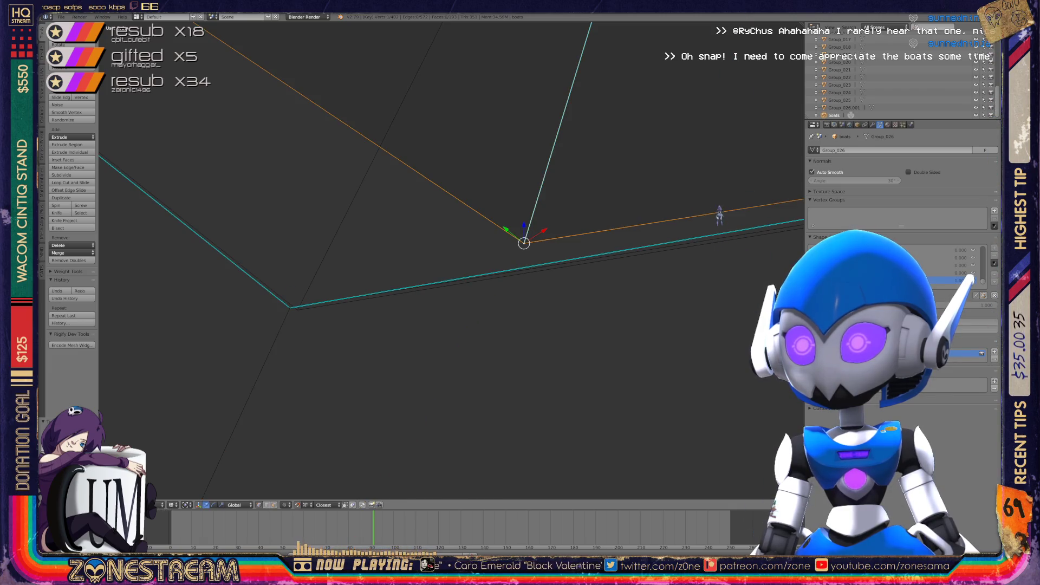
key("ctrl+z")
key("KP_Decimal")
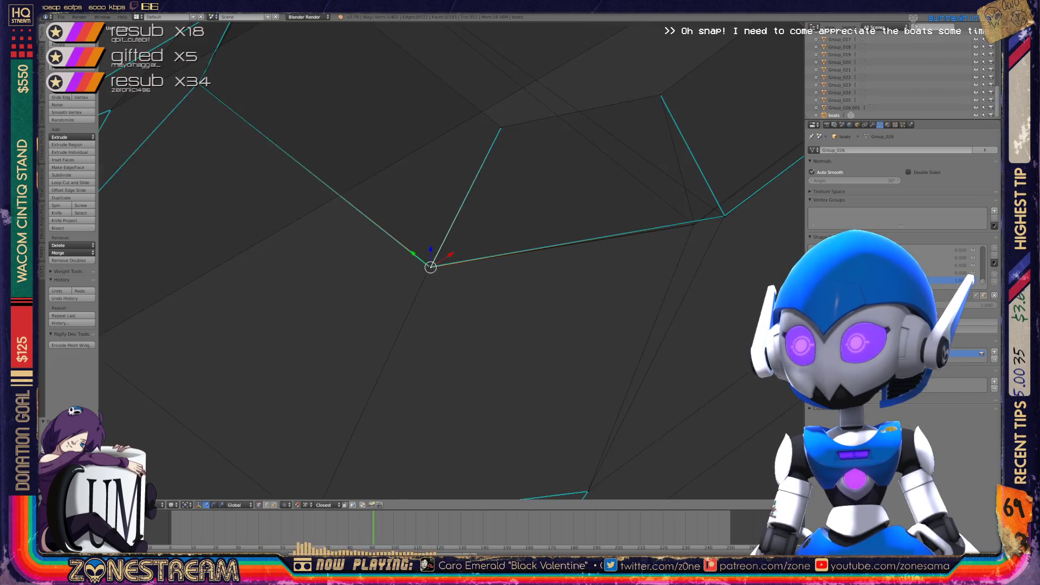
Snap two corner vertices onto the adjacent corner vertex
mouse_move(442, 264)
middle_mouse_down()
mouse_move(398, 243)
mouse_move(618, 362)
middle_mouse_up()
right_click(714, 401)
key("g")
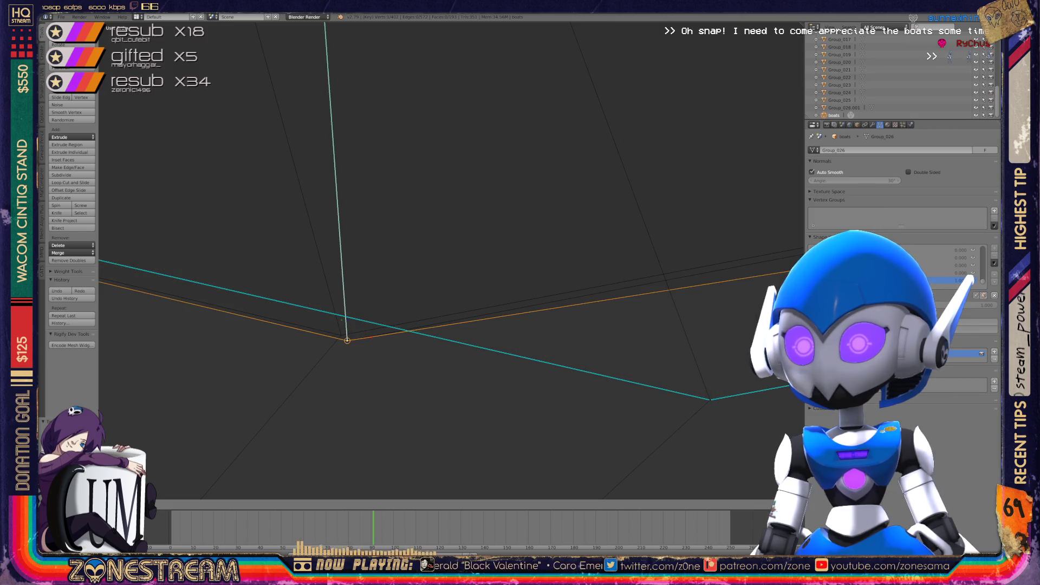
left_click(348, 336)
right_click(710, 400)
key("g")
left_click(342, 336)
Snap the bottom corner vertex onto the upper corner and return to Object Mode
scroll(451, 260, "down", 6)
middle_click_drag(487, 271, 449, 295)
scroll(451, 260, "up", 8)
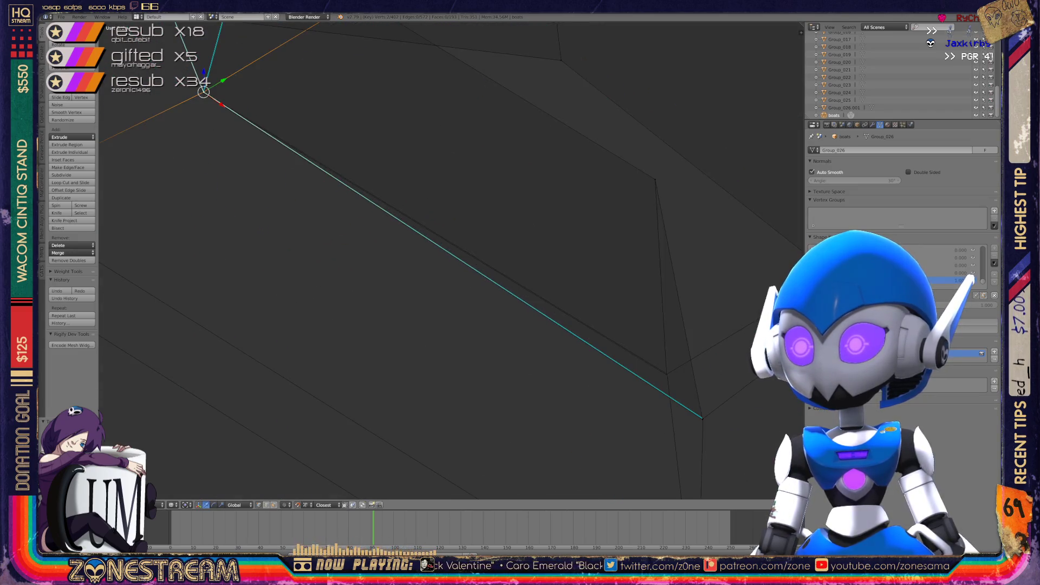
scroll(452, 260, "up", 3)
right_click(499, 481)
right_click(315, 250)
right_click(501, 481)
key("g")
key("Return")
key("ctrl+z")
key("g")
key("Return")
key("Tab")
key("KP_Decimal")
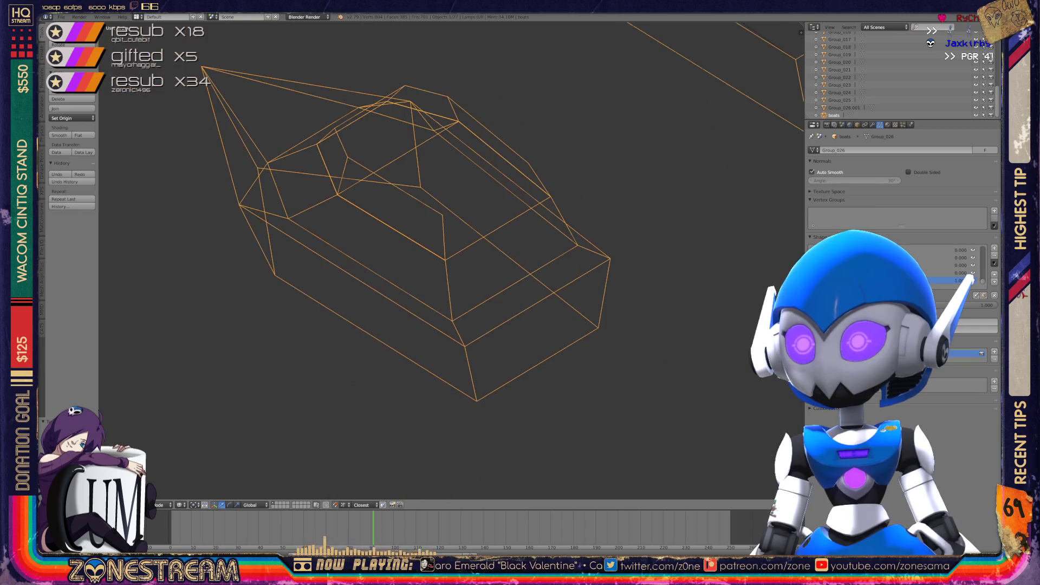
Save the boats file, overwriting the existing one
key("ctrl+s")
key("Return")
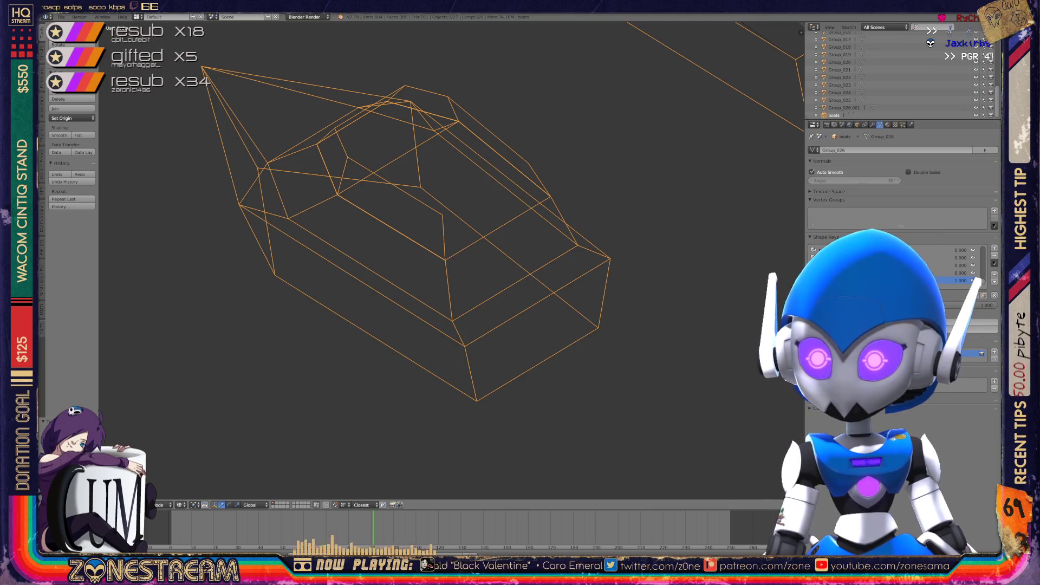
scroll(449, 260, "down", 5)
scroll(449, 260, "down", 8)
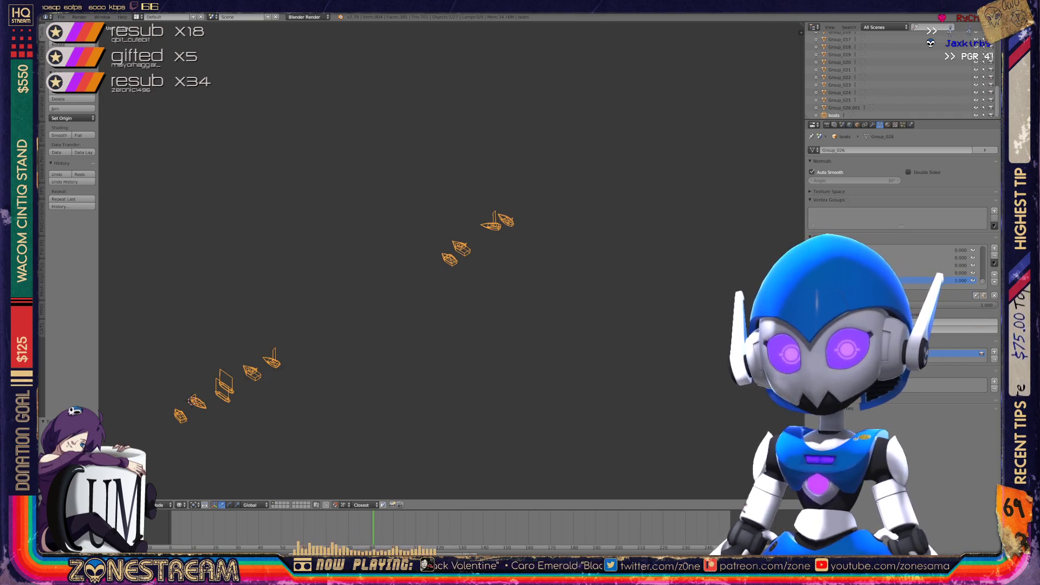
Turn the boat row to a diagonal view and put one boat into Edit Mode
middle_click_drag(449, 260, 536, 257)
scroll(610, 255, "up", 6)
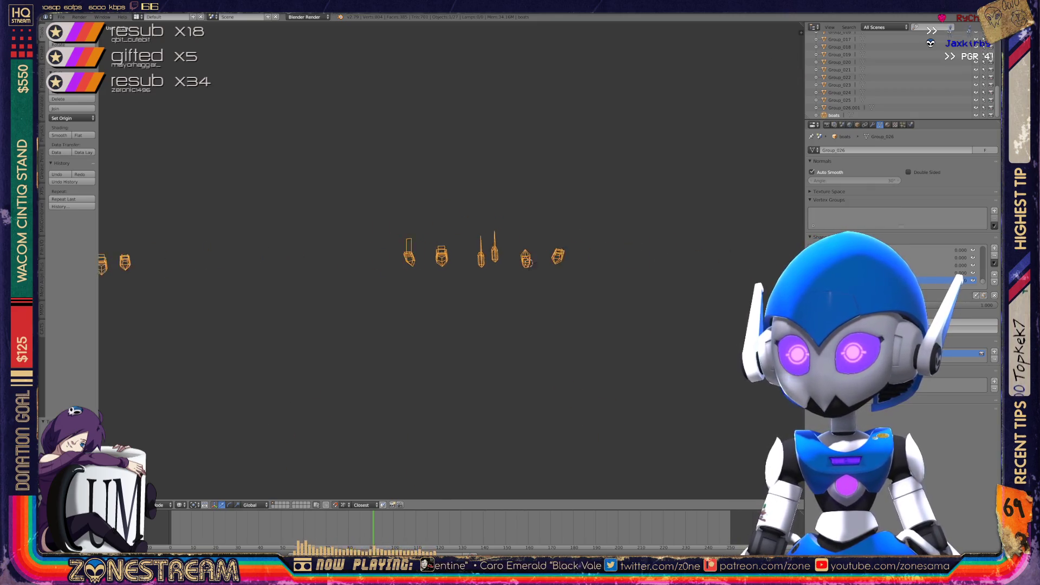
middle_click_drag(644, 265, 606, 252)
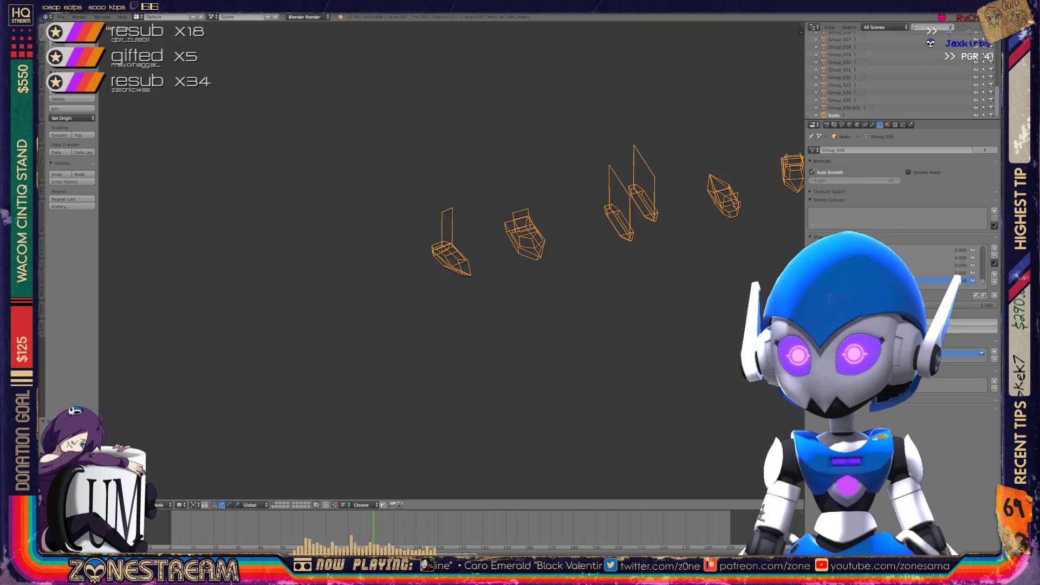
scroll(606, 252, "up", 6)
scroll(607, 252, "up", 5)
key("Tab")
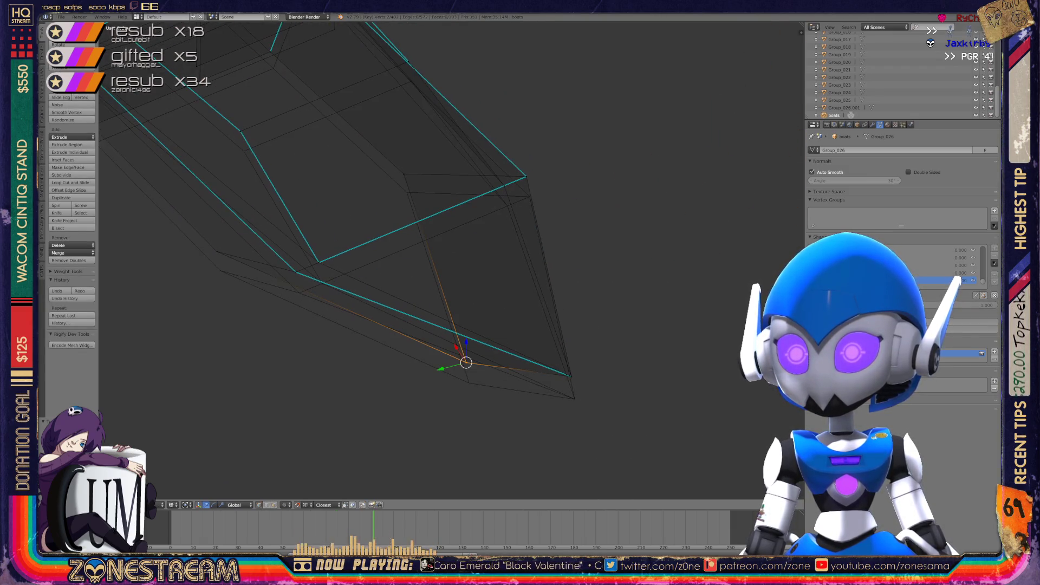
Snap the selected vertex down onto the hull's lower corner
mouse_move(466, 342)
left_mouse_down()
mouse_move(469, 363)
mouse_move(572, 377)
left_mouse_up()
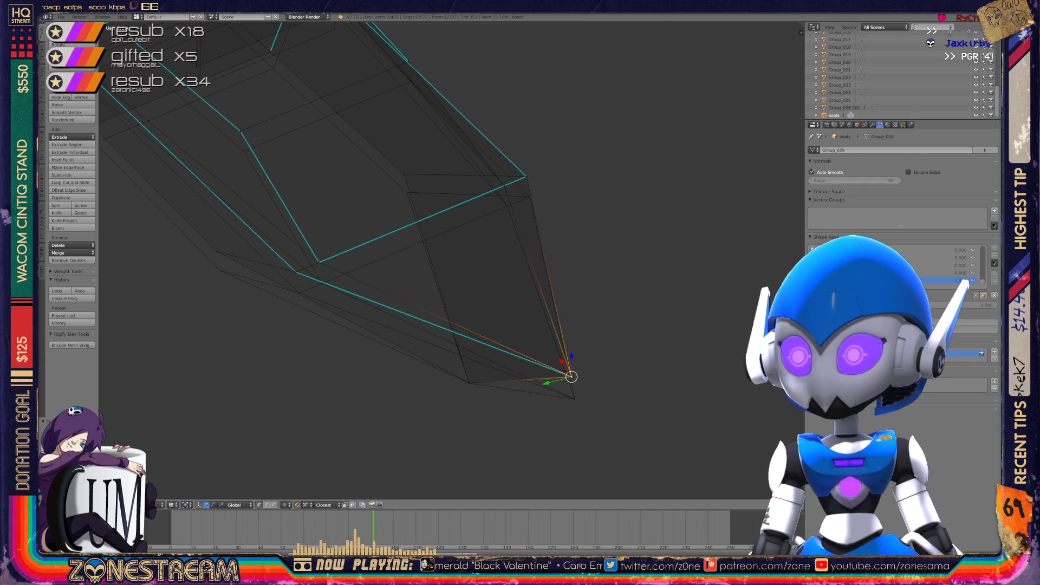
left_click(532, 317)
mouse_move(569, 379)
left_mouse_down()
mouse_move(590, 436)
mouse_move(575, 400)
left_mouse_up()
mouse_move(411, 260)
middle_mouse_down()
mouse_move(433, 270)
mouse_move(379, 249)
middle_mouse_up()
Select several vertices along the hull's end, then deselect everything
right_click(448, 349)
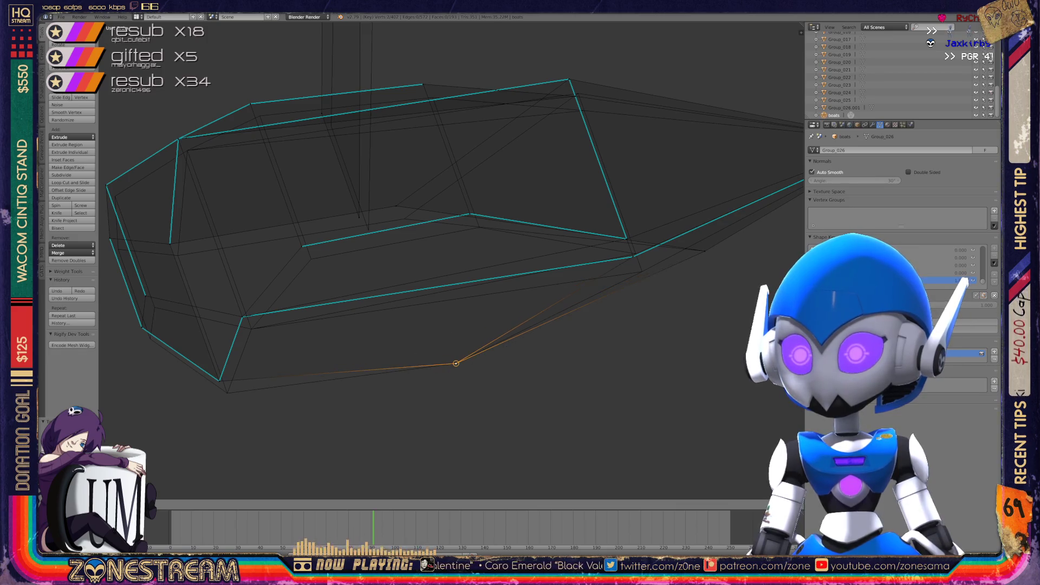
mouse_move(449, 260)
middle_mouse_down("shift")
mouse_move(531, 247)
mouse_move(476, 238)
middle_mouse_up("shift")
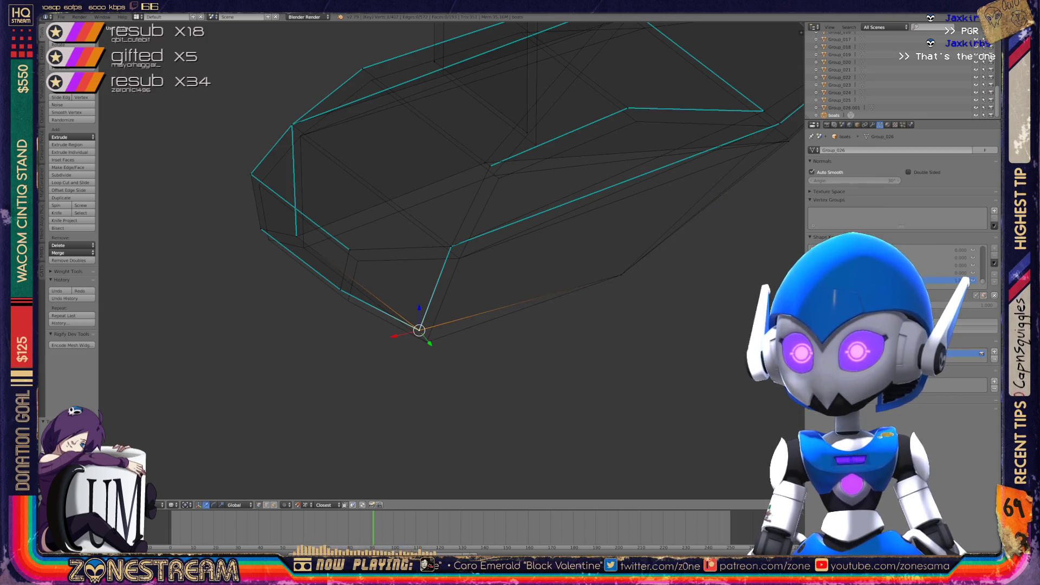
middle_click_drag(476, 238, 436, 284, "shift")
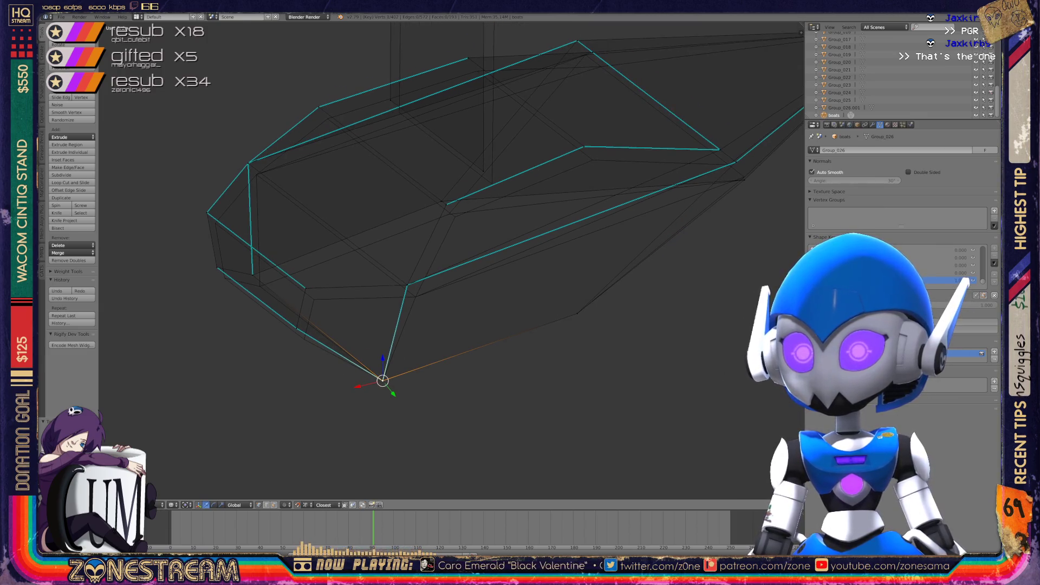
right_click(296, 328)
right_click(304, 339)
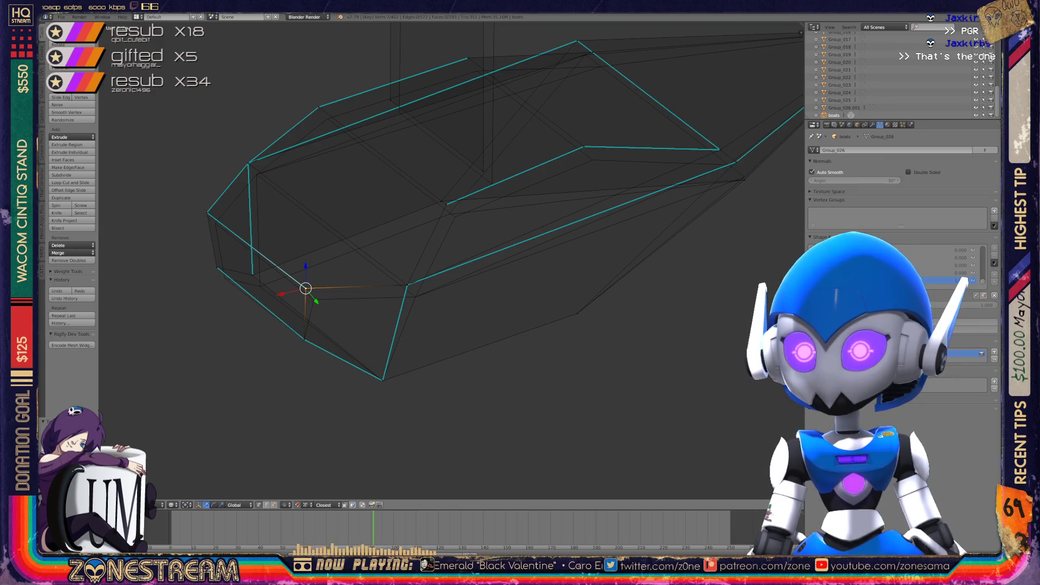
right_click(314, 300)
middle_click_drag(433, 244, 531, 282, "shift")
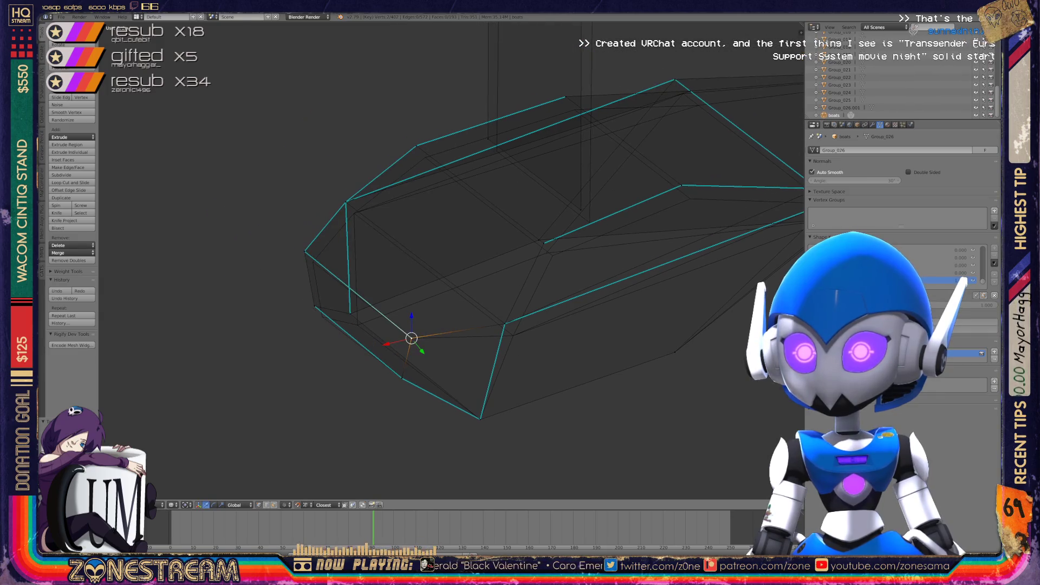
right_click(313, 303)
right_click(322, 316)
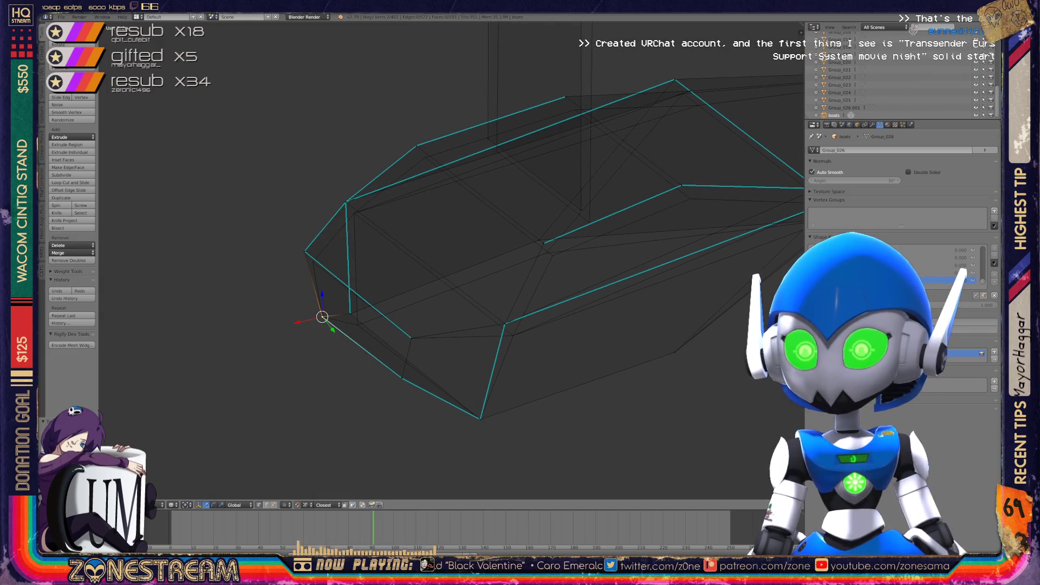
key("a")
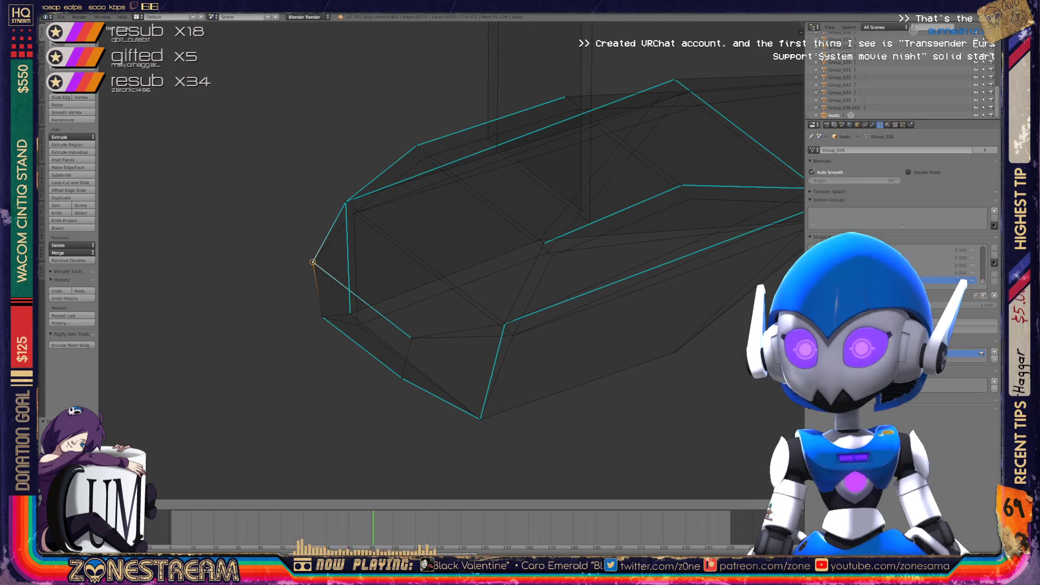
Snap one hull vertex onto its neighbouring vertex
scroll(450, 250, "up", 2)
scroll(311, 384, "up", 2)
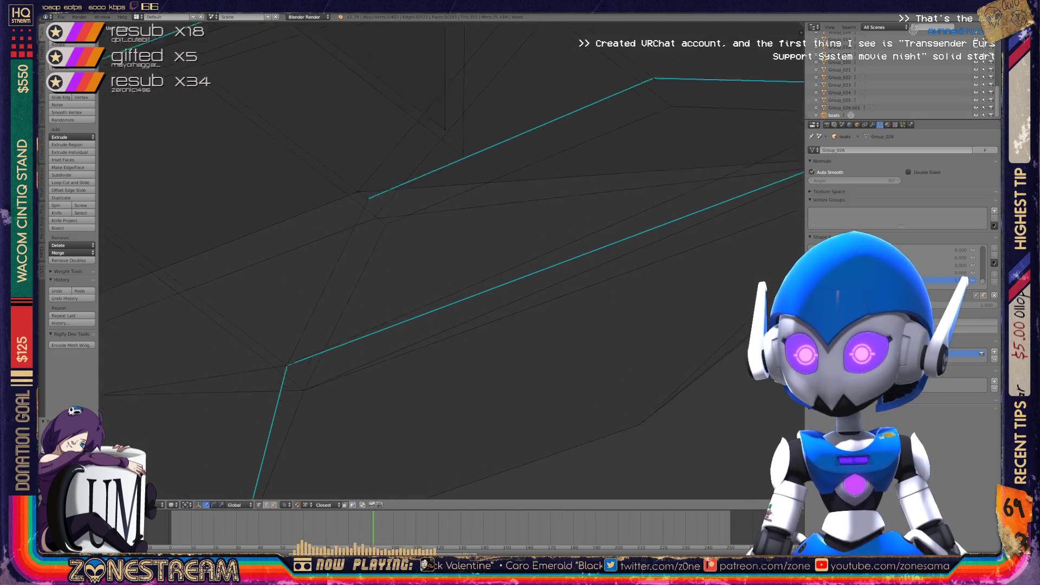
right_click(335, 324)
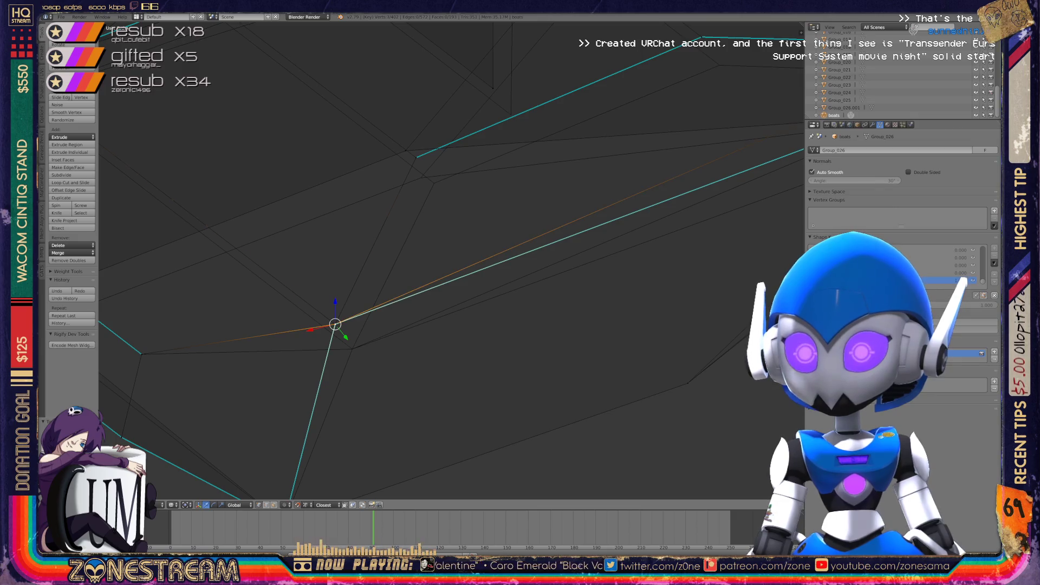
key("g")
left_click(352, 349)
scroll(155, 398, "down", 4)
Nudge two lower hull vertices slightly down into place
middle_click_drag(412, 260, 558, 246)
middle_click_drag(488, 260, 520, 255)
right_click(399, 434)
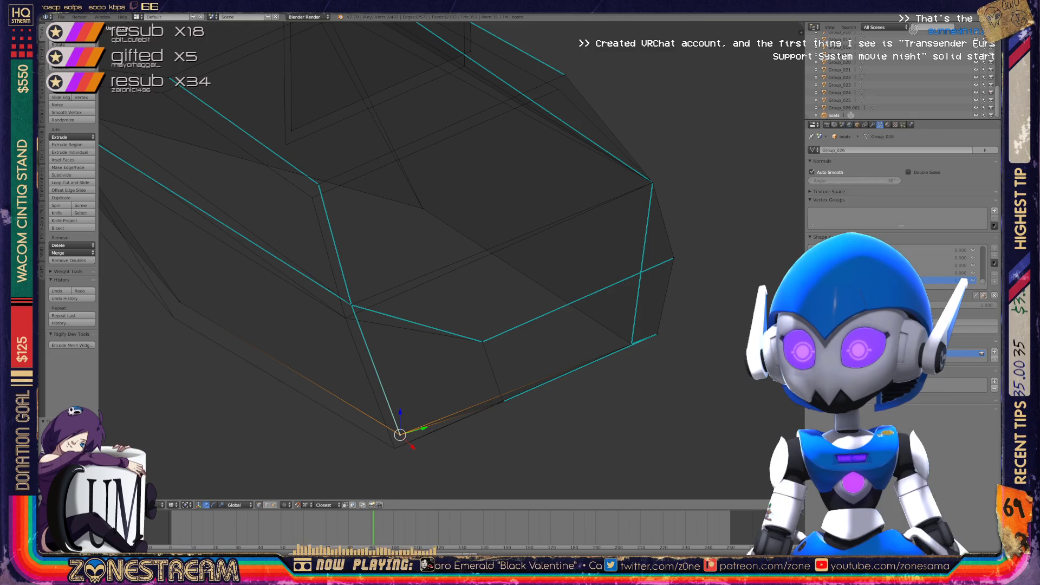
right_click(351, 305)
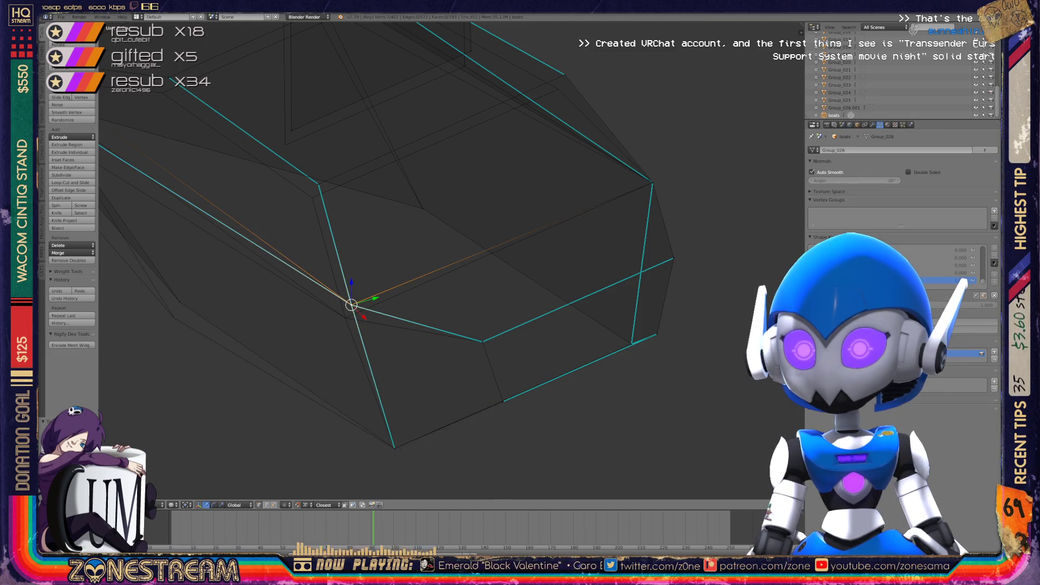
key("g")
mouse_move(487, 271)
middle_mouse_down()
mouse_move(444, 237)
mouse_move(399, 155)
mouse_move(346, 184)
middle_mouse_up()
right_click(387, 364)
key("g")
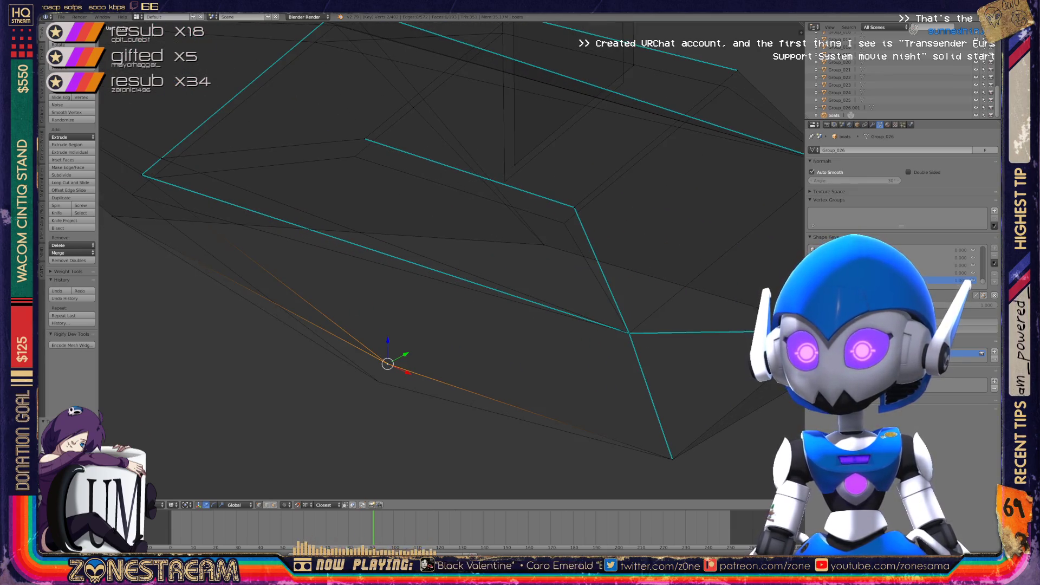
left_click(379, 381)
Move a hull vertex and the vertex above it down toward the edge
mouse_move(433, 270)
middle_mouse_down()
mouse_move(396, 243)
mouse_move(422, 238)
mouse_move(396, 227)
middle_mouse_up()
right_click(439, 316)
key("g")
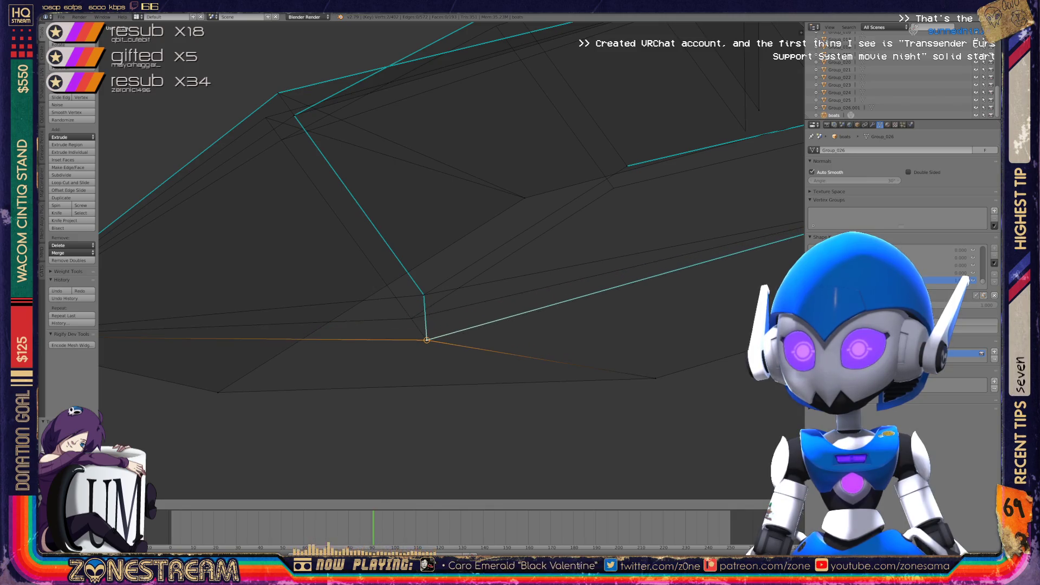
left_click(427, 340)
right_click(423, 295)
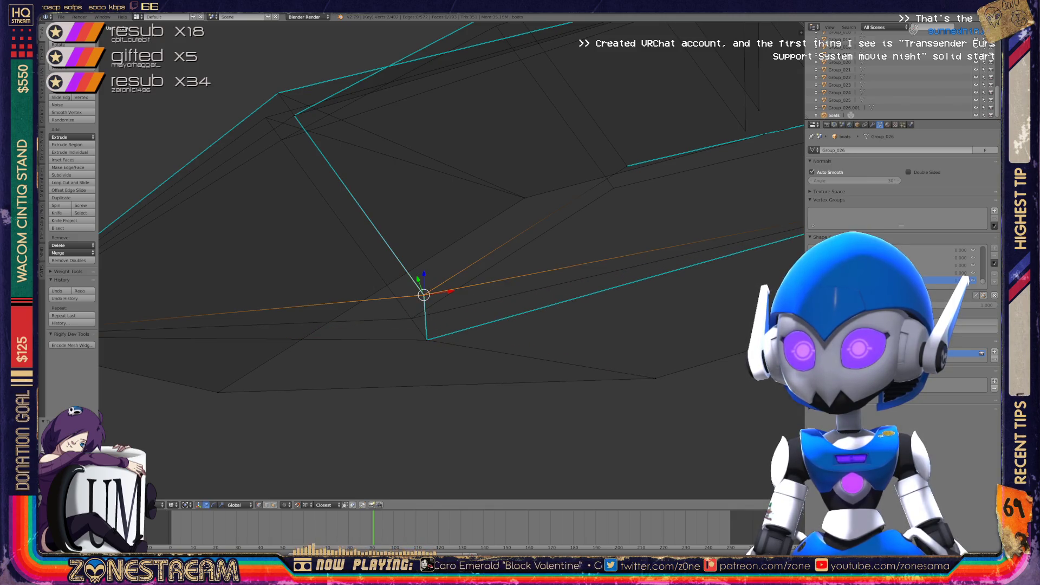
key("g")
left_click(411, 318)
Lower the two neighbouring cabin corner vertices
middle_click_drag(487, 271, 407, 306)
right_click(417, 278)
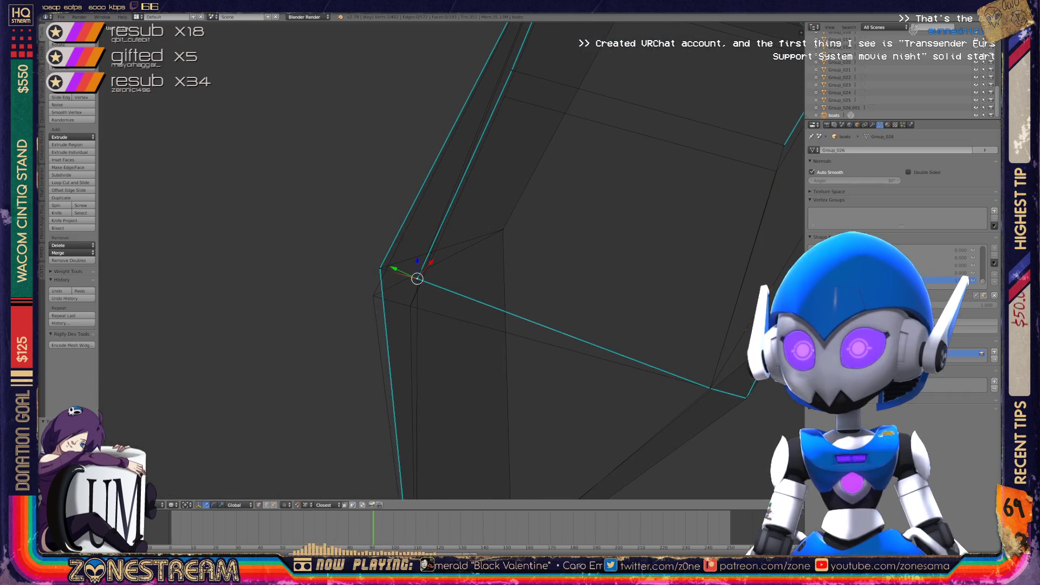
key("g")
left_click(410, 306)
right_click(381, 268)
right_click(380, 268)
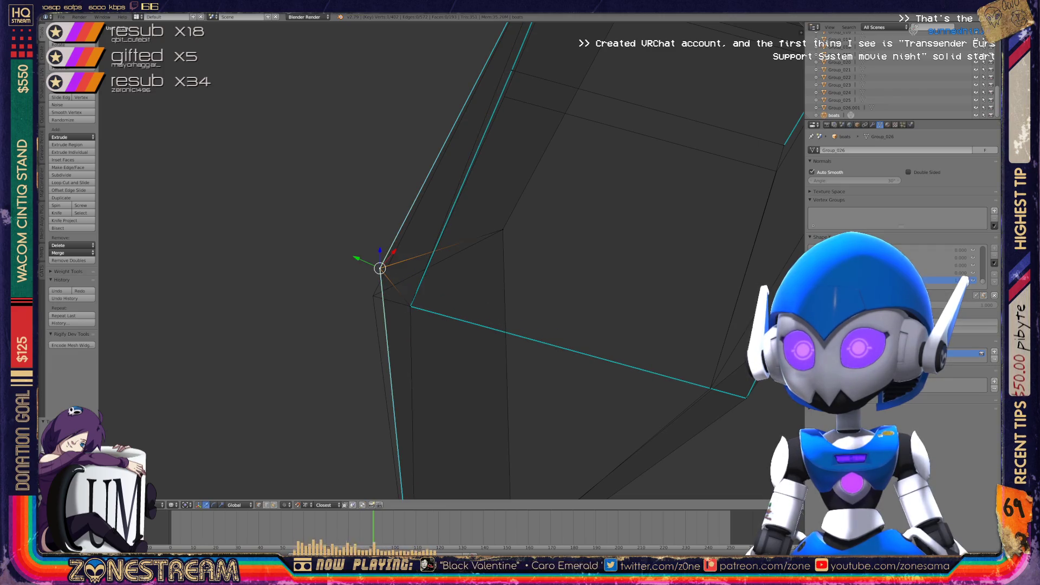
key("g")
left_click(373, 296)
Move two more hull vertices lower into place
scroll(450, 260, "down", 3)
mouse_move(449, 260)
middle_mouse_down()
mouse_move(520, 227)
mouse_move(477, 243)
middle_mouse_up()
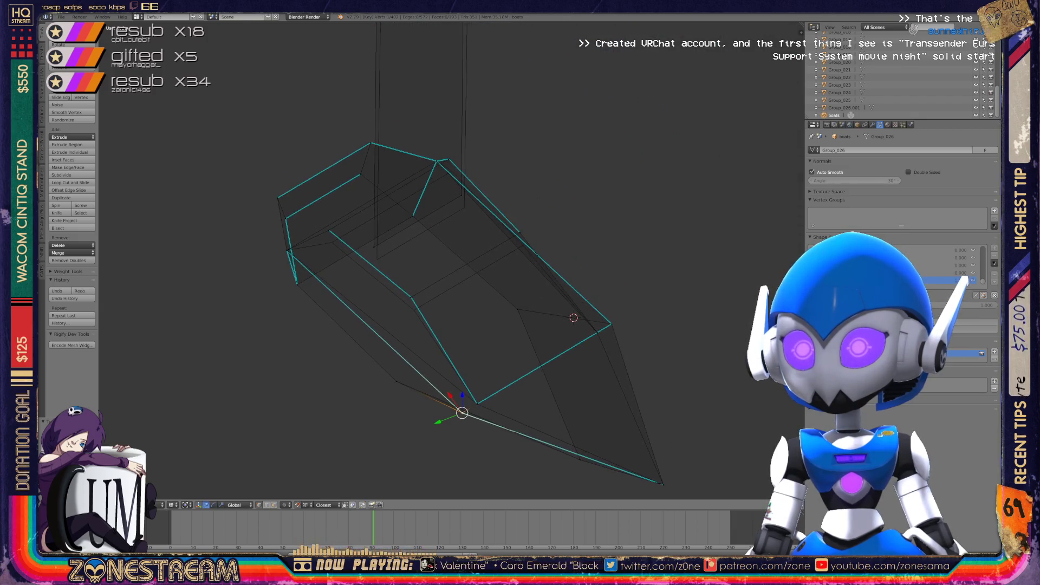
scroll(477, 244, "up", 3)
right_click(369, 336)
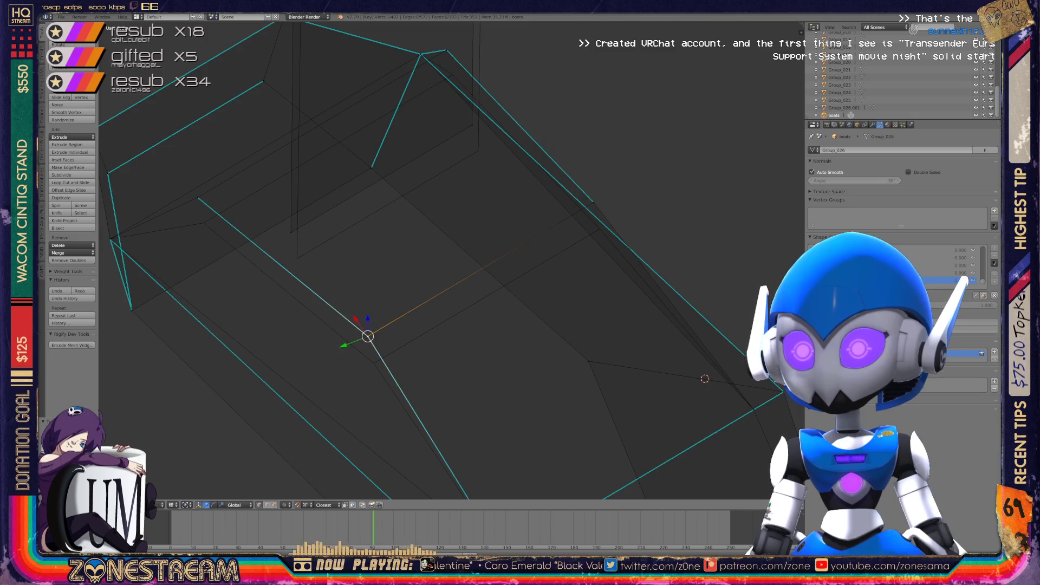
key("g")
left_click(374, 363)
right_click(590, 202)
key("g")
left_click(600, 228)
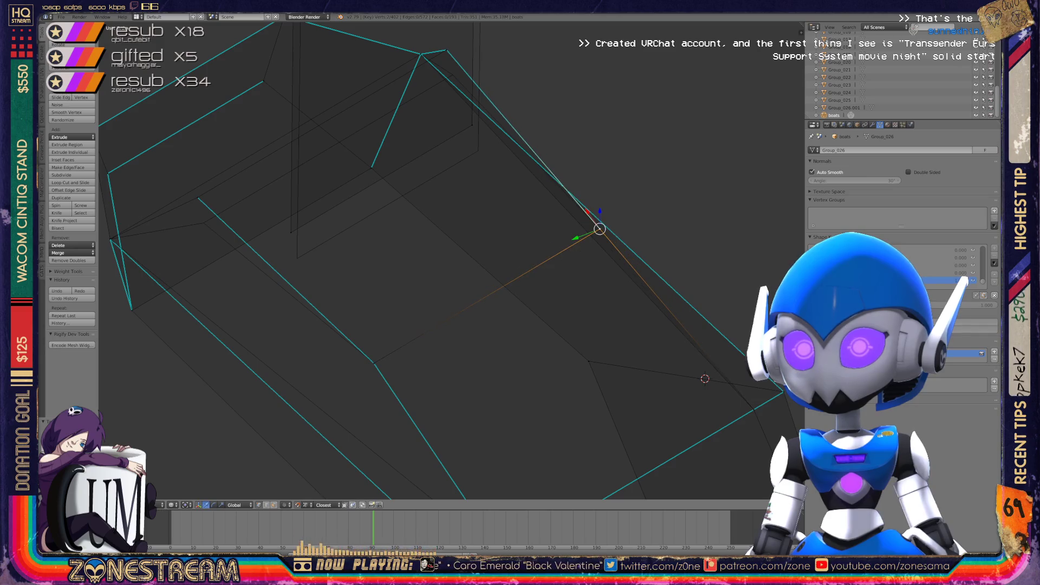
Reposition another hull vertex and shift the next one slightly right
right_click(197, 197)
key("g")
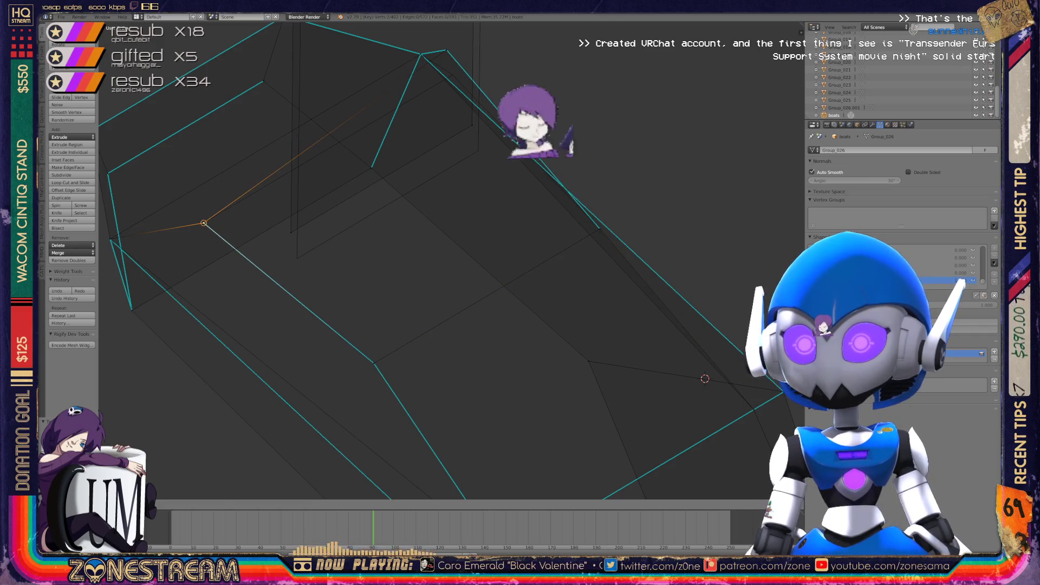
left_click(297, 253)
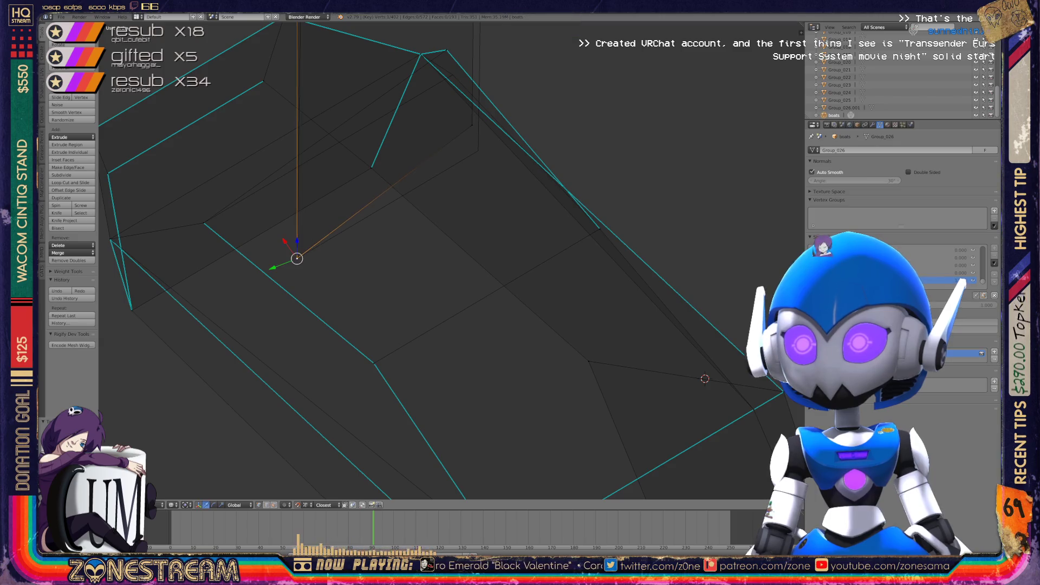
middle_click_drag(298, 253, 230, 360, "shift")
right_click(404, 232)
key("g")
left_click(411, 239)
Move the front hull vertex down and to the left
scroll(450, 260, "down", 3)
middle_click_drag(433, 271, 515, 233)
scroll(509, 294, "up", 3)
right_click(603, 296)
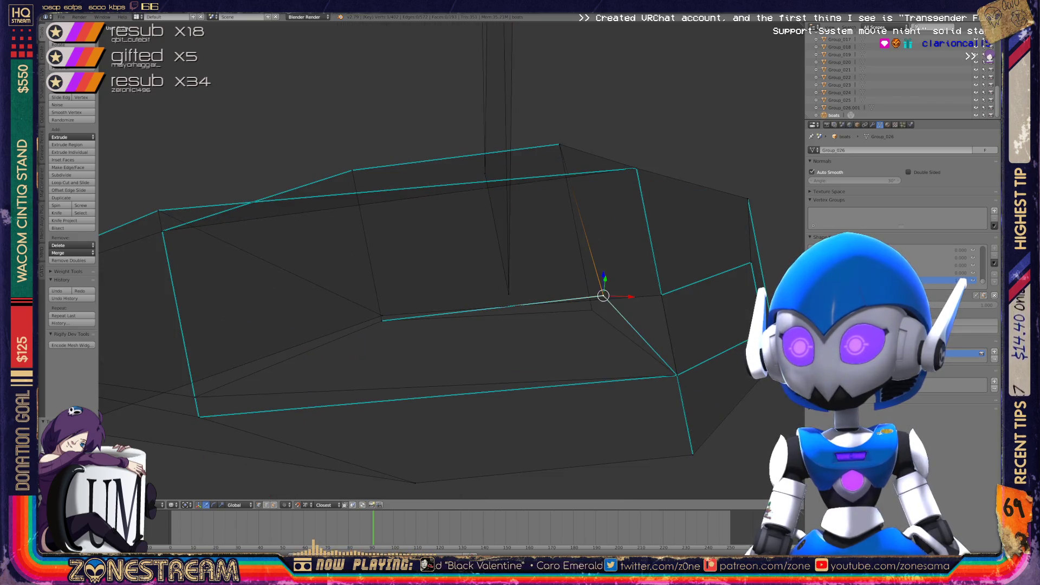
key("g")
left_click(592, 310)
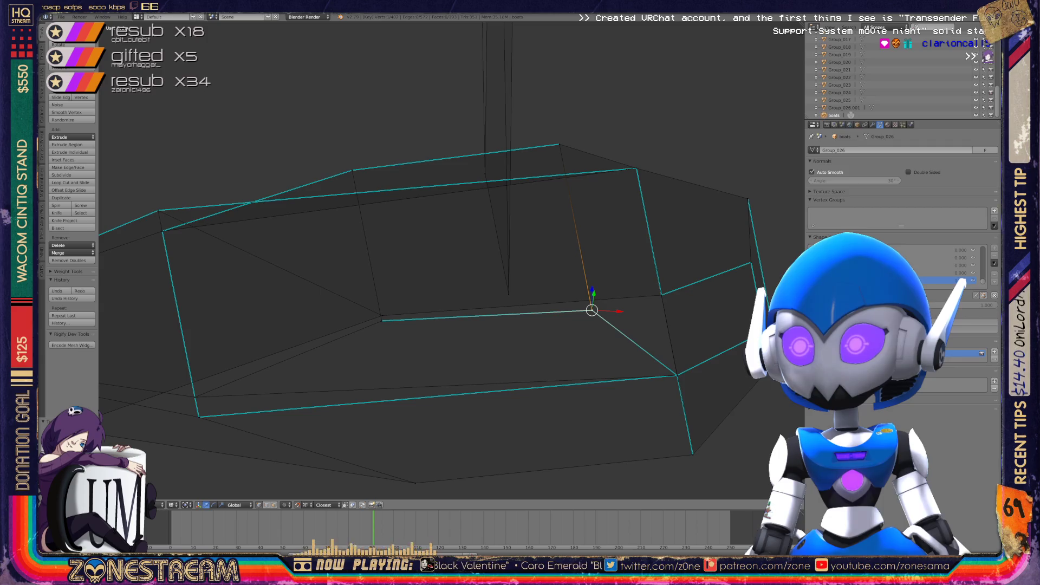
Raise the mast-top vertex higher and left, then return to Object Mode
scroll(519, 292, "down", 3)
middle_click_drag(520, 293, 498, 233)
right_click(450, 149)
key("g")
key("Return")
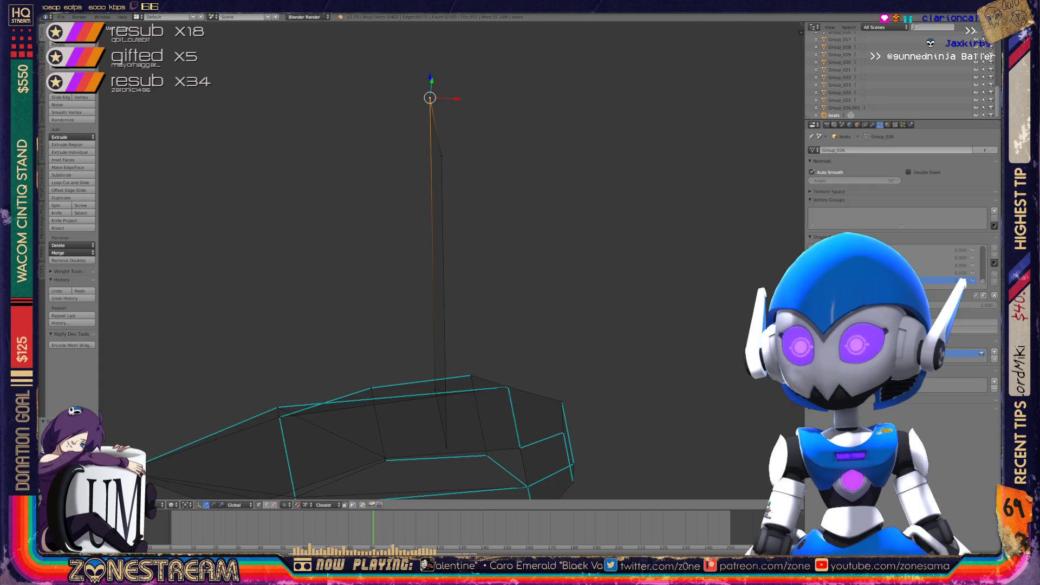
key("Tab")
middle_click_drag(487, 325, 561, 419)
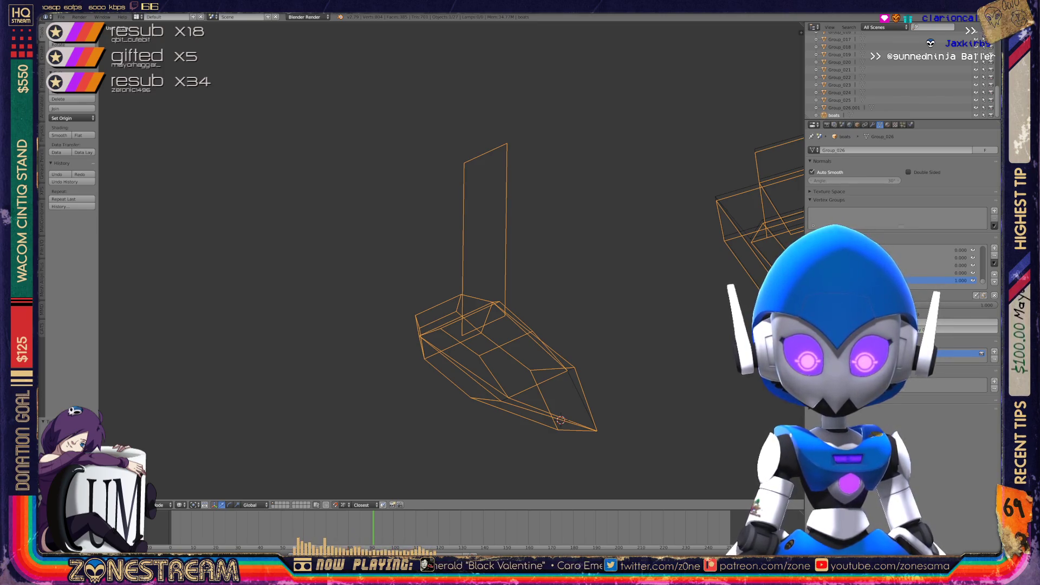
Zoom out over the boat row, zoom in on the larger cabin boat and enter Edit Mode
scroll(444, 255, "down", 1)
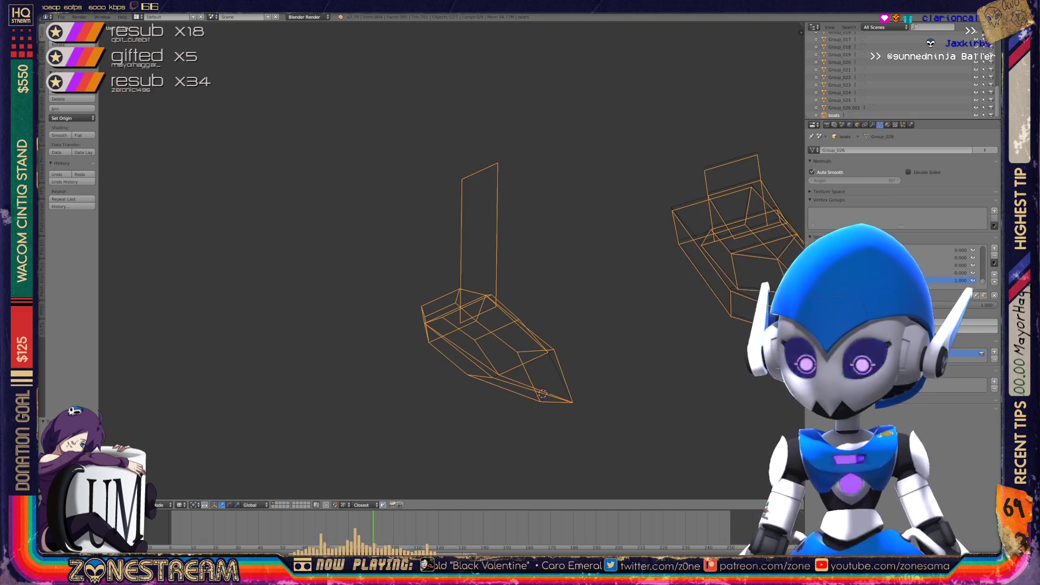
scroll(450, 260, "down", 5)
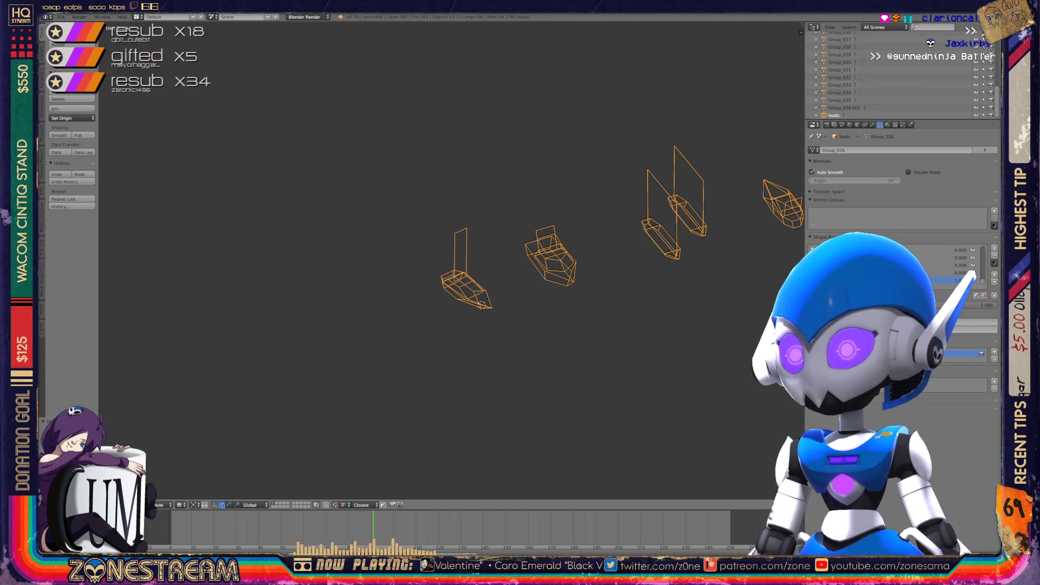
scroll(451, 260, "up", 8)
scroll(451, 260, "up", 1)
key("Tab")
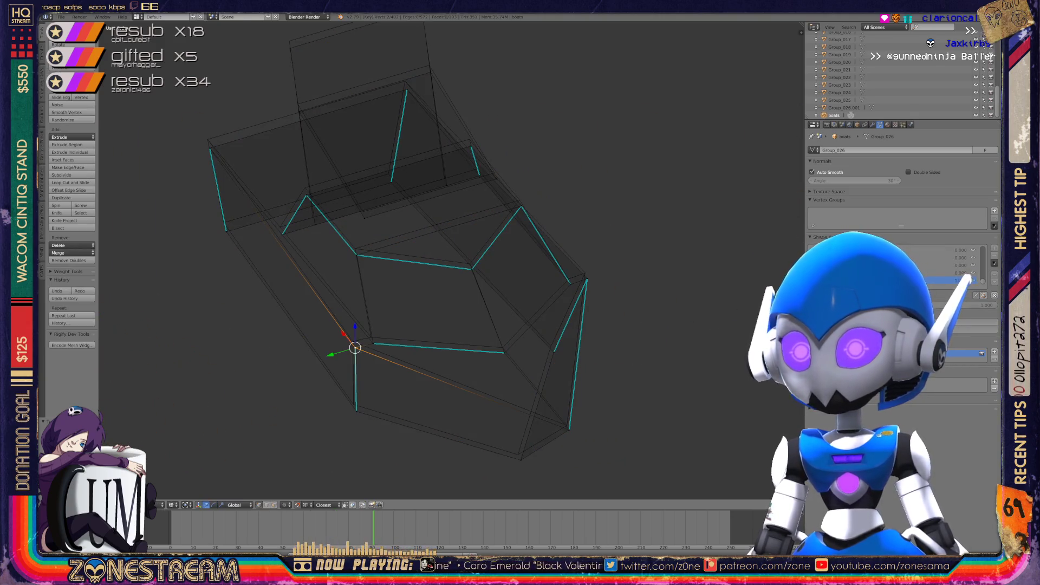
Move the vertex beside the hull's bottom corner slightly up
left_click(352, 341)
right_click(353, 404)
left_click(353, 404)
right_click(521, 459)
left_click(520, 459)
right_click(569, 430)
left_click(568, 429)
key("g")
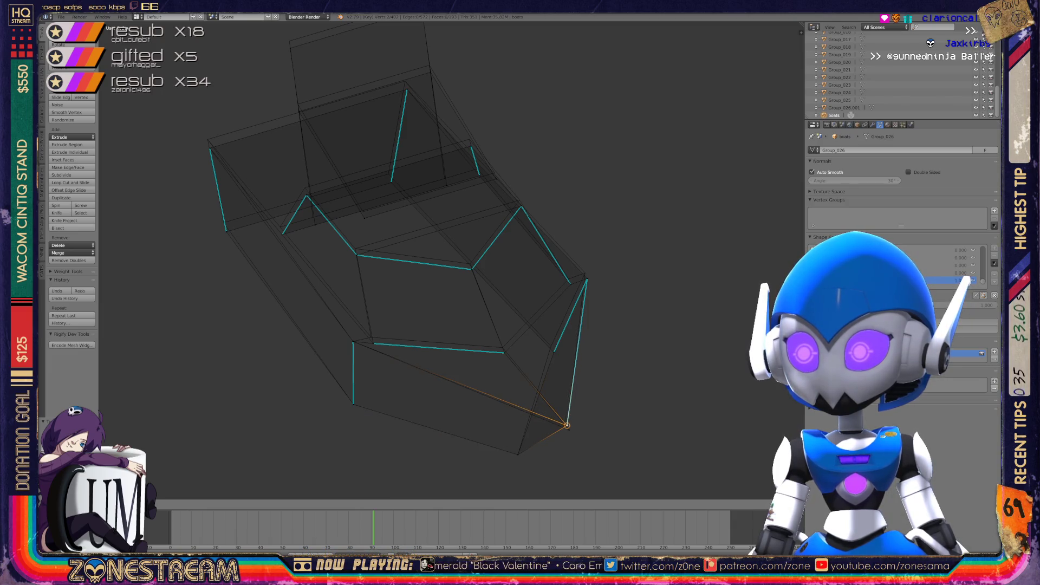
key("Return")
Edge-slide the left hull vertex slightly along its edge
middle_click_drag(434, 271, 347, 244)
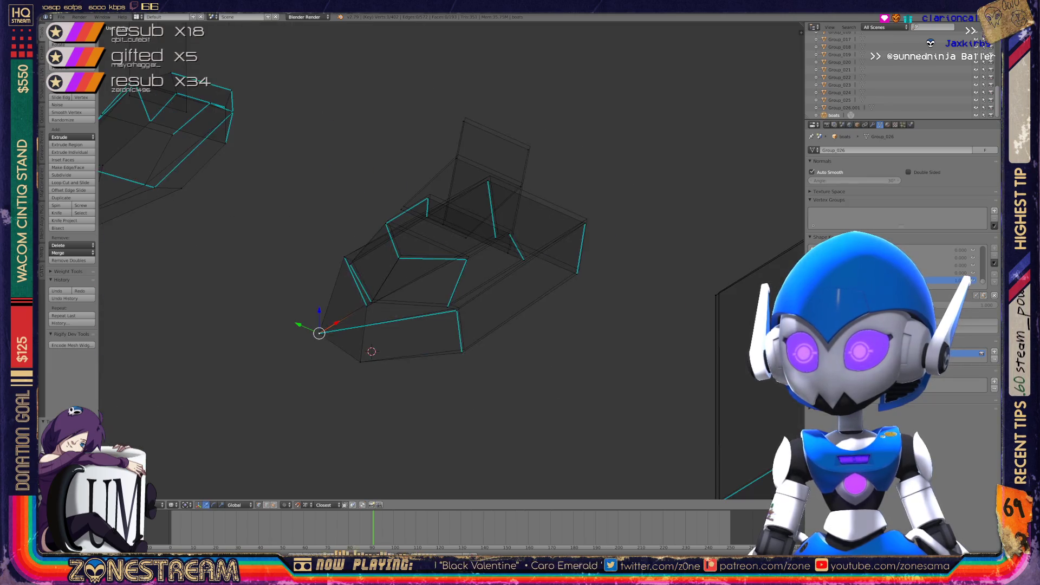
scroll(452, 259, "up", 4)
scroll(452, 259, "up", 2)
right_click(451, 434)
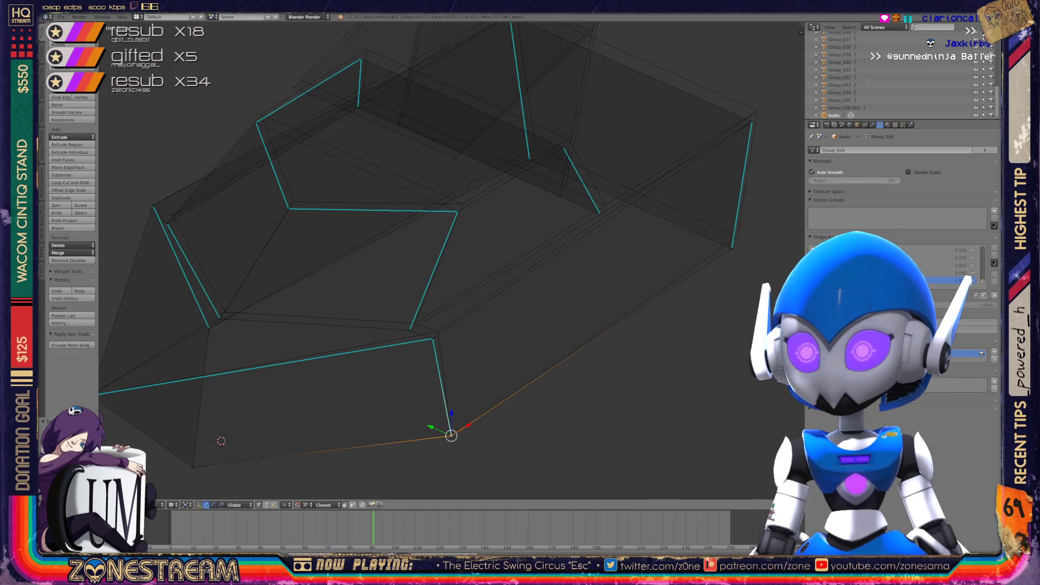
right_click(220, 318)
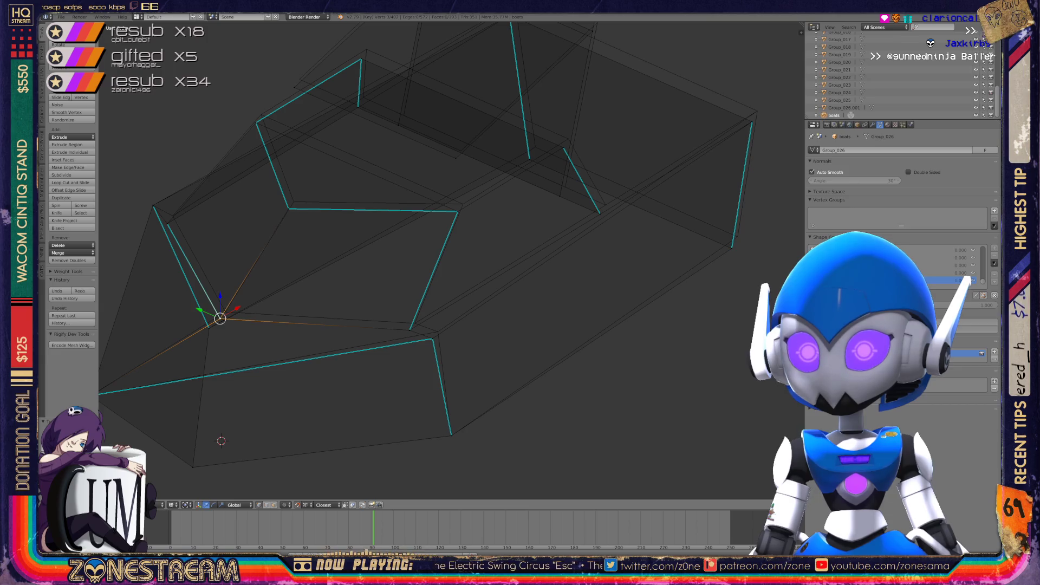
key("g")
key("g")
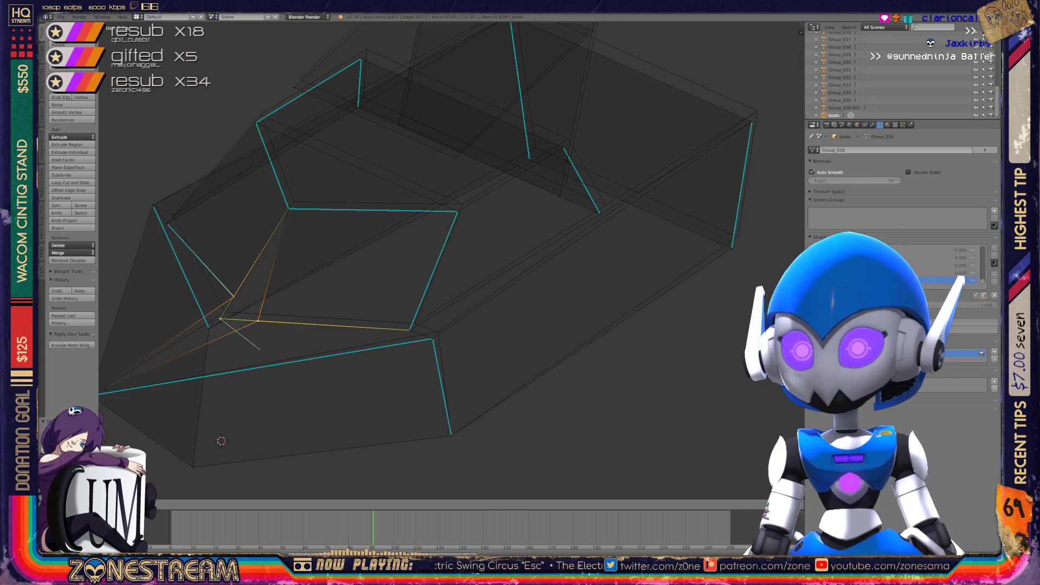
key("Escape")
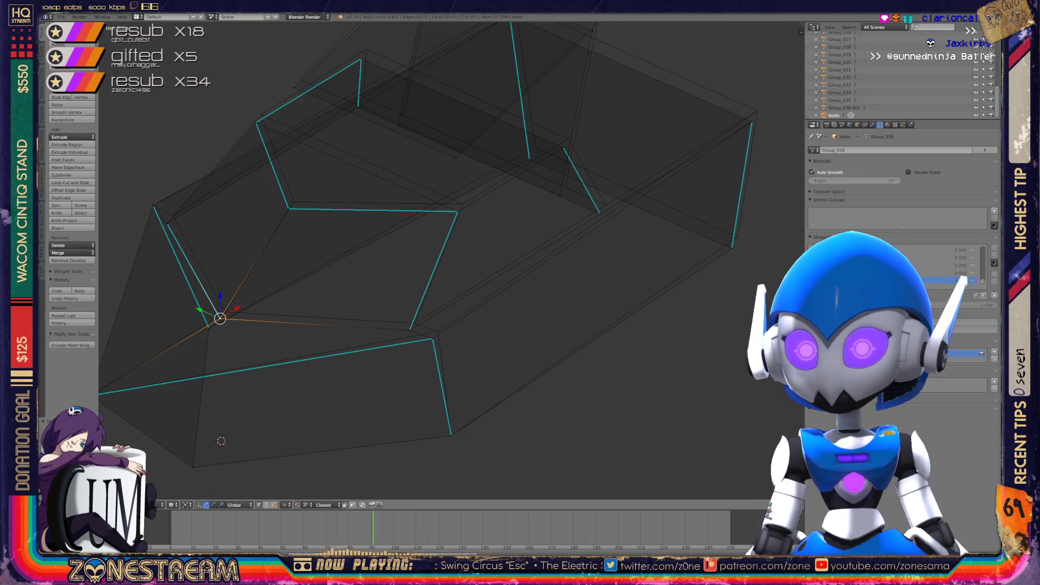
key("g")
key("g")
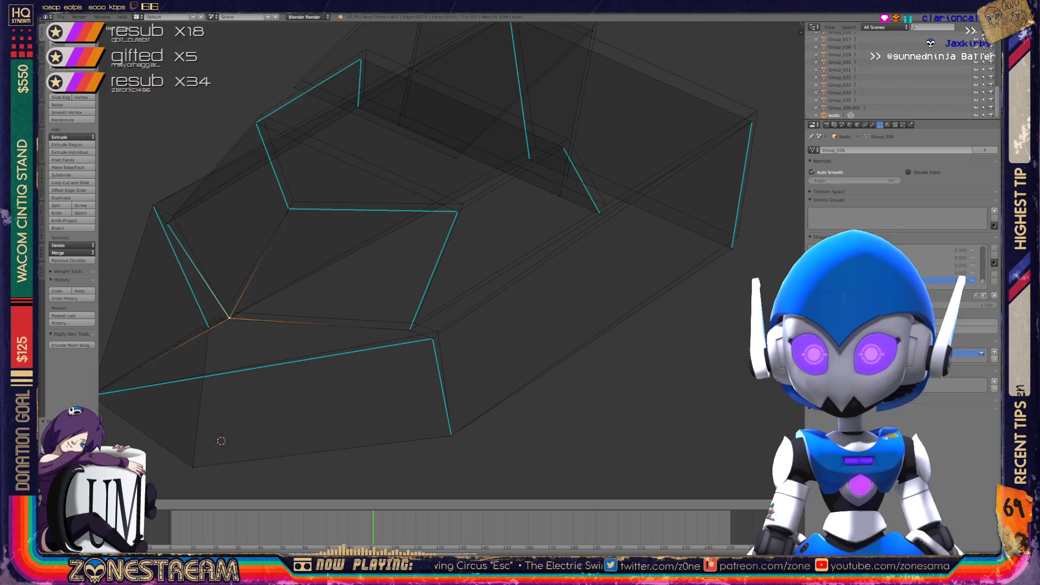
key("Return")
key("g")
key("g")
key("Escape")
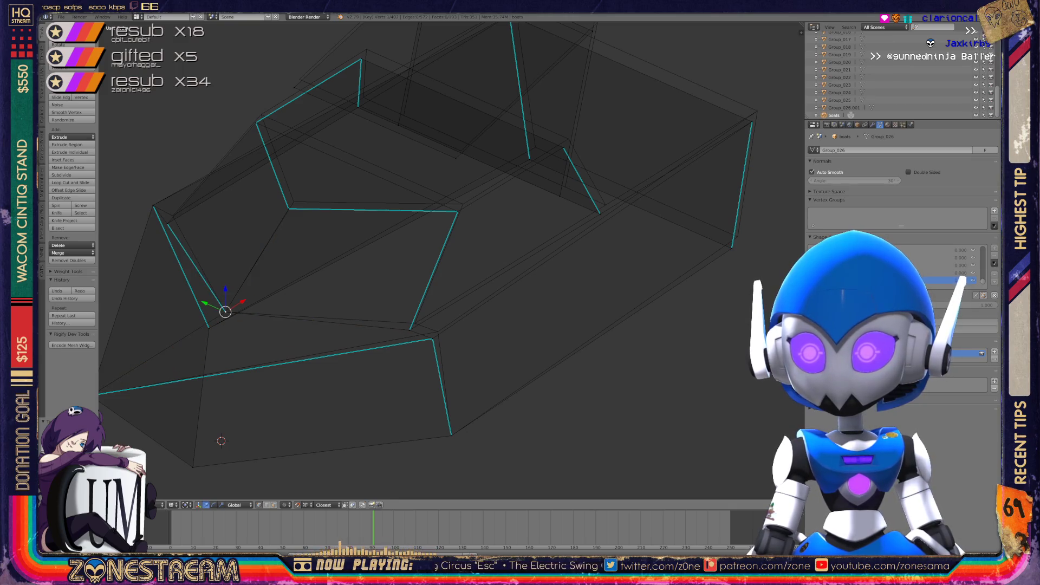
Edge-slide another hull vertex and view the boat's other side
key("g")
key("g")
key("Return")
key("g")
key("g")
key("Return")
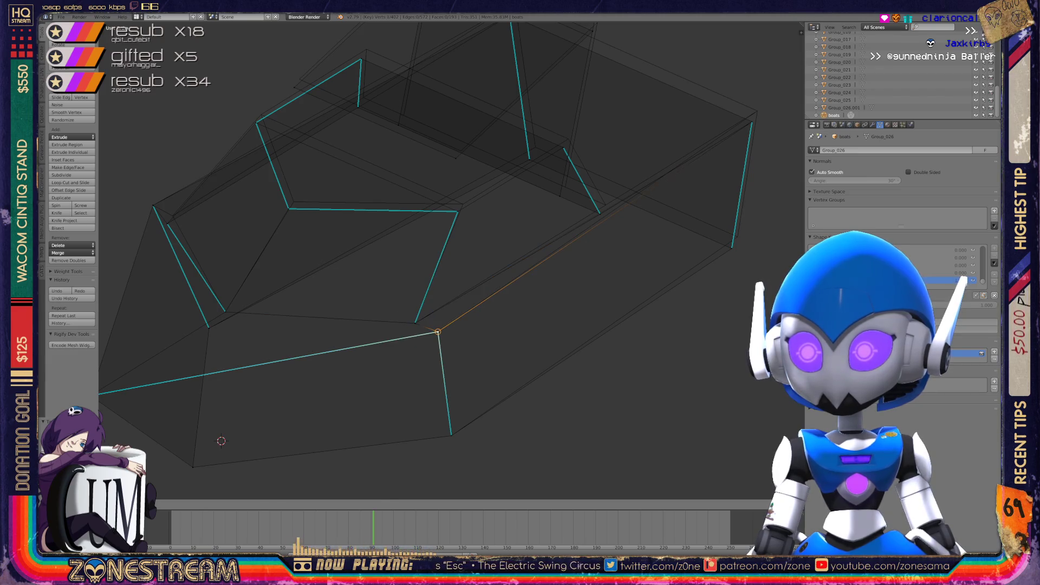
key("ctrl+KP_4")
key("KP_4")
key("KP_4")
key("KP_4")
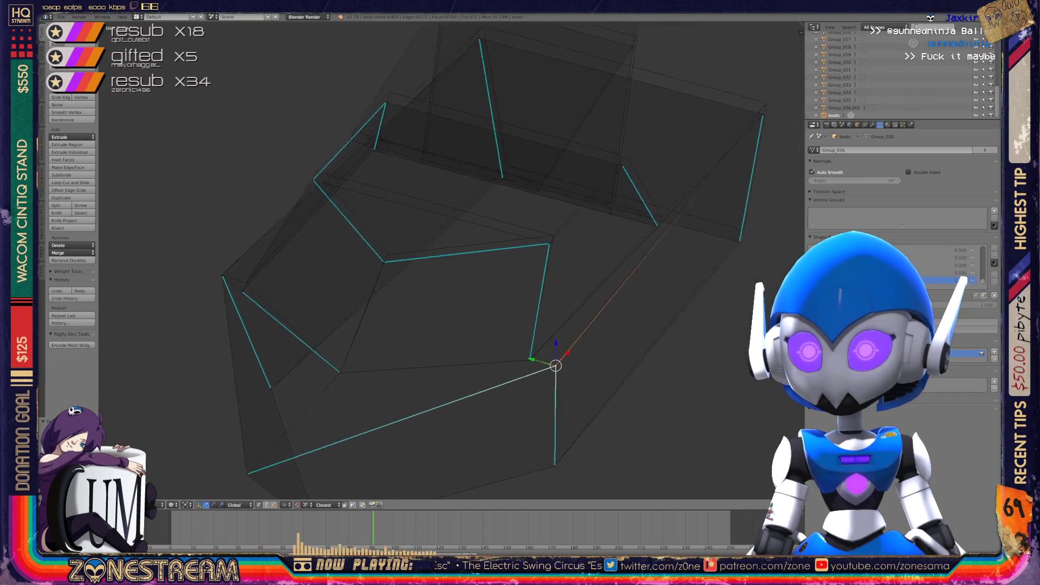
Slide a lower hull vertex along its edge and select the hull's corner vertex
scroll(450, 260, "up", 2)
right_click(287, 431)
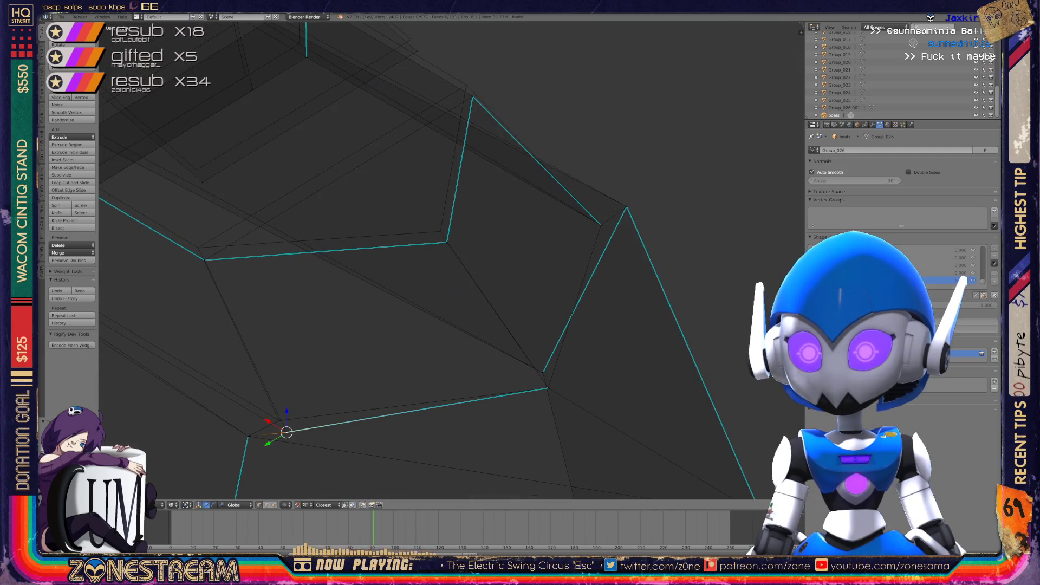
key("g")
key("g")
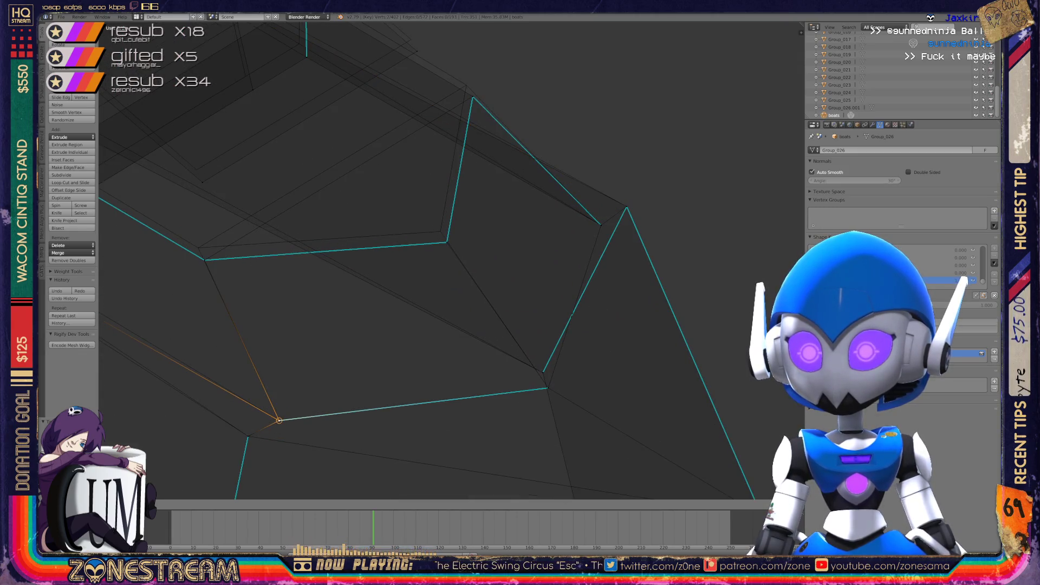
key("KP_8")
key("KP_8")
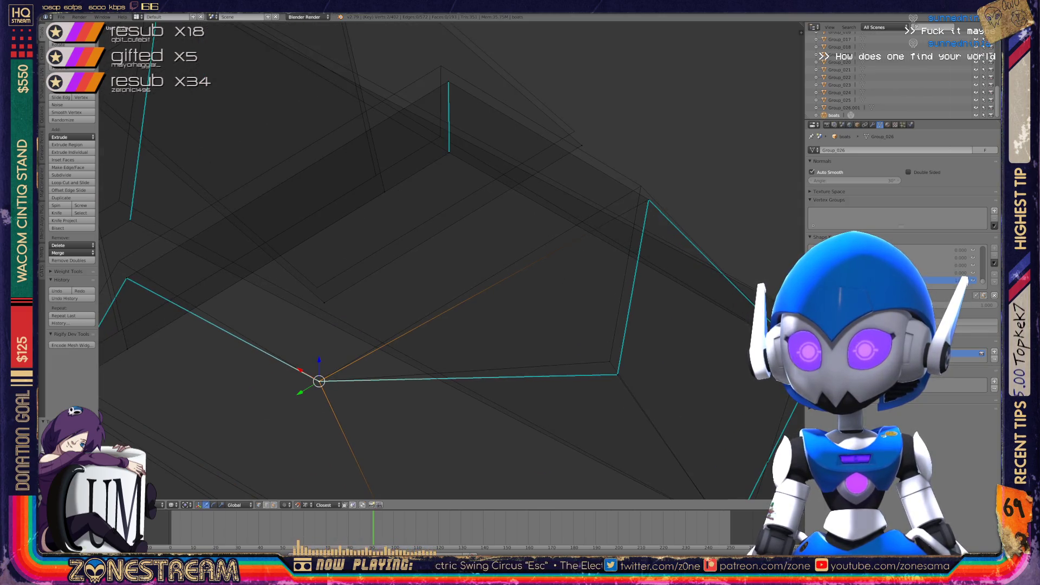
right_click(618, 373)
Edge-slide the hull corner vertex and select the upper corner vertex
key("g")
key("g")
left_click(609, 362)
middle_click_drag(649, 200, 585, 243, "shift")
right_click(585, 244)
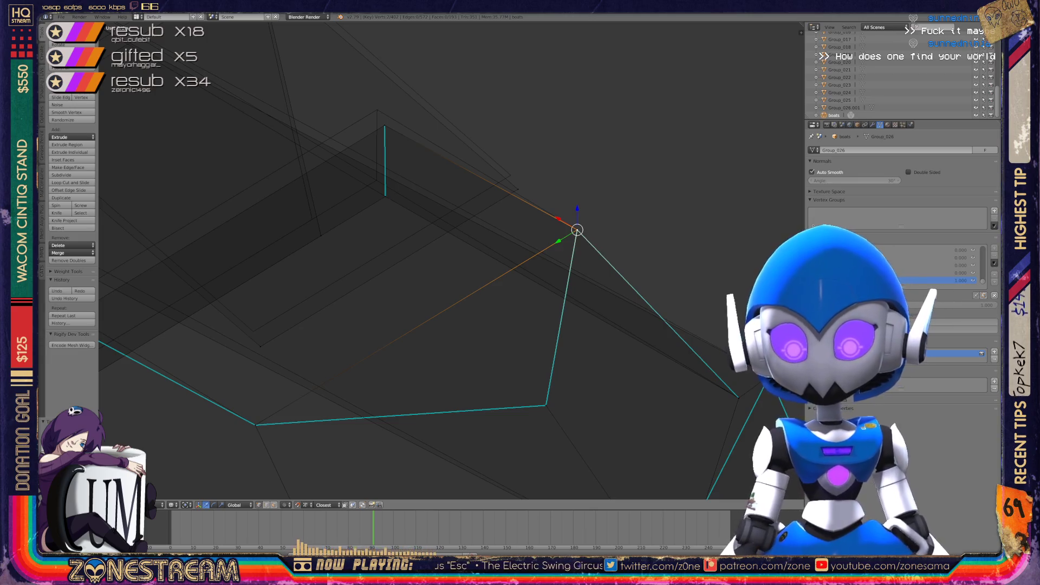
Drag two hull vertices up into their new positions
middle_click_drag(412, 271, 379, 254)
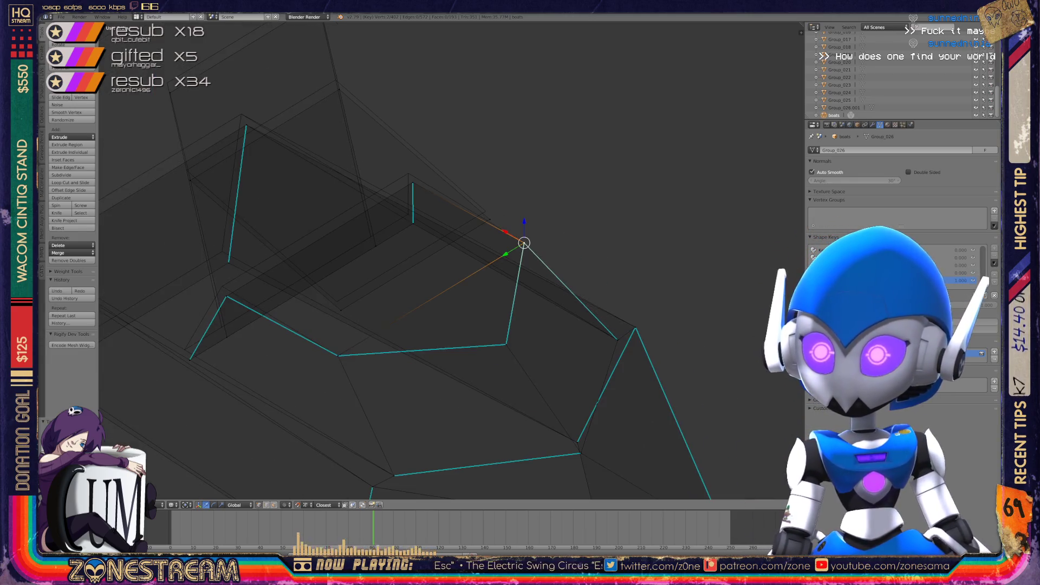
left_click(341, 311)
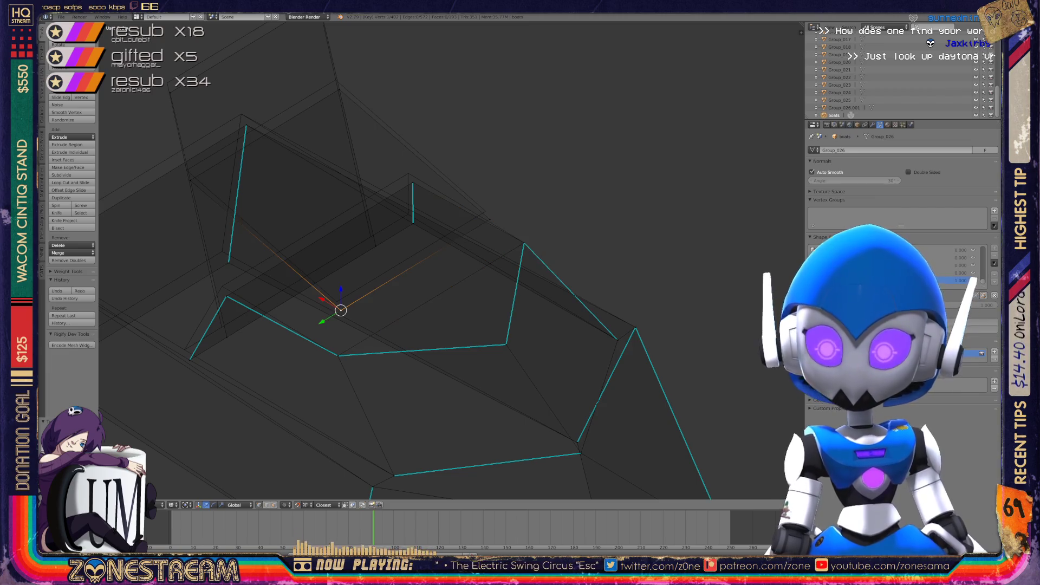
mouse_move(340, 310)
left_mouse_down()
mouse_move(336, 298)
mouse_move(488, 221)
mouse_move(485, 212)
left_mouse_up()
middle_click_drag(485, 211, 616, 268, "shift")
left_click(316, 228)
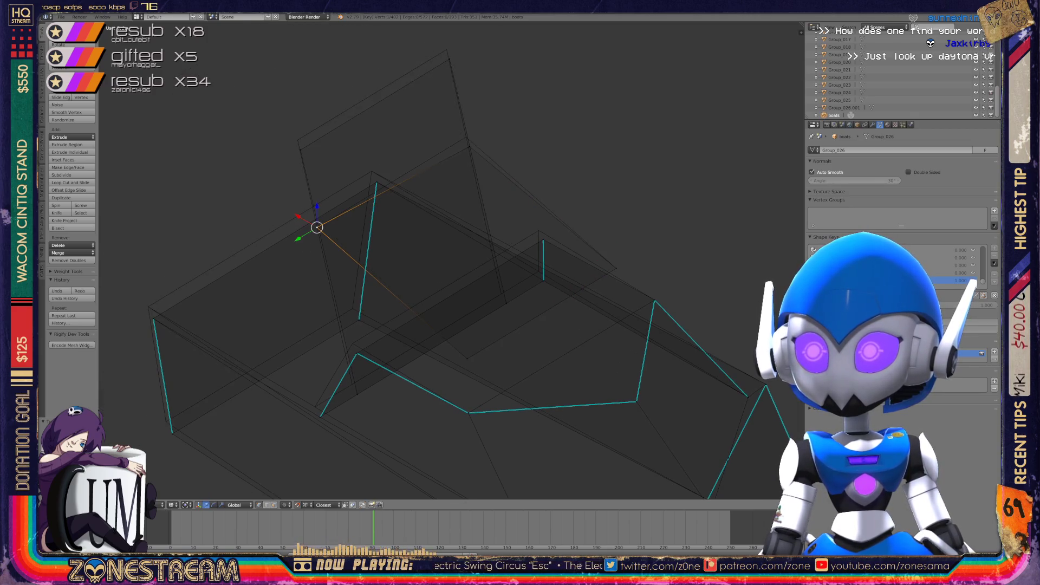
mouse_move(317, 228)
left_mouse_down()
mouse_move(465, 136)
mouse_move(498, 292)
mouse_move(355, 392)
mouse_move(352, 384)
left_mouse_up()
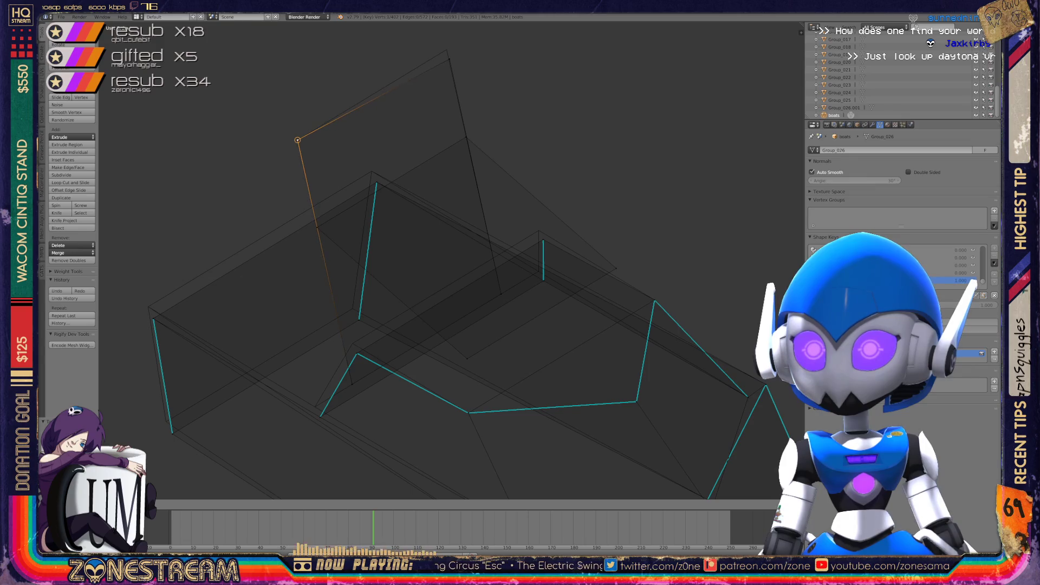
With the transform manipulator on, nudge three cabin vertices slightly upward
right_click(449, 54)
key("ctrl+space")
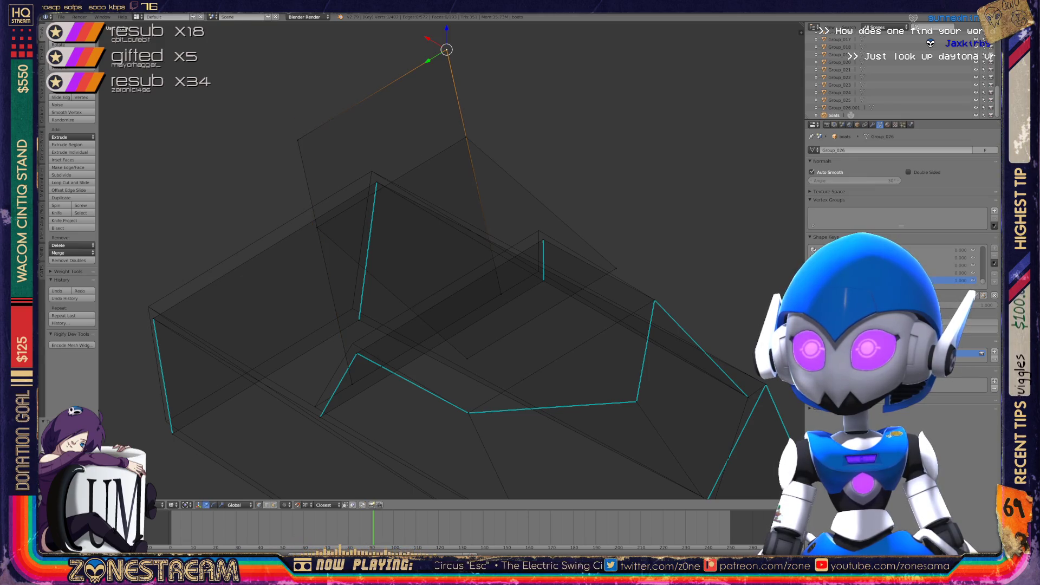
right_click(153, 319)
left_click_drag(153, 318, 148, 307)
right_click(377, 184)
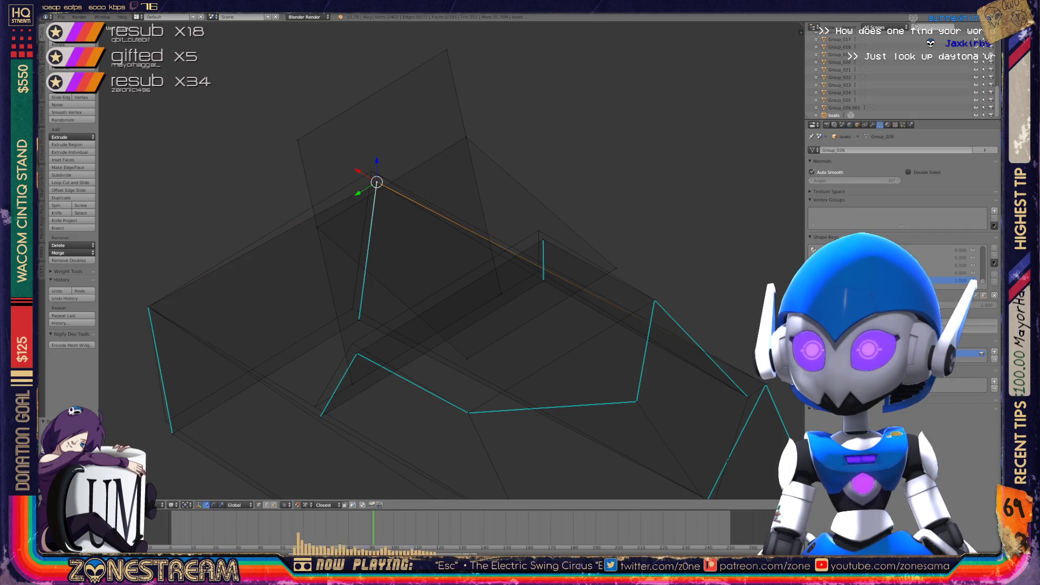
left_click_drag(372, 180, 372, 171)
right_click(358, 320)
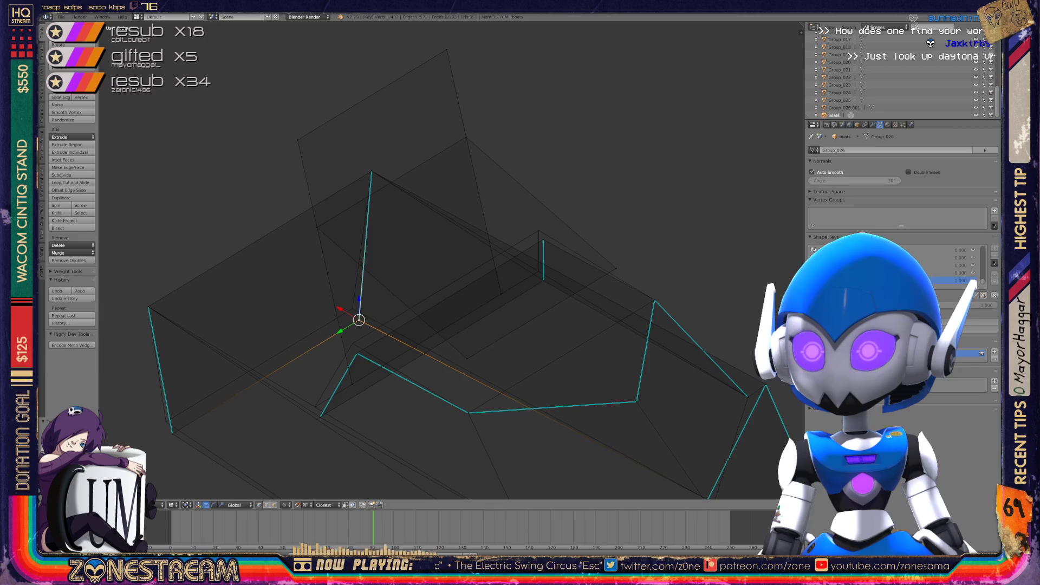
left_click_drag(359, 320, 352, 308)
Raise a middle hull vertex slightly and select the vertex on the right
right_click(173, 433)
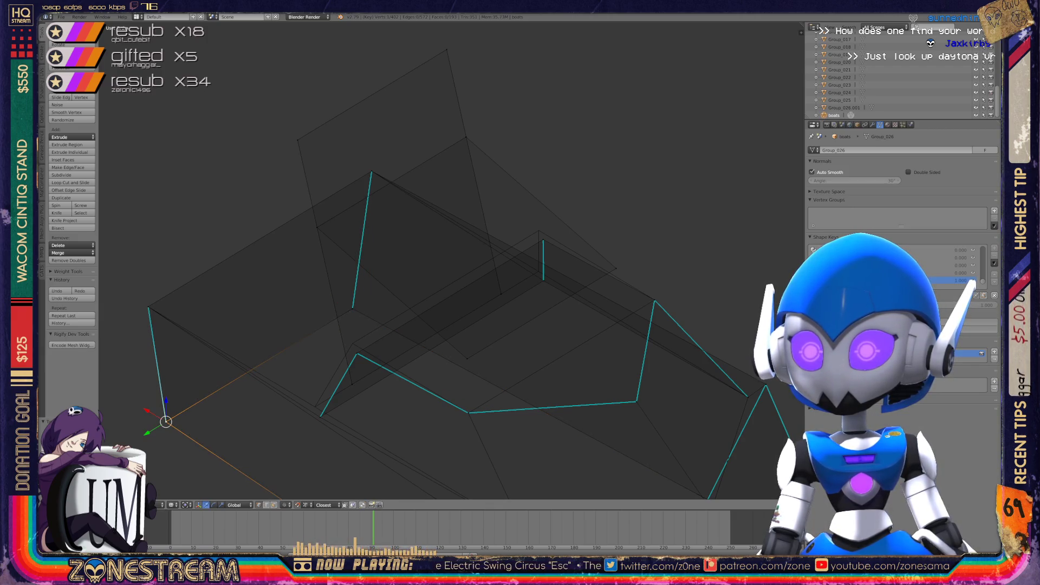
scroll(531, 430, "up", 2)
right_click(278, 320)
right_click(278, 320, "shift")
mouse_move(278, 319)
right_mouse_down()
mouse_move(273, 304)
mouse_move(225, 408)
mouse_move(269, 307)
mouse_move(218, 395)
right_mouse_up()
right_click(547, 212)
Finish the last vertex move on the previous boat and return to Object Mode
right_click_drag(548, 213, 541, 140)
scroll(540, 141, "down", 5)
key("Tab")
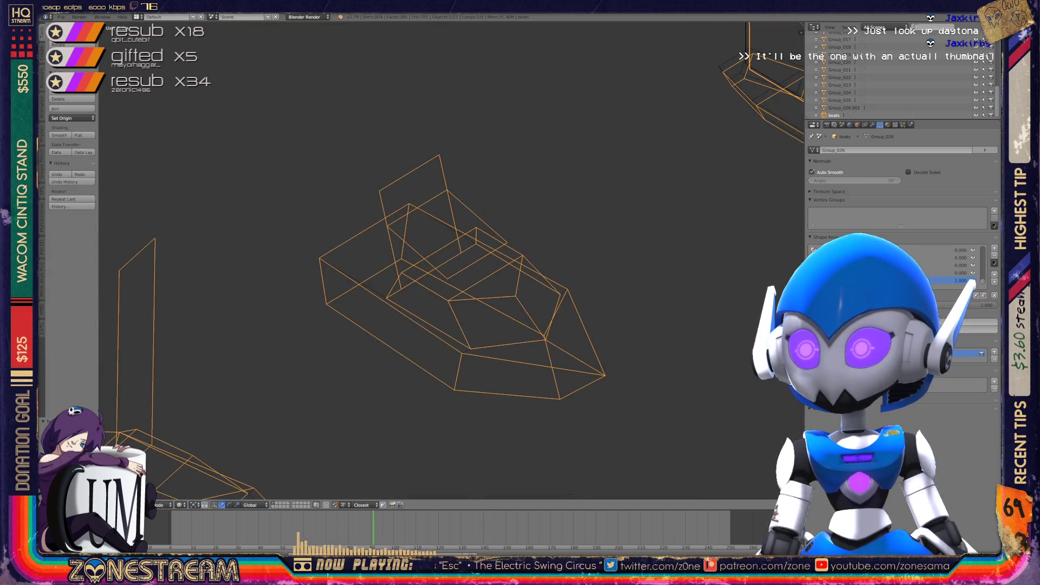
Orbit and zoom the view to centre the two tall boats in the row
mouse_move(169, 489)
middle_mouse_down()
mouse_move(309, 460)
mouse_move(313, 359)
mouse_move(266, 368)
middle_mouse_up()
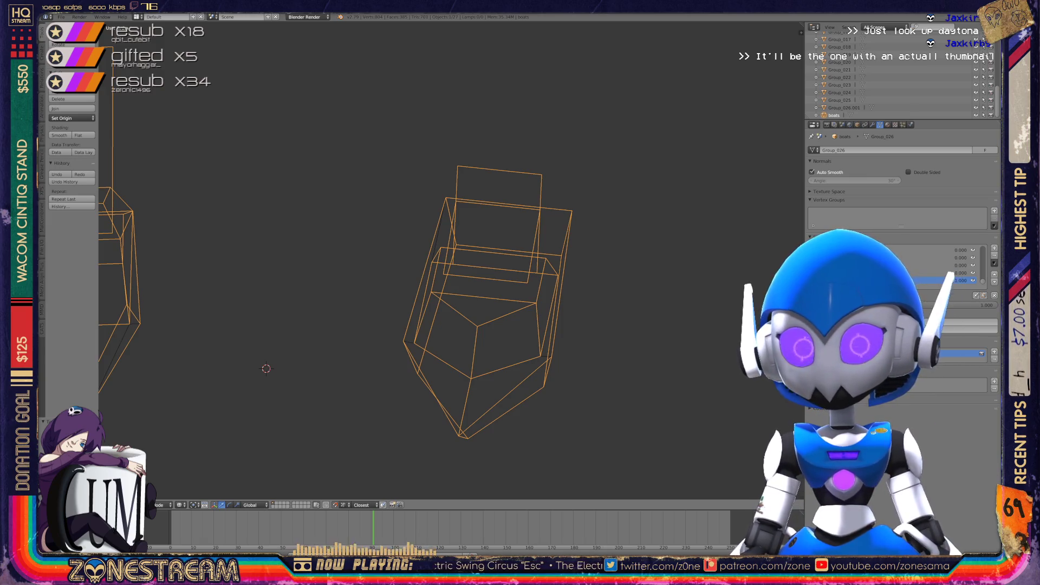
scroll(461, 271, "down", 7)
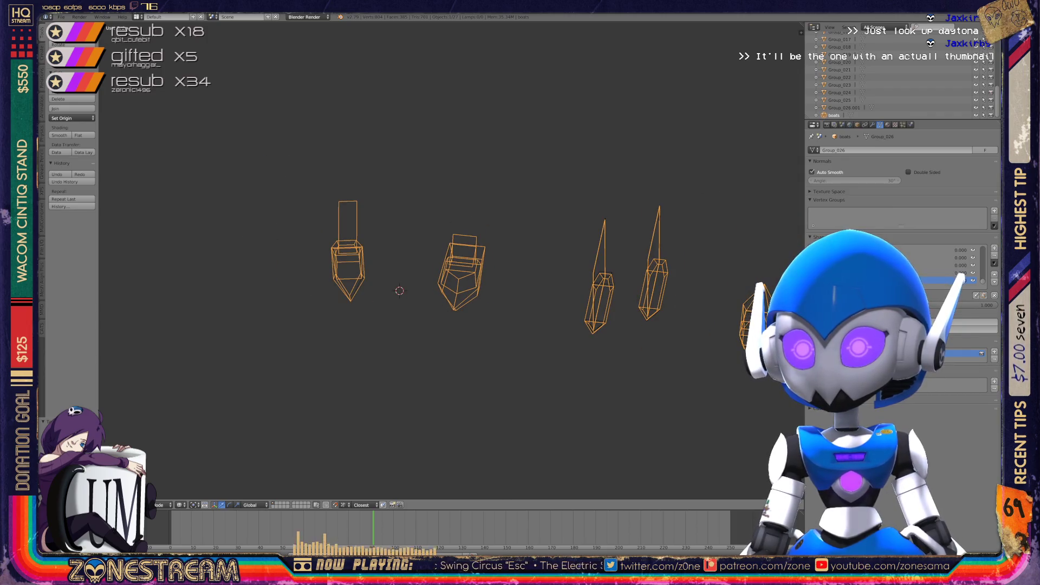
scroll(596, 287, "up", 5)
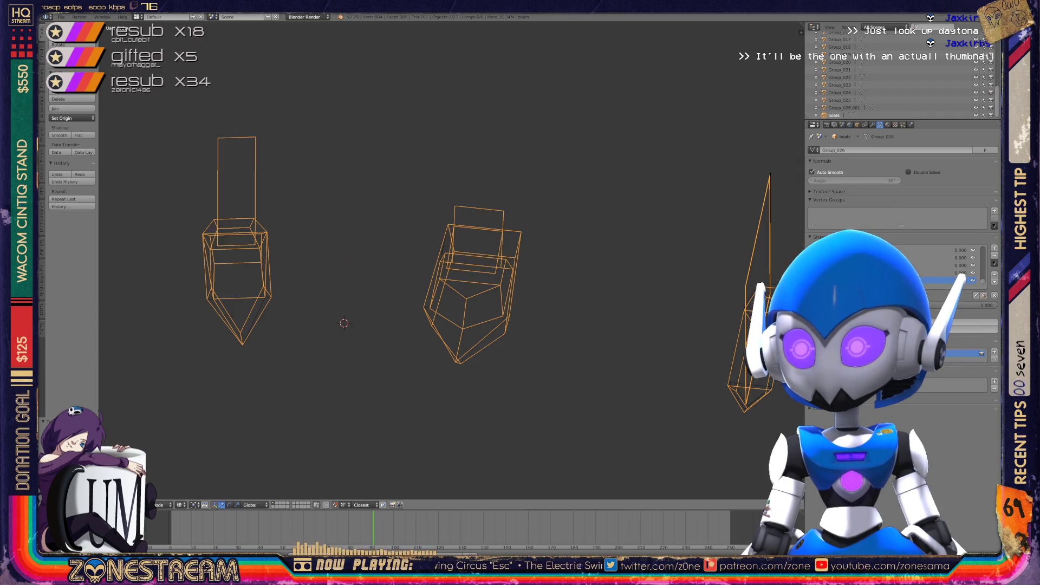
middle_click_drag(558, 284, 450, 284, "shift")
scroll(450, 284, "up", 3)
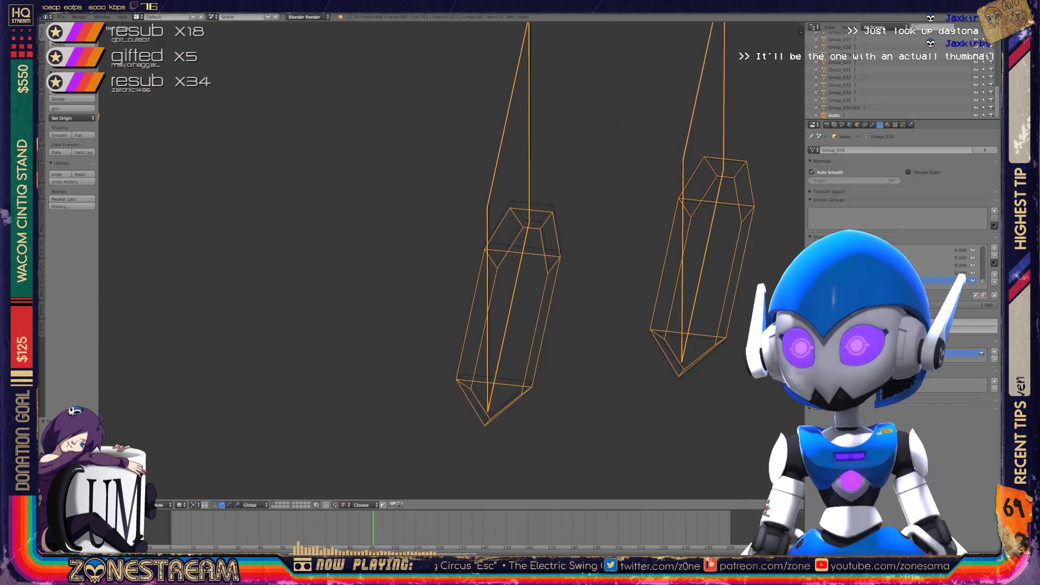
scroll(623, 352, "up", 3)
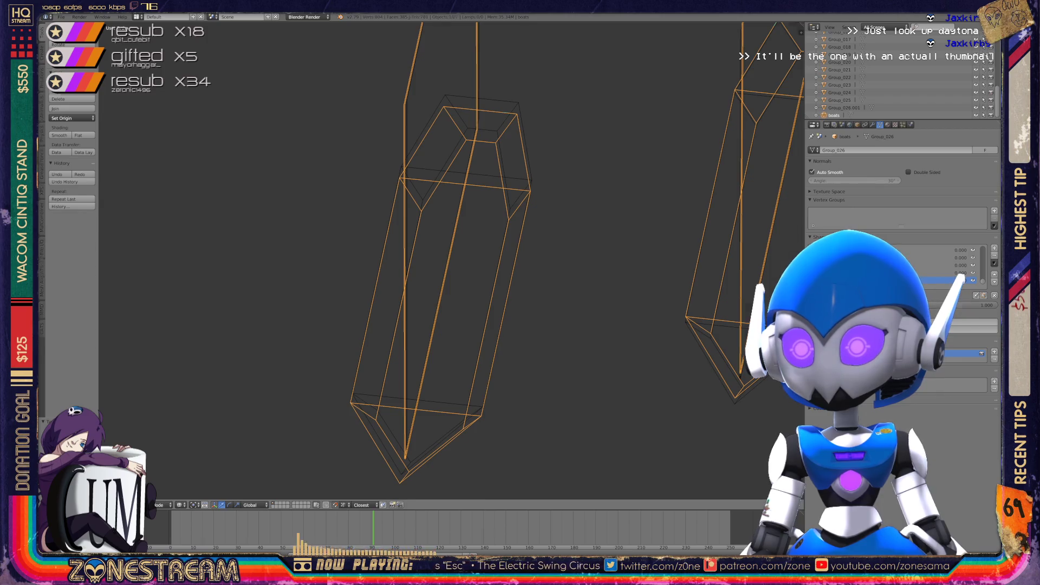
Enter Edit Mode on the next tall boat, deselect all, and frame the hull's lower tip
key("Tab")
key("a")
key("a")
middle_click_drag(488, 271, 502, 190, "shift")
middle_click_drag(434, 260, 552, 233)
Snap the vertical edge's bottom vertex and the lower hull vertex onto the lower hull corners
right_click(489, 362)
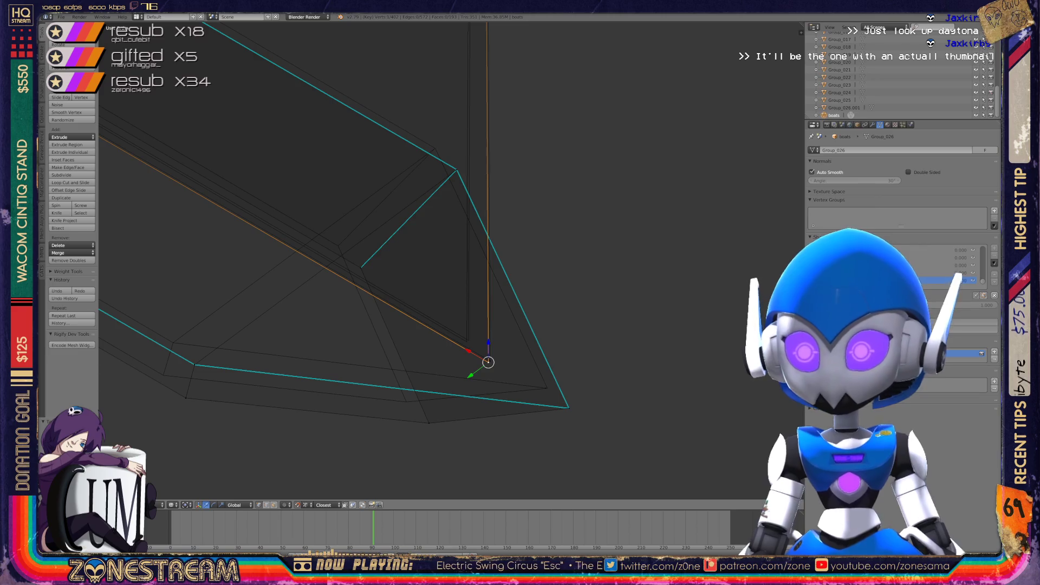
key("g")
key("Return")
key("g")
key("Return")
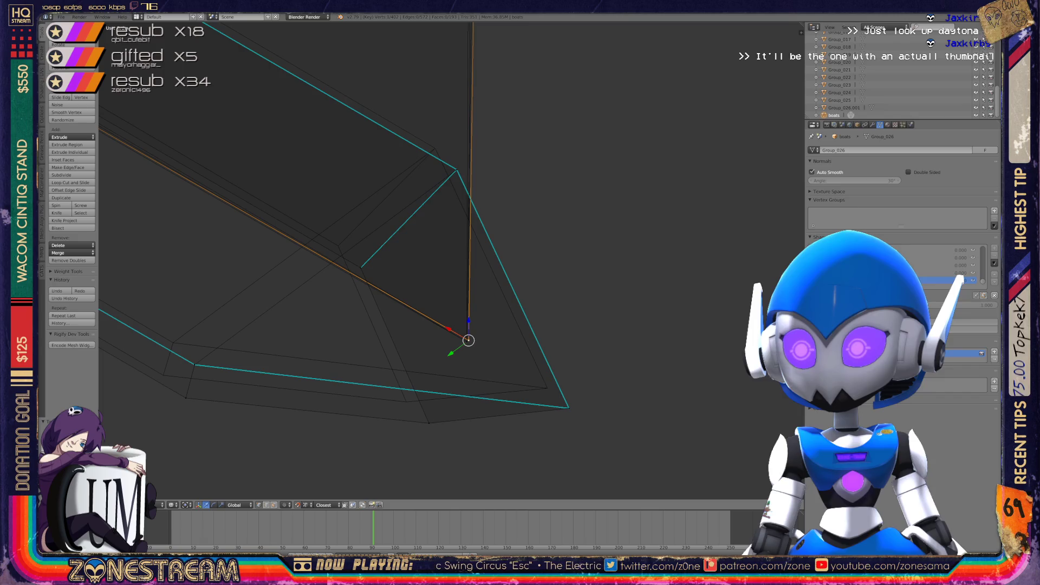
key("g")
key("Return")
right_click(429, 422)
key("g")
key("Return")
middle_click_drag(406, 401, 482, 441, "shift")
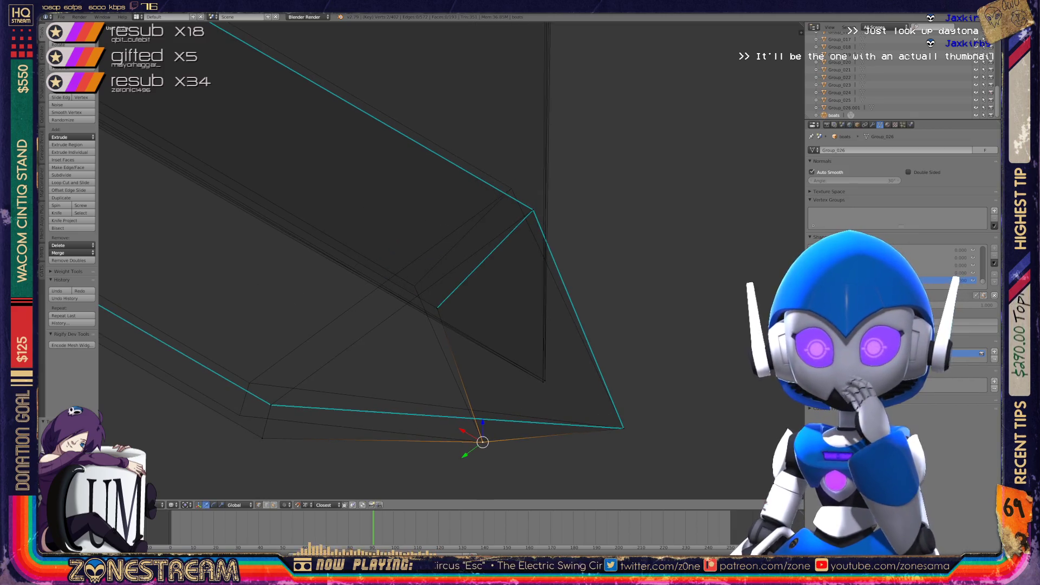
Move the hull's left corner, next lower, upper corner and adjacent vertices up-left onto their corners
right_click(270, 405)
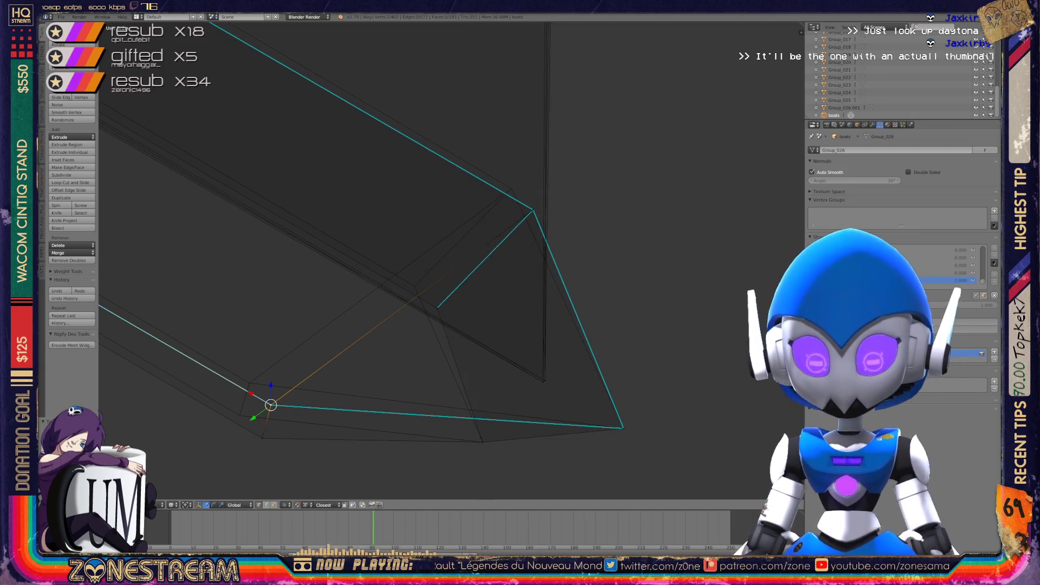
key("g")
left_click(249, 383)
right_click(262, 437)
key("g")
left_click(239, 416)
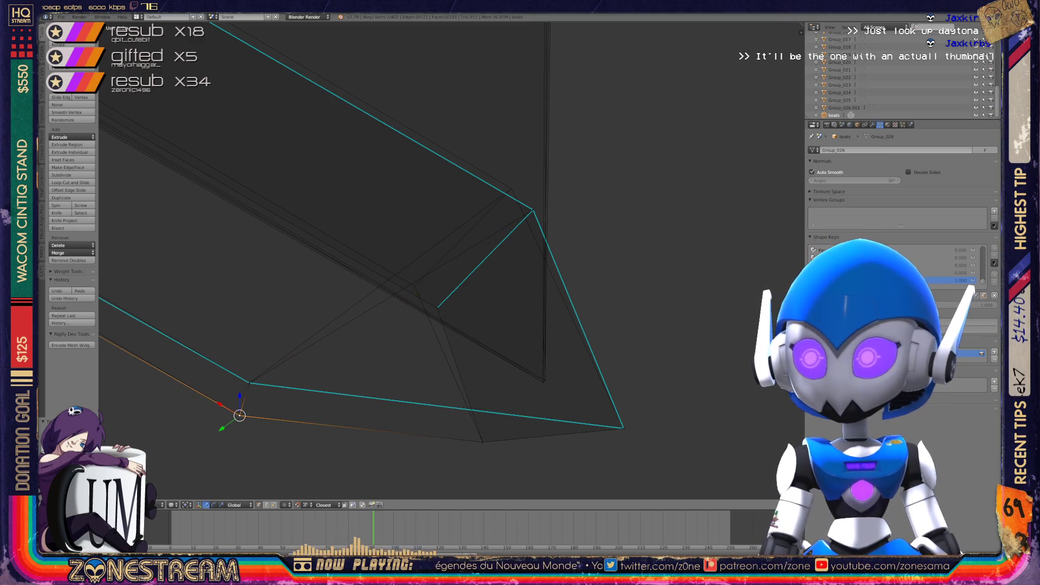
right_click(533, 211)
key("g")
left_click(510, 189)
right_click(437, 307)
key("g")
left_click(414, 285)
Snap the hull's right-end, upper-right and two keel vertices onto their neighbouring corners
middle_click_drag(415, 286, 509, 252)
right_click(559, 322)
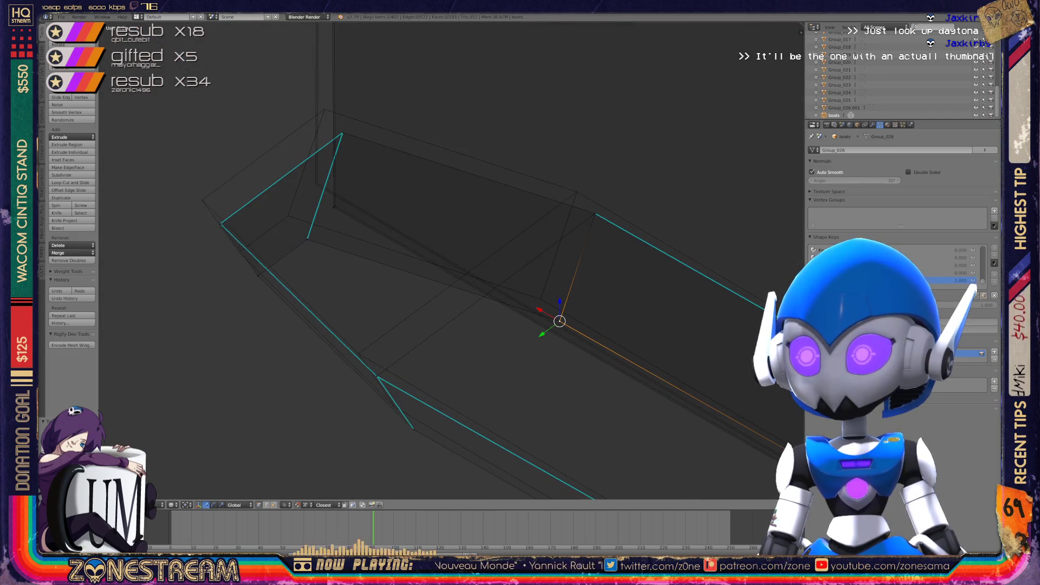
key("g")
left_click(538, 298)
right_click(595, 214)
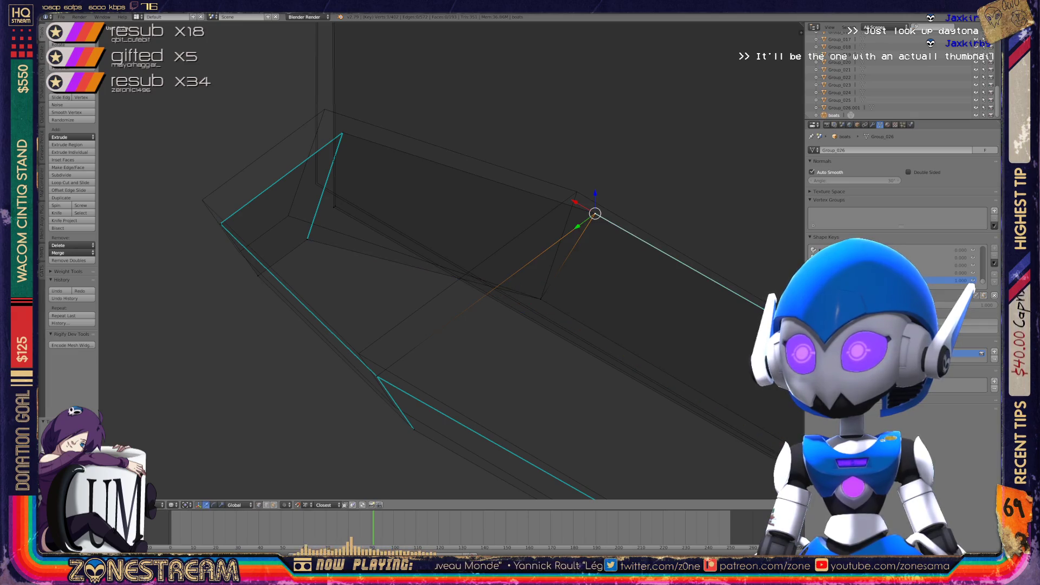
key("g")
left_click(577, 192)
right_click(378, 376)
key("g")
left_click(359, 353)
right_click(413, 429)
key("g")
left_click(394, 406)
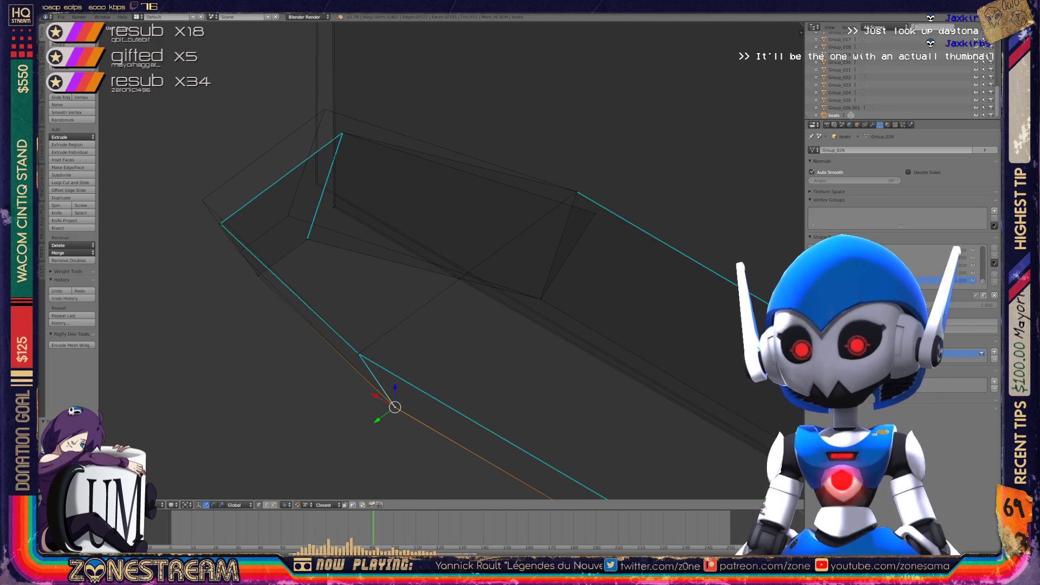
Snap the hull's pointed-end vertex, slide the next vertex along its edge, and align another
right_click(220, 224)
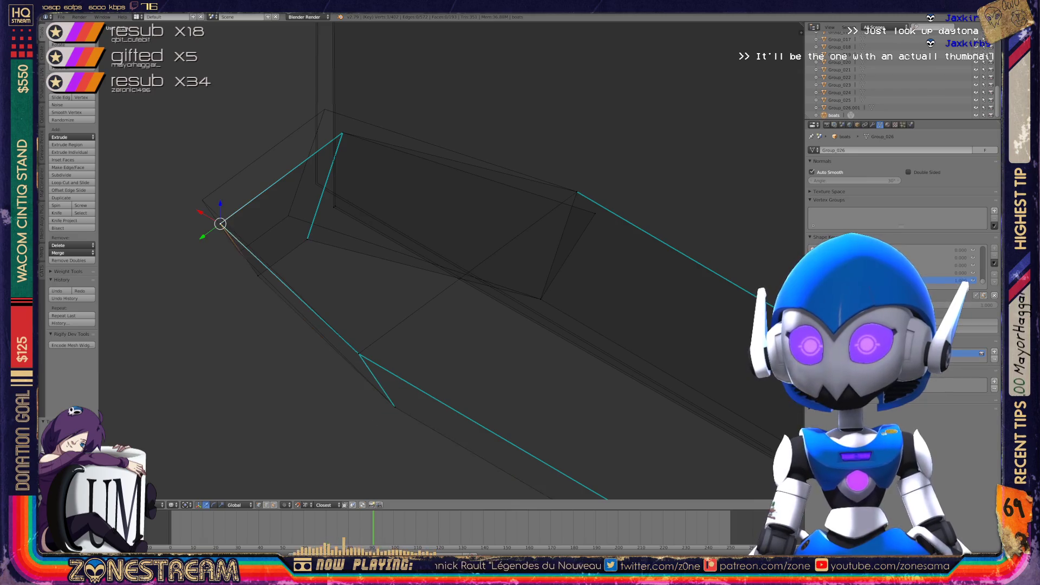
key("g")
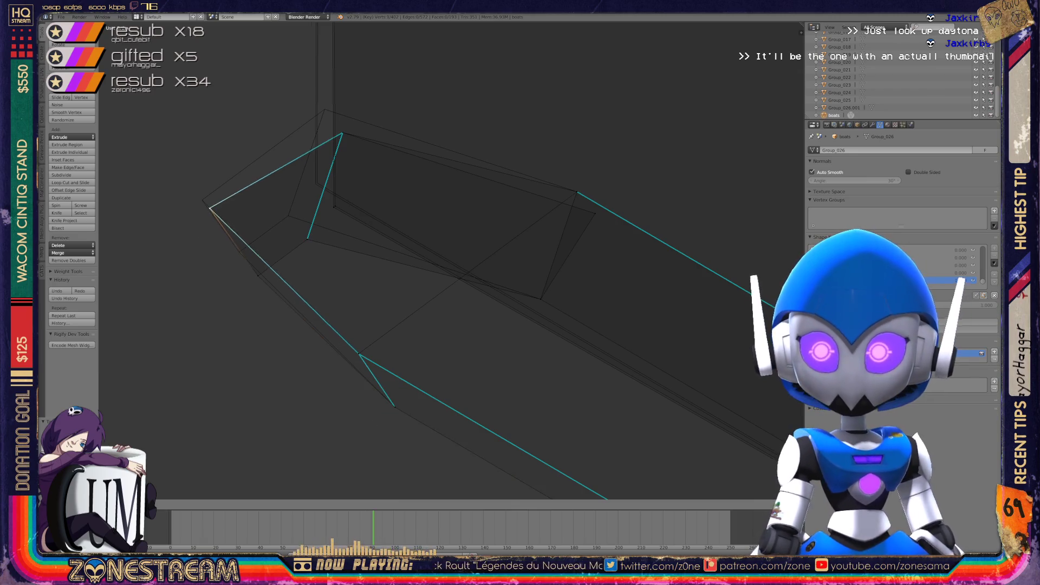
left_click(202, 200)
right_click(258, 276)
key("ctrl+v")
left_click(223, 293)
left_click(239, 252)
right_click(308, 238)
key("g")
left_click(289, 216)
Raise the top hull corner vertex to meet the vertical edge, then align the far-right vertex
right_click(336, 206)
key("g")
left_click(318, 183)
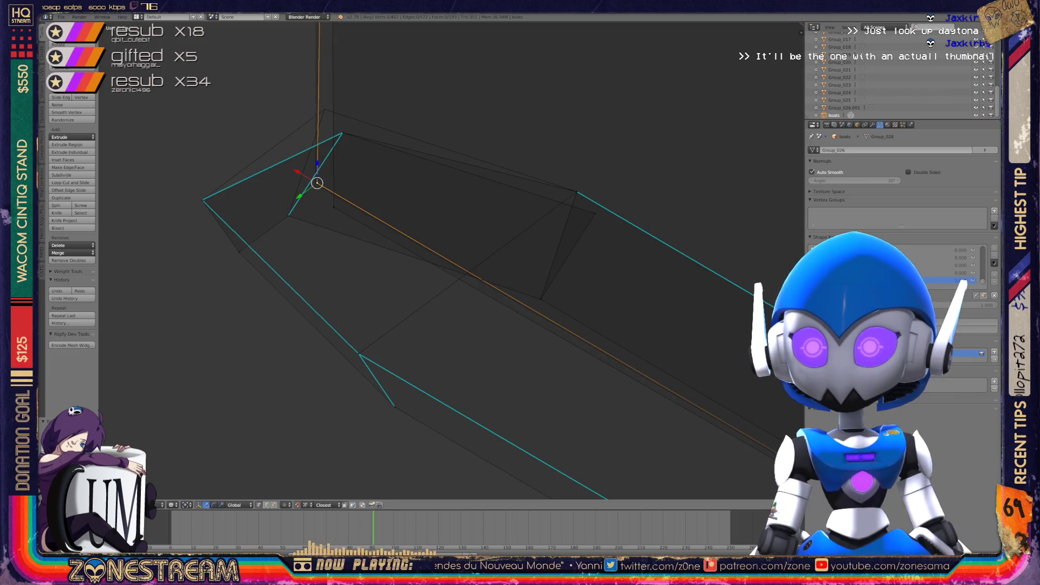
key("g")
left_click(316, 184)
key("g")
left_click(325, 109)
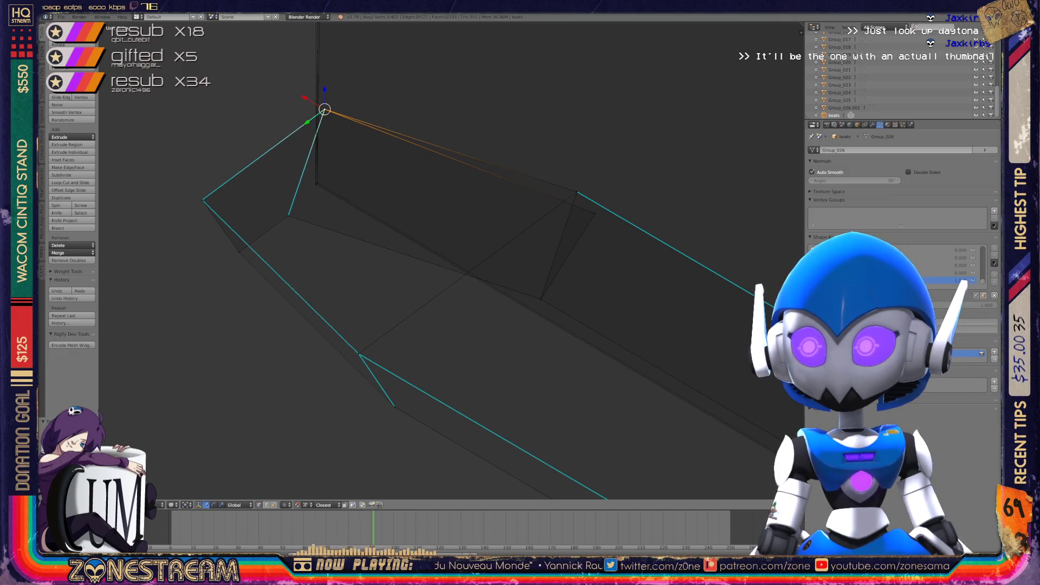
right_click(594, 214)
key("g")
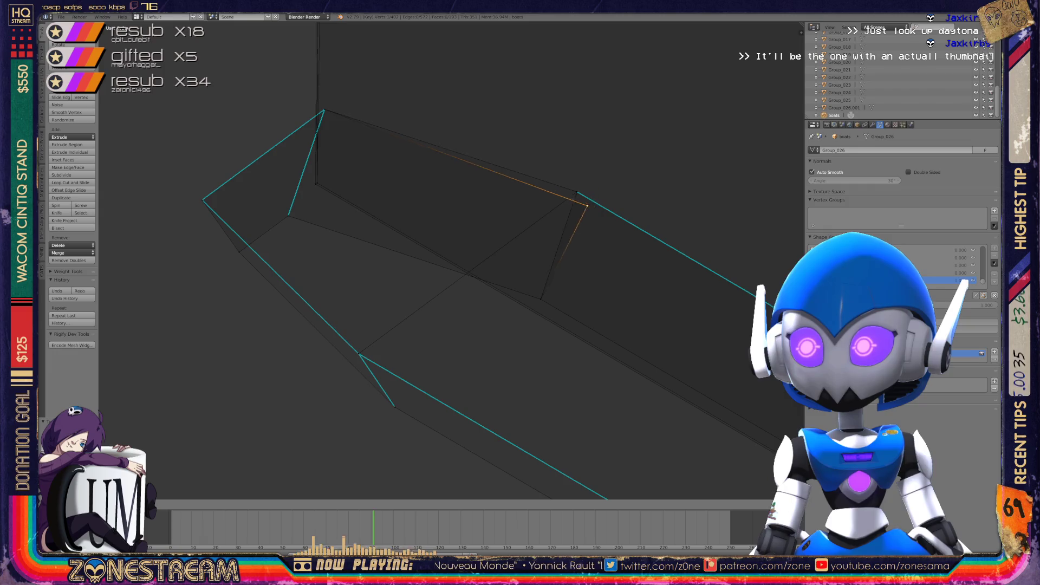
left_click(576, 190)
scroll(576, 190, "down", 4)
middle_click_drag(575, 190, 496, 225)
Move the triangle's corner vertex up-left onto its corner, redoing the move once
right_click(324, 322)
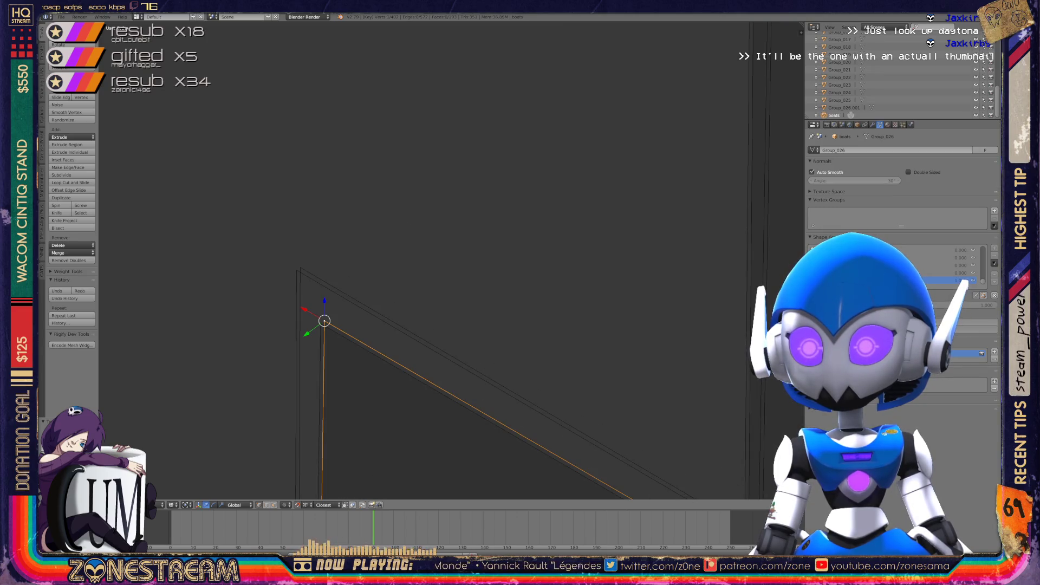
key("g")
key("Return")
key("ctrl+z")
key("g")
key("Return")
Move the last hull corner vertex up-left into place, centre on it, and exit Edit Mode
mouse_move(488, 271)
middle_mouse_down()
mouse_move(520, 266)
mouse_move(488, 254)
mouse_move(449, 266)
mouse_move(488, 249)
middle_mouse_up()
middle_click_drag(379, 325, 450, 308)
right_click(391, 322)
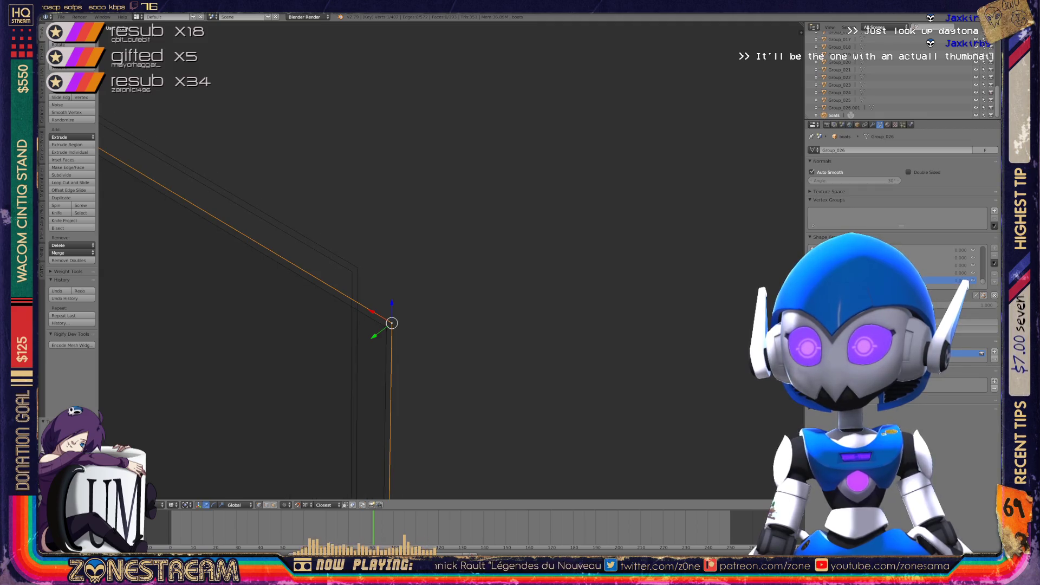
key("g")
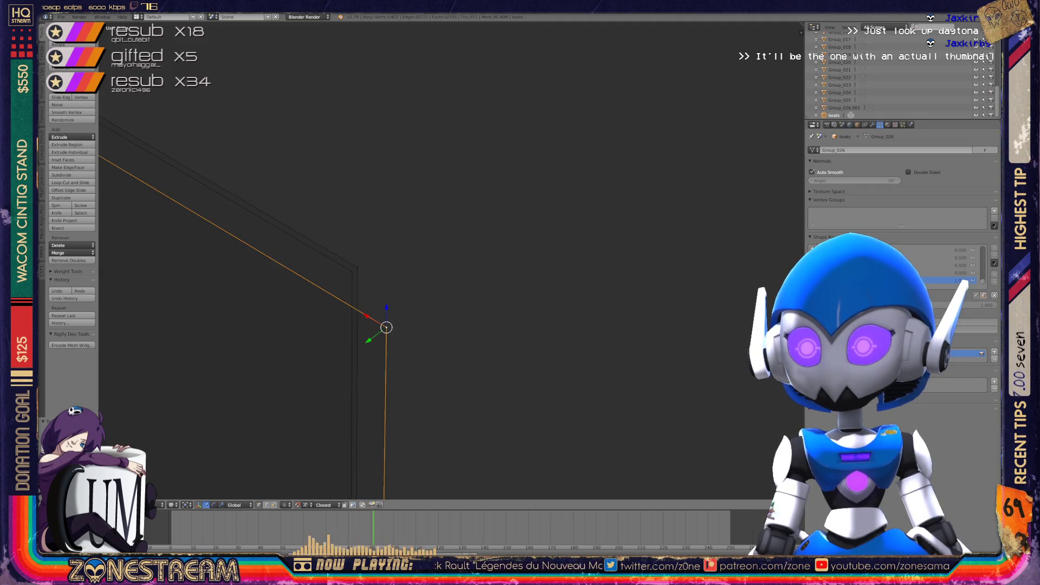
left_click(350, 269)
key("KP_Decimal")
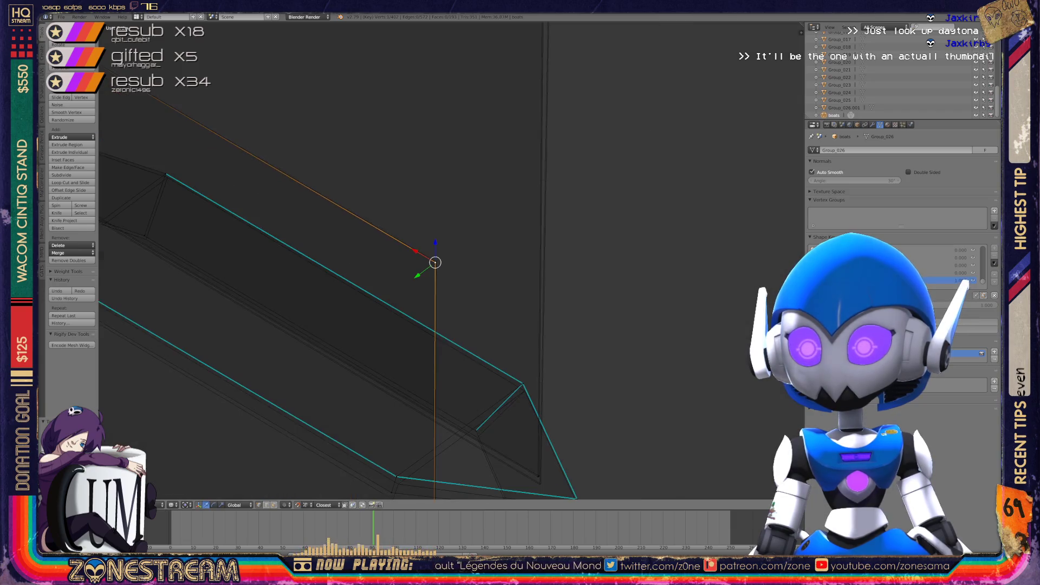
scroll(439, 257, "down", 5)
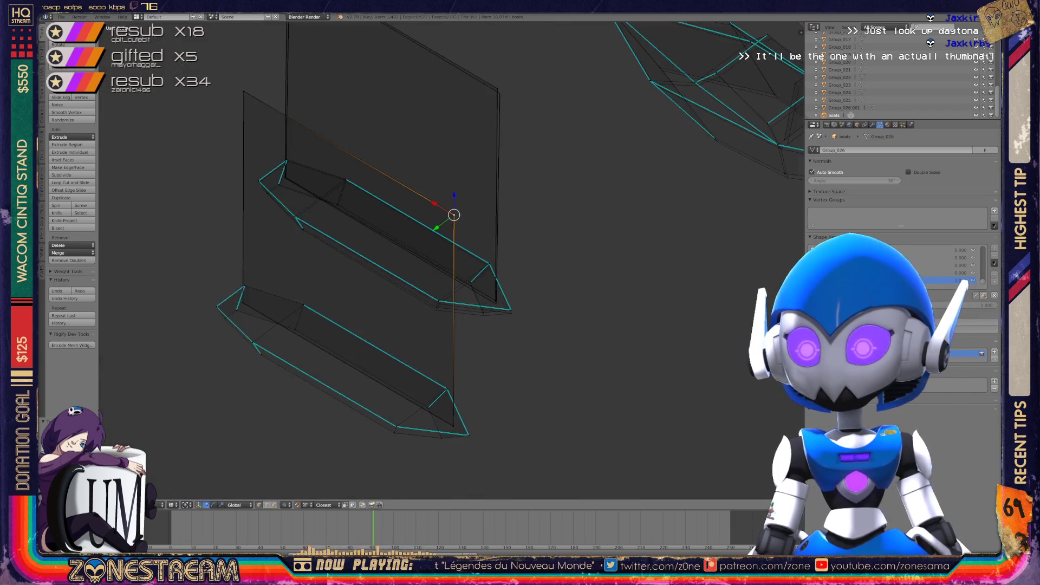
key("Tab")
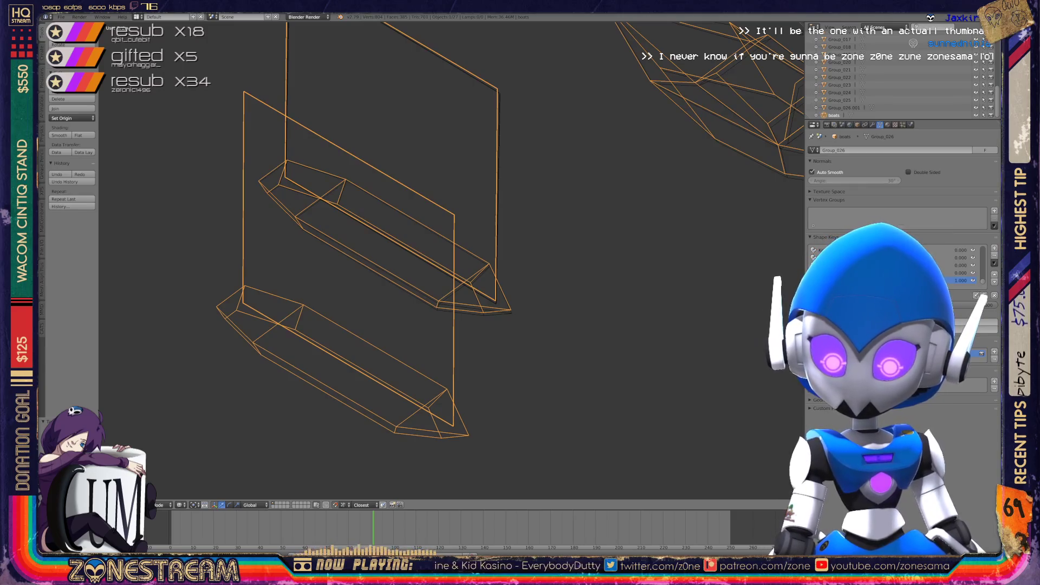
Re-enter Edit Mode on the boat, make a knife cut in the hull, and deselect all
middle_click_drag(379, 244, 306, 249)
scroll(411, 260, "up", 5)
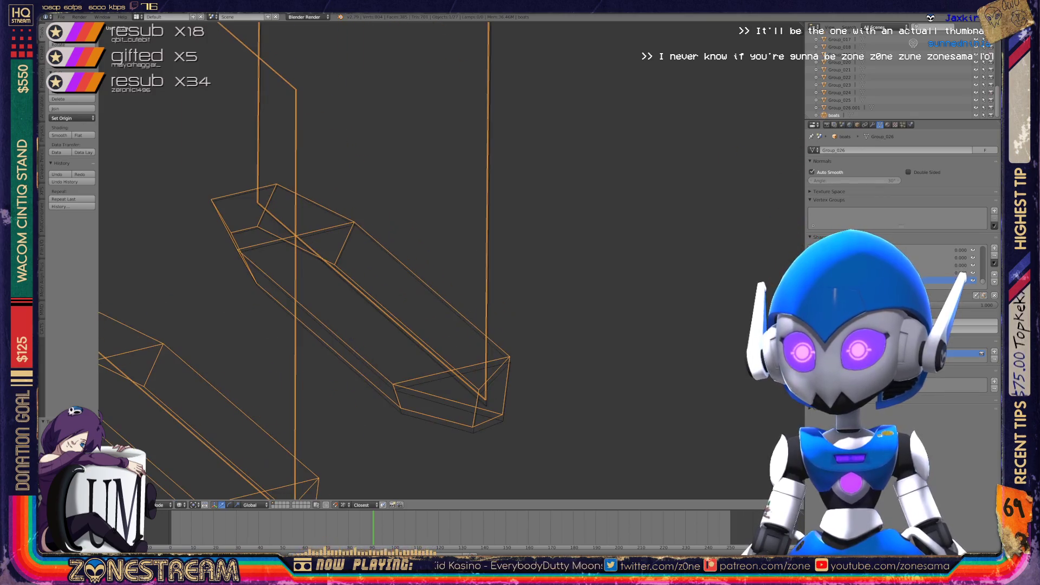
key("Tab")
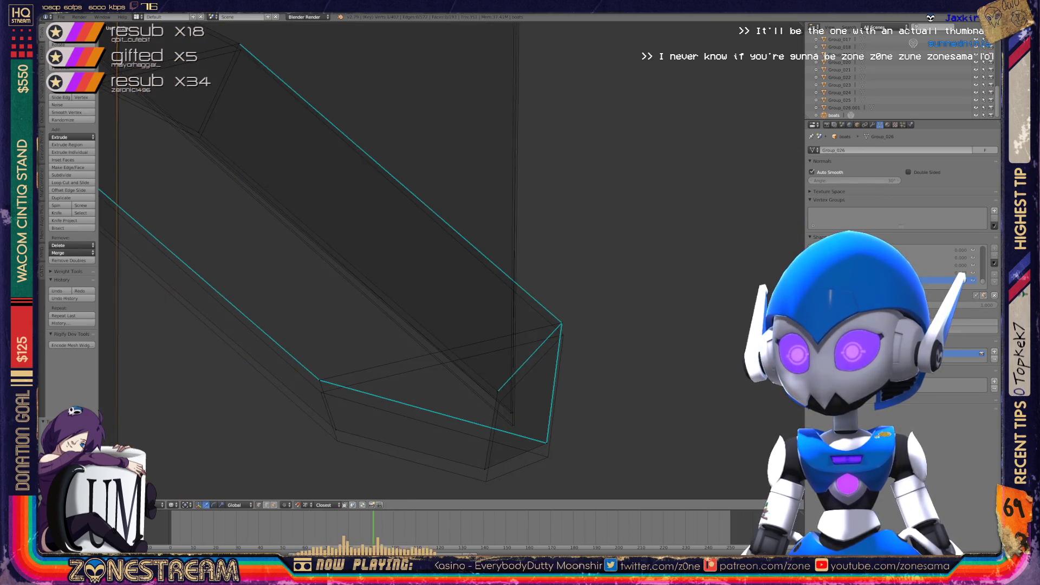
key("k")
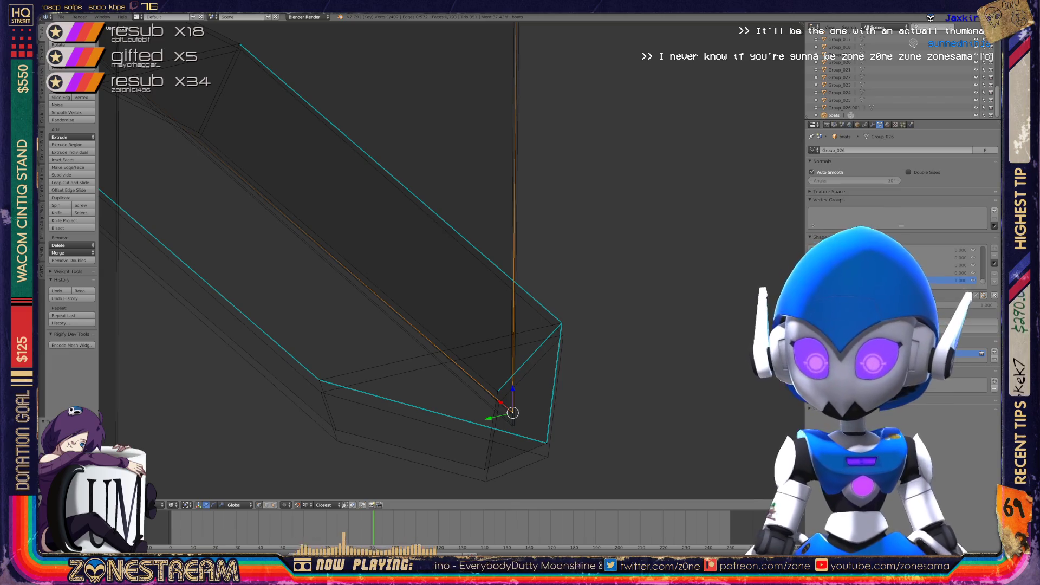
key("Return")
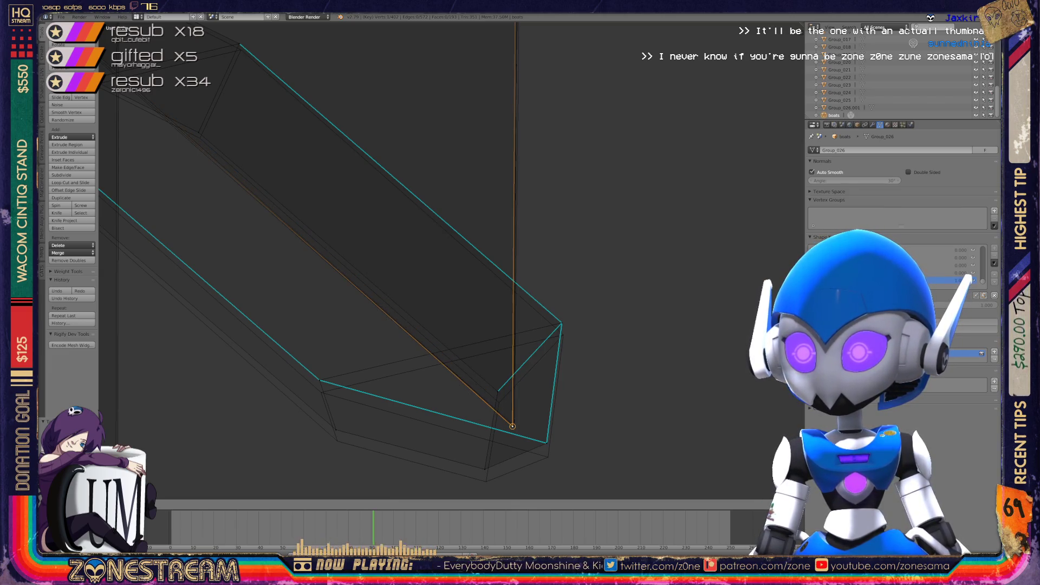
key("a")
Pull the hull's right corner and inner vertices down into line with the neighbouring edges
left_click_drag(546, 443, 548, 457)
left_click(486, 481, "shift")
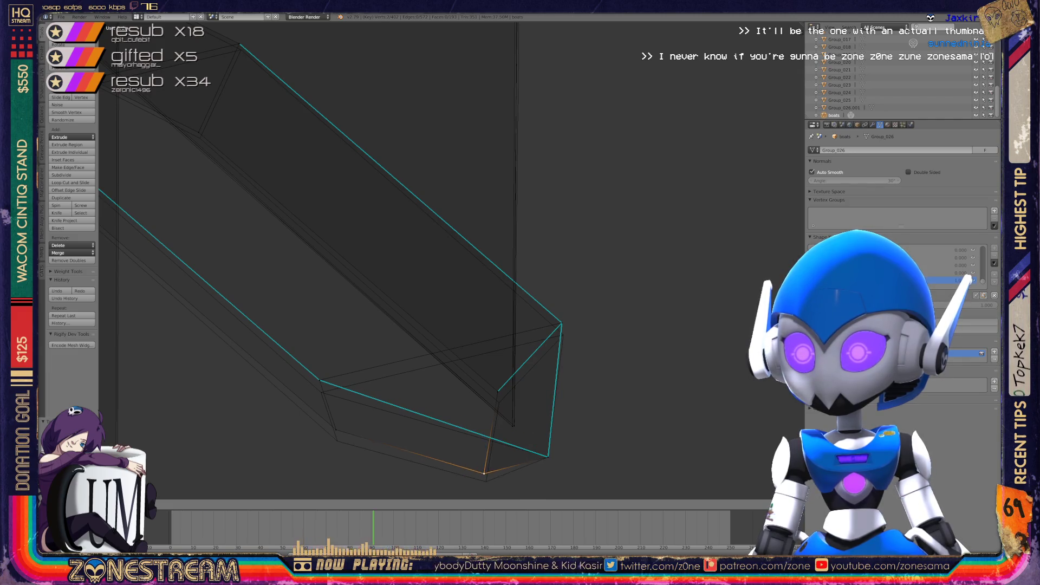
left_click(336, 437)
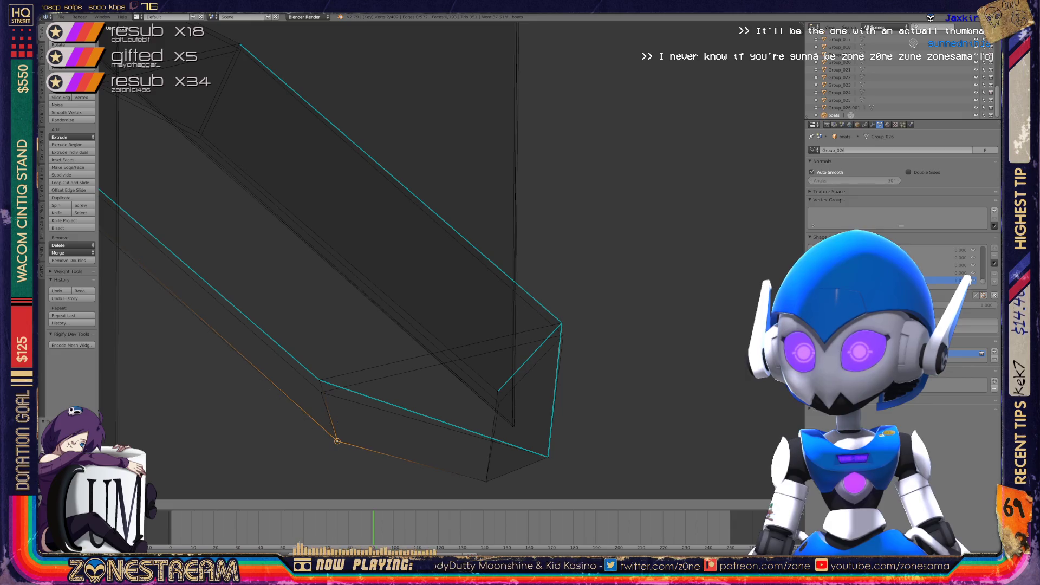
left_click(320, 380)
left_click(322, 392, "shift")
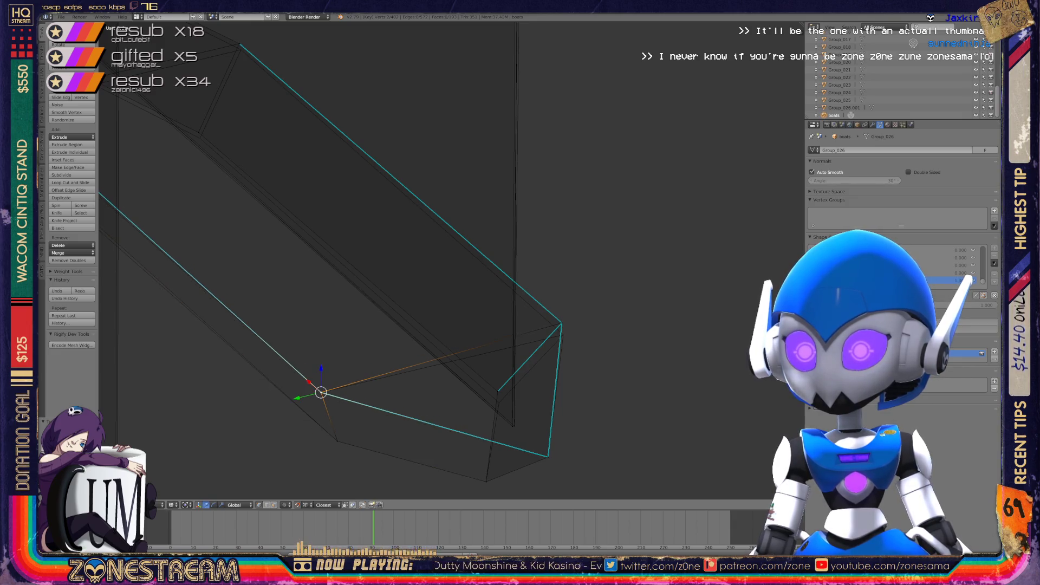
left_click(562, 324)
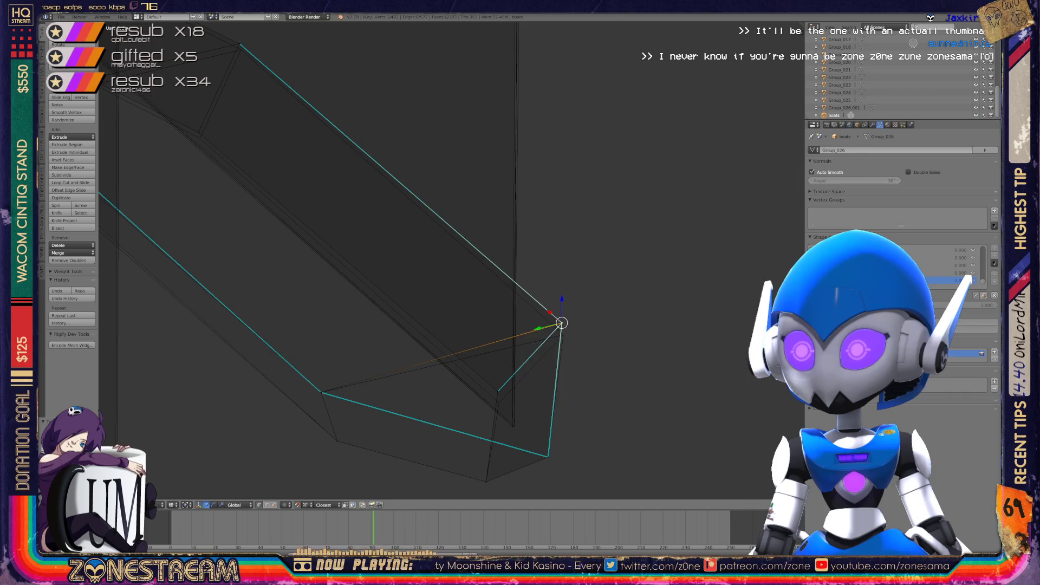
left_click_drag(562, 324, 563, 334)
left_click(498, 390)
mouse_move(499, 389)
left_mouse_down()
mouse_move(493, 410)
mouse_move(499, 402)
left_mouse_up()
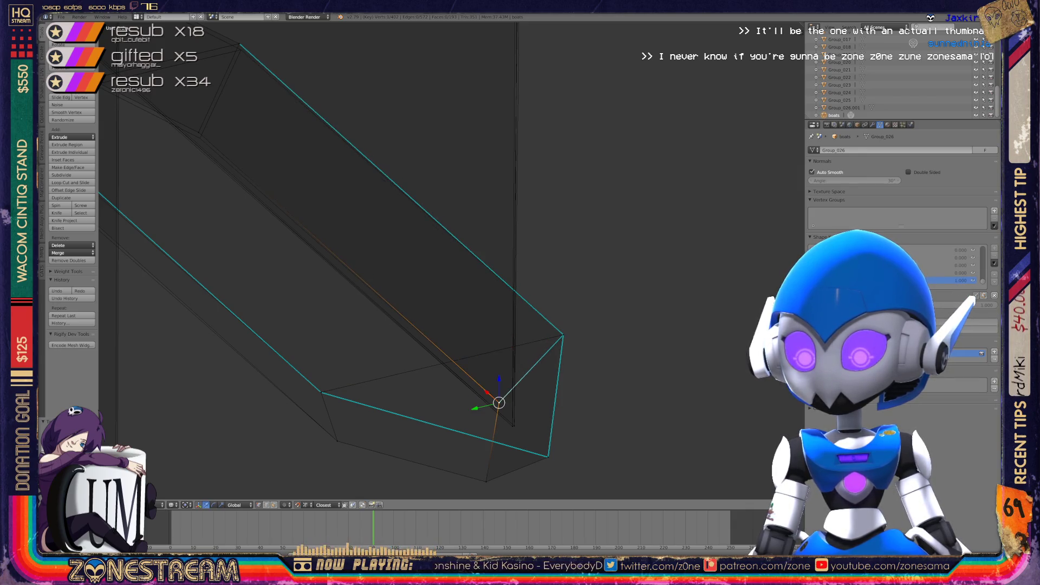
scroll(476, 278, "down", 3)
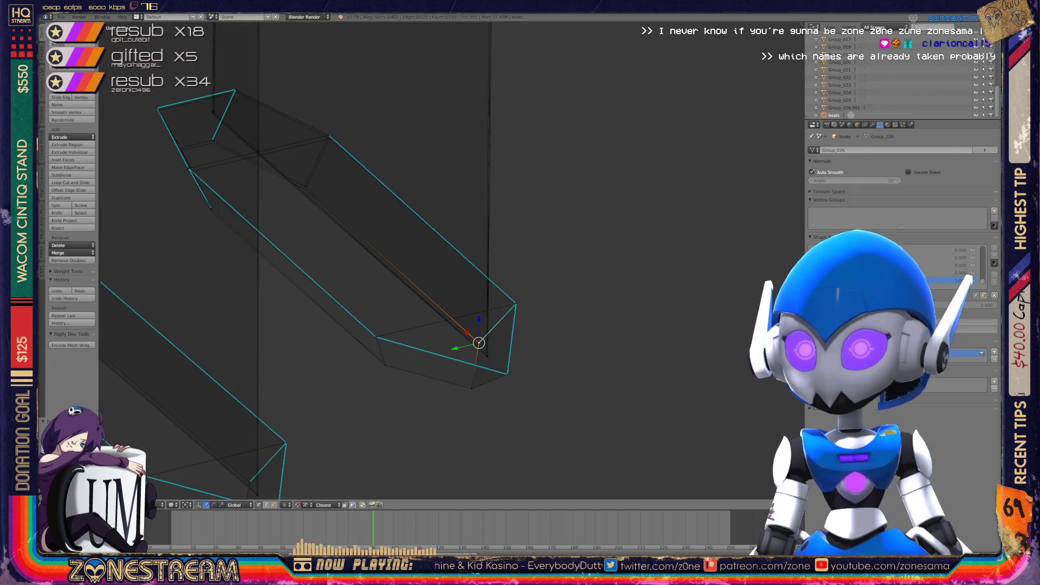
Nudge the corner vertex at the hull's open end slightly down
scroll(476, 277, "up", 2)
scroll(477, 278, "up", 2)
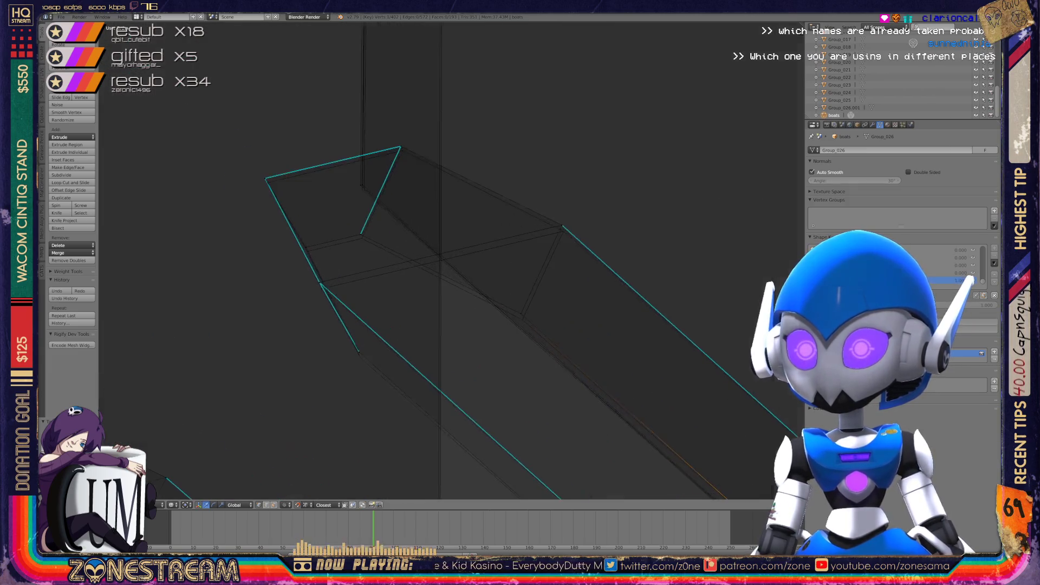
left_click(359, 352)
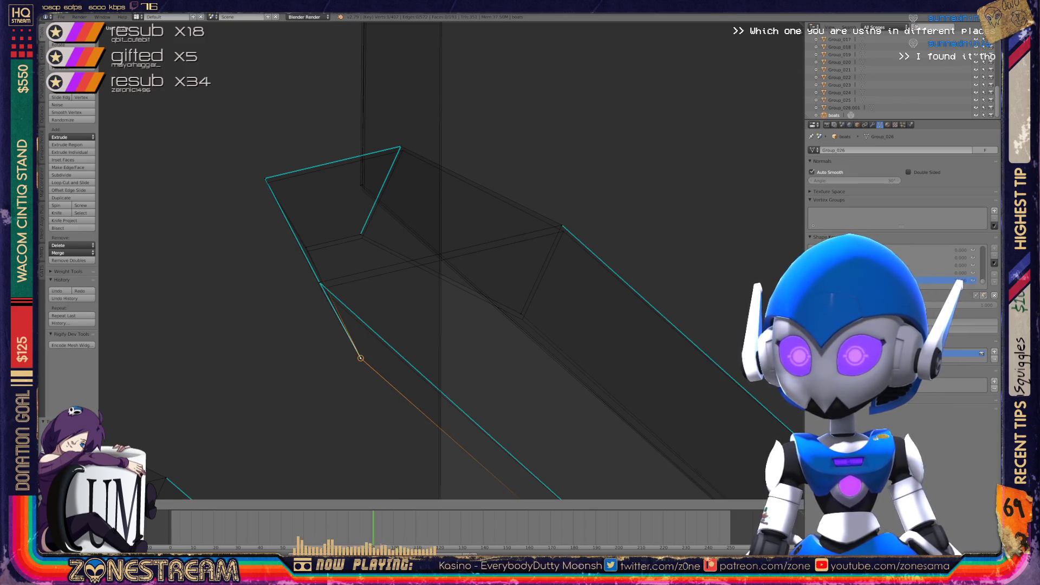
left_click(521, 314)
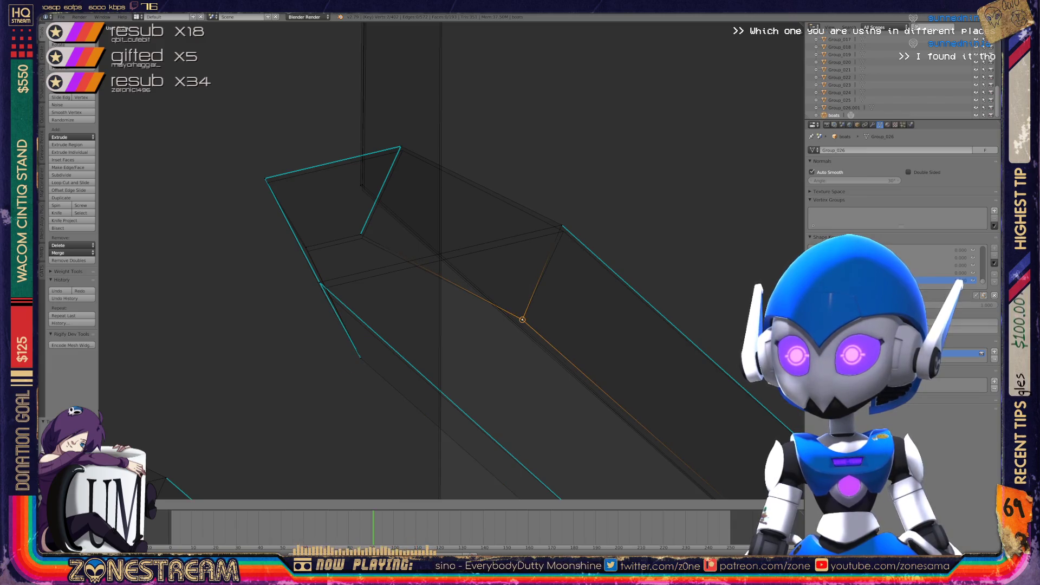
left_click(561, 225)
left_click_drag(561, 225, 563, 231)
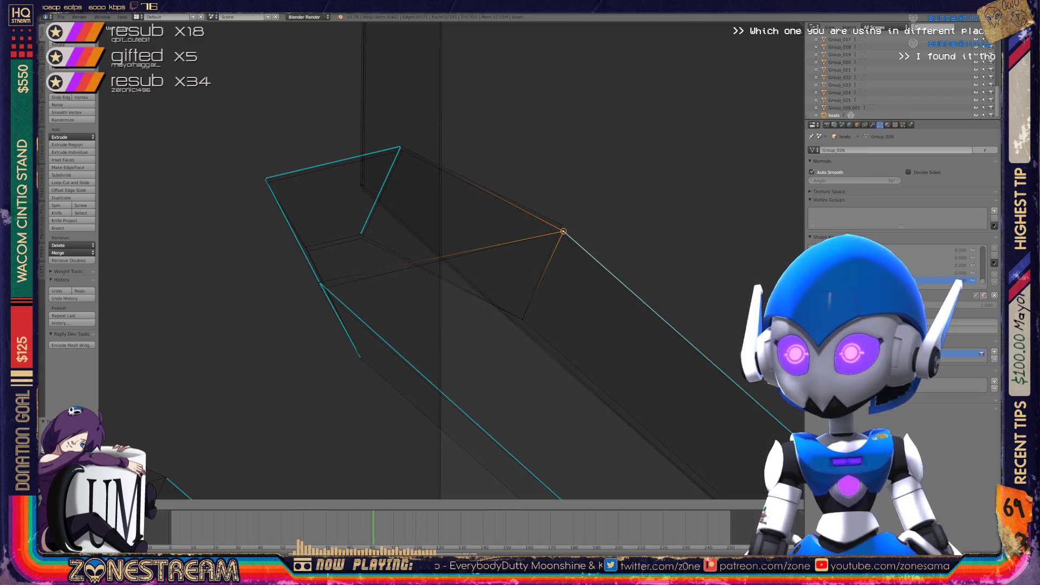
Reposition the hull's left-side vertex and slightly shift the top corner vertex into place
left_click(321, 289)
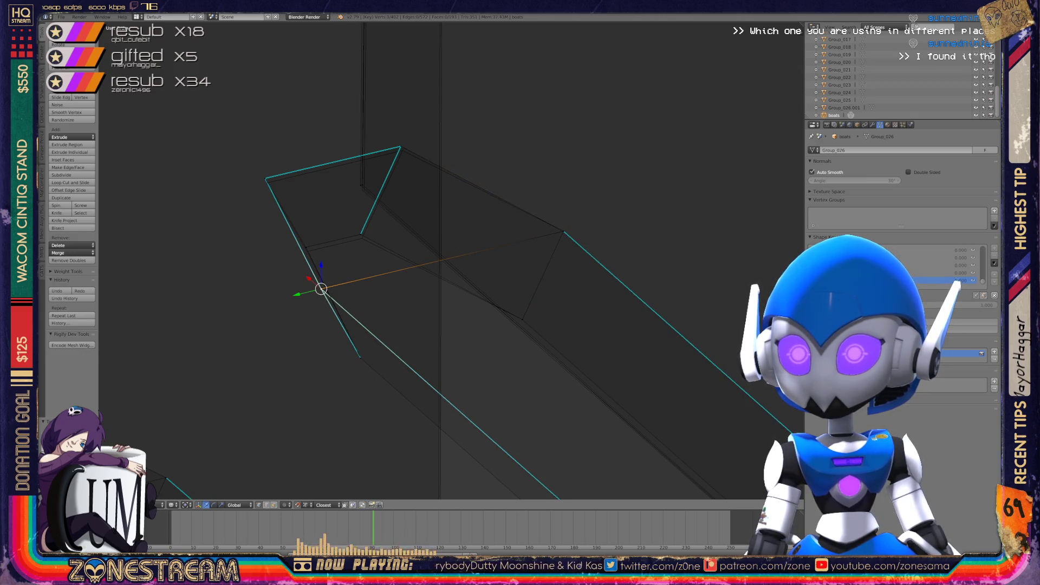
key("g")
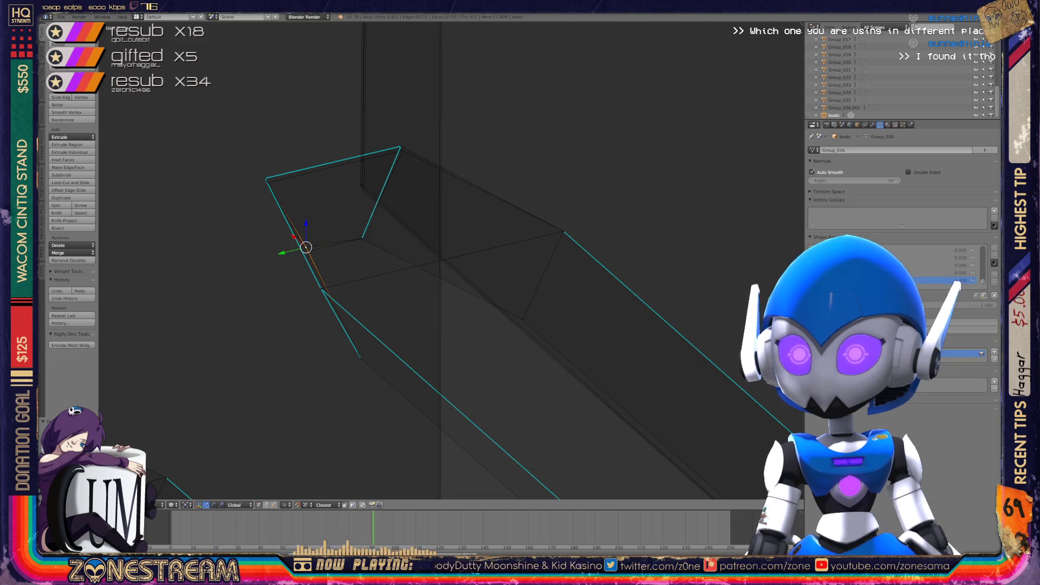
left_click(307, 251)
key("g")
left_click(307, 251)
left_click(400, 147)
key("g")
left_click(402, 150)
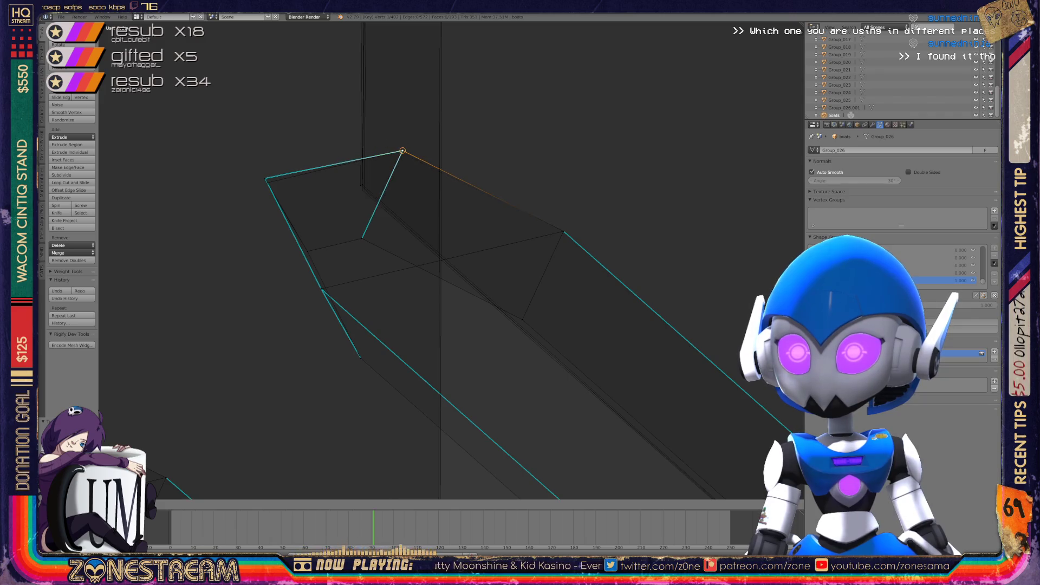
Lower the hull's left vertex and a neighbouring vertex slightly onto the adjacent edges
left_click(265, 179)
key("g")
left_click(266, 183)
scroll(267, 183, "up", 5)
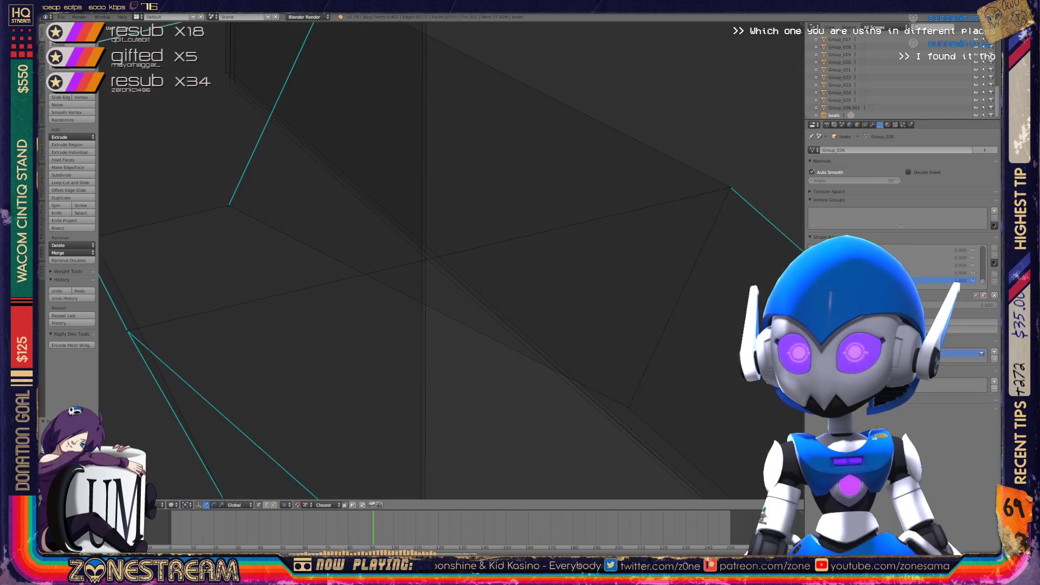
scroll(379, 260, "down", 4)
left_click(295, 183)
key("g")
left_click(300, 195)
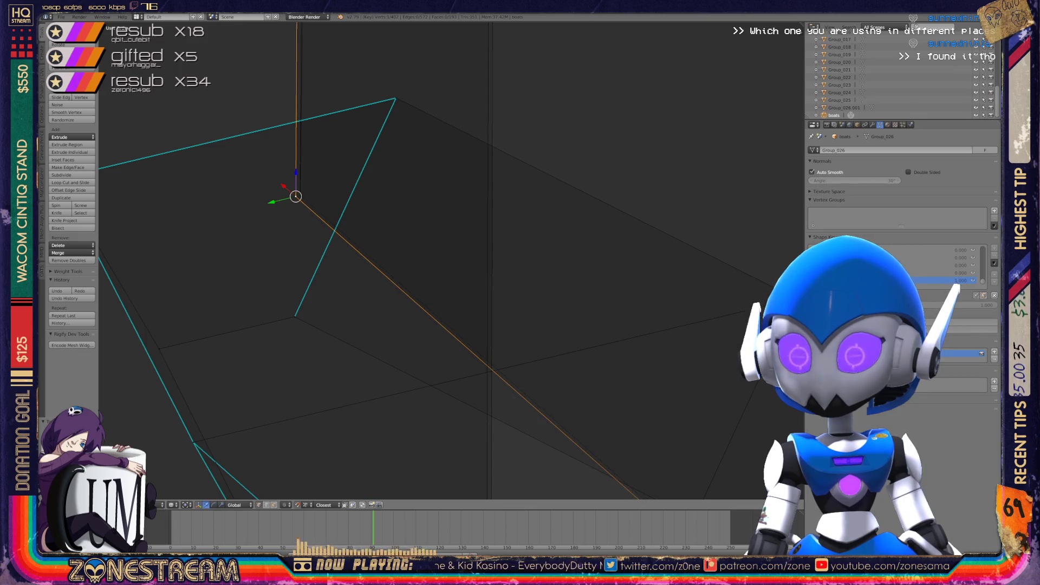
Toggle out of and back into Edit Mode and orbit close to the large triangular face
key("Tab")
scroll(300, 195, "down", 3)
key("Tab")
scroll(411, 325, "up", 4)
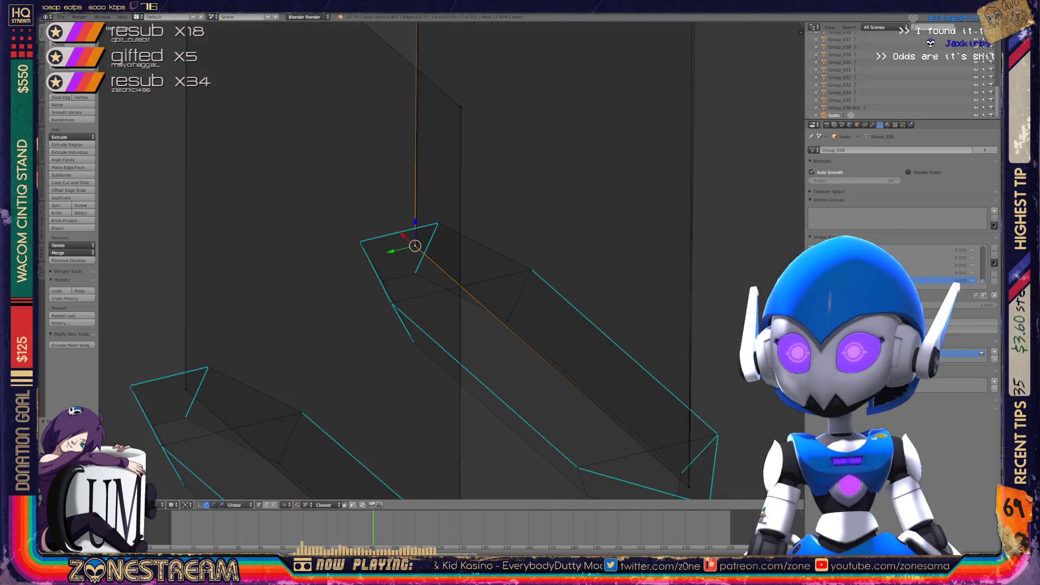
mouse_move(412, 271)
middle_mouse_down()
mouse_move(347, 243)
mouse_move(405, 426)
middle_mouse_up()
Snap the tall mast triangle's apex vertex down onto its neighbouring edges
right_click(366, 227)
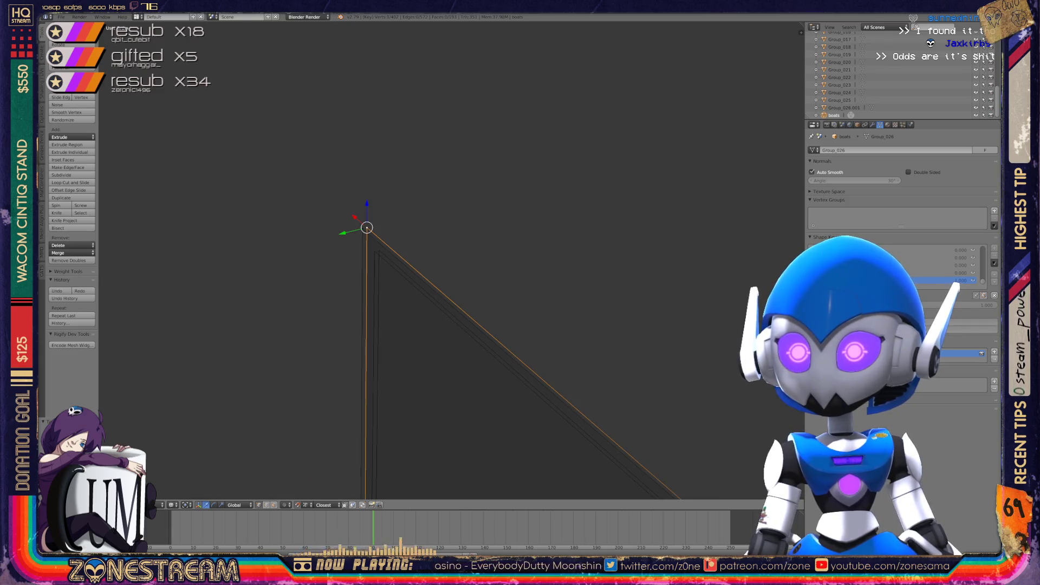
middle_click_drag(488, 325, 422, 292)
right_click(370, 206)
left_click_drag(370, 205, 390, 279)
key("ctrl+z")
left_click_drag(370, 205, 383, 283)
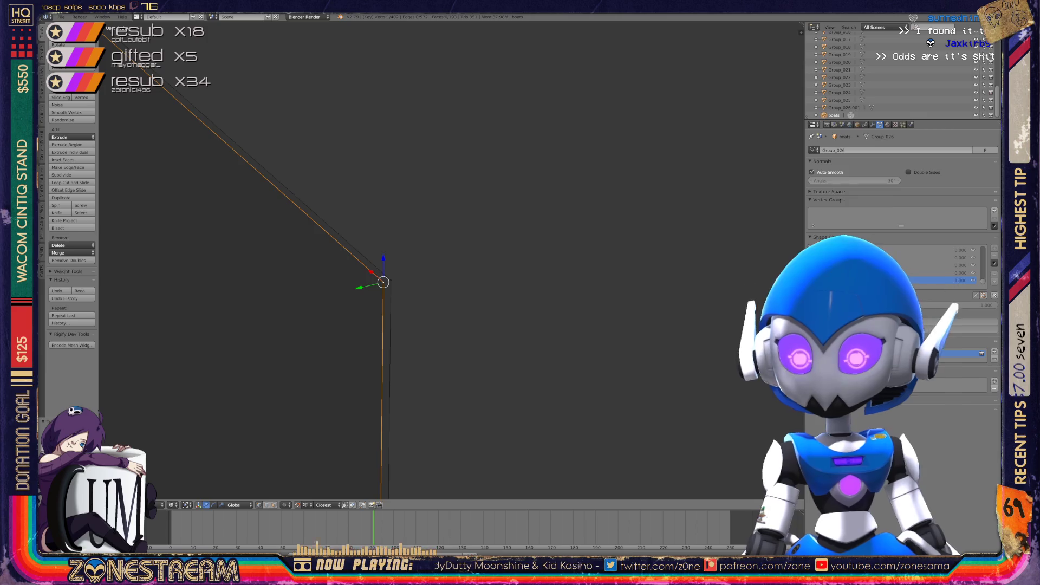
Leave Edit Mode so the tall boat's mesh edits are applied in object mode
key("Tab")
scroll(412, 260, "down", 5)
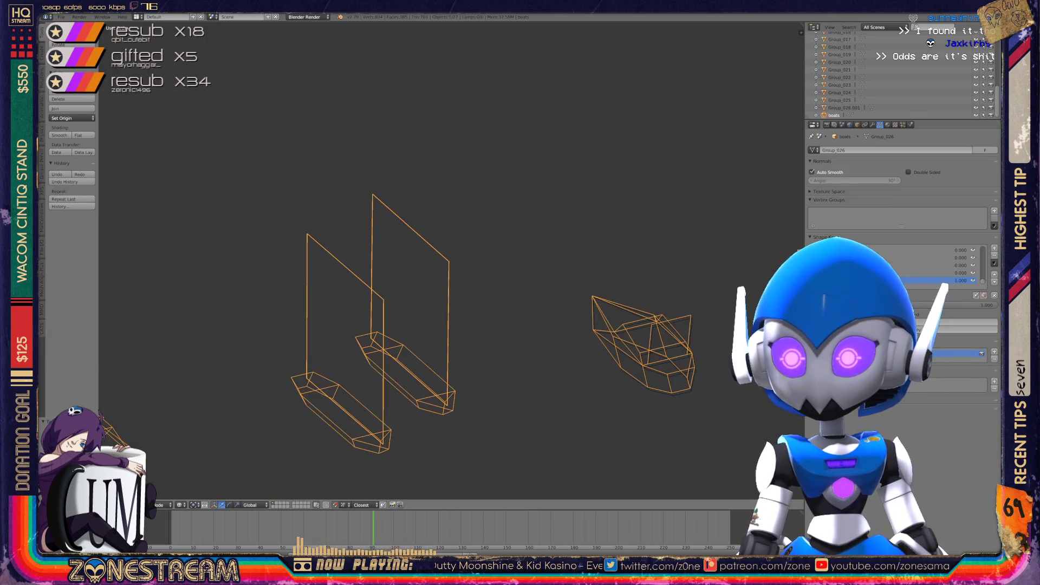
scroll(303, 281, "up", 4)
key("Tab")
scroll(304, 282, "up", 2)
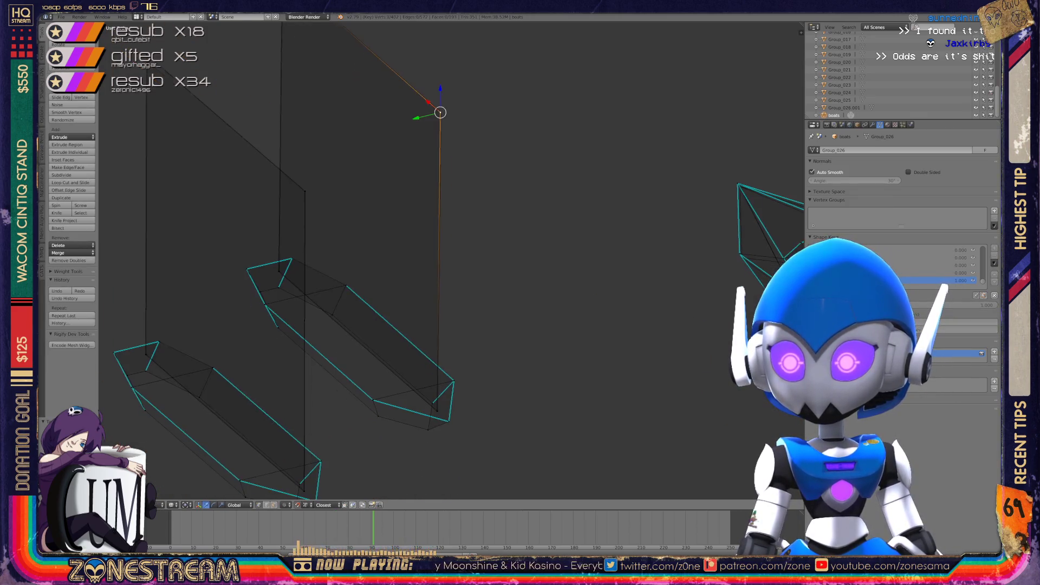
key("Tab")
key("x")
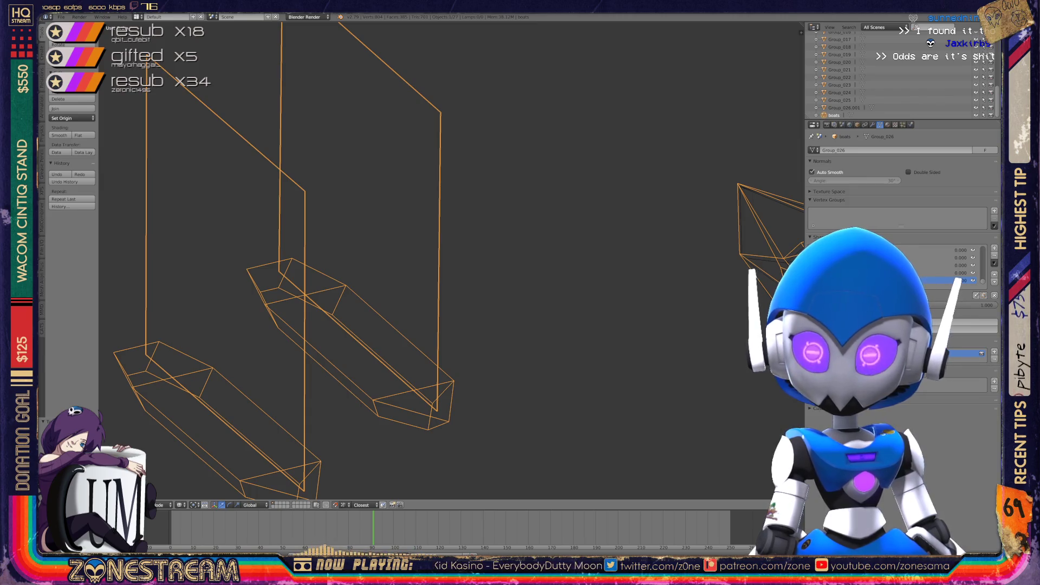
middle_click_drag(433, 260, 374, 238)
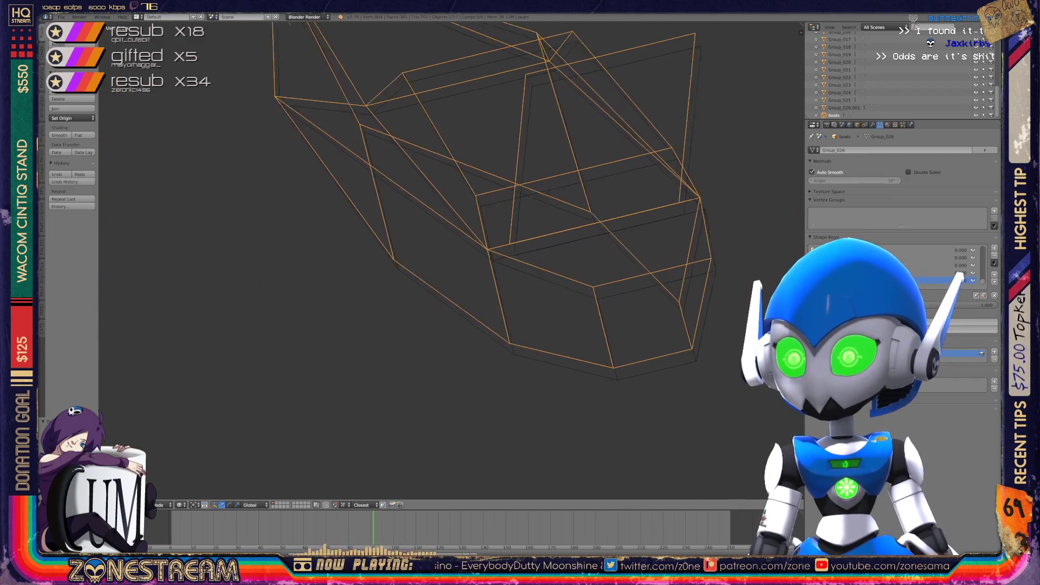
Enter Edit Mode on the right-hand boat and lower its hull corner vertex into place
key("Tab")
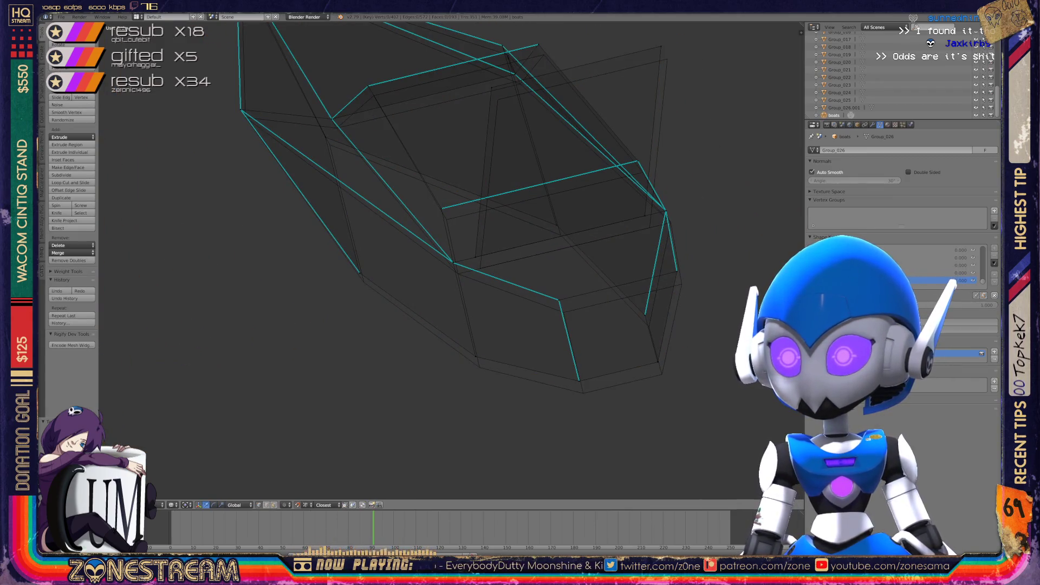
right_click(658, 362)
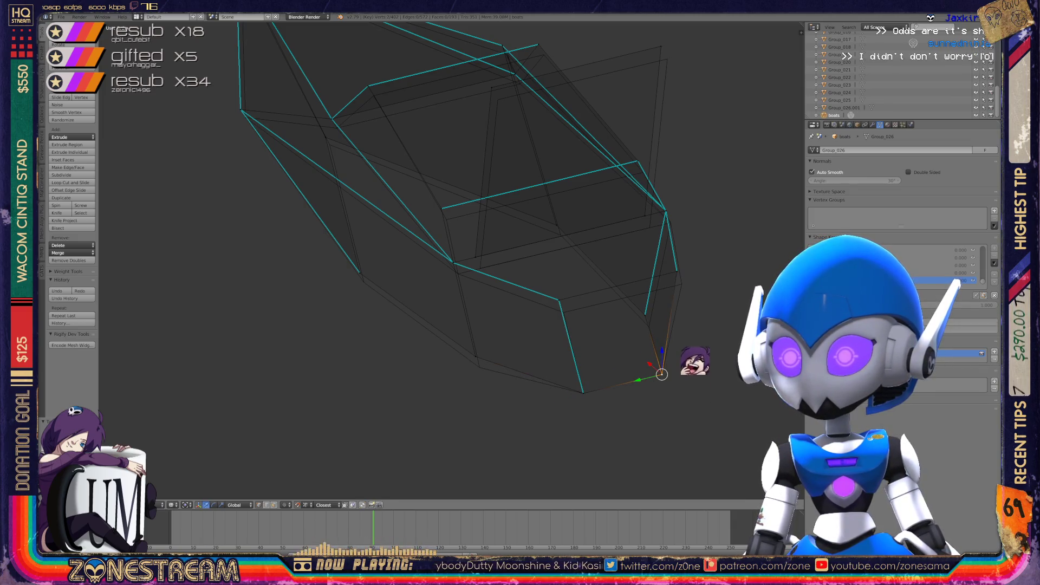
right_click(475, 356)
mouse_move(477, 325)
middle_mouse_down()
mouse_move(433, 369)
mouse_move(381, 360)
middle_mouse_up()
key("g")
left_click(637, 347)
right_click(506, 325)
Drop the next lower-edge vertex slightly and move the hull's bottom vertex down and left
right_click(505, 339)
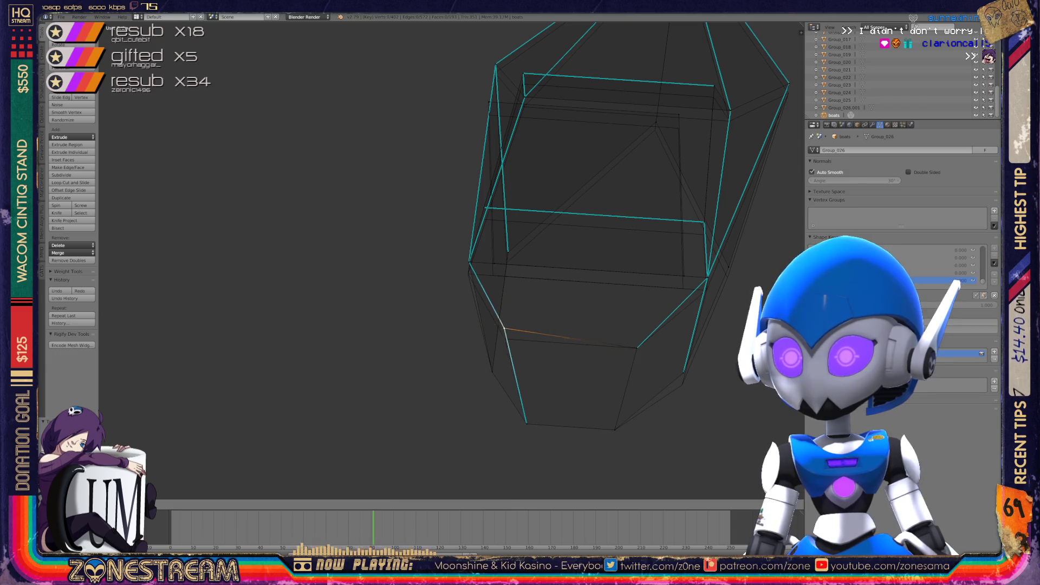
middle_click_drag(433, 271, 395, 251)
right_click(499, 307)
key("g")
left_click(492, 318)
right_click(481, 397)
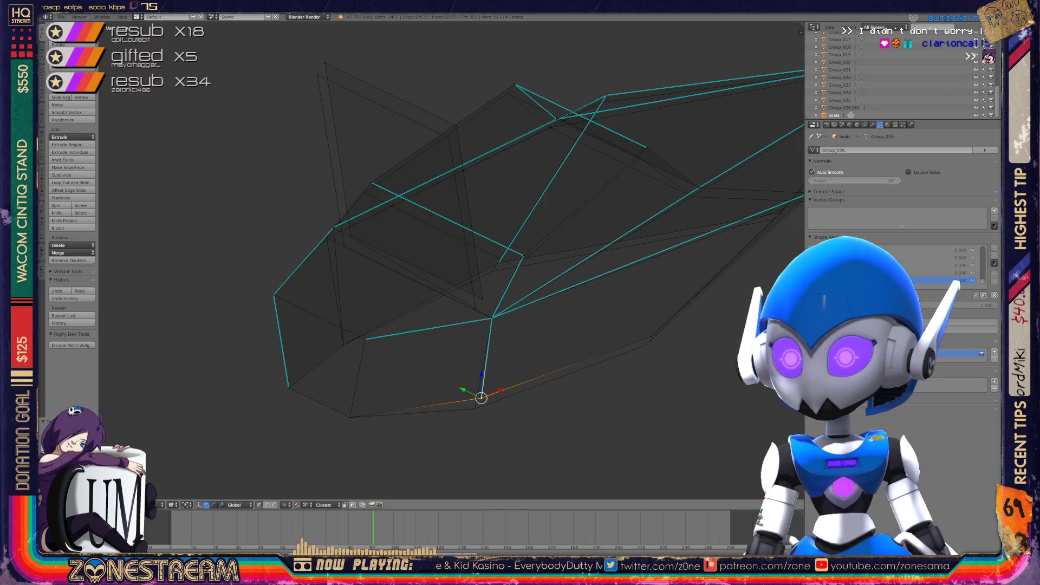
key("g")
left_click(475, 408)
Lower the vertex on the hull's front edge and pull the top vertex into line
right_click(344, 246)
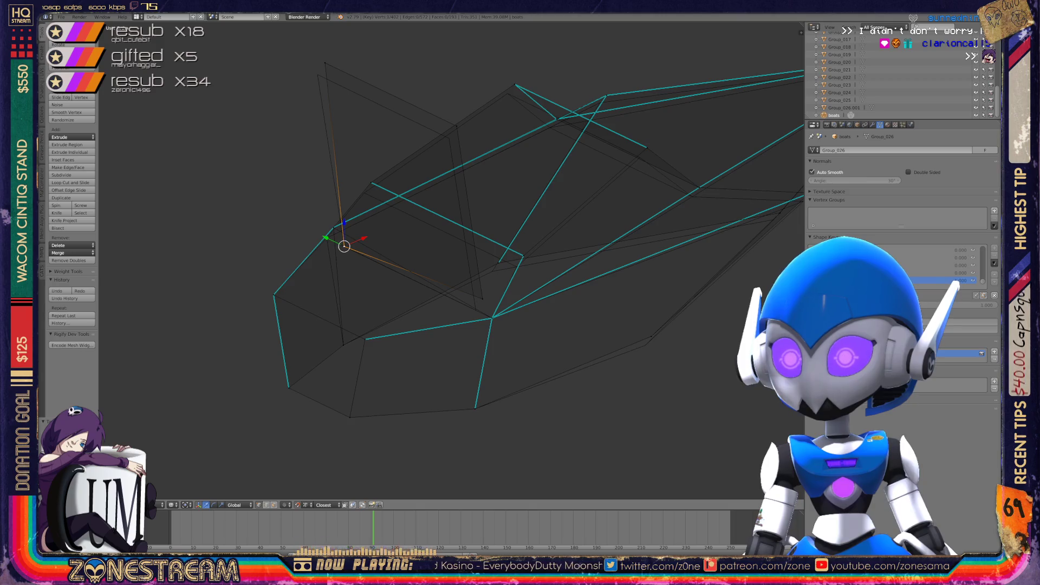
right_click(482, 298)
key("g")
left_click(475, 310)
right_click(449, 139)
right_click_drag(325, 62, 317, 74)
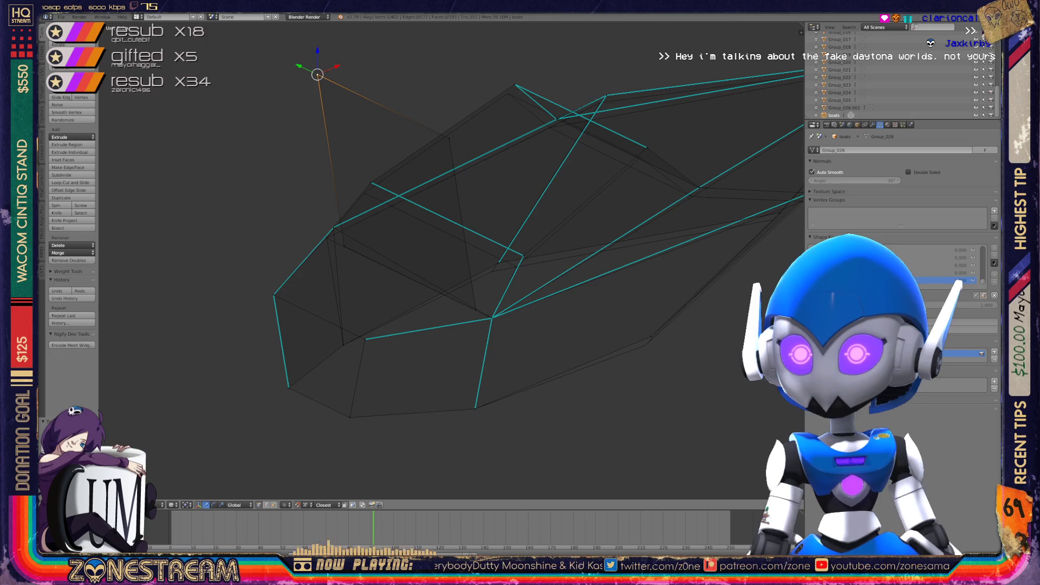
Reposition the vertex near the cabin's front and snap it onto its neighbouring vertex
right_click(333, 227)
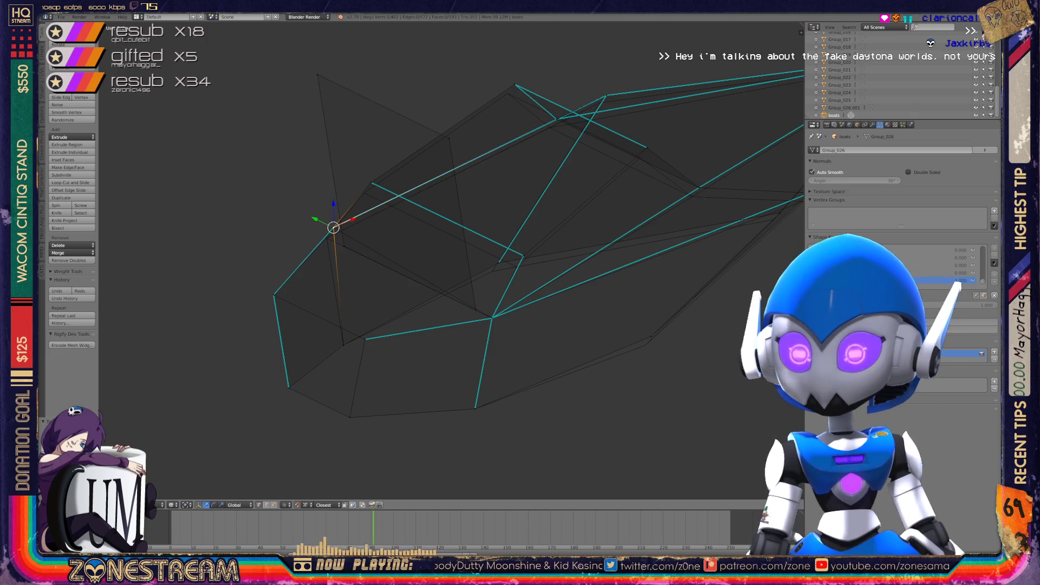
mouse_move(433, 271)
middle_mouse_down()
mouse_move(374, 252)
mouse_move(401, 255)
middle_mouse_up()
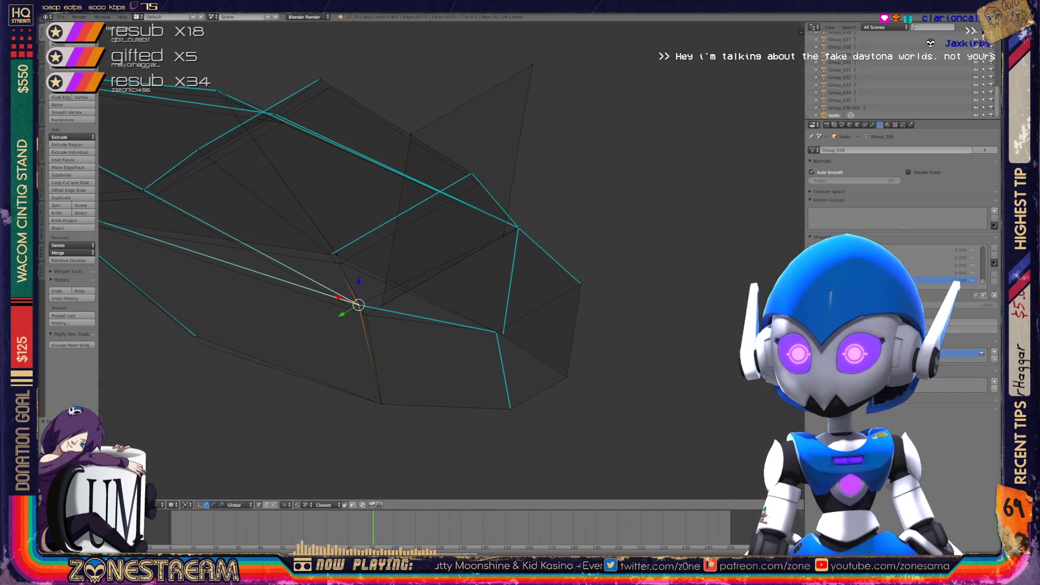
key("g")
left_click(367, 315)
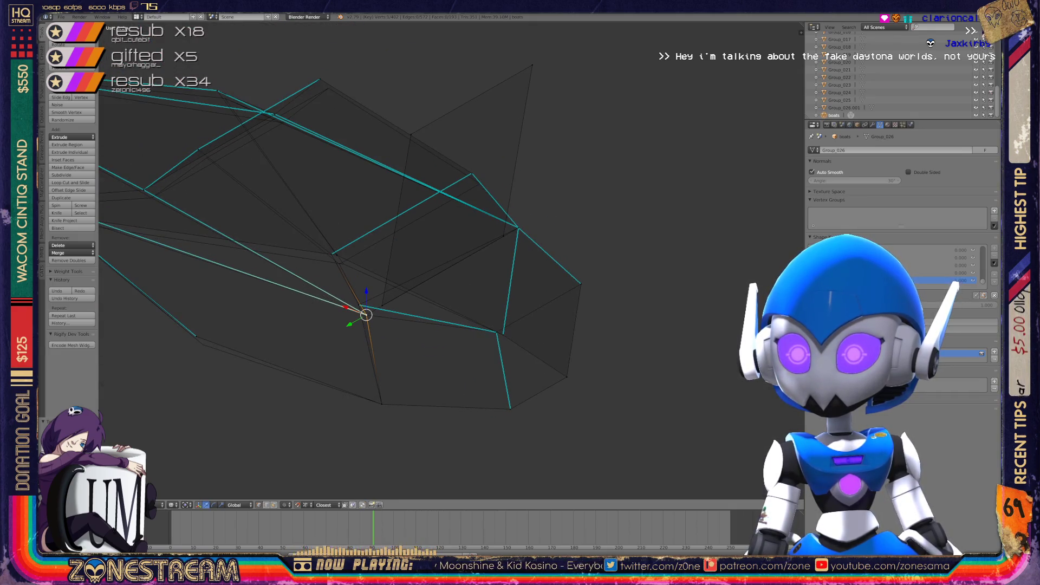
key("g")
left_click(358, 304)
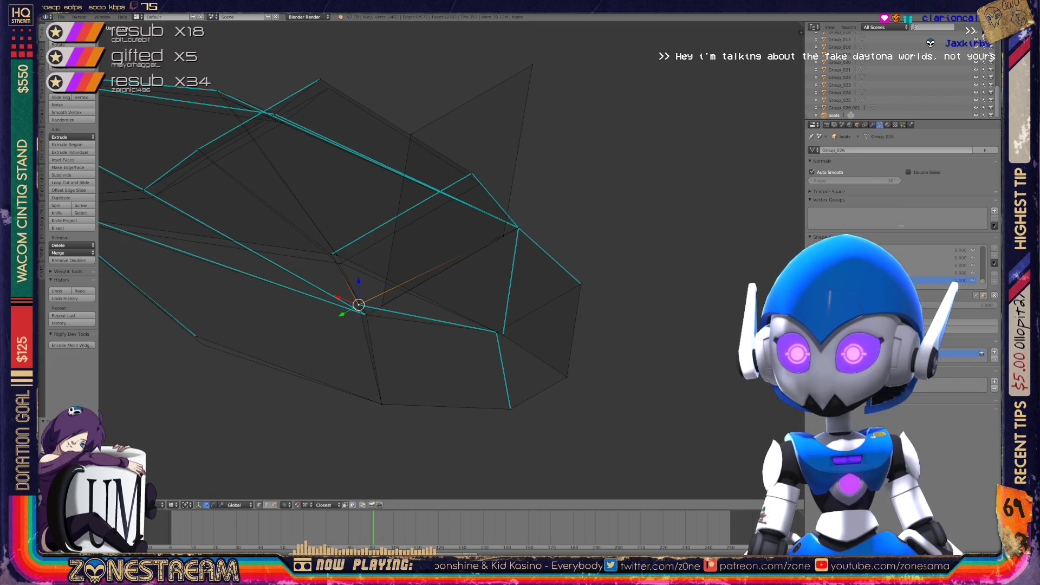
left_click_drag(358, 305, 362, 309)
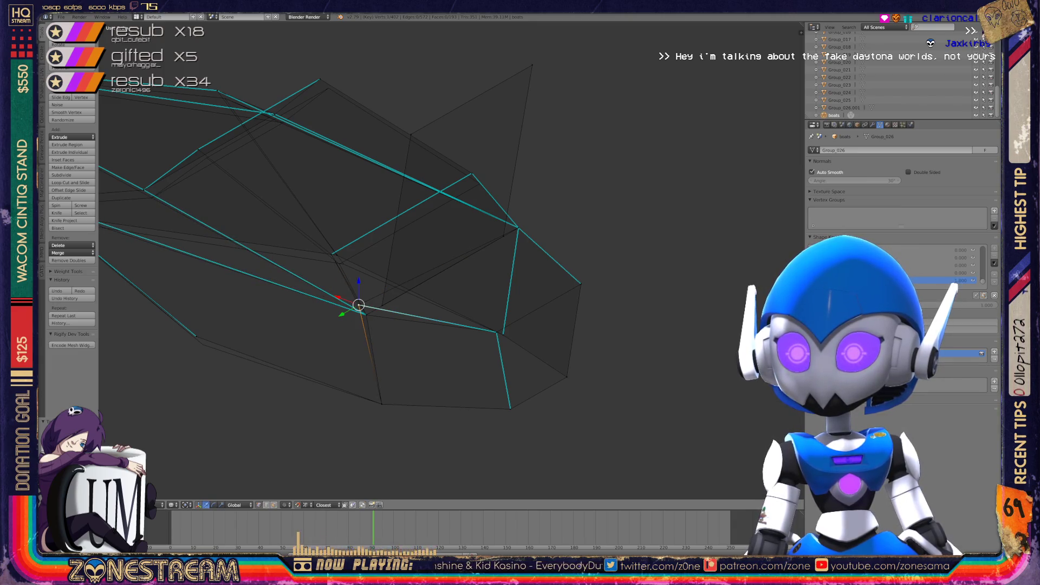
scroll(449, 260, "up", 4)
key("g")
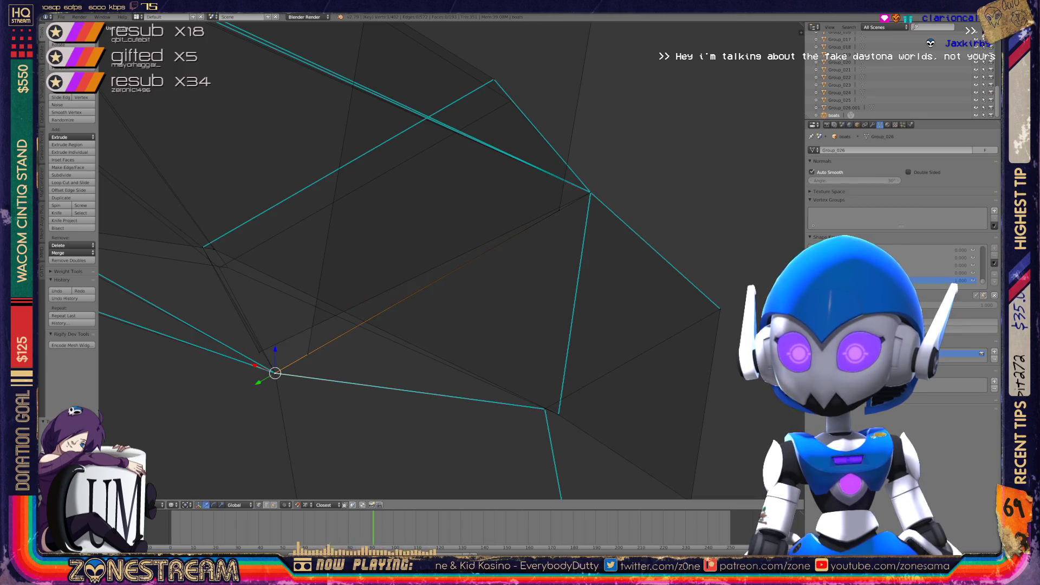
left_click(276, 373)
Move the next two hull vertices to their new positions
right_click(213, 249)
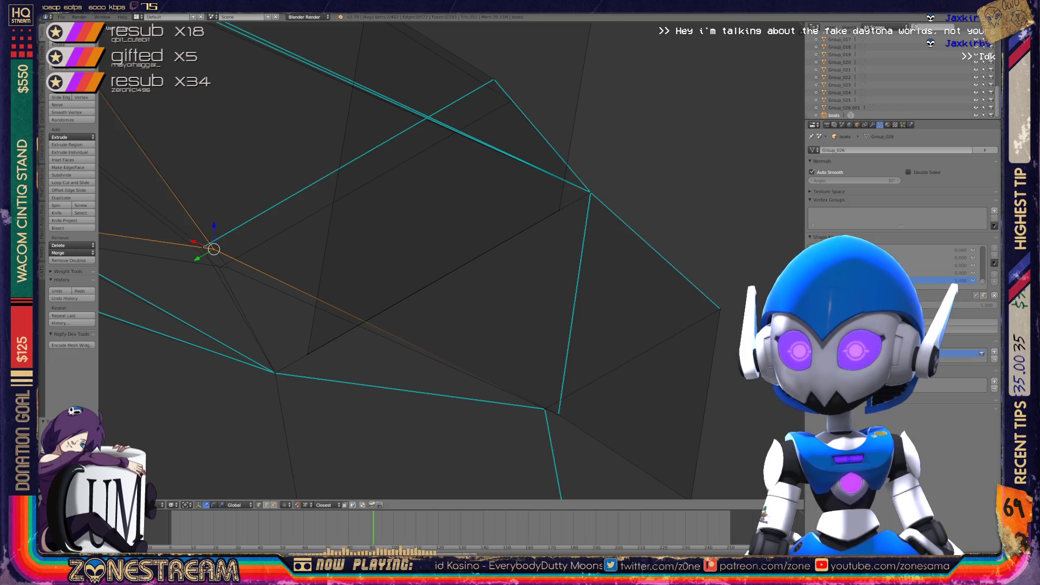
key("g")
key("Return")
scroll(450, 260, "down", 4)
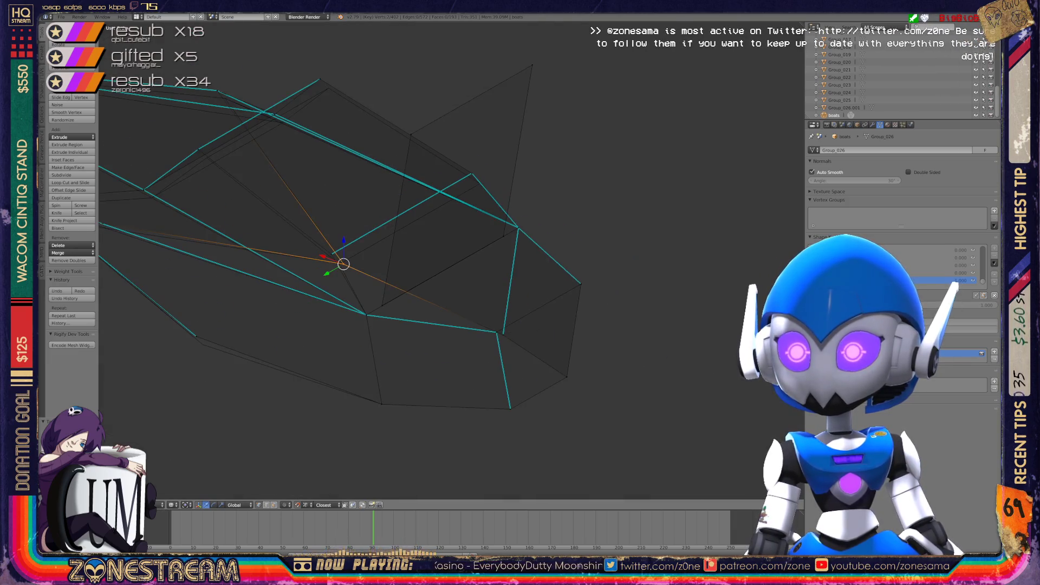
middle_click_drag(450, 261, 616, 235, "shift")
key("g")
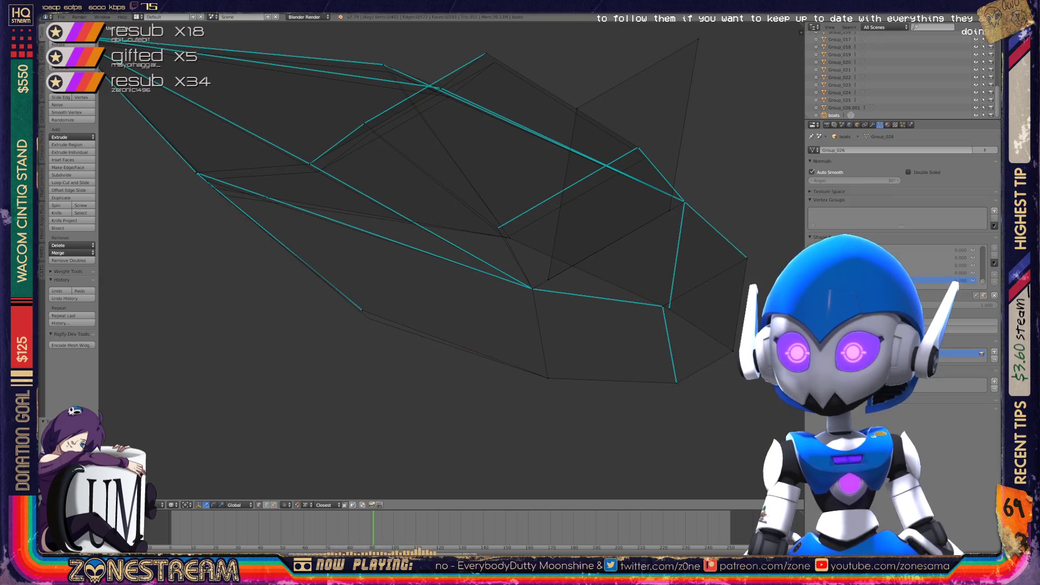
left_click(369, 318)
Zoom to the selected vertex and slide it along its lower-right edge
key("KP_Decimal")
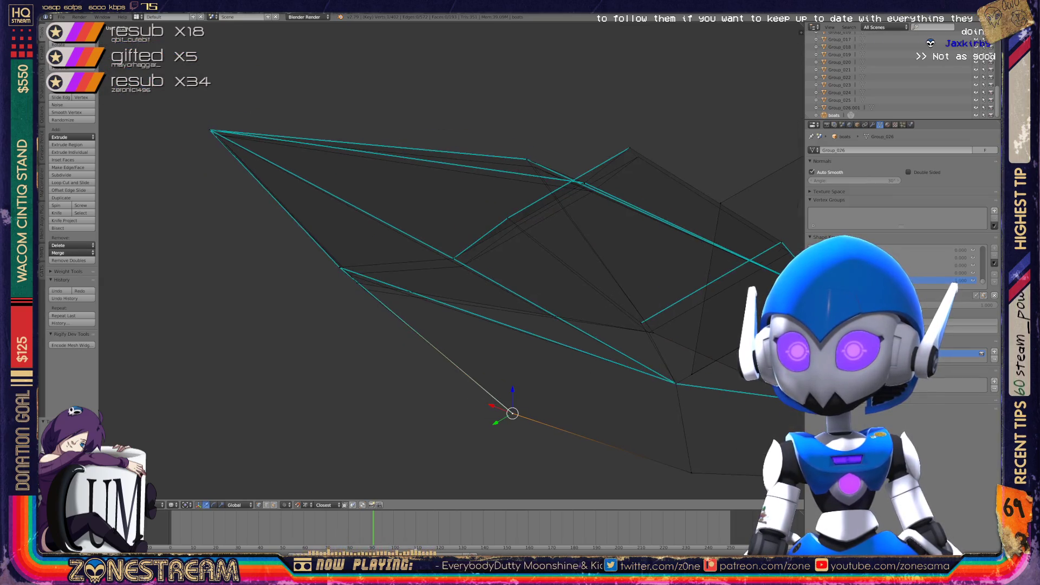
right_click(563, 316, "alt")
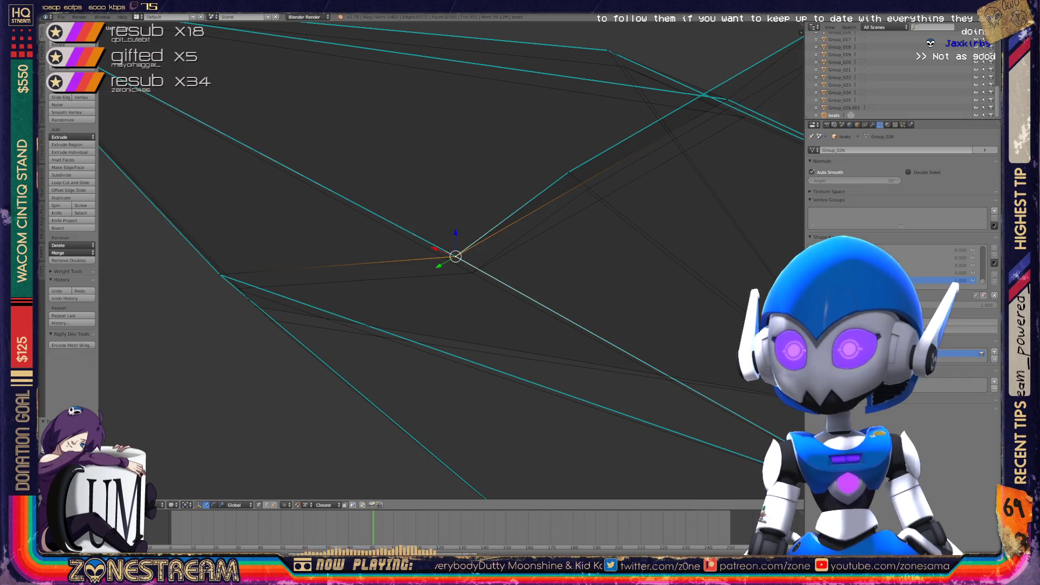
key("ctrl+z")
key("ctrl+shift+z")
key("ctrl+z")
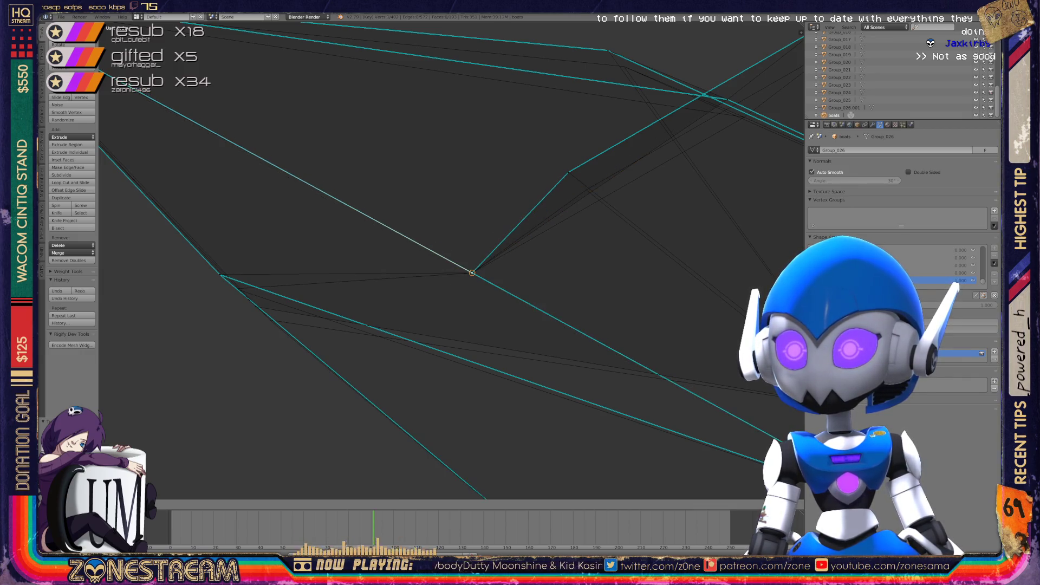
Nudge an upper hull vertex and the hull's bottom vertex slightly to the right
mouse_move(455, 260)
middle_mouse_down()
mouse_move(433, 254)
mouse_move(368, 304)
mouse_move(346, 307)
middle_mouse_up()
right_click(298, 383)
key("a")
right_click(298, 384)
middle_click_drag(299, 384, 506, 345, "shift")
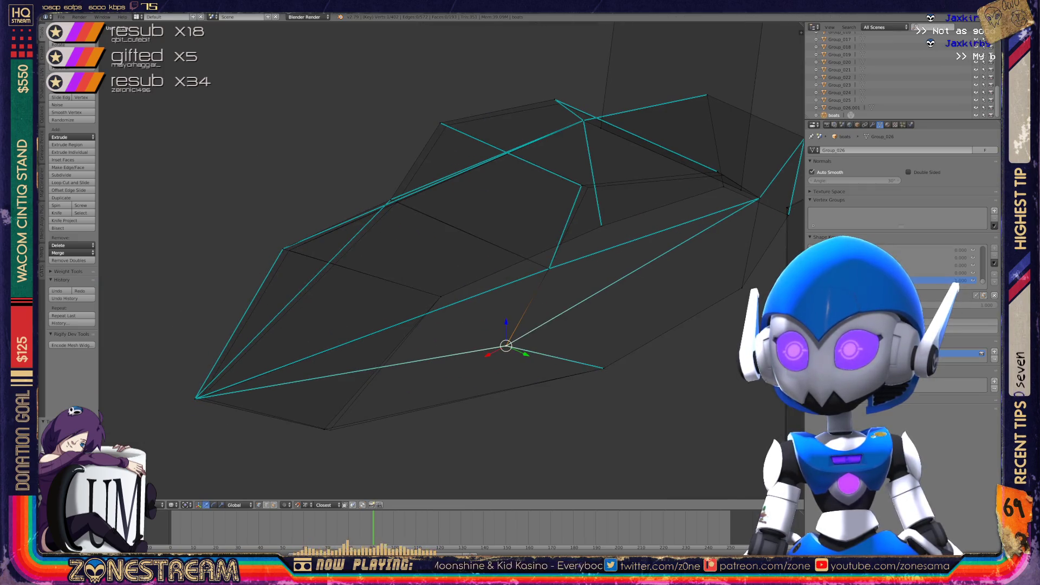
right_click_drag(581, 186, 587, 187)
right_click(324, 429)
right_click_drag(324, 429, 329, 430)
Pick a vertex on the hull side and shift it slightly left
right_click(196, 398)
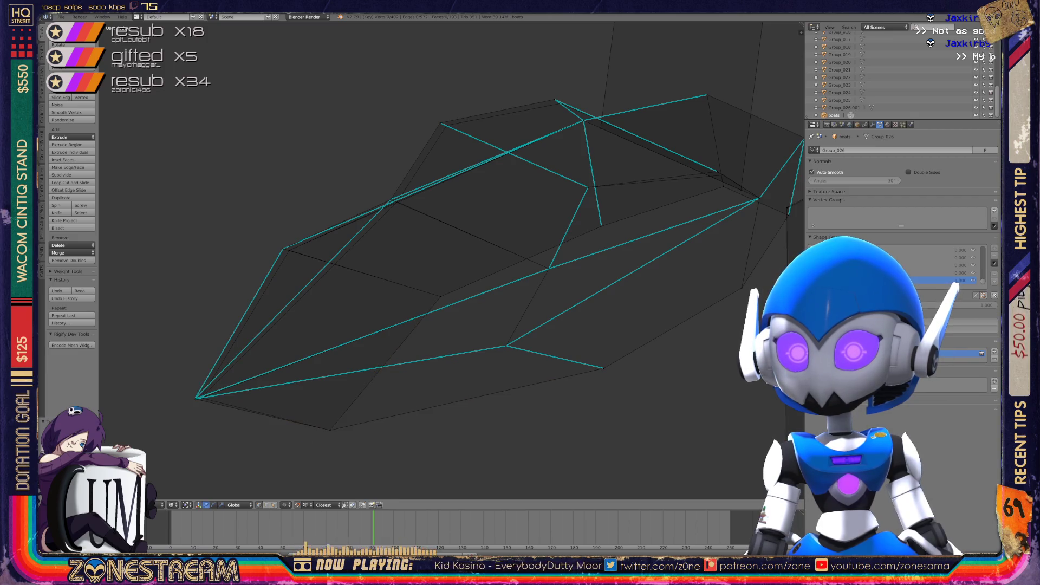
mouse_move(379, 271)
middle_mouse_down("shift")
mouse_move(407, 291)
mouse_move(444, 238)
middle_mouse_up("shift")
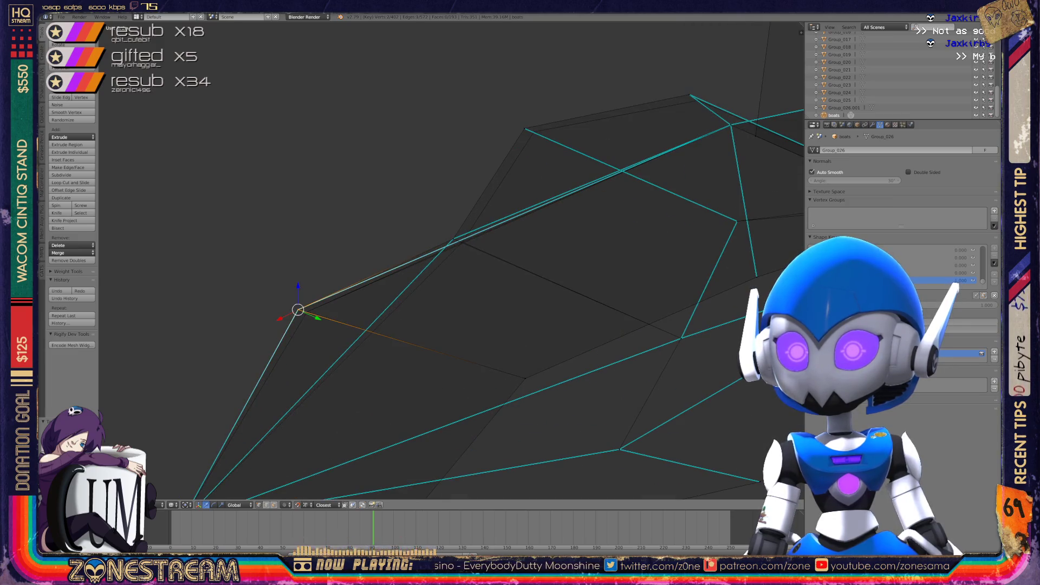
scroll(450, 260, "down", 3)
mouse_move(444, 260)
middle_mouse_down()
mouse_move(488, 217)
mouse_move(477, 271)
middle_mouse_up()
scroll(476, 271, "up", 3)
right_click(307, 326)
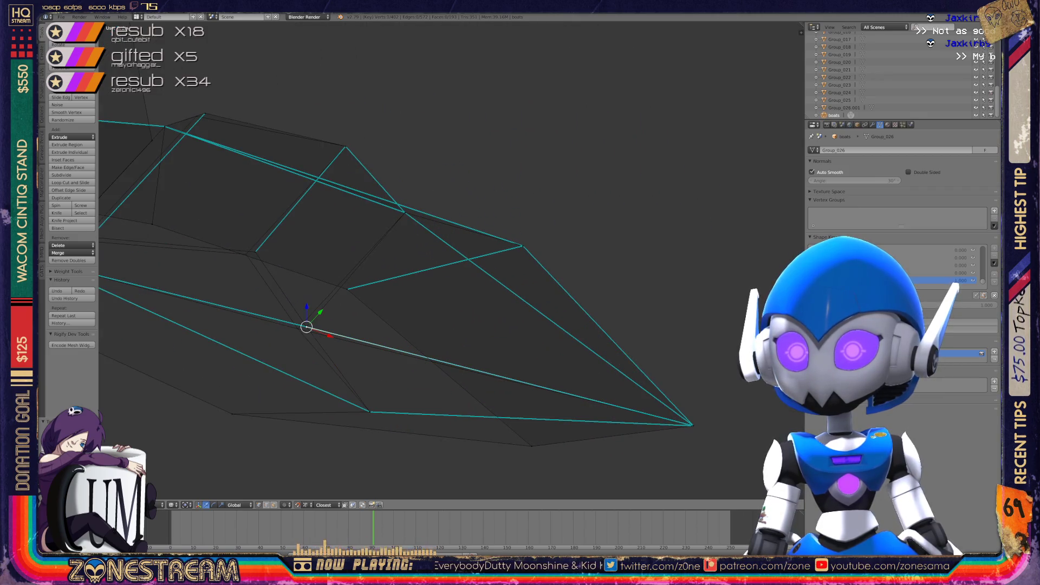
right_click(100, 277, "shift")
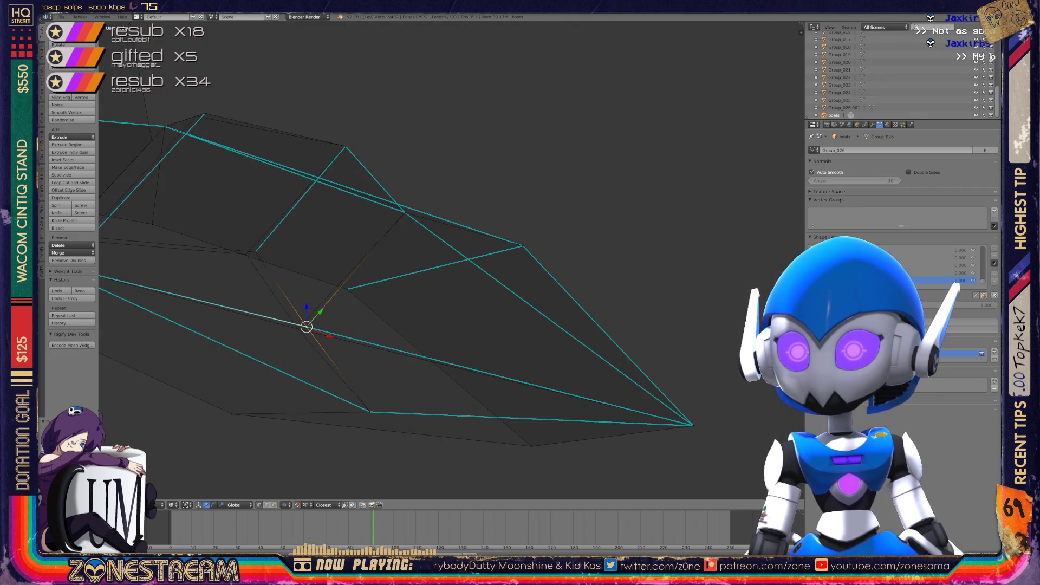
right_click(100, 277, "shift")
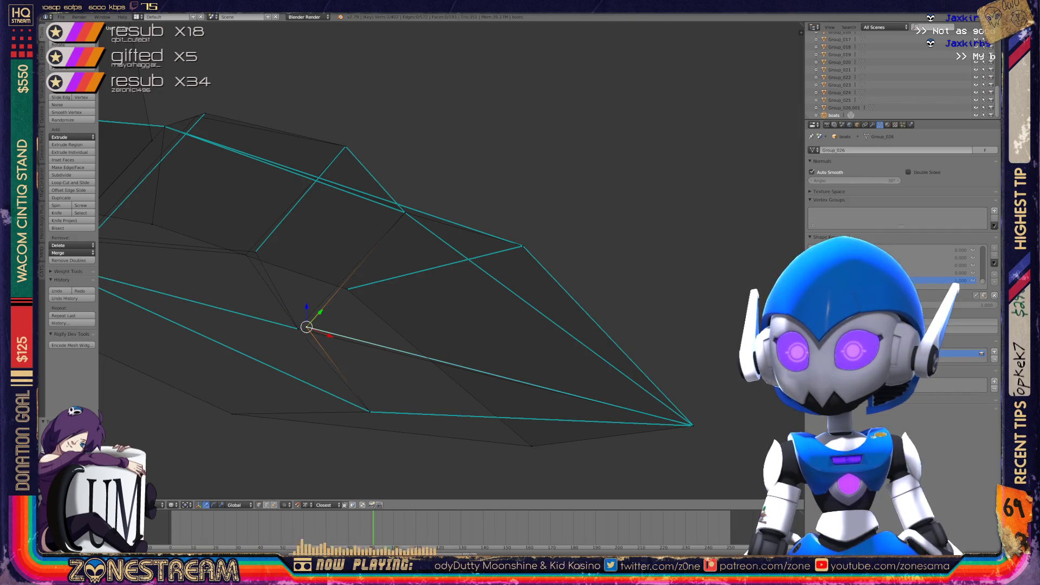
mouse_move(450, 260)
middle_mouse_down()
mouse_move(476, 254)
mouse_move(582, 281)
middle_mouse_up()
right_click(319, 279)
key("g")
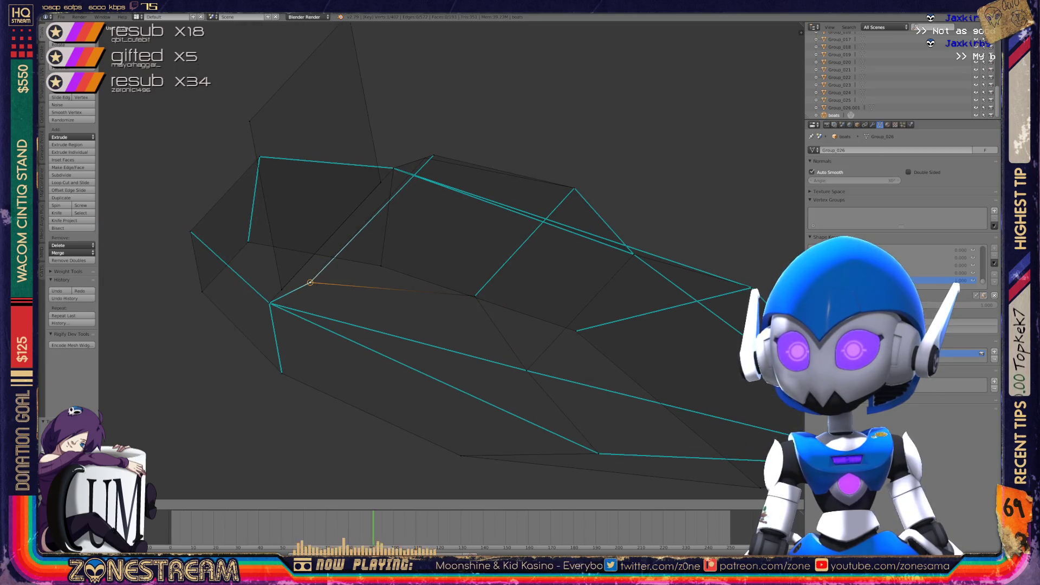
Select the cabin's top vertex, then return the boat to object mode
right_click(433, 156)
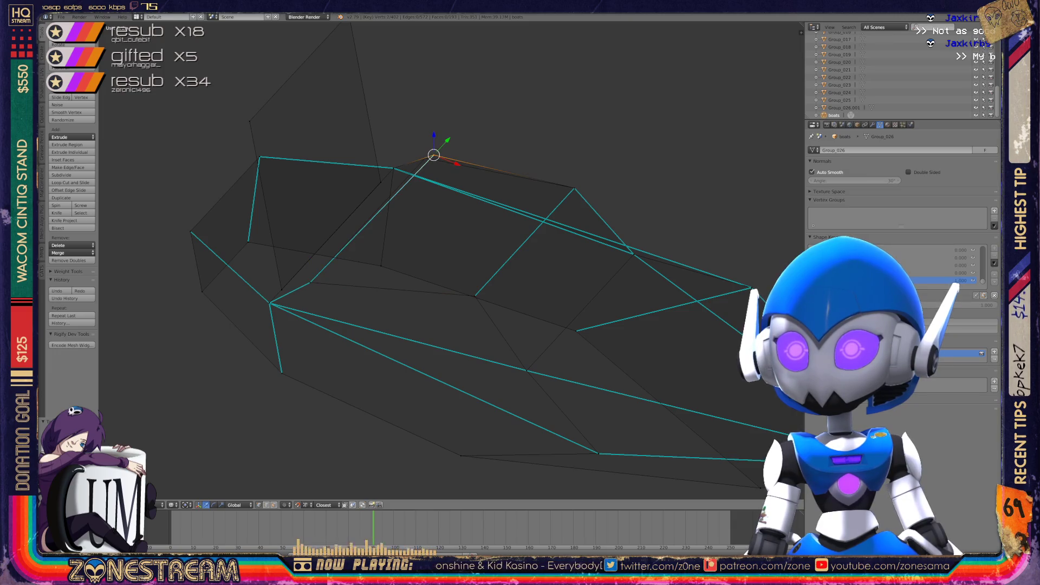
scroll(444, 258, "down", 1)
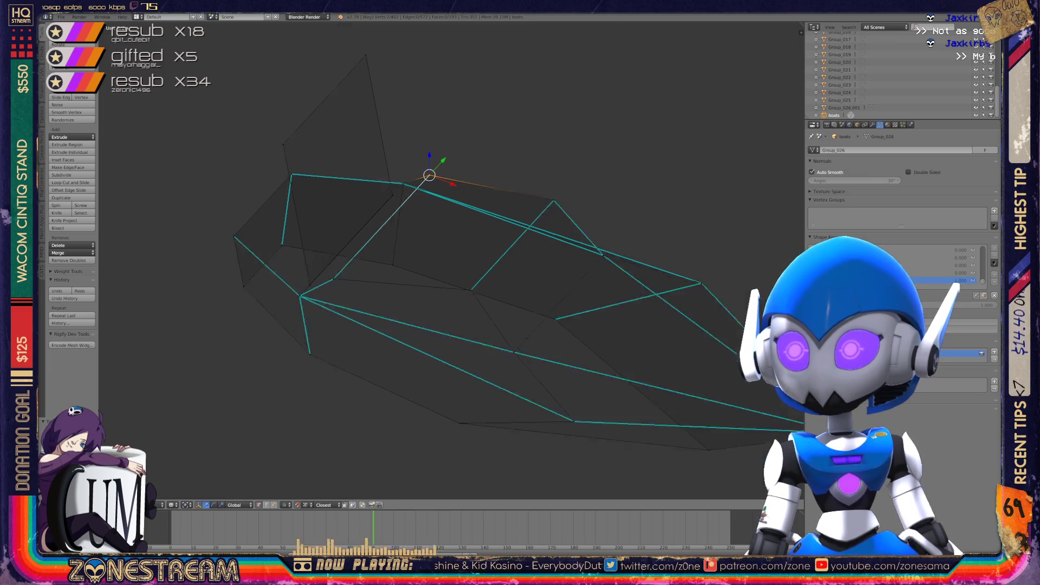
key("Tab")
mouse_move(445, 259)
middle_mouse_down()
mouse_move(282, 249)
mouse_move(373, 252)
middle_mouse_up()
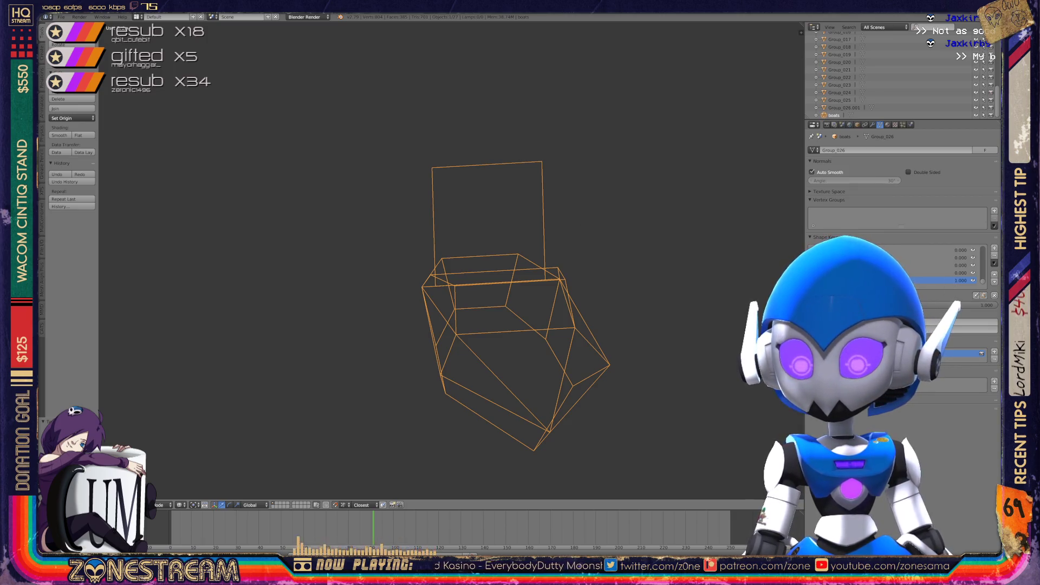
Centre and zoom in on the larger pointed-bow boat and enter its Edit Mode
scroll(504, 303, "down", 2)
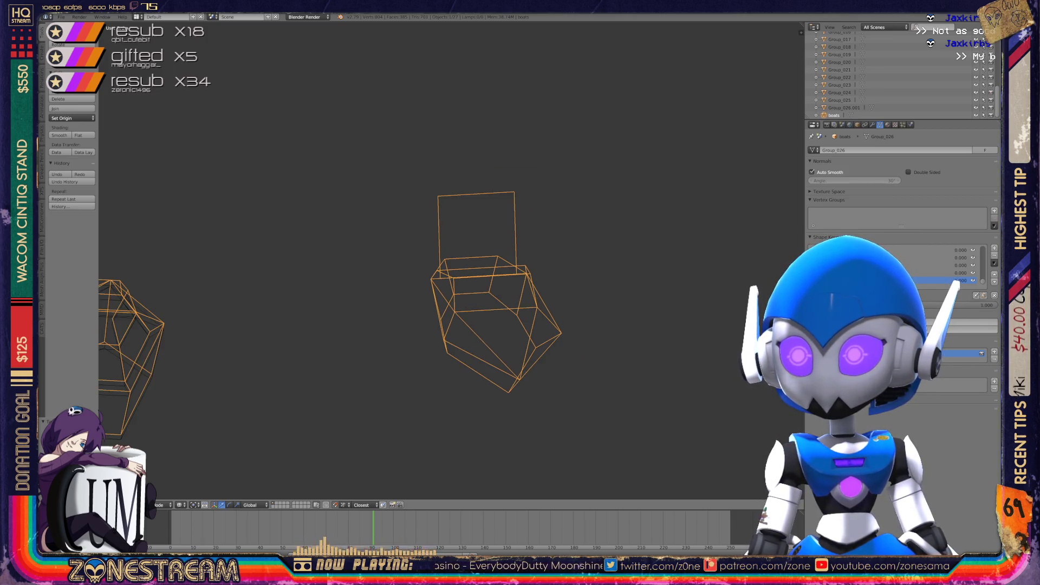
scroll(450, 260, "down", 2)
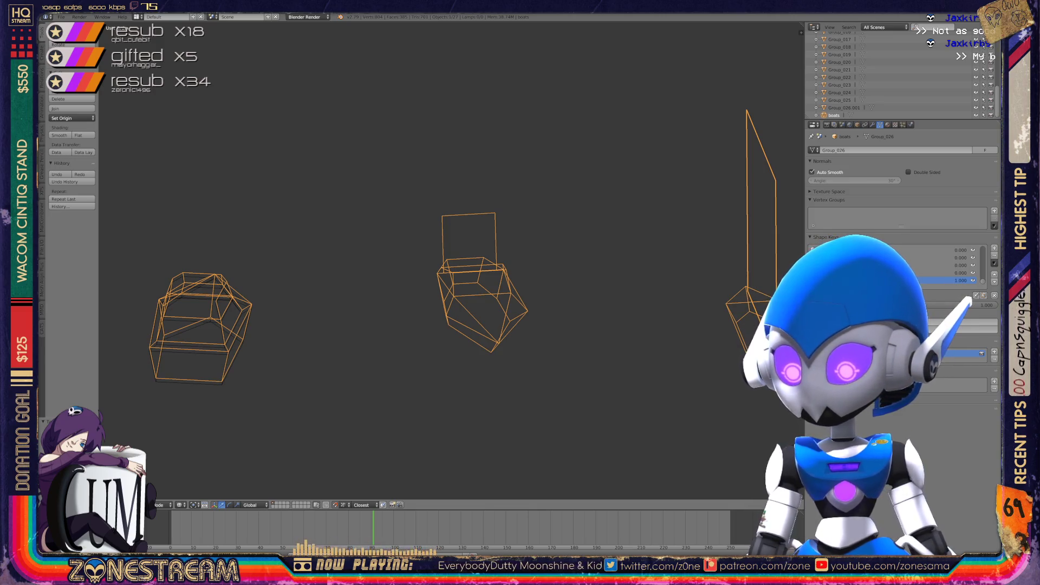
mouse_move(200, 328)
middle_mouse_down("shift")
mouse_move(411, 274)
mouse_move(390, 266)
middle_mouse_up("shift")
scroll(450, 260, "up", 5)
scroll(390, 265, "up", 2)
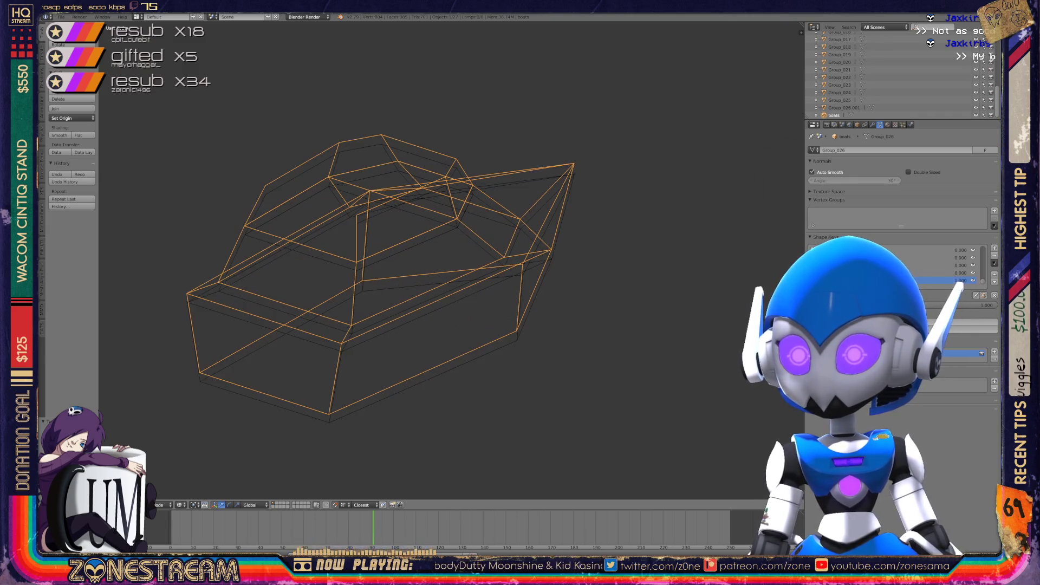
key("Tab")
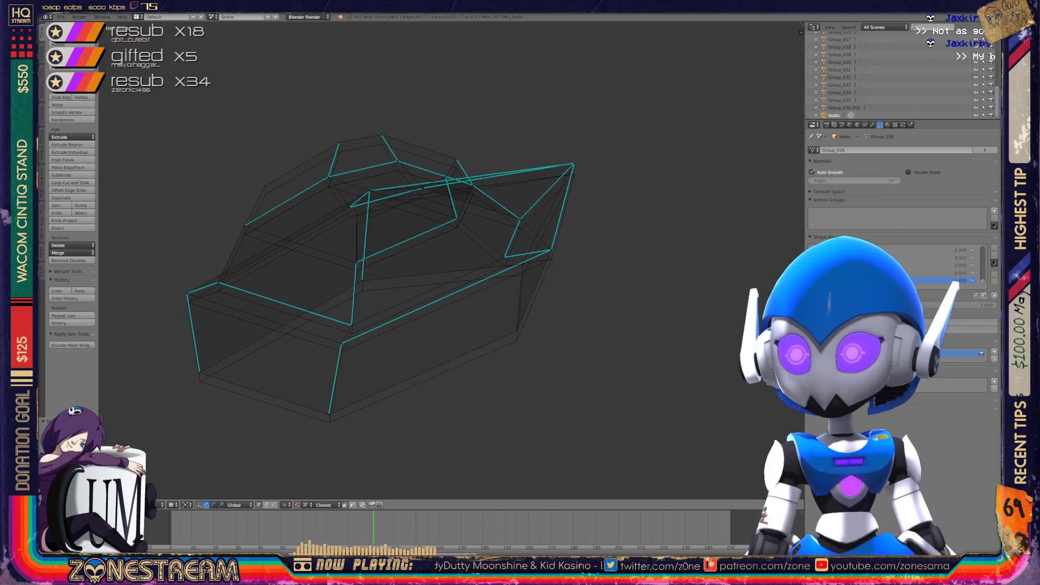
Lower the bottom-front, side and bottom-left hull vertices slightly
right_click(328, 414)
right_click(329, 414, "shift")
right_click(329, 414)
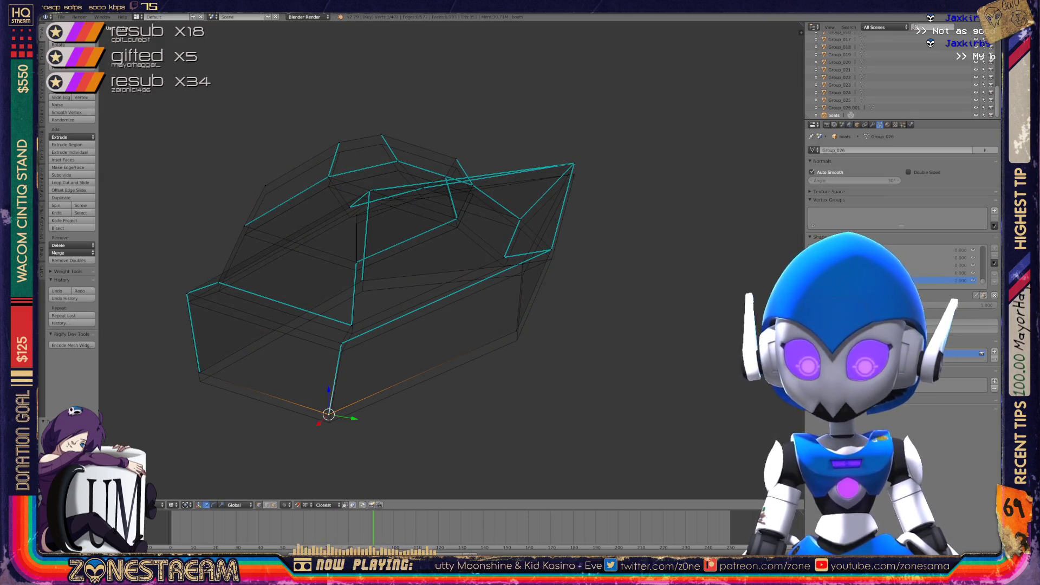
left_click_drag(329, 393, 329, 400)
right_click(340, 343)
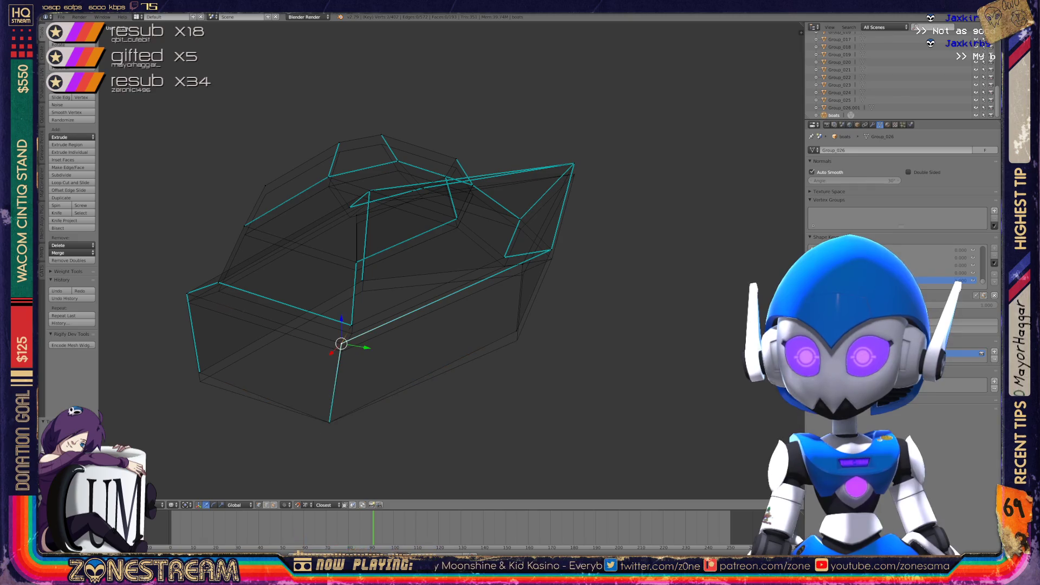
left_click_drag(342, 320, 341, 328)
right_click(200, 373)
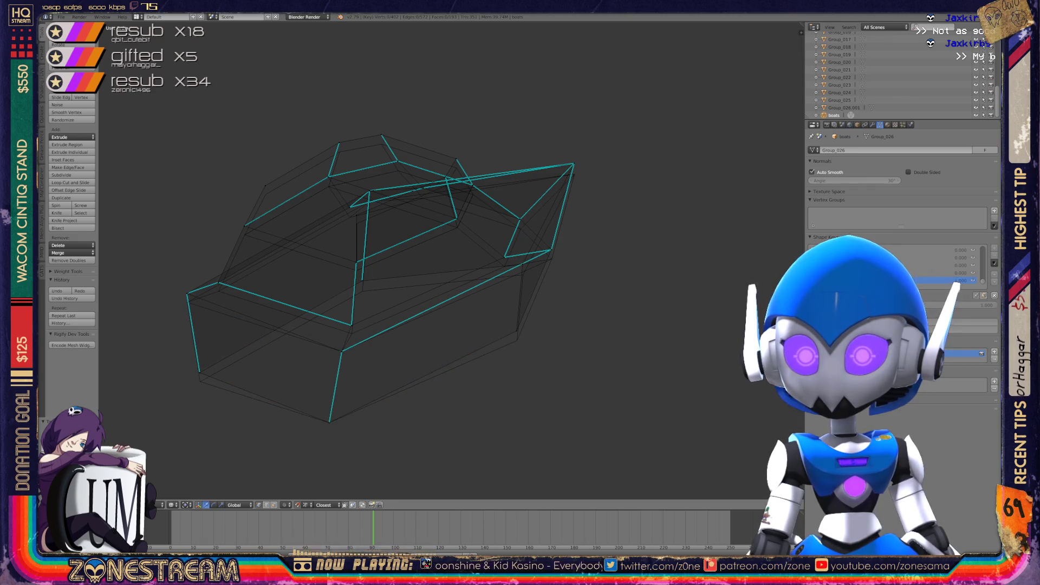
left_click_drag(201, 355, 201, 363)
Lower a vertex on the hull's upper edge slightly
middle_click_drag(379, 271, 485, 275, "shift")
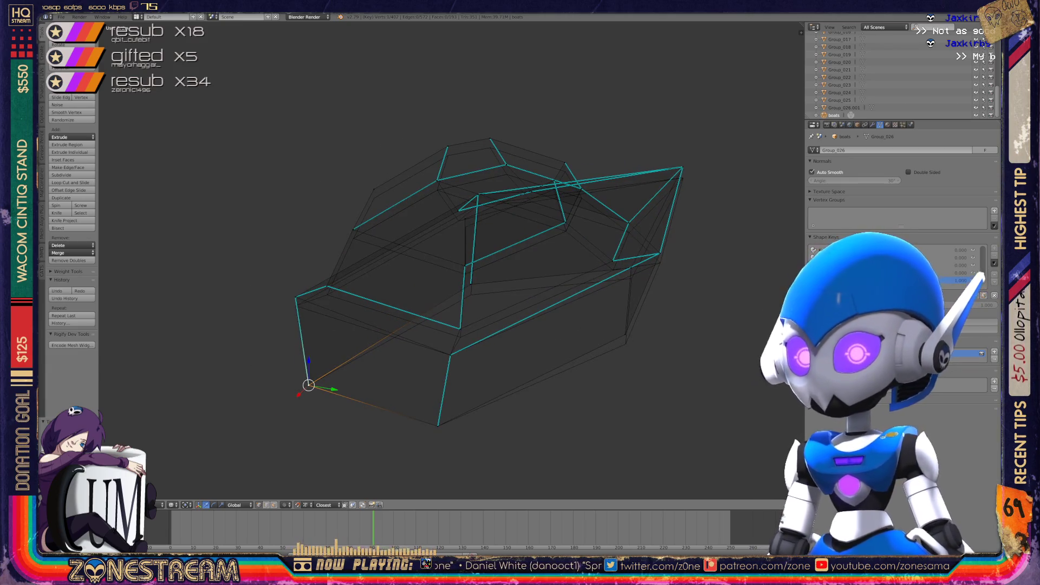
scroll(449, 260, "up", 3)
middle_click_drag(379, 271, 593, 249, "shift")
right_click(392, 301)
middle_click_drag(449, 260, 639, 281)
right_click(540, 276)
right_click_drag(540, 276, 536, 287)
Reposition the left and lower-left hull vertices to reshape the boat's side
mouse_move(537, 288)
middle_mouse_down("shift")
mouse_move(512, 346)
mouse_move(673, 347)
middle_mouse_up("shift")
right_click(340, 333)
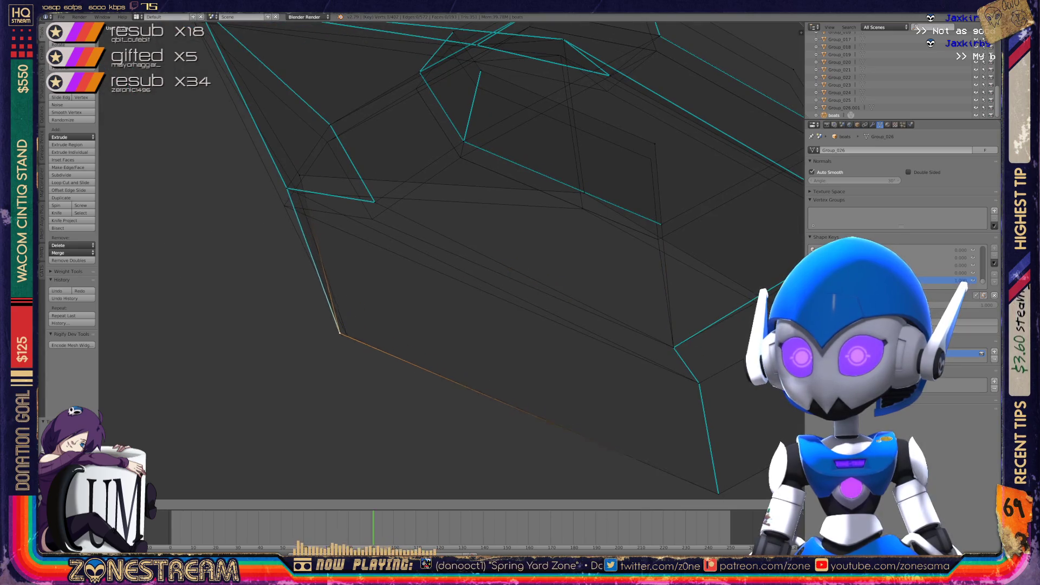
mouse_move(340, 332)
middle_mouse_down()
mouse_move(352, 412)
mouse_move(315, 280)
middle_mouse_up()
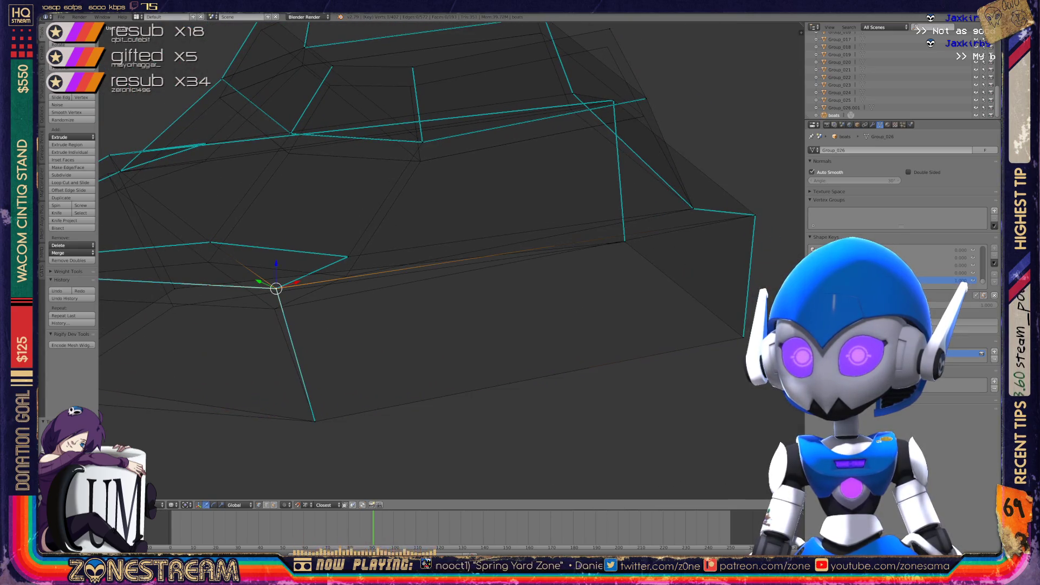
mouse_move(276, 288)
right_mouse_down()
mouse_move(274, 308)
mouse_move(343, 255)
mouse_move(344, 275)
right_mouse_up()
middle_click_drag(344, 276, 532, 254, "shift")
right_click(222, 357)
mouse_move(222, 356)
right_mouse_down()
mouse_move(220, 376)
mouse_move(360, 262)
mouse_move(360, 284)
right_mouse_up()
middle_click_drag(359, 284, 460, 331, "shift")
mouse_move(460, 331)
right_mouse_down()
mouse_move(195, 292)
mouse_move(190, 314)
right_mouse_up()
right_click(495, 267)
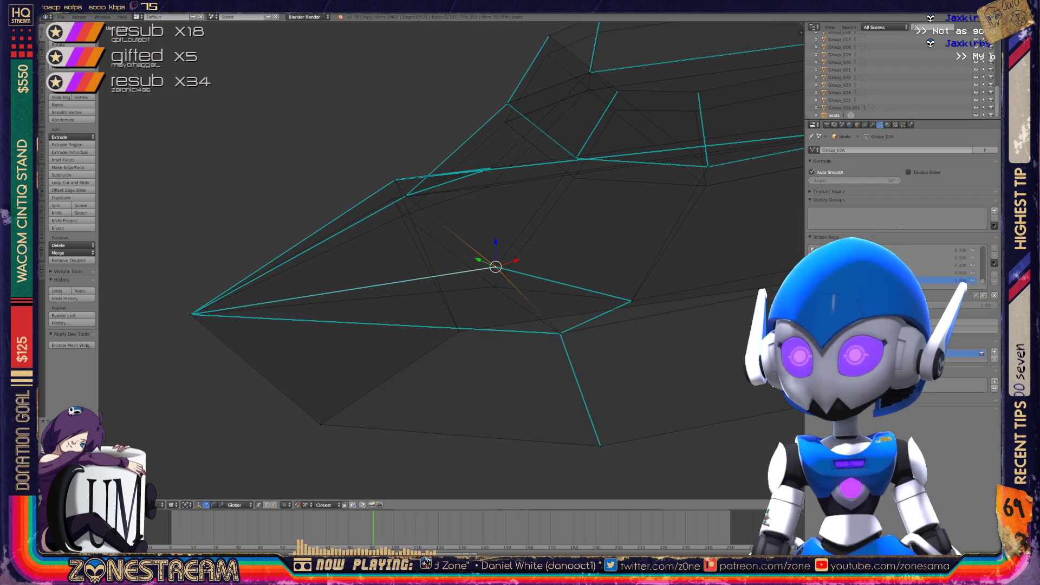
Lower another hull vertex, cancelling a bad axis move with Esc
right_click_drag(495, 267, 493, 288)
mouse_move(492, 288)
middle_mouse_down()
mouse_move(511, 263)
mouse_move(483, 240)
mouse_move(587, 209)
middle_mouse_up()
scroll(587, 209, "up", 2)
right_click_drag(406, 262, 409, 269)
key("Escape")
Move the bow-side vertex down and outward, then return to Object Mode
right_click(259, 235)
key("g")
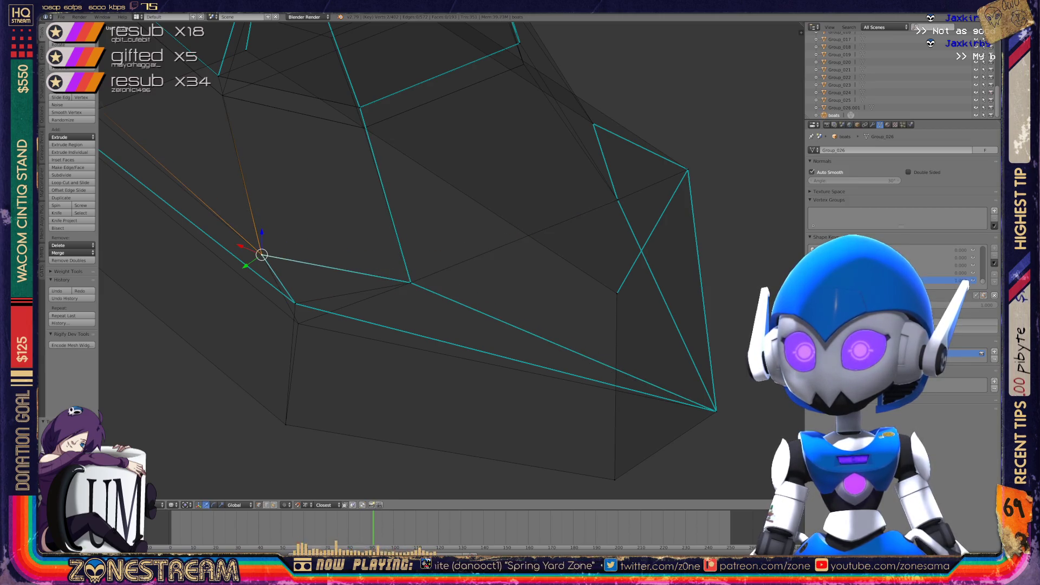
key("Return")
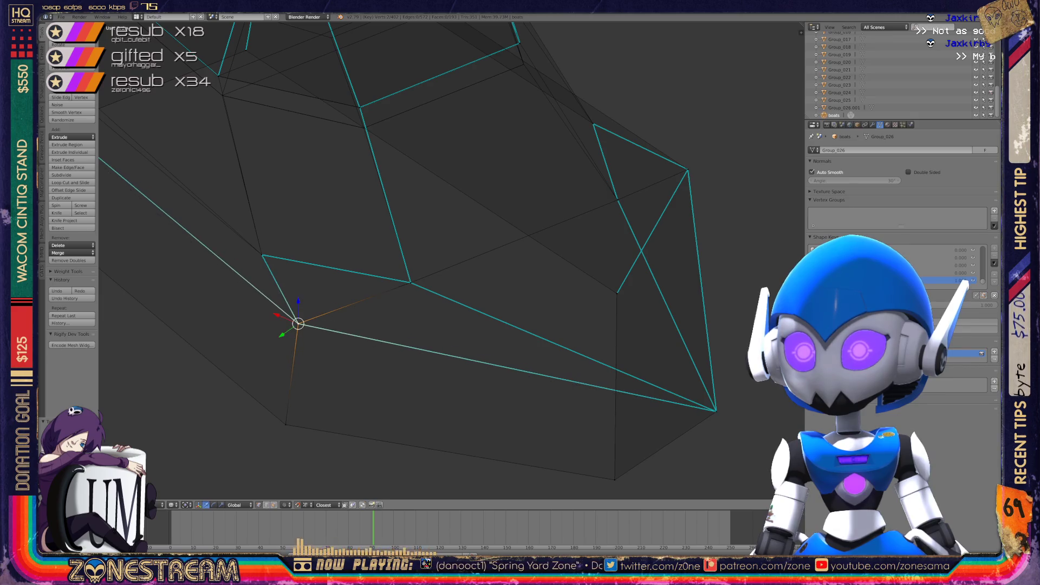
scroll(395, 260, "down", 3)
key("Tab")
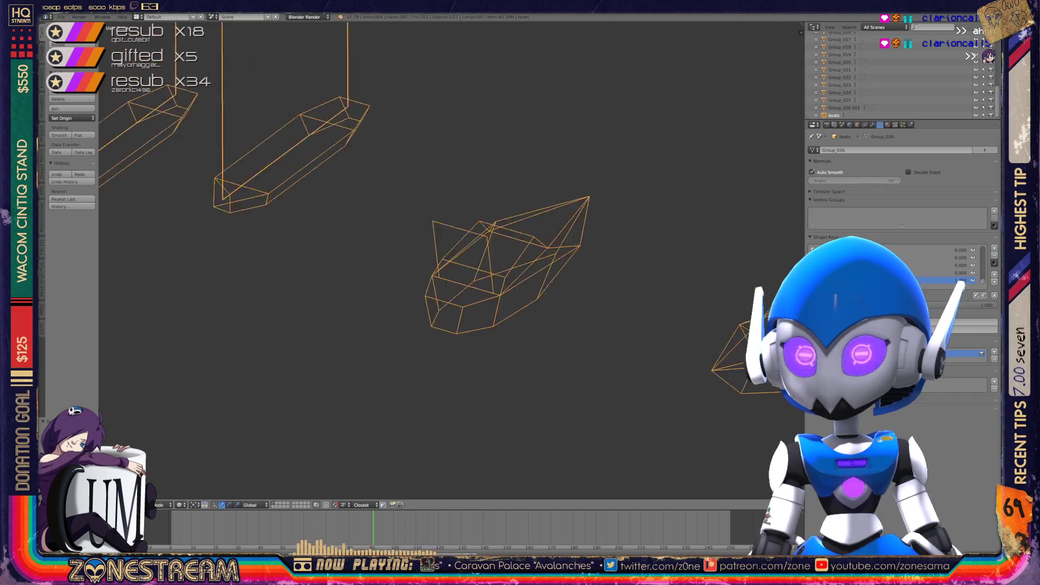
Bring the boat row into view and join the boat objects with Ctrl+J
middle_click_drag(425, 331, 687, 406, "shift")
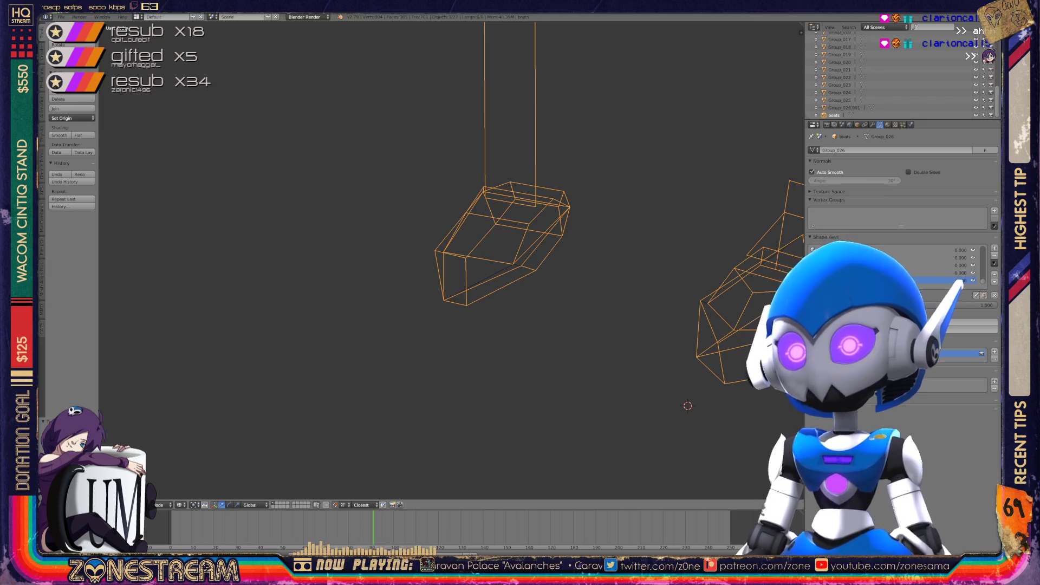
scroll(451, 260, "down", 4)
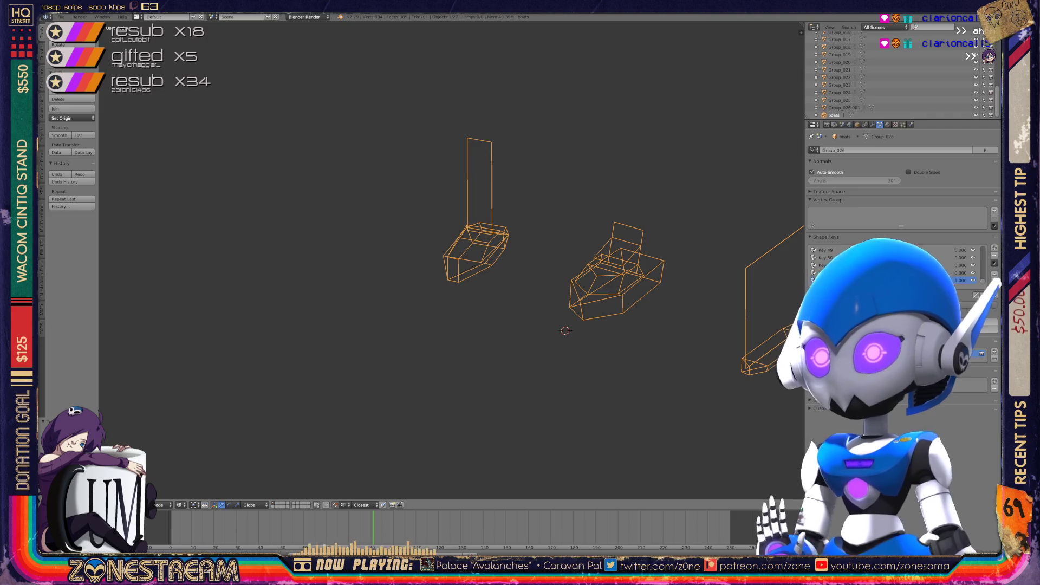
middle_click_drag(451, 260, 921, 260, "shift")
mouse_move(325, 216)
middle_mouse_down("shift")
mouse_move(542, 260)
mouse_move(802, 346)
mouse_move(734, 349)
mouse_move(777, 362)
middle_mouse_up("shift")
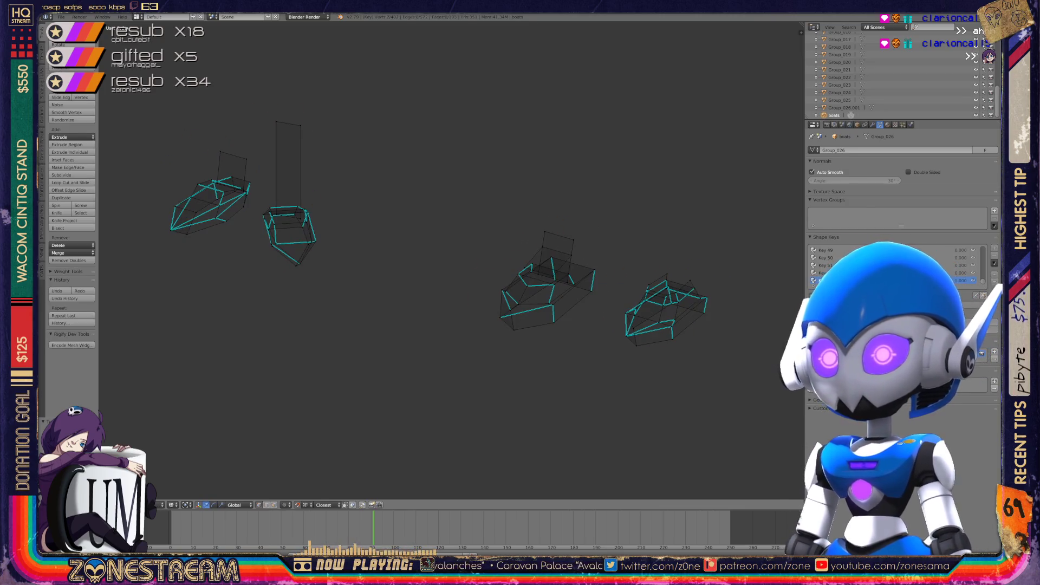
scroll(452, 260, "down", 5)
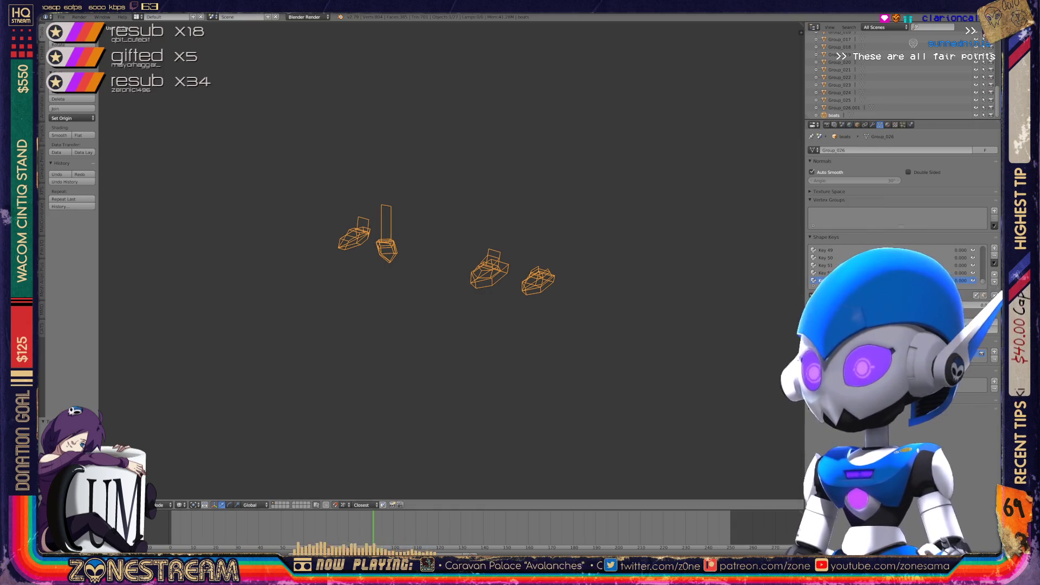
key("shift+d")
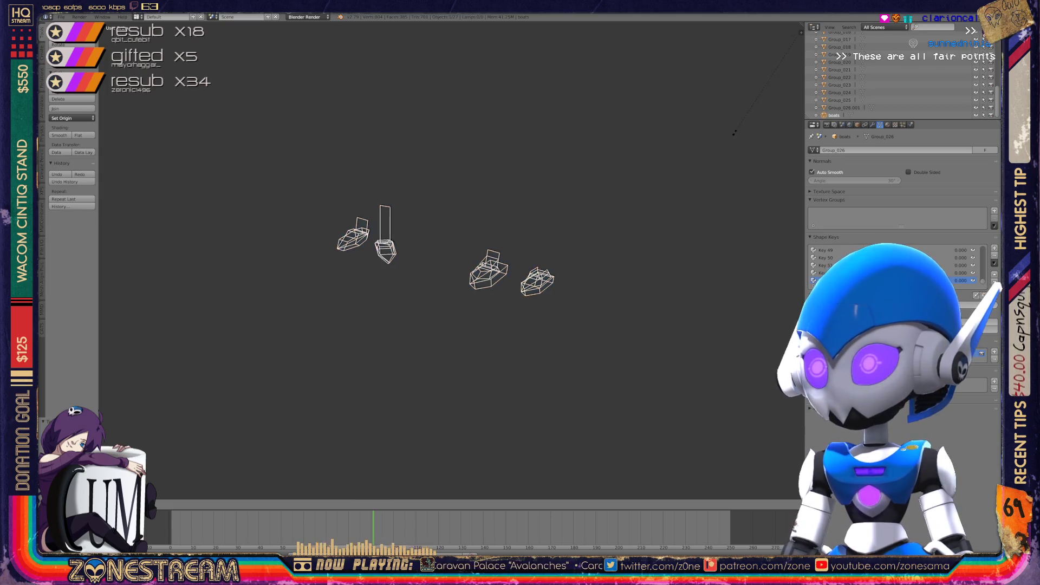
key("Escape")
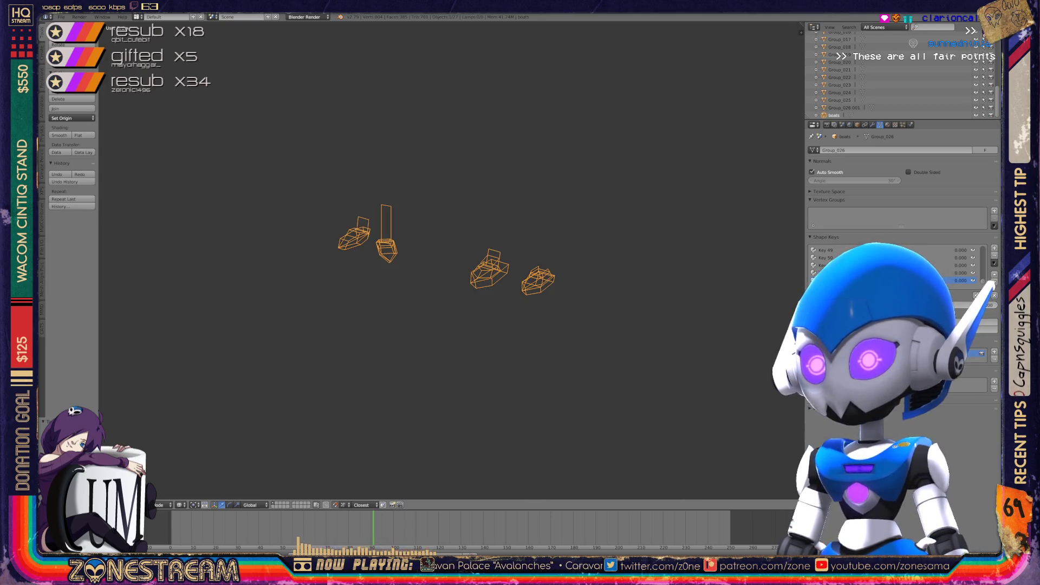
key("a")
key("a")
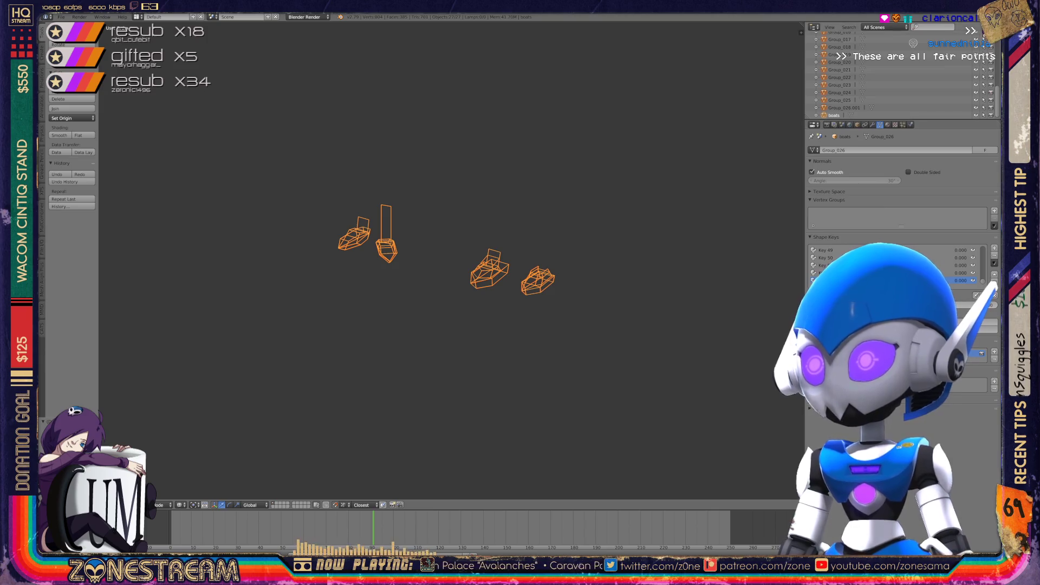
key("ctrl+j")
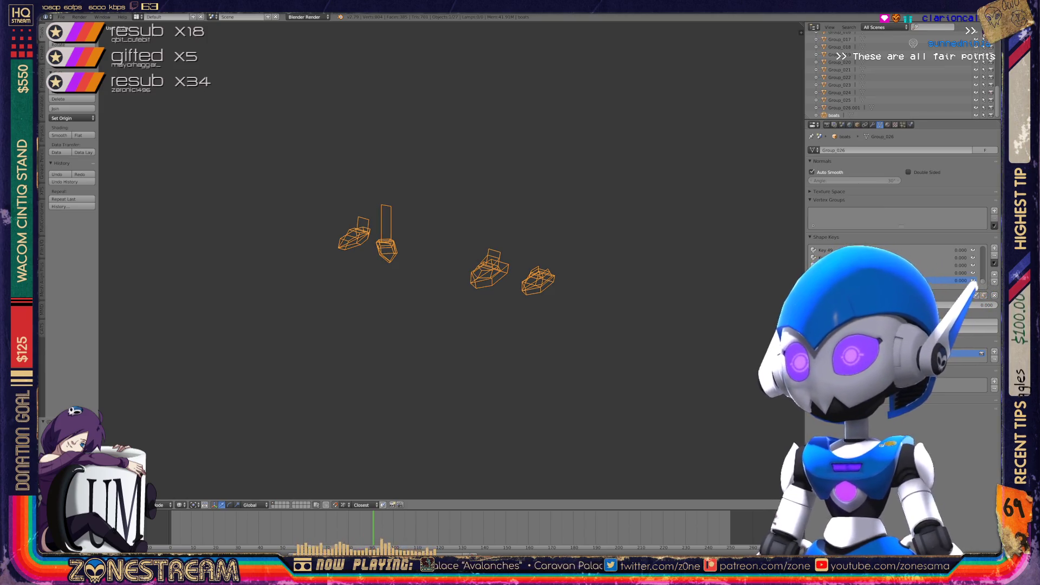
Delete the 26 leftover objects
key("a")
key("a")
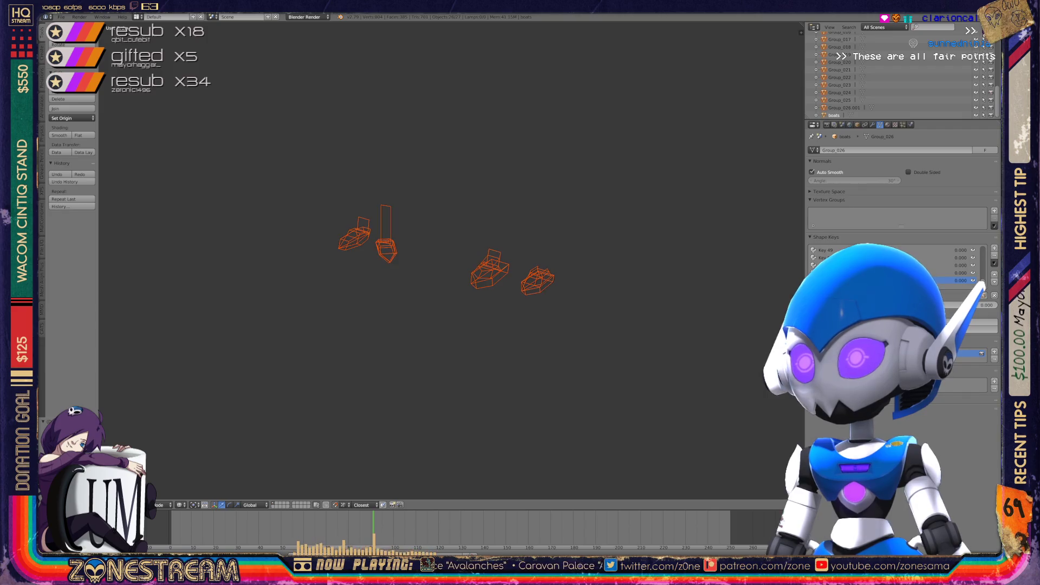
key("x")
key("Return")
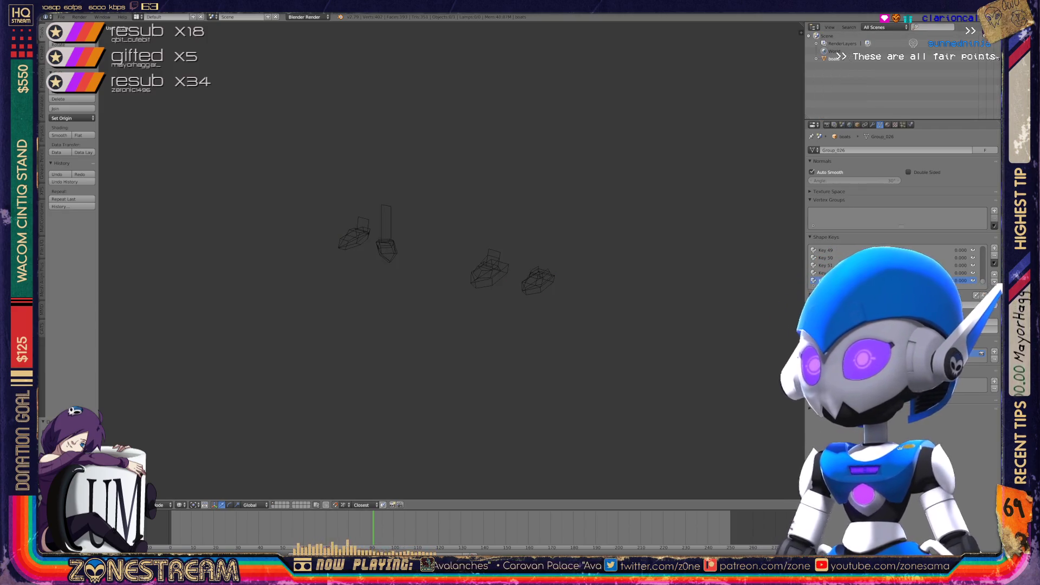
Show Orphan Data in the Outliner and purge the unused meshes and textures
left_click(884, 27)
left_click(888, 124)
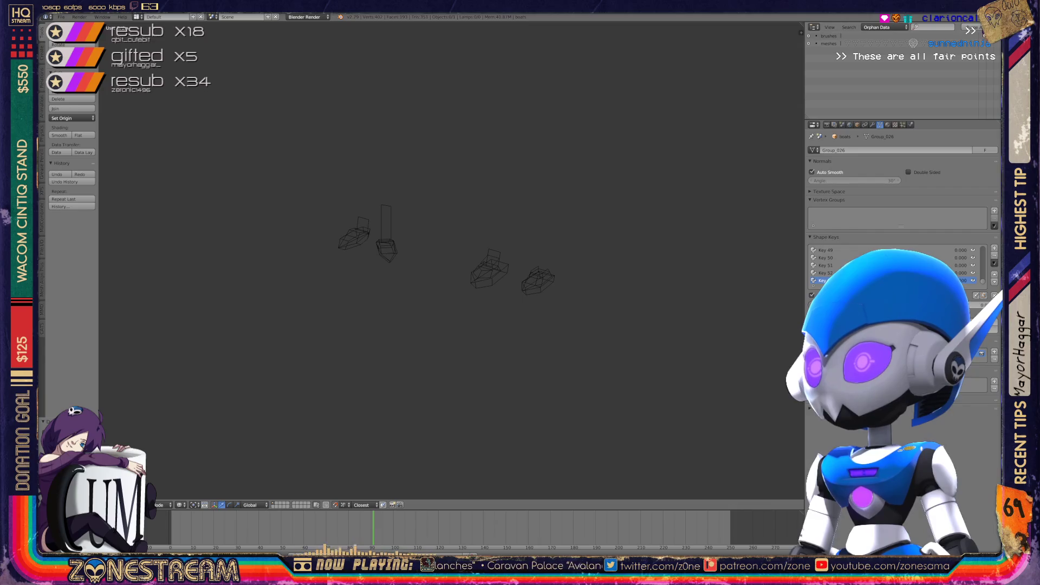
left_click(972, 27)
left_click(969, 31)
left_click(969, 31)
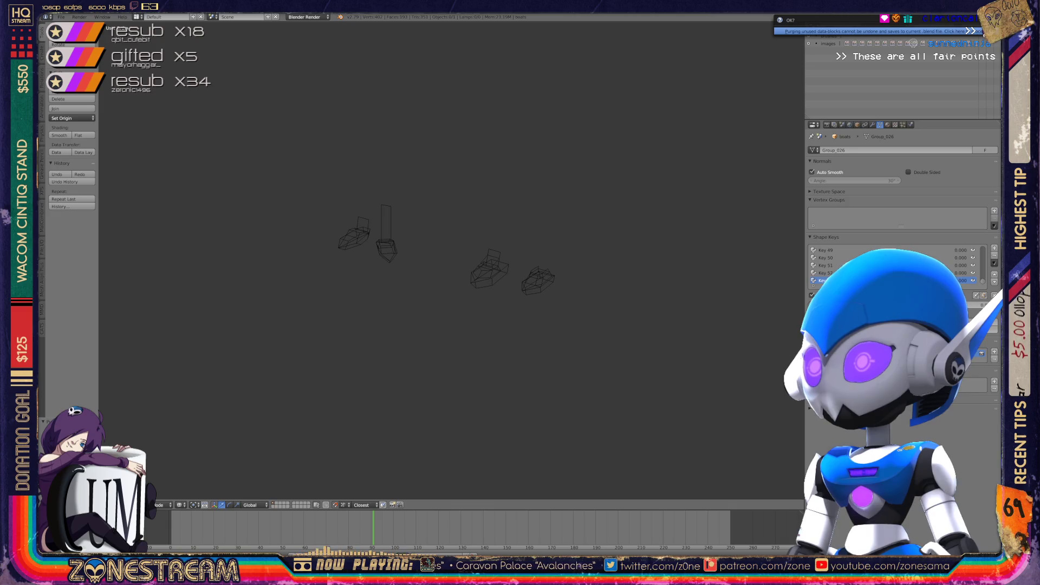
left_click(970, 31)
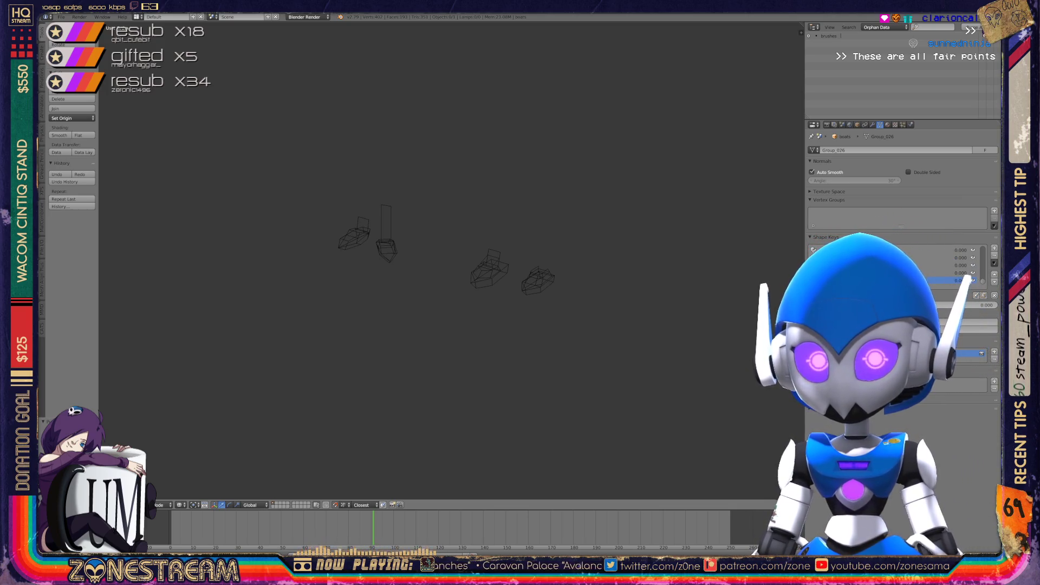
scroll(449, 260, "down", 5)
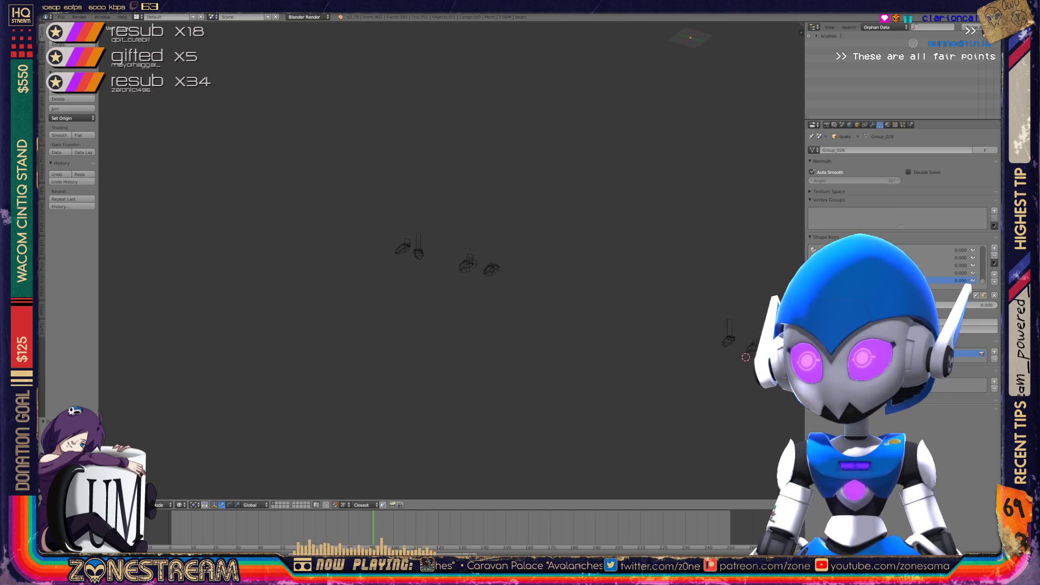
Enter Edit Mode, orbit so the boat row runs diagonally, shift it left, and open the File menu
key("Tab")
key("Tab")
scroll(650, 320, "up", 5)
middle_click_drag(379, 271, 558, 271)
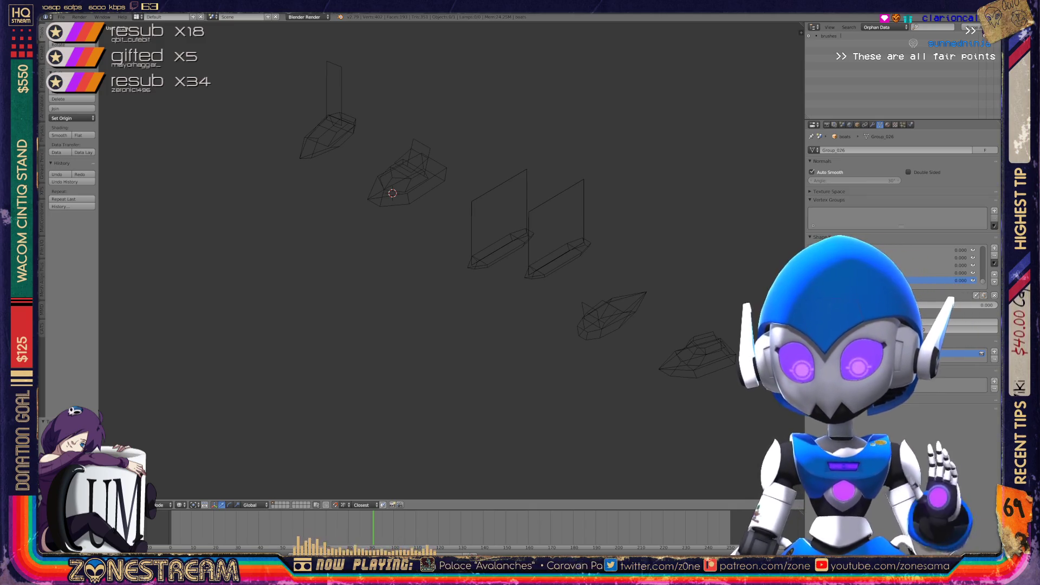
middle_click_drag(487, 244, 371, 249, "shift")
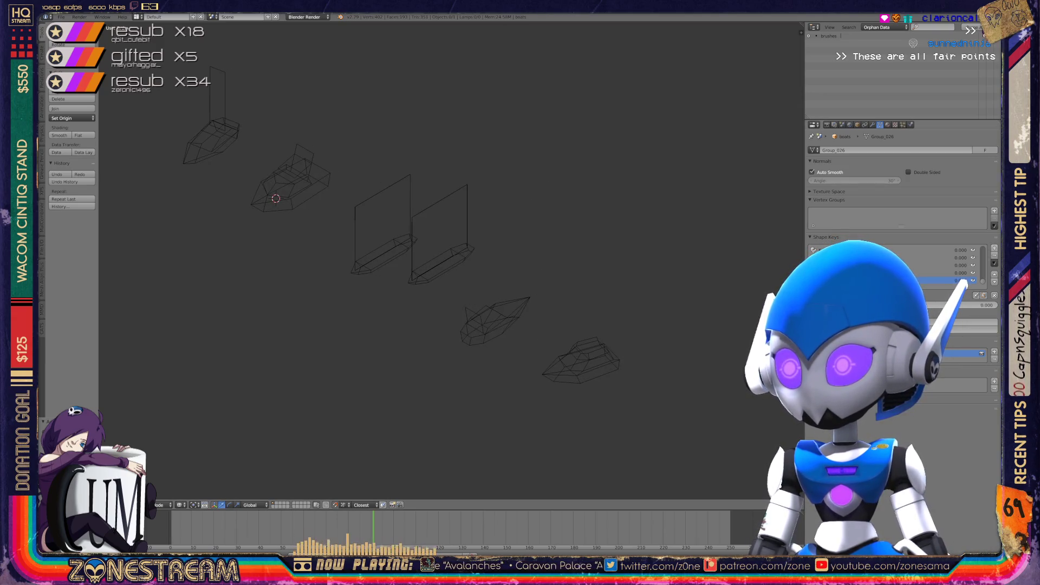
left_click(61, 17)
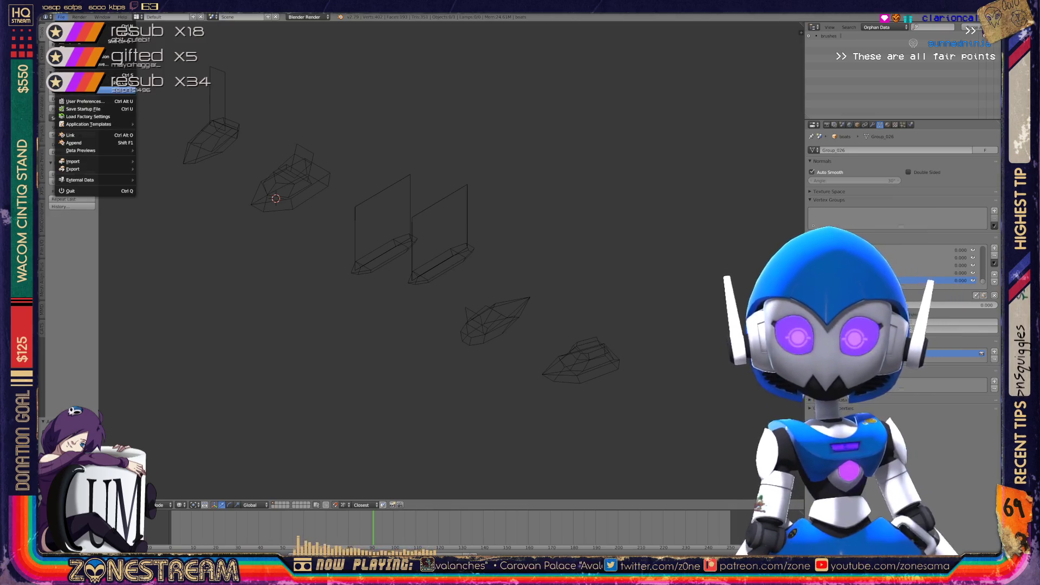
Import the boat OBJ file from the poly-testfix folder through File > Import > Wavefront (.obj)
mouse_move(75, 162)
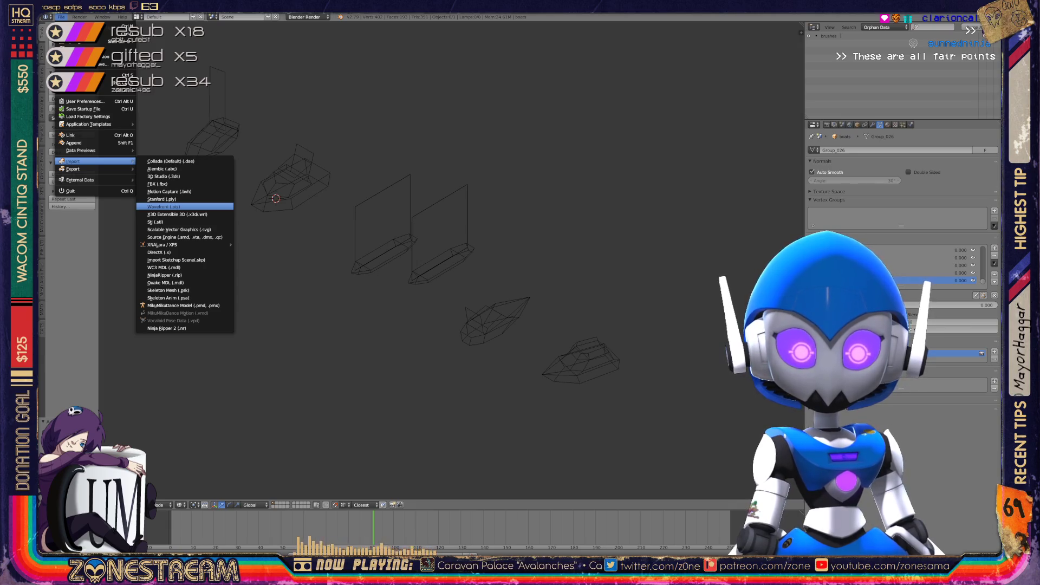
left_click(162, 206)
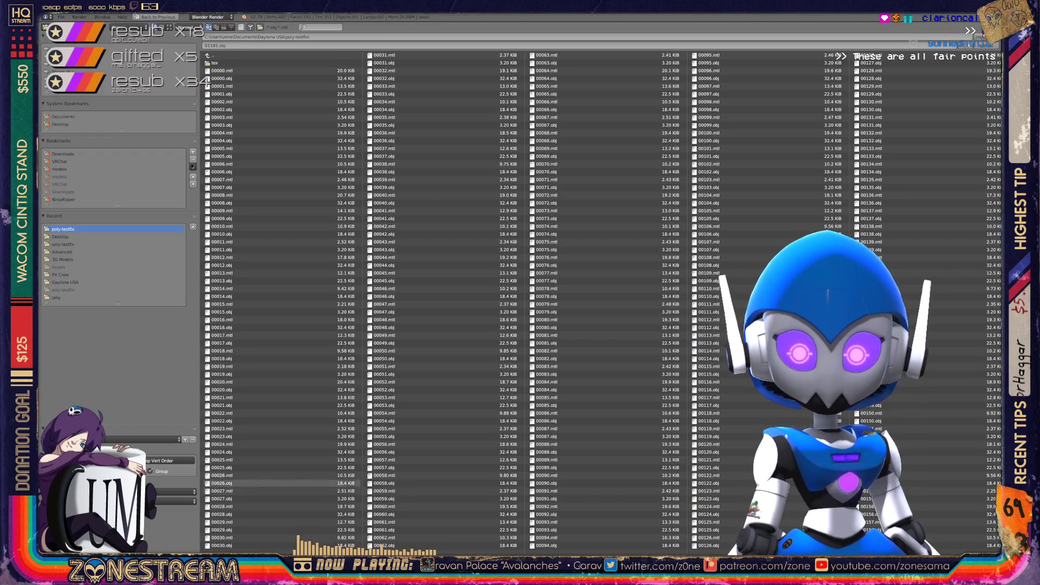
scroll(604, 294, "down", 15)
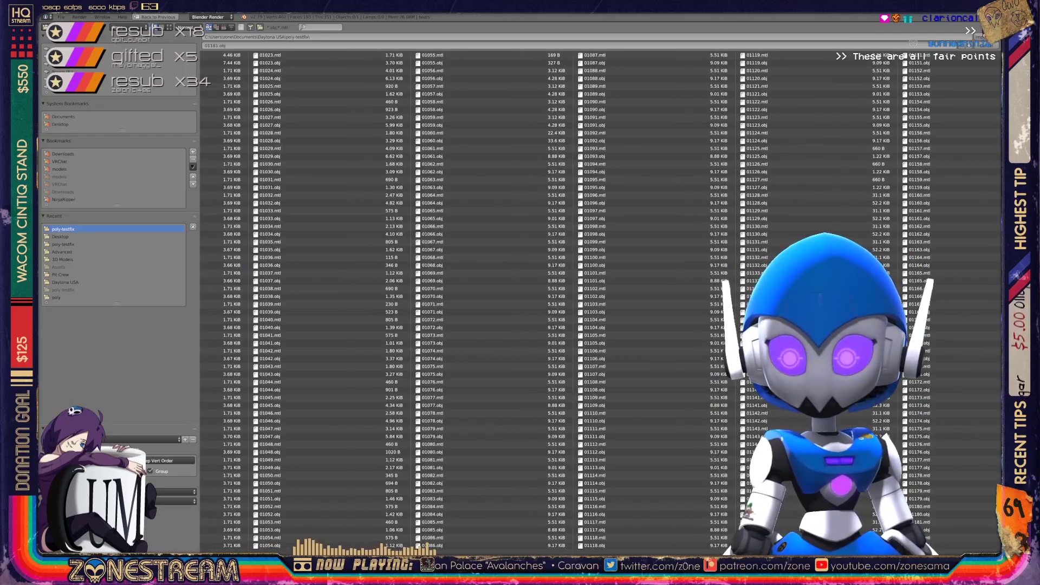
scroll(601, 300, "down", 2)
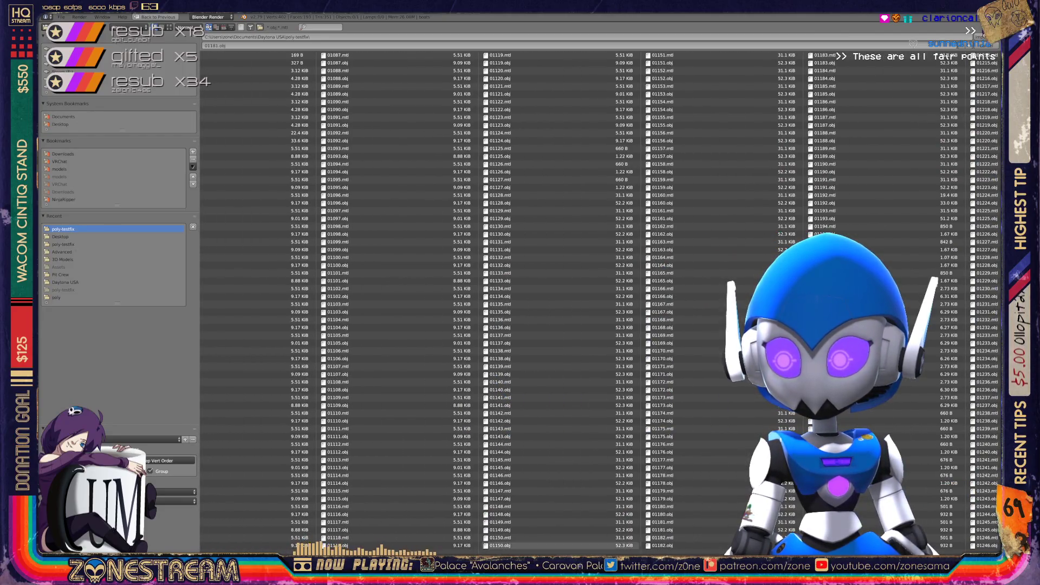
double_click(663, 544)
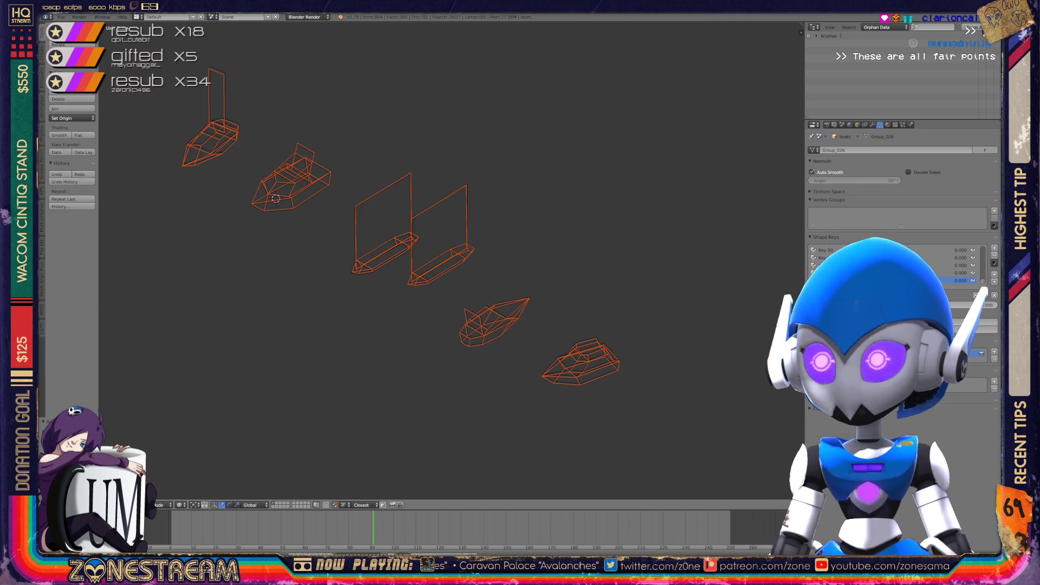
Orbit around the boats and switch the Outliner display to All Scenes
scroll(276, 199, "down", 5)
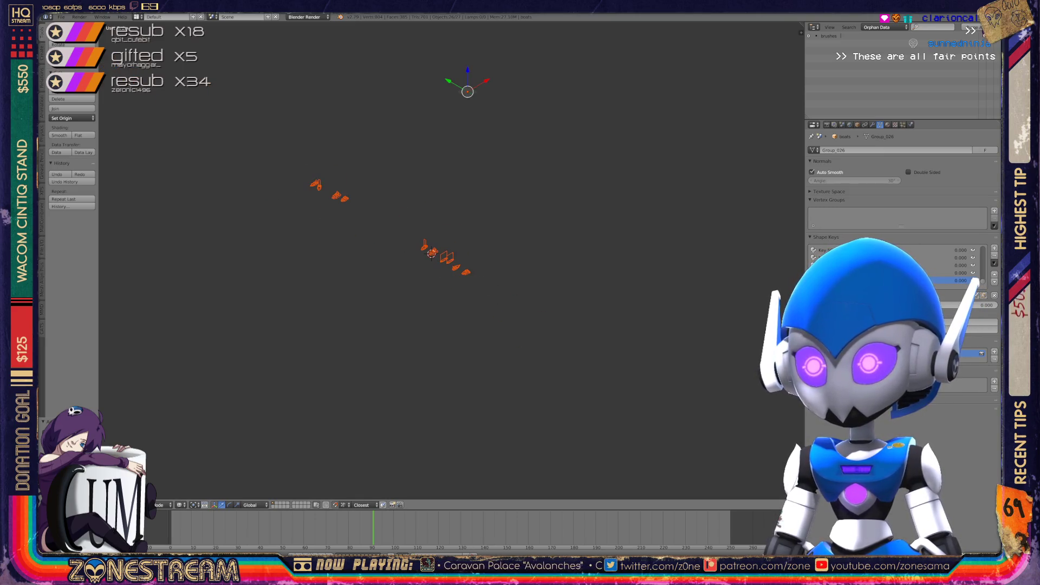
scroll(410, 246, "up", 3)
middle_click_drag(410, 246, 713, 164)
scroll(713, 163, "up", 10)
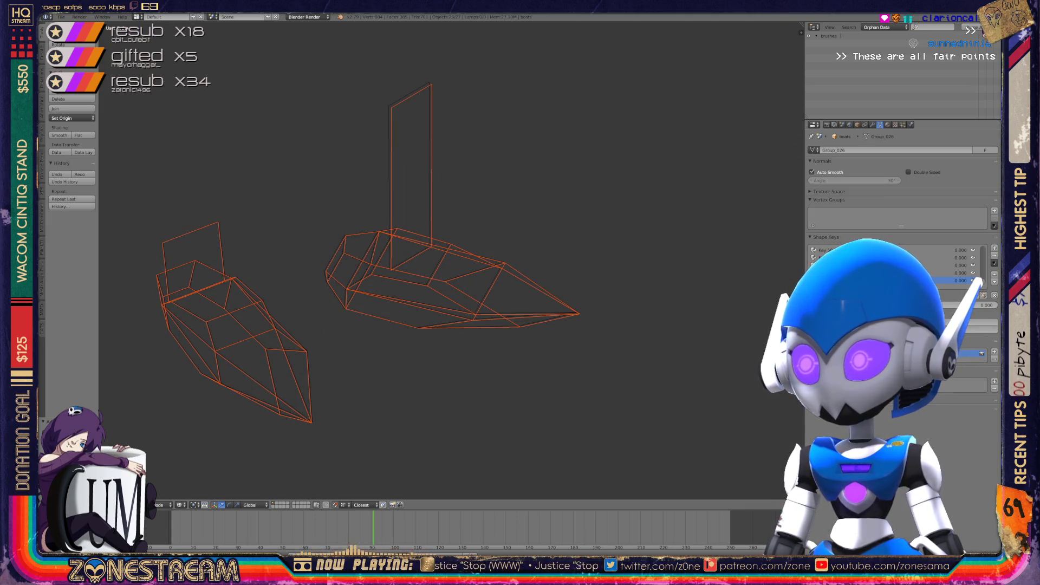
left_click(885, 27)
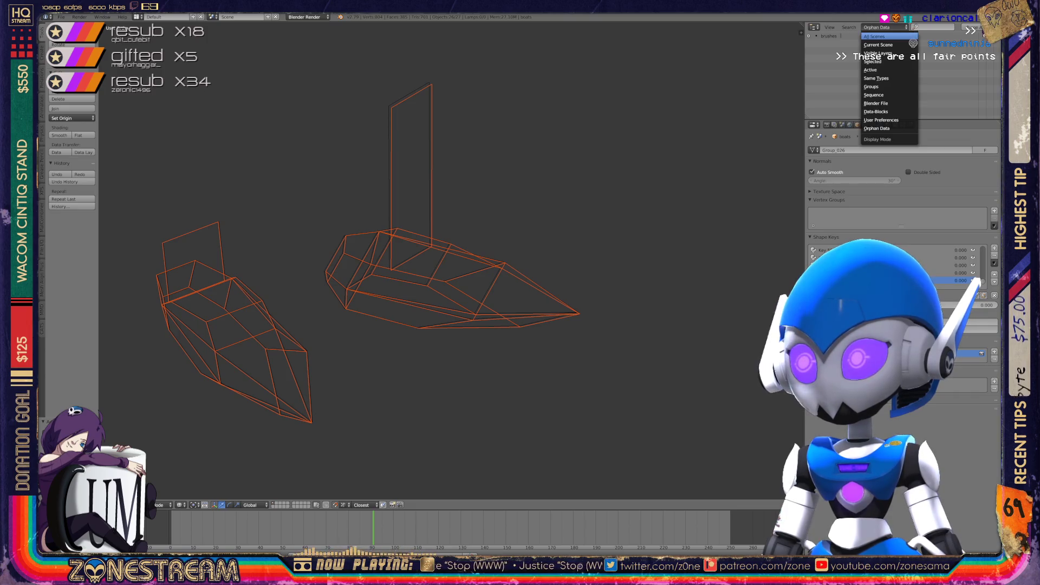
left_click(883, 36)
Select the two boats in the Outliner, frame them, and enter Edit Mode
scroll(894, 76, "down", 3)
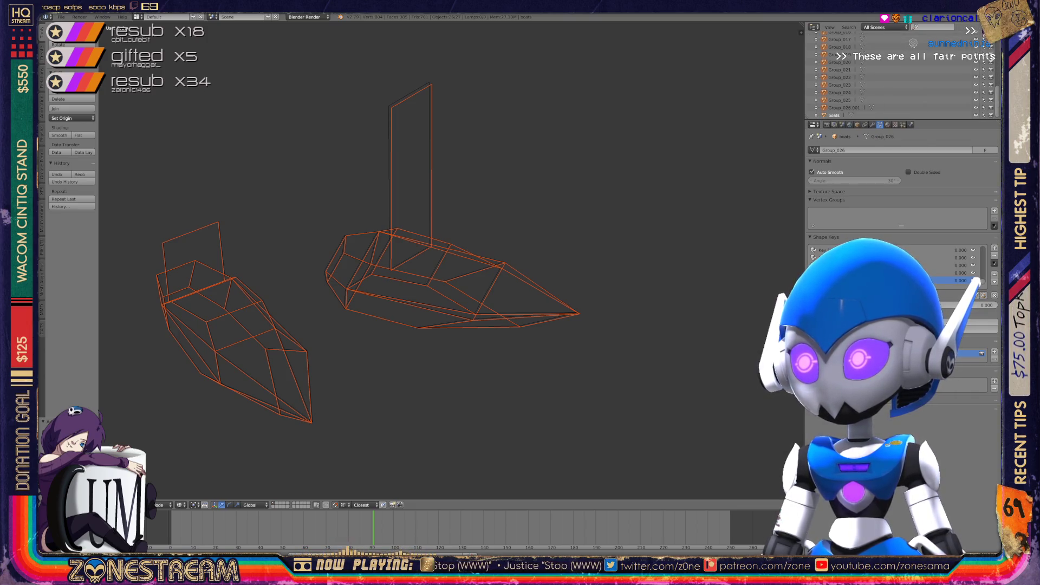
left_click(834, 115)
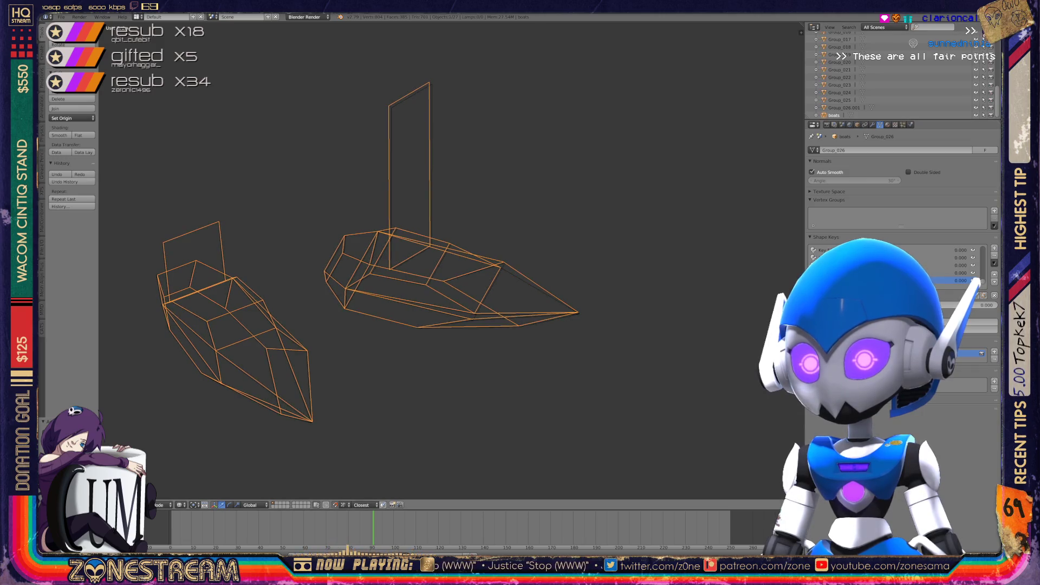
key("KP_Decimal")
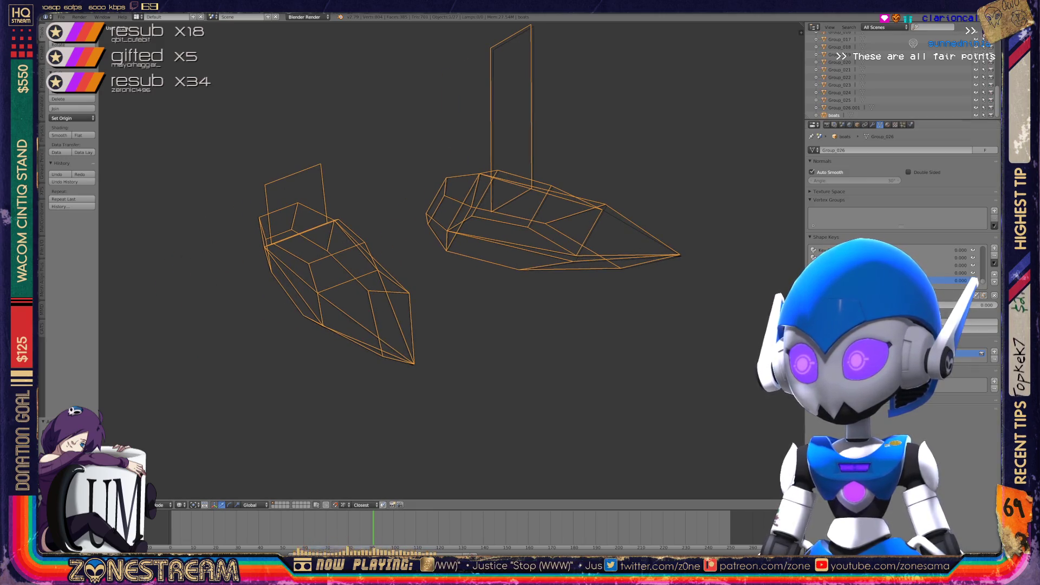
key("Tab")
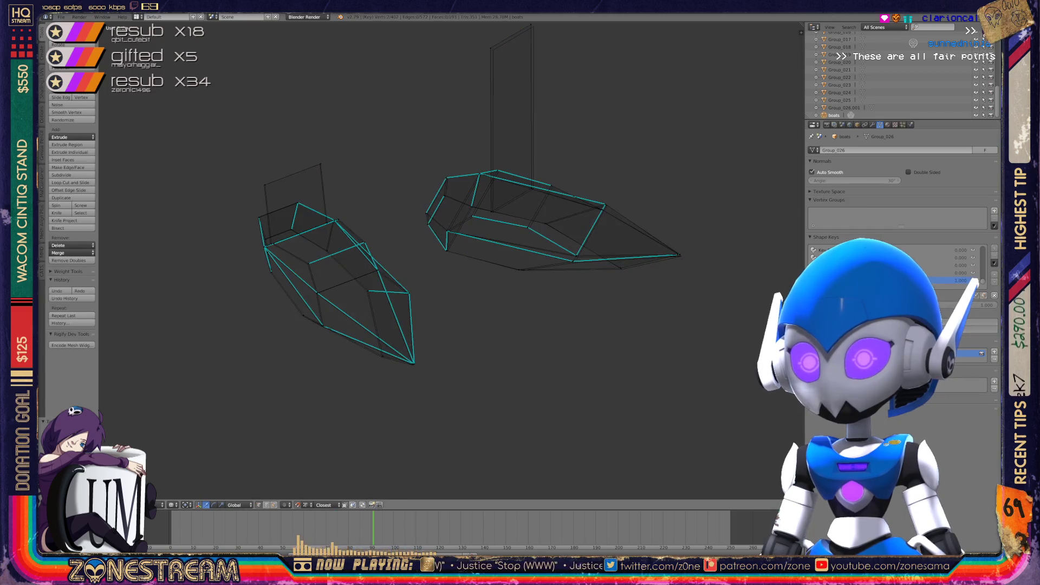
Select the left hull vertex, then the hull's bottom tip vertex
scroll(363, 324, "up", 5)
right_click(416, 403)
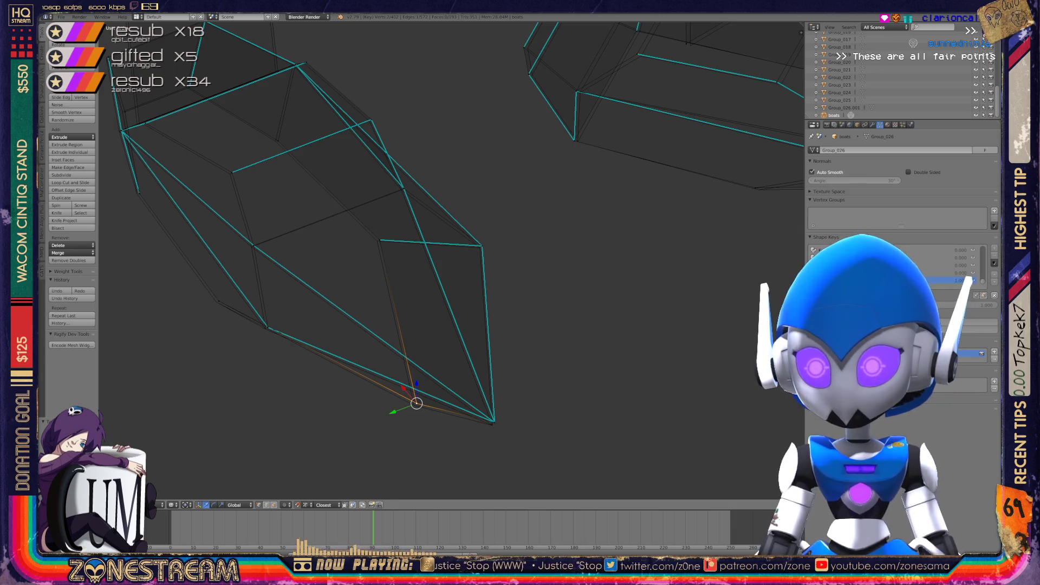
right_click(493, 421)
key("a")
right_click(493, 421)
middle_click_drag(493, 421, 591, 449, "shift")
Select the mid-hull and right-hand hull vertices and zoom in on them
right_click(475, 264)
key("a")
right_click(476, 264)
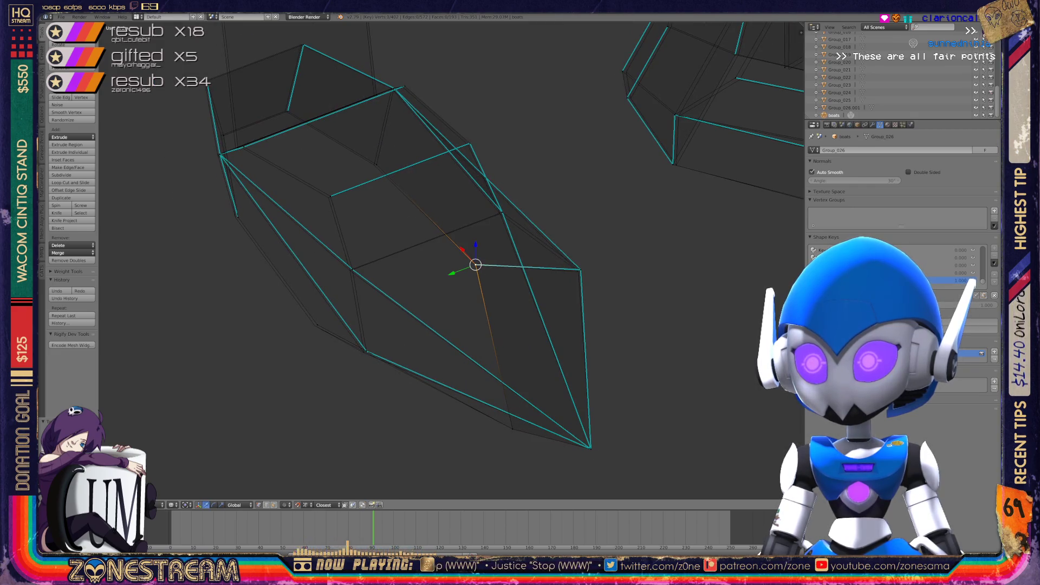
right_click(580, 270)
right_click(580, 270)
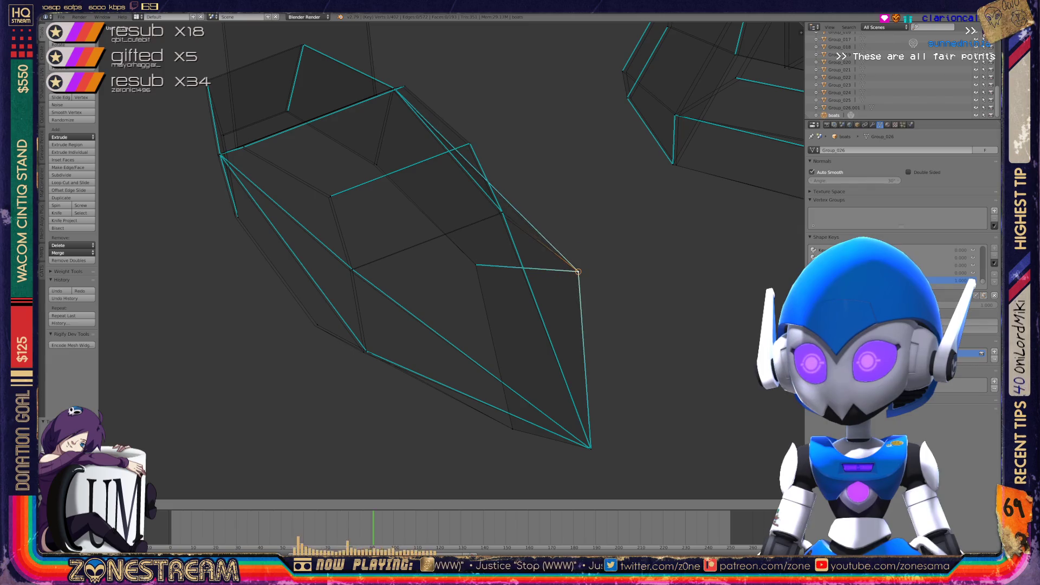
key("KP_Decimal")
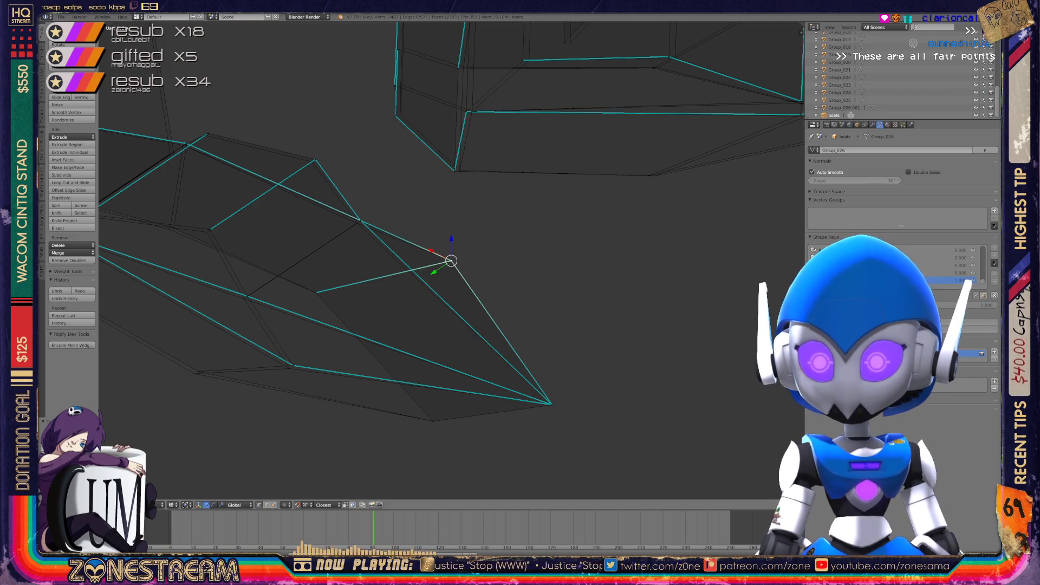
mouse_move(433, 271)
middle_mouse_down()
mouse_move(374, 295)
mouse_move(412, 282)
middle_mouse_up()
Select upper and lower hull vertices while viewing the hull from other angles
right_click(330, 385)
right_click(330, 385, "shift")
middle_click_drag(330, 385, 379, 401)
right_click(439, 229)
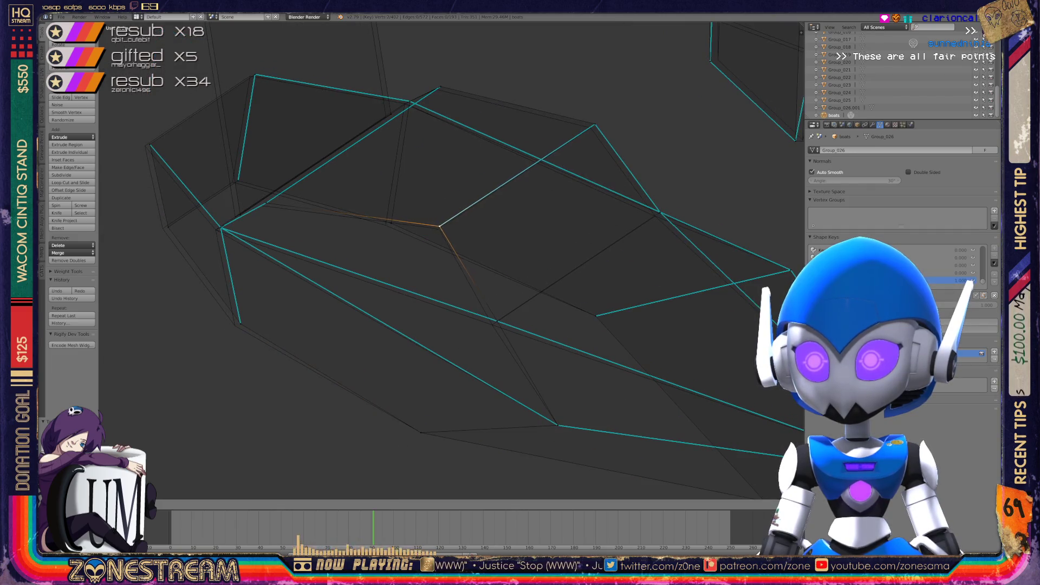
right_click(385, 224)
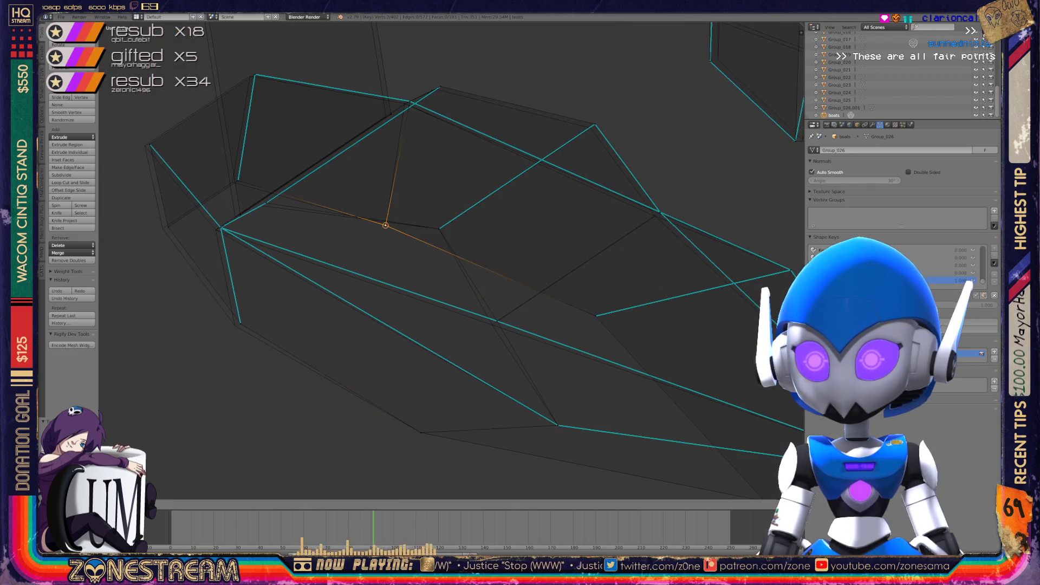
middle_click_drag(385, 225, 434, 230, "shift")
right_click(290, 329)
middle_click_drag(290, 329, 344, 358, "shift")
Move two cabin vertices into new positions with G
right_click(323, 263)
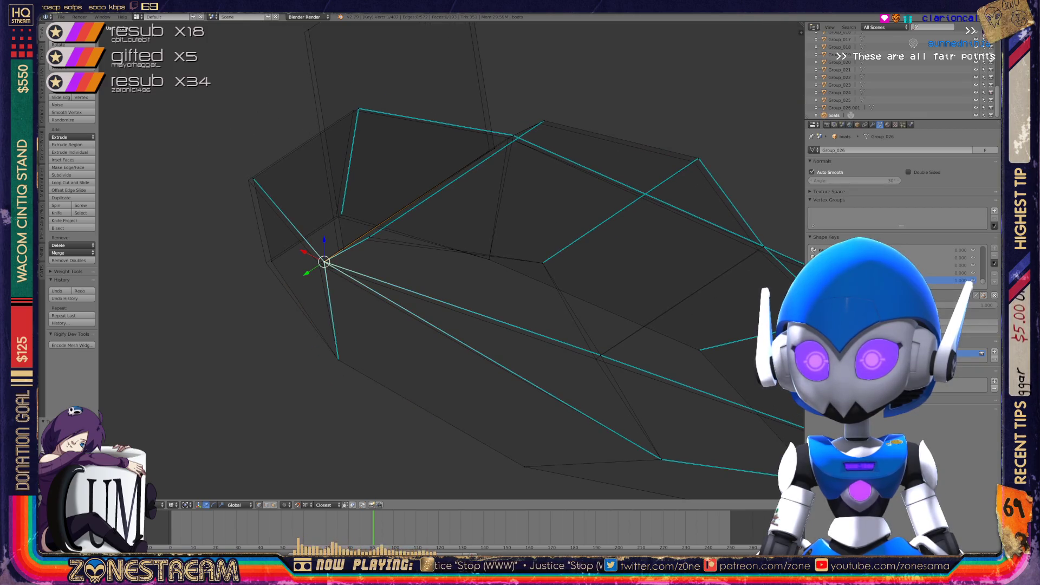
key("g")
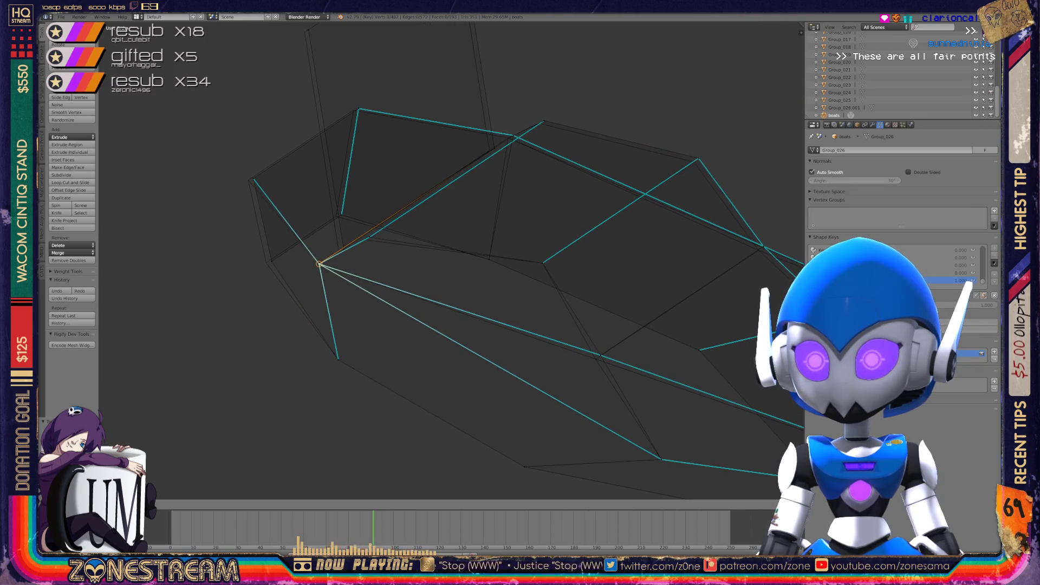
left_click(369, 236)
middle_click_drag(370, 236, 405, 272, "shift")
right_click(308, 298)
middle_click_drag(308, 298, 306, 334, "shift")
right_click(376, 287)
key("g")
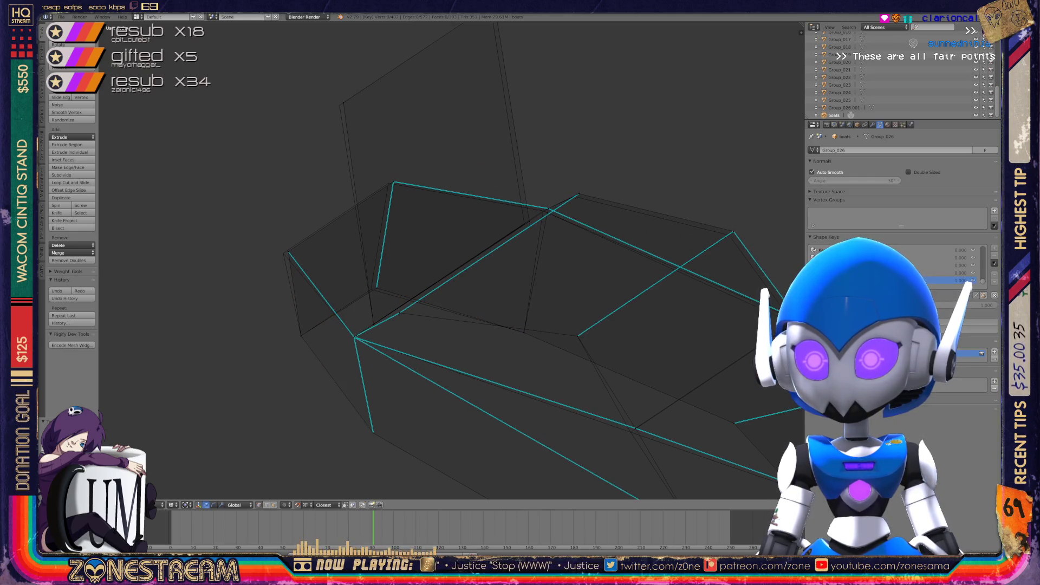
left_click(371, 289)
Nudge another cabin vertex and the upper cabin corner vertex slightly left
right_click(288, 251)
key("g")
key("Return")
right_click(393, 182)
key("g")
left_click(389, 183)
middle_click_drag(487, 244, 451, 352, "shift")
Select a pair of hull vertices and grab them into line, then pick the top-edge vertex
right_click(488, 331)
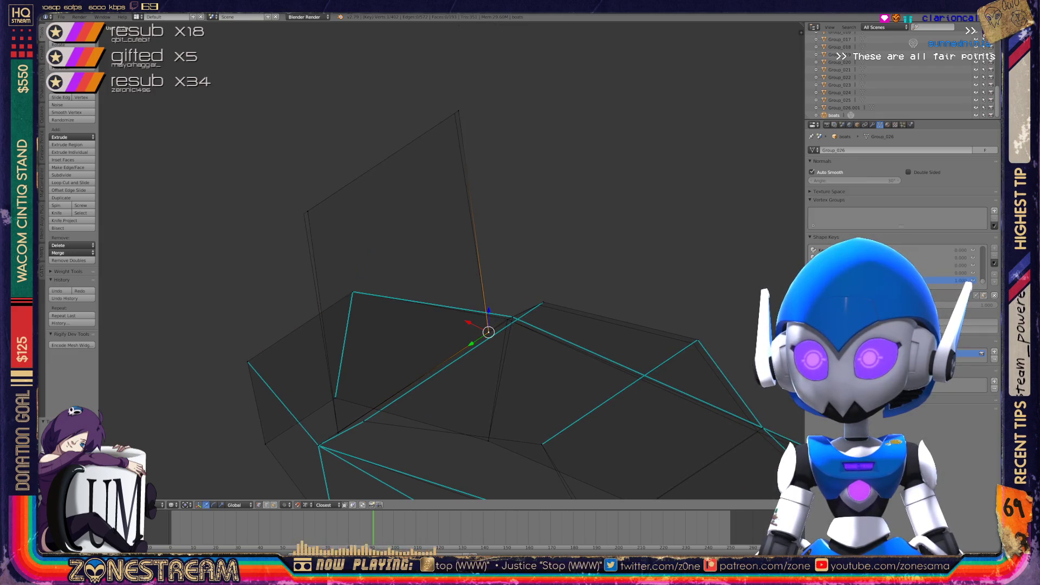
right_click(304, 213)
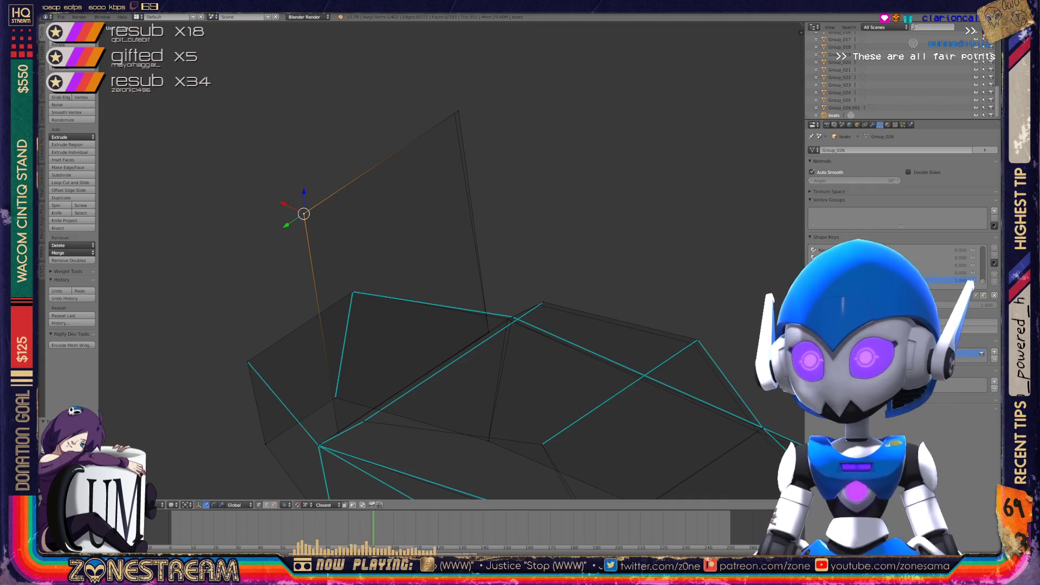
right_click(455, 112)
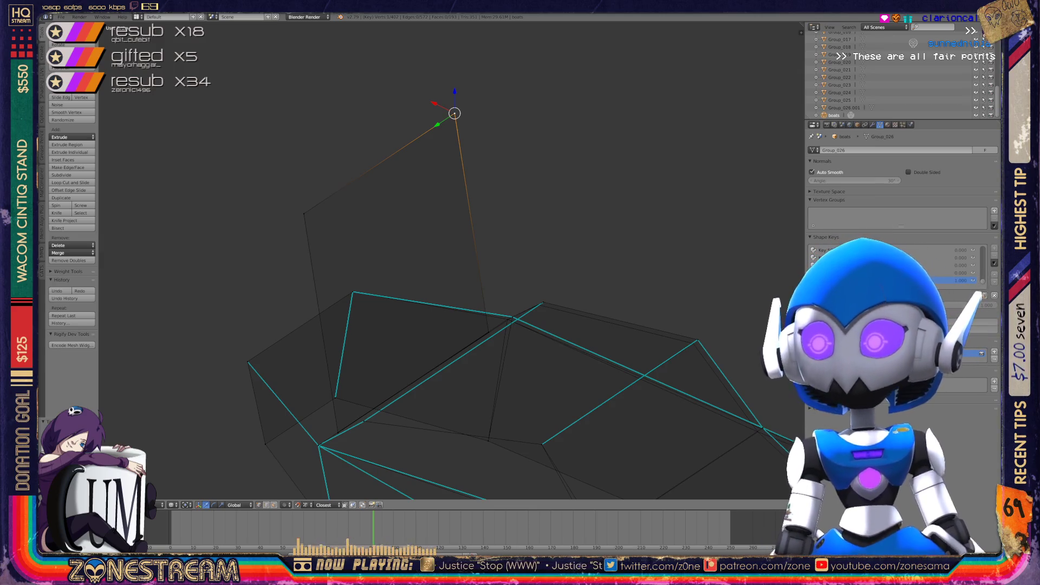
mouse_move(455, 271)
middle_mouse_down("shift")
mouse_move(396, 263)
mouse_move(324, 183)
mouse_move(298, 104)
middle_mouse_up("shift")
right_click(442, 369)
right_click(437, 372)
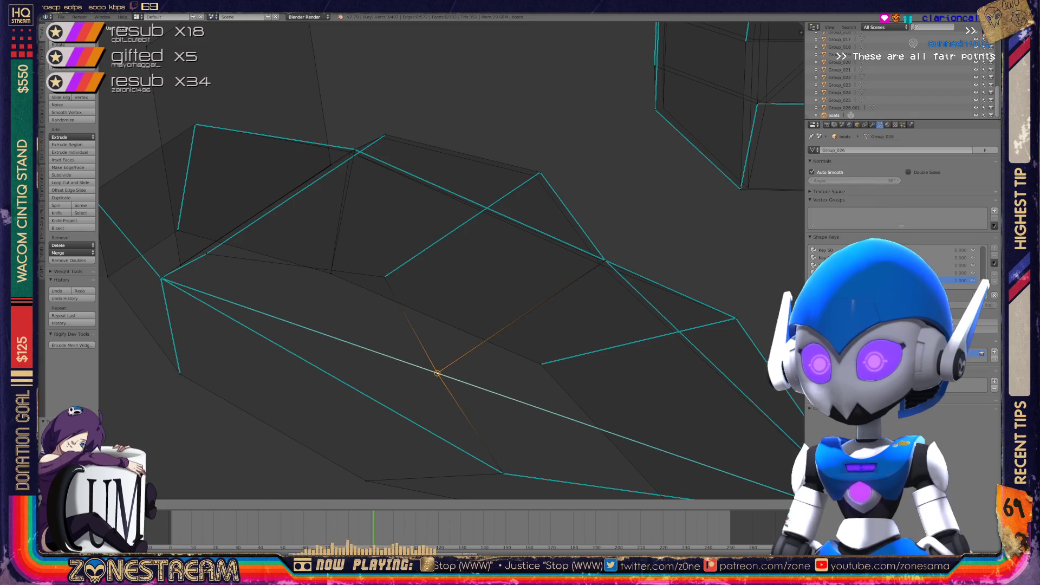
right_click(605, 260, "shift")
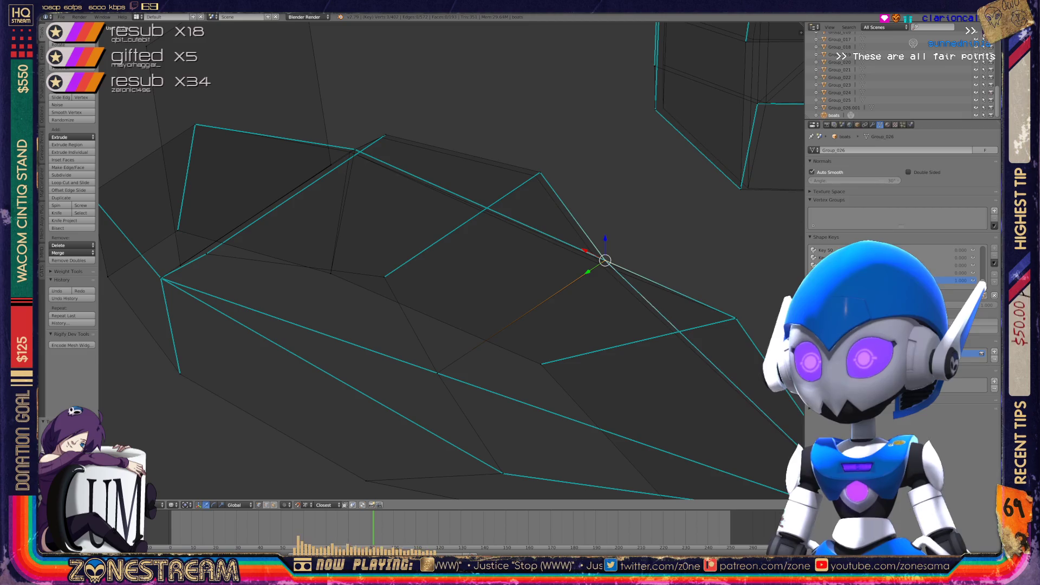
key("g")
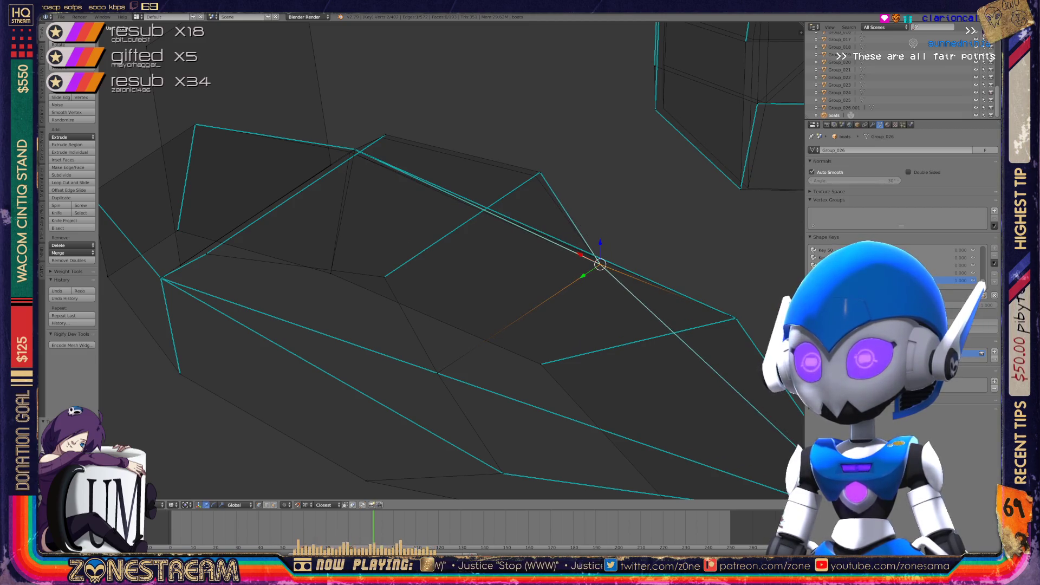
right_click(540, 174)
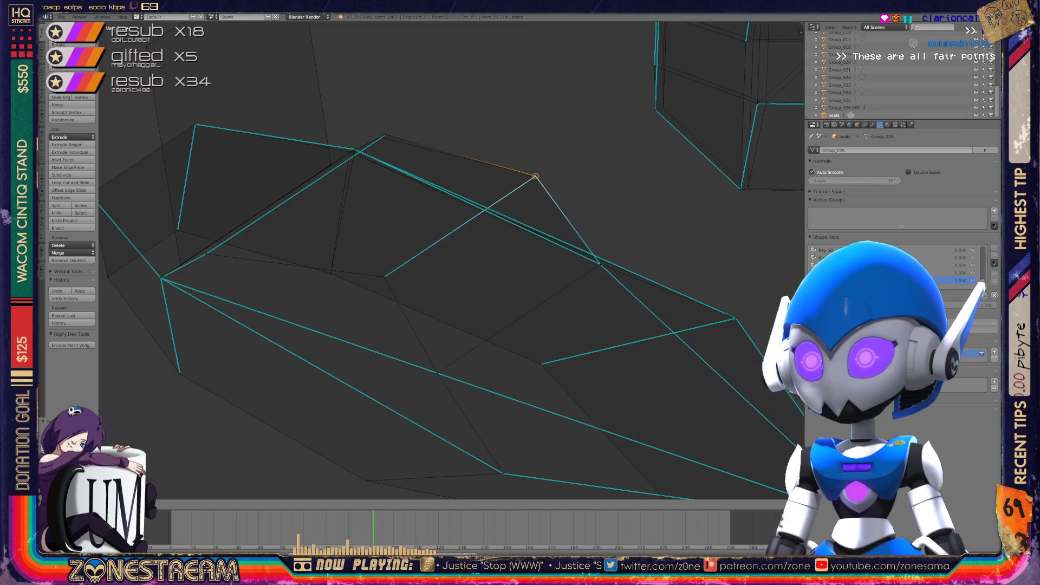
right_click(385, 135)
Drop the top-edge vertex onto the upper corner and make a small vertex adjustment
key("g")
left_click(381, 138)
scroll(380, 137, "down", 5)
middle_click_drag(380, 138, 444, 184)
scroll(379, 270, "up", 6)
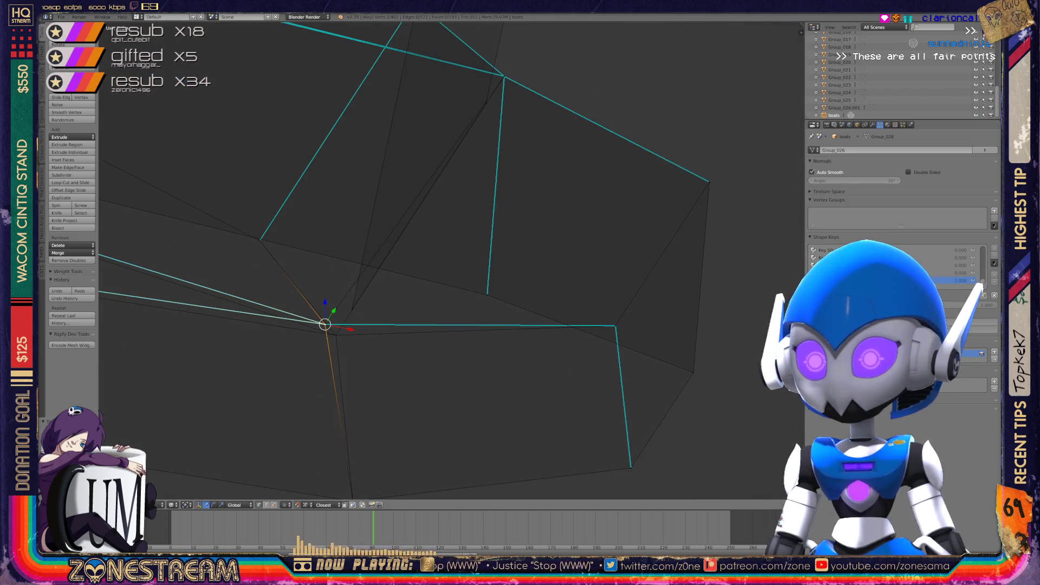
key("g")
key("Return")
scroll(450, 260, "down", 5)
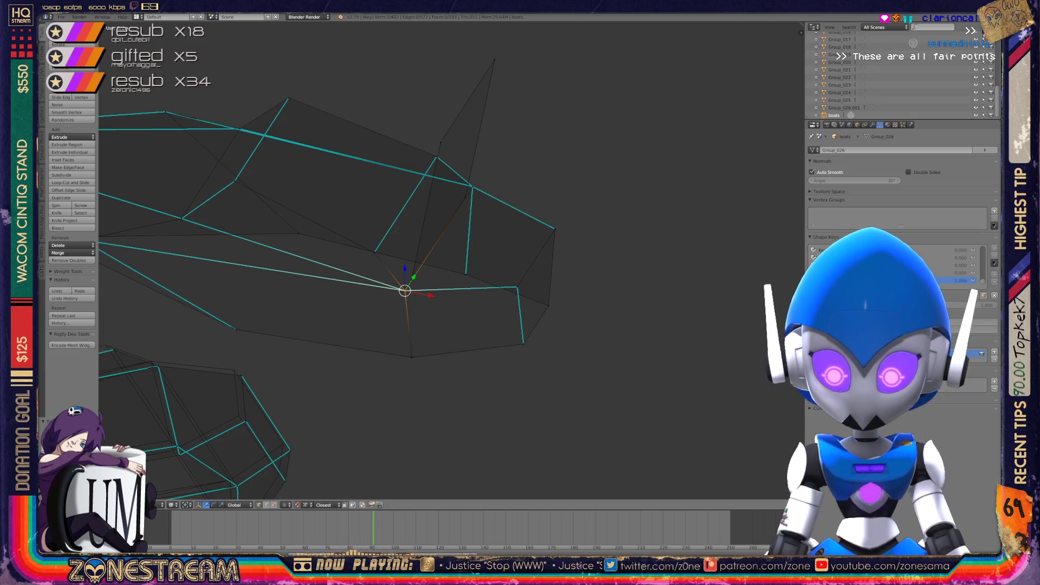
Check the boat from above in Object Mode, then select lower hull vertices in Edit Mode
key("Tab")
mouse_move(450, 260)
middle_mouse_down()
mouse_move(385, 206)
mouse_move(346, 195)
mouse_move(357, 152)
mouse_move(398, 140)
mouse_move(374, 146)
middle_mouse_up()
key("Tab")
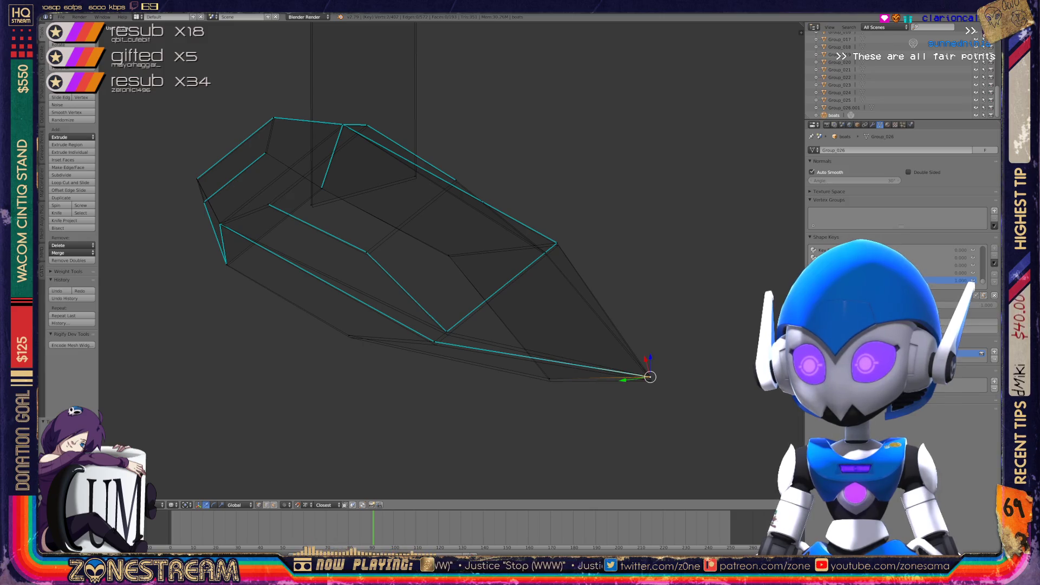
right_click(651, 381, "shift")
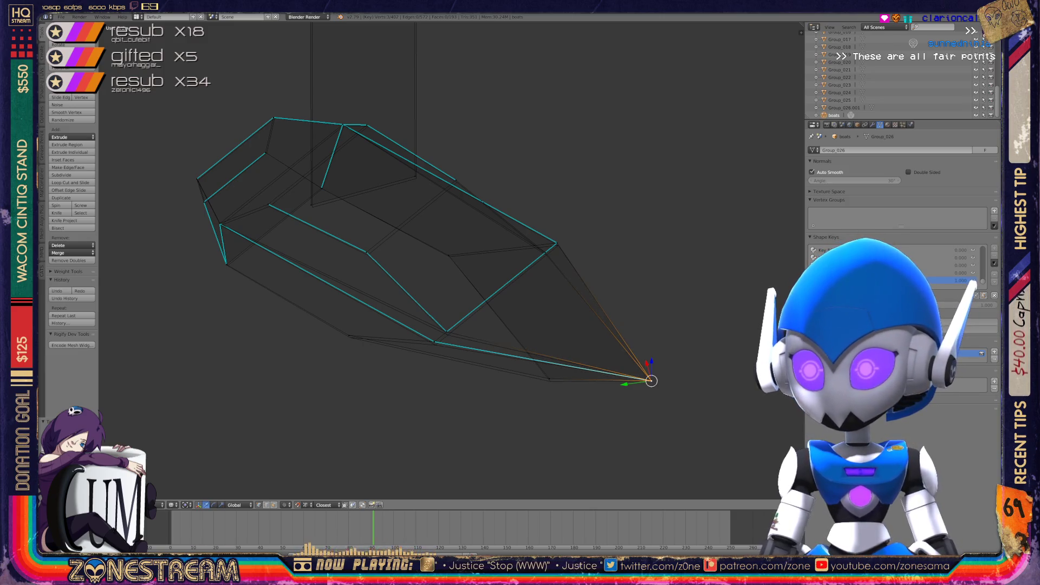
right_click(651, 381, "shift")
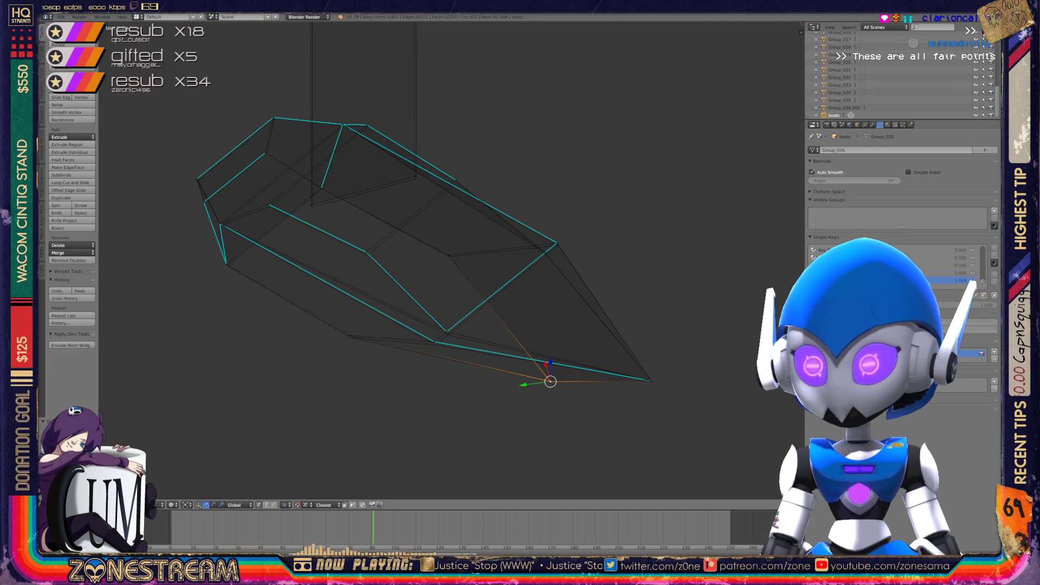
right_click(434, 342)
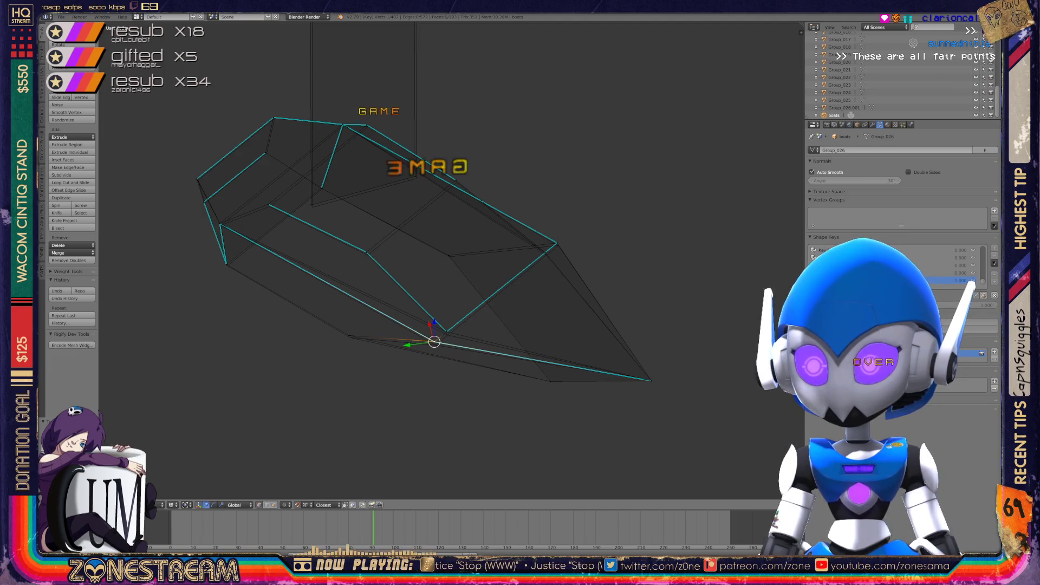
right_click(446, 331, "shift")
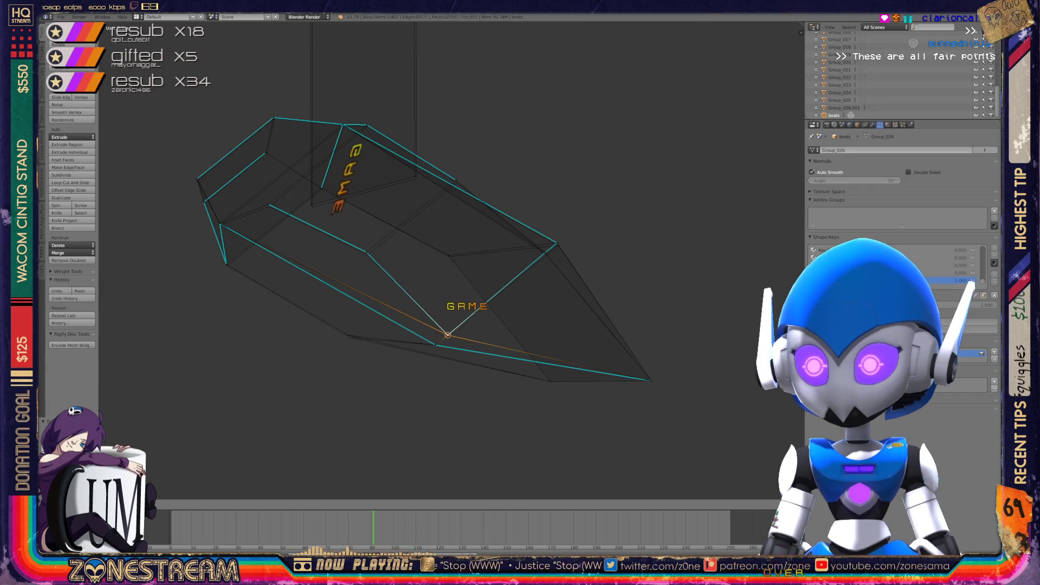
right_click(349, 335)
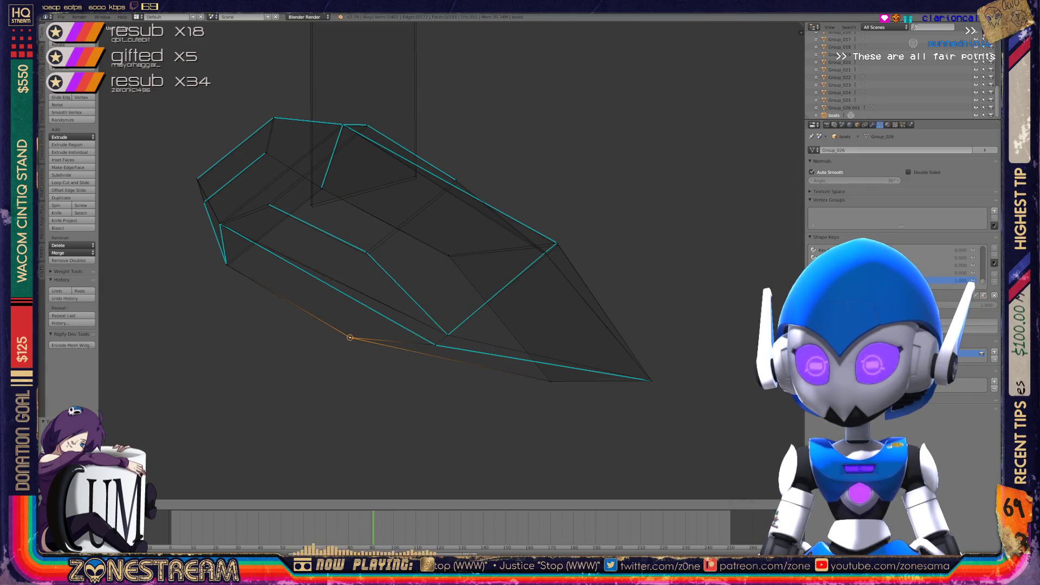
Move the hull's bottom corner vertex into position
middle_click_drag(379, 271, 444, 260)
scroll(390, 260, "up", 3)
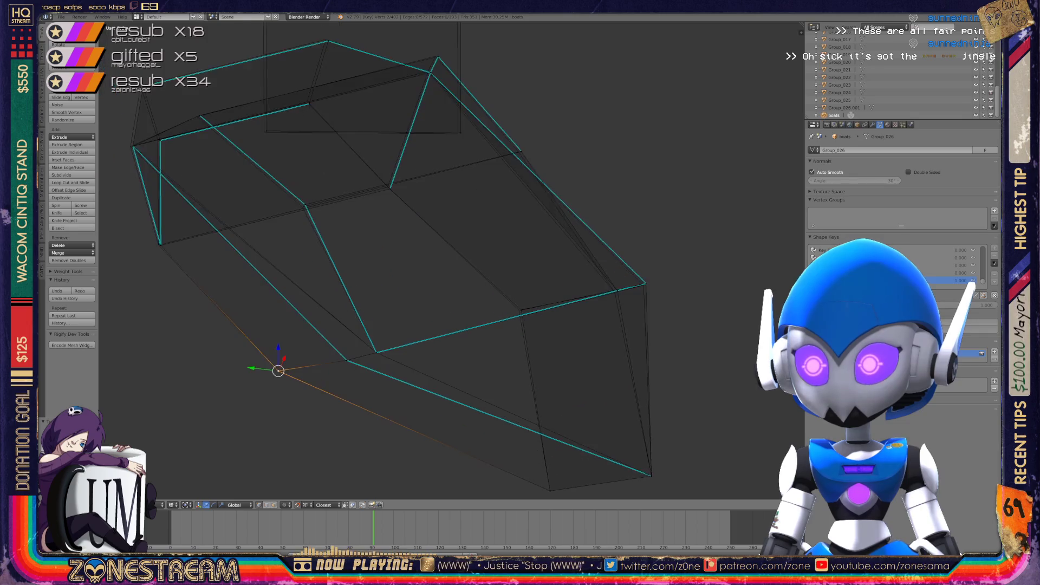
scroll(534, 280, "up", 4)
right_click(534, 280)
right_click(367, 317)
key("g")
key("Return")
scroll(346, 260, "down", 3)
Nudge another hull corner vertex into place and orbit around to check it
key("Tab")
key("Tab")
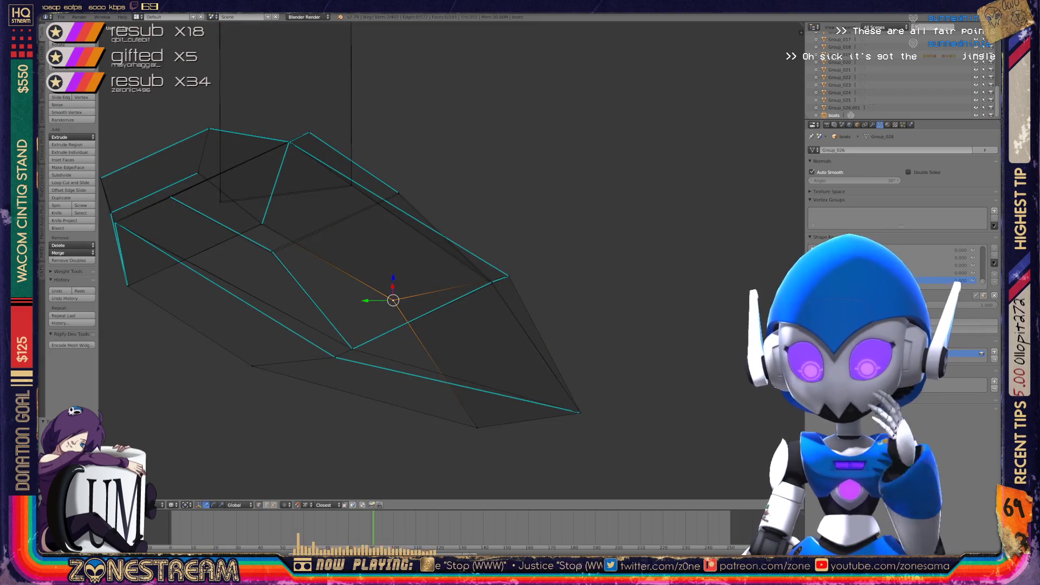
scroll(160, 143, "up", 3)
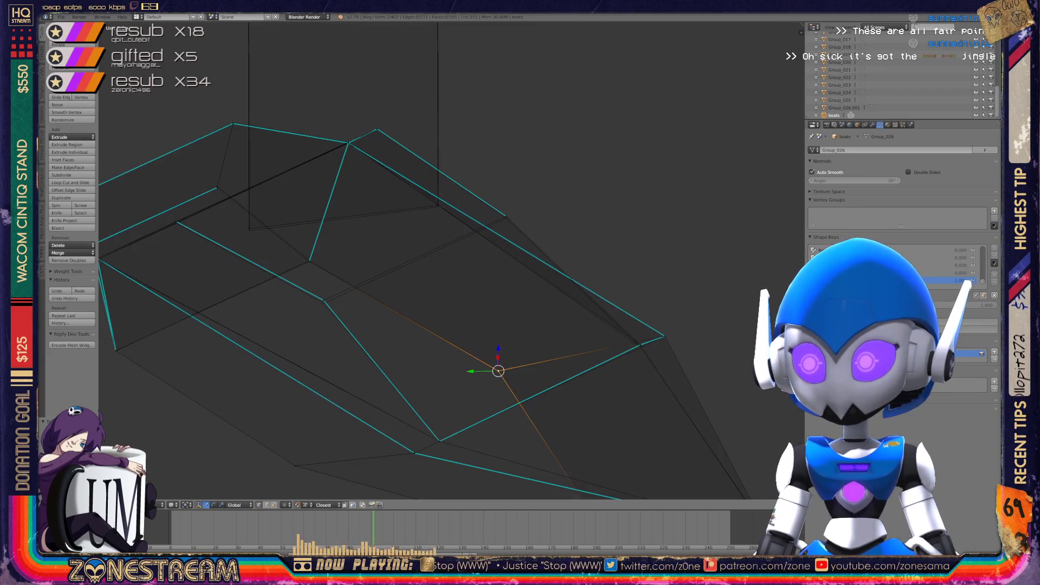
middle_click_drag(433, 271, 504, 241)
right_click(408, 394)
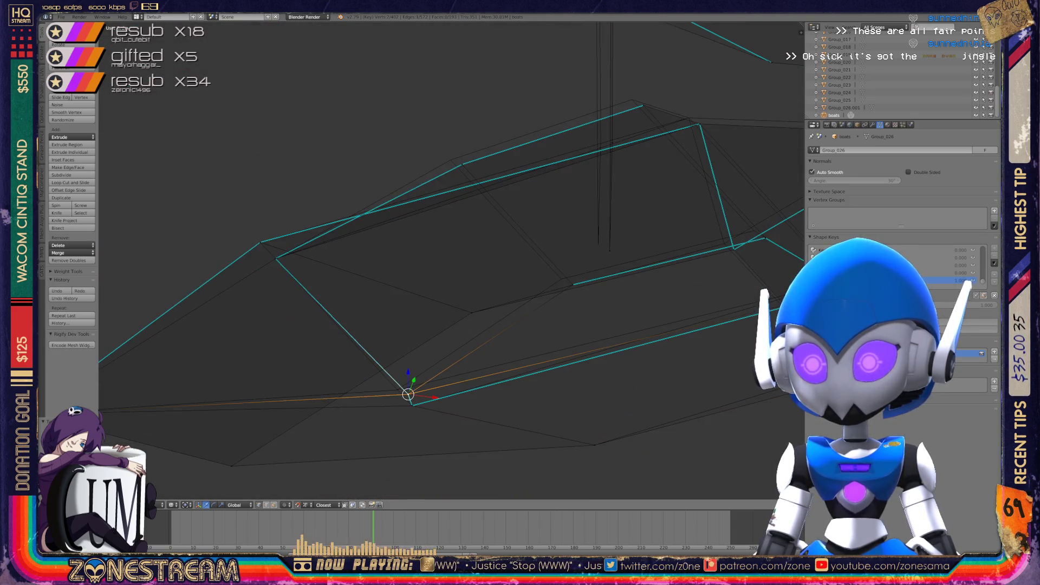
key("g")
mouse_move(449, 260)
middle_mouse_down()
mouse_move(482, 249)
mouse_move(542, 184)
middle_mouse_up()
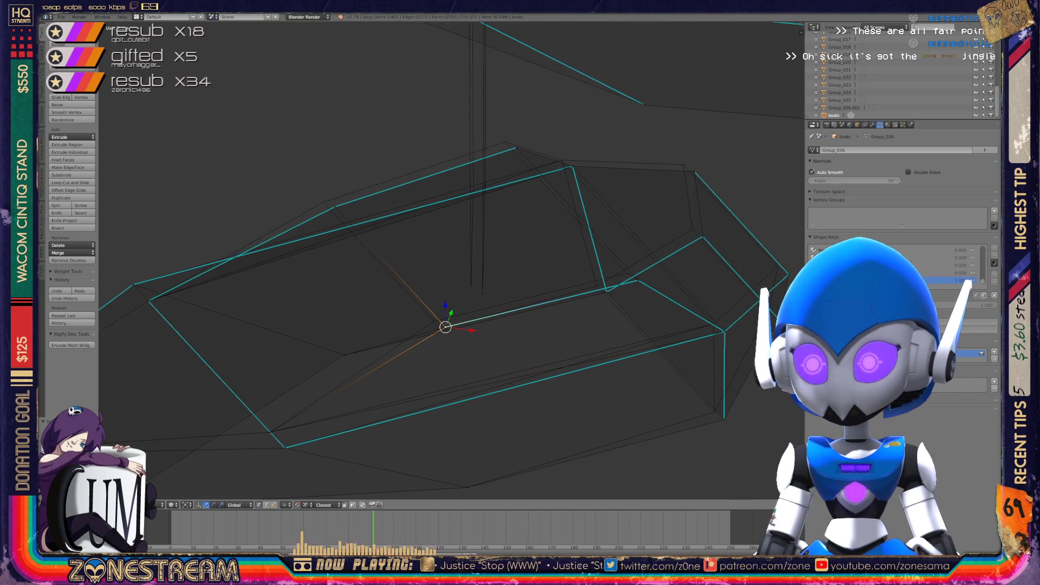
middle_click_drag(488, 271, 541, 227)
middle_click_drag(520, 271, 553, 244)
Slightly adjust the cabin's left corner vertex
key("g")
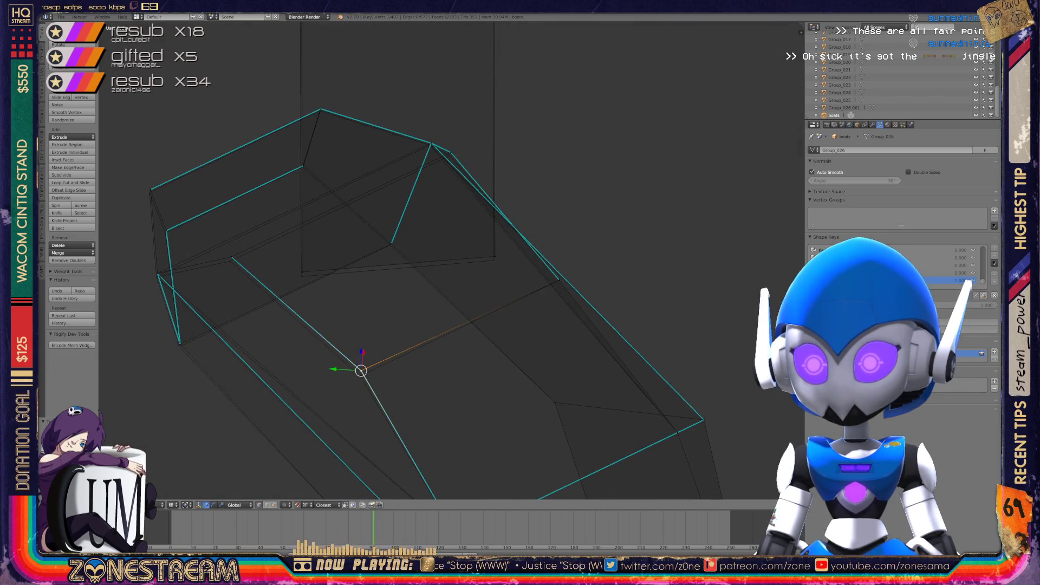
middle_click_drag(488, 244, 533, 298, "shift")
right_click(226, 393)
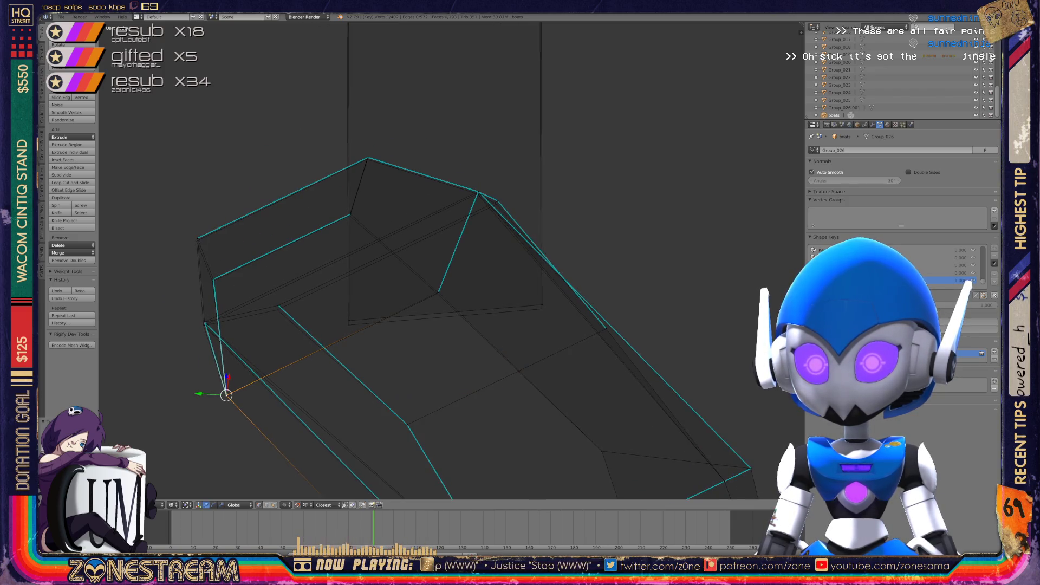
right_click(205, 322)
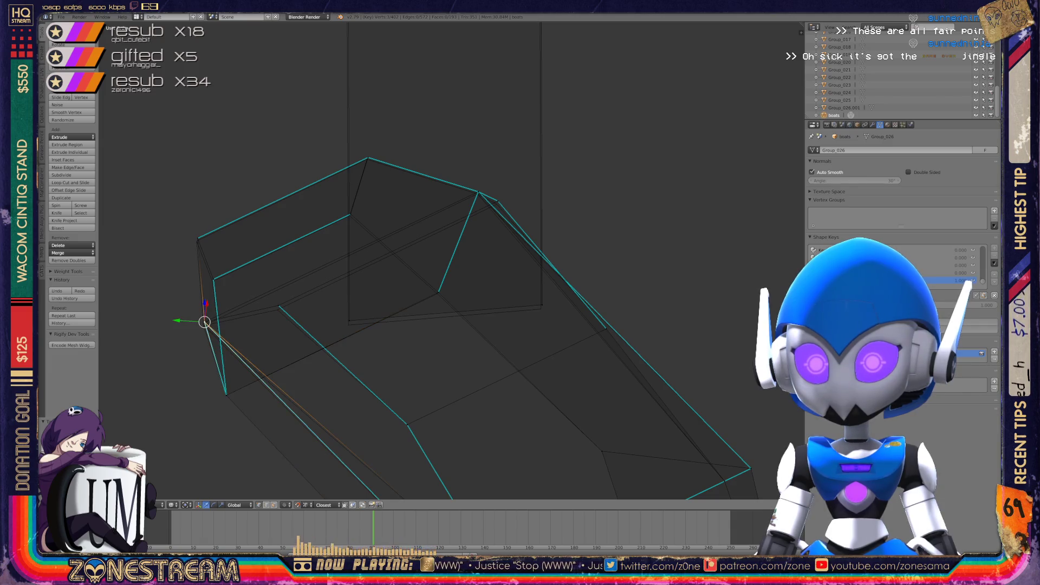
key("g")
key("Return")
Nudge the cabin's left-edge vertices down into line
right_click(278, 306)
key("g")
right_click(214, 277)
key("g")
left_click(211, 272)
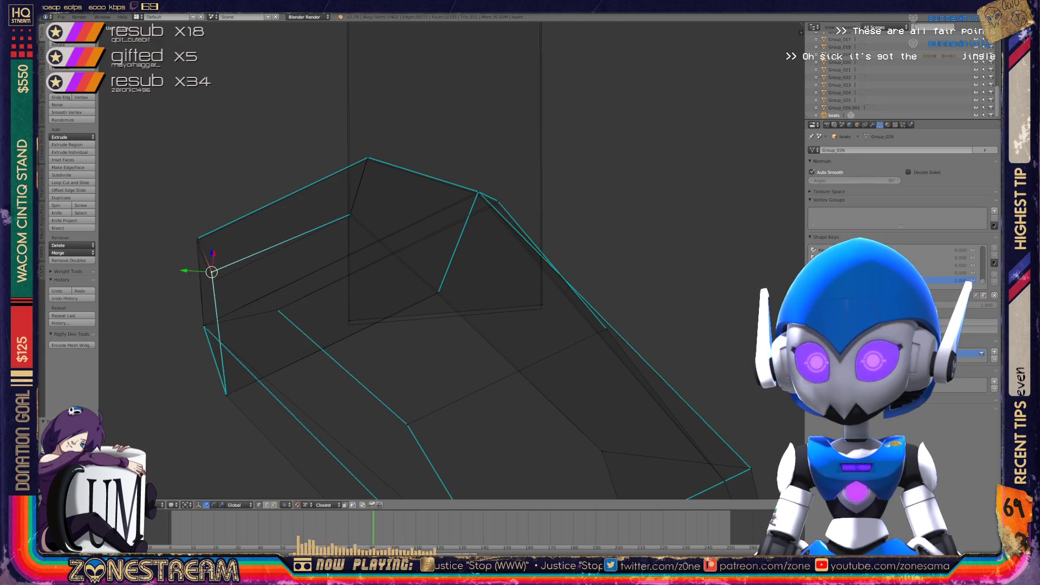
key("g")
right_click(197, 240)
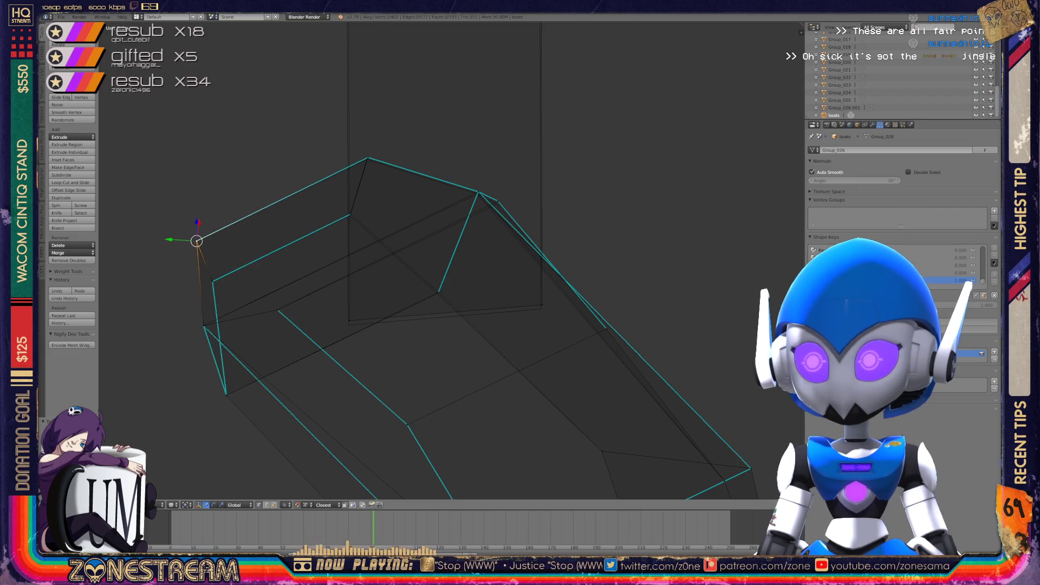
Shift the vertex below the cabin peak and a deck vertex slightly into place
right_click(497, 204)
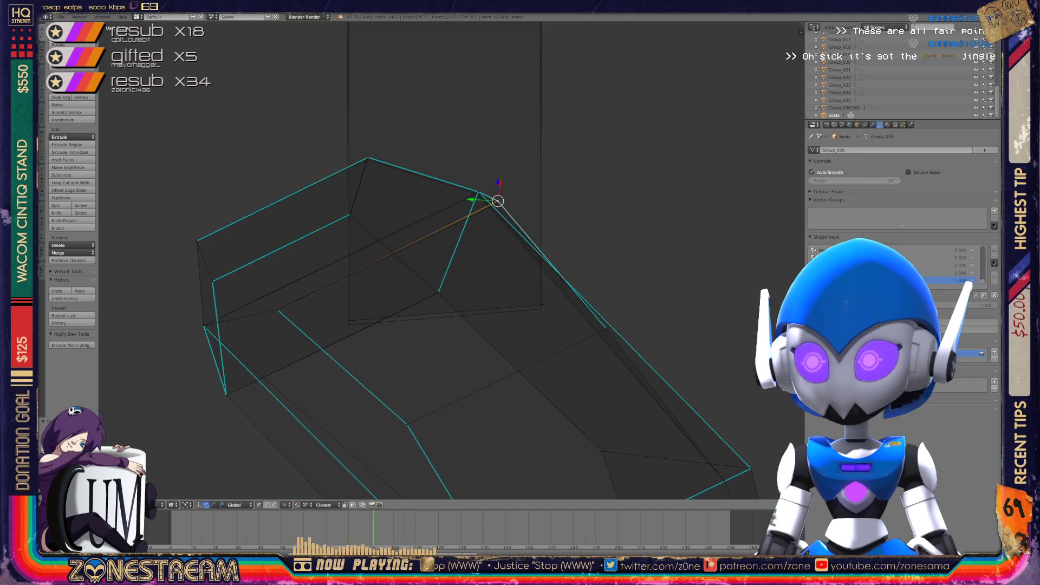
right_click(477, 193, "shift")
right_click(368, 158)
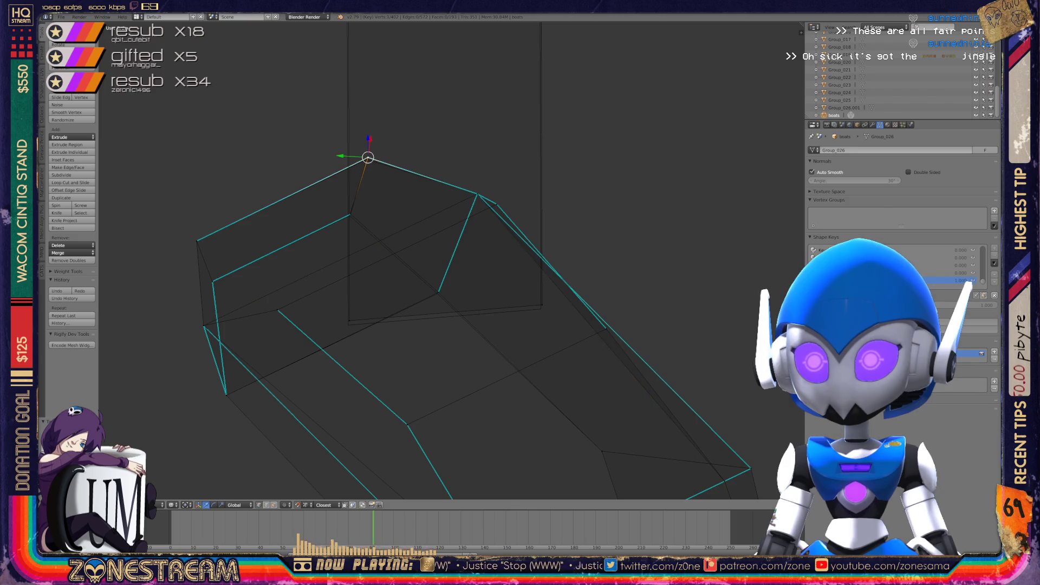
right_click(350, 214)
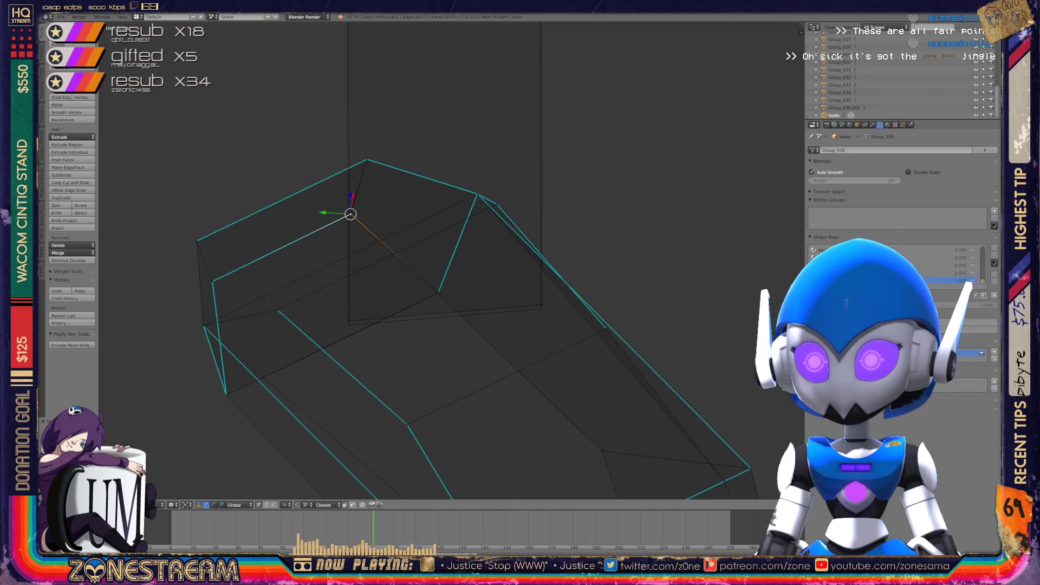
right_click_drag(351, 214, 349, 216)
right_click(438, 293)
right_click_drag(439, 293, 437, 294)
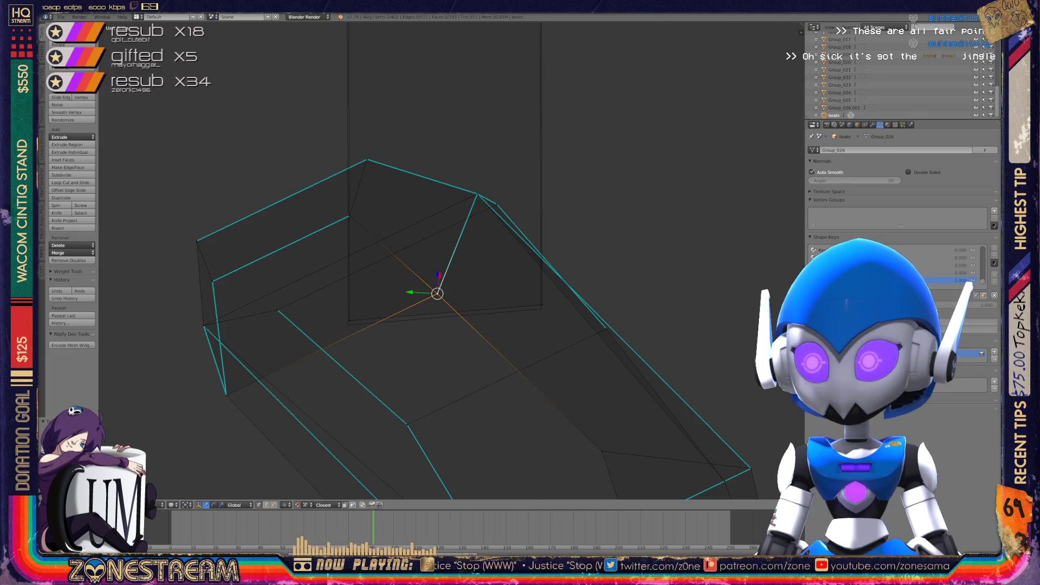
Nudge the right-side vertex down and raise a vertex to the top of the panel
right_click(348, 324)
right_click(541, 306)
right_click_drag(541, 306, 541, 309)
mouse_move(539, 309)
middle_mouse_down()
mouse_move(493, 283)
mouse_move(490, 313)
mouse_move(476, 318)
mouse_move(410, 302)
mouse_move(418, 348)
mouse_move(399, 390)
mouse_move(402, 194)
middle_mouse_up()
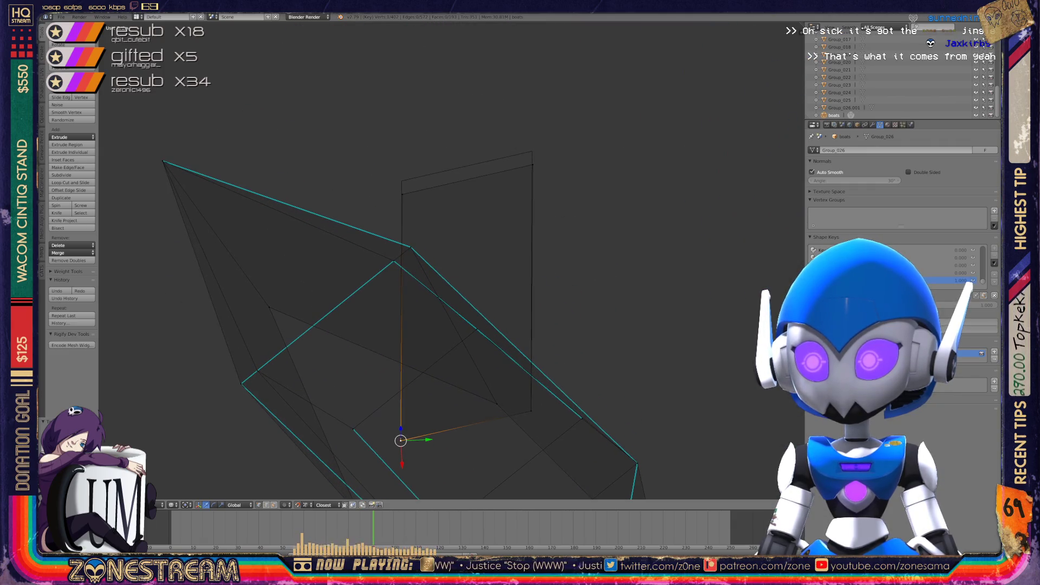
left_click_drag(402, 194, 401, 181)
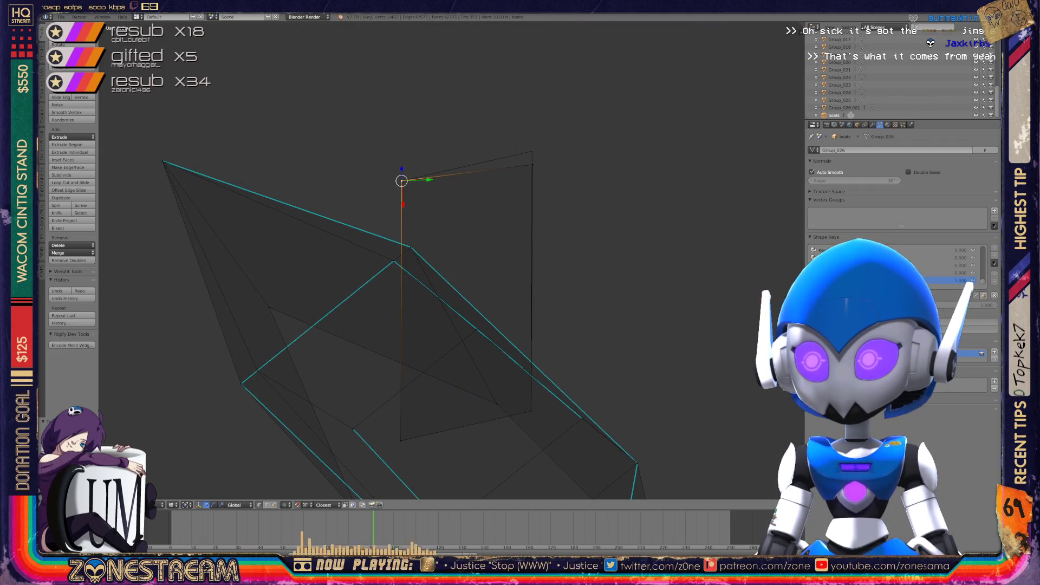
Return to Object Mode and save over boats.blend with Ctrl+S
key("Tab")
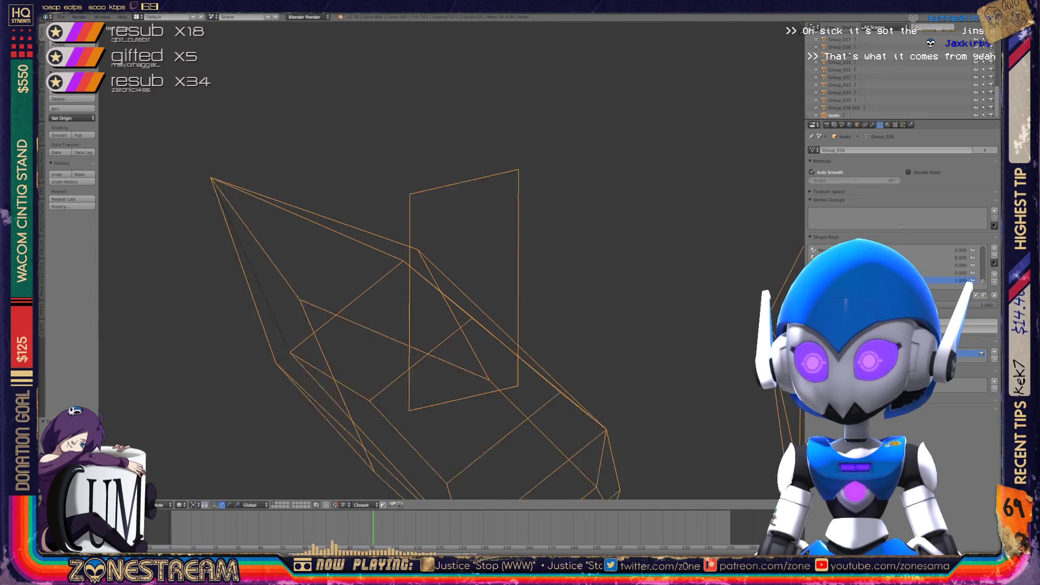
scroll(439, 304, "down", 3)
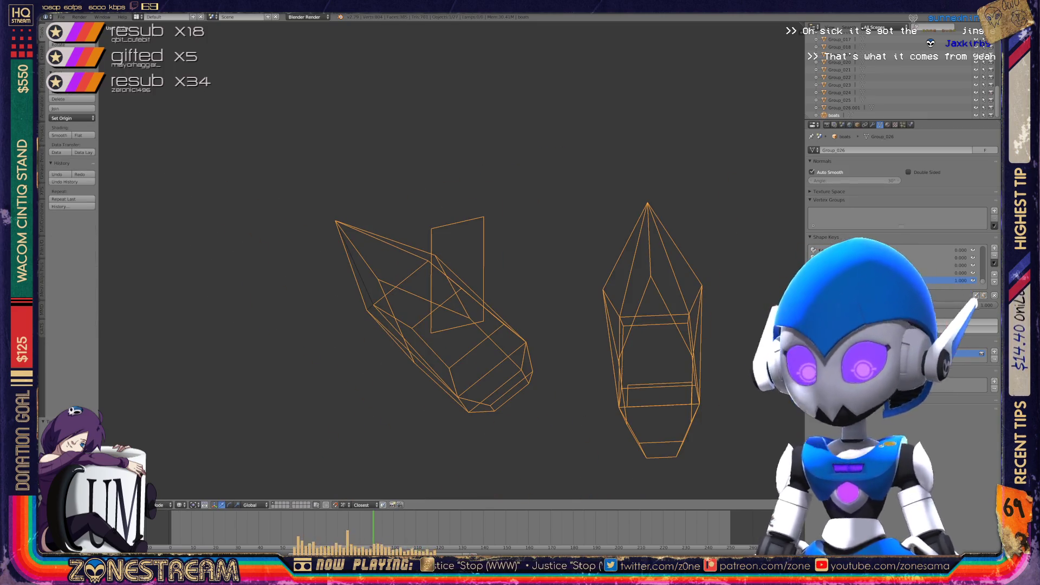
key("ctrl+s")
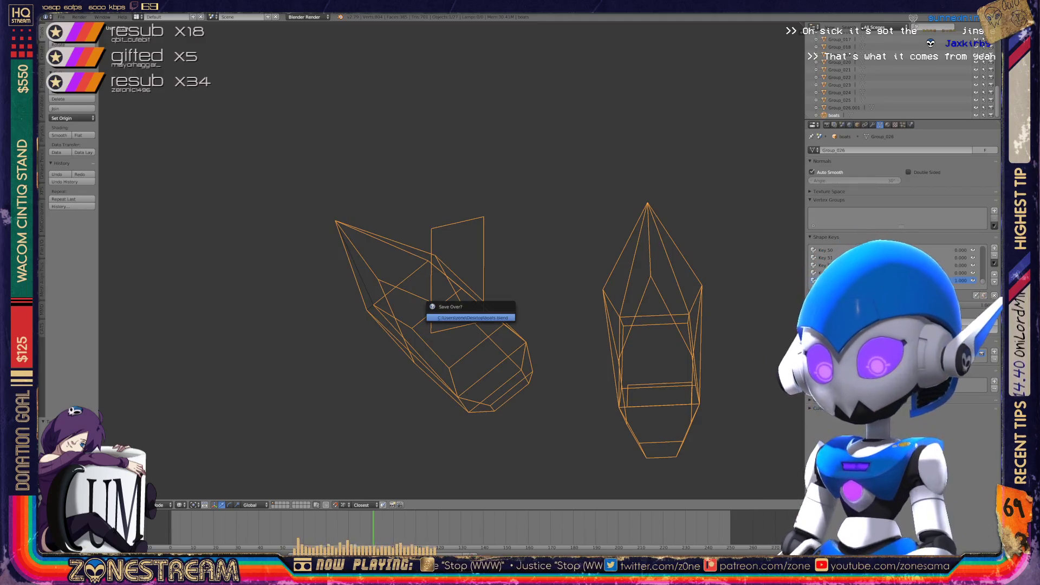
key("Return")
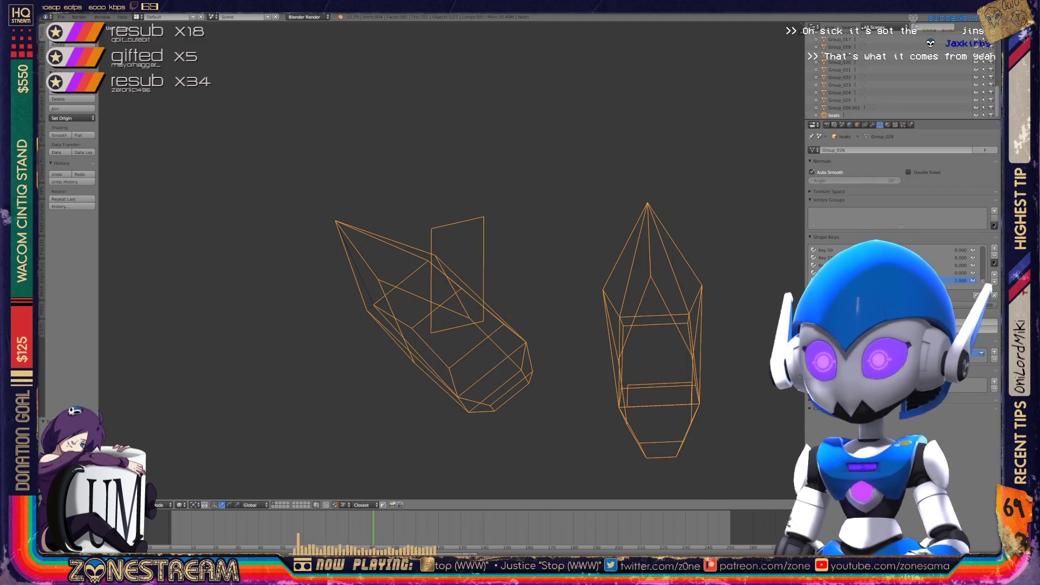
Pan along the row to the wide cabin boat and enter Edit Mode on it
scroll(433, 303, "down", 4)
middle_click_drag(434, 304, 605, 294, "shift")
scroll(450, 260, "up", 6)
mouse_move(449, 260)
middle_mouse_down()
mouse_move(466, 217)
mouse_move(530, 225)
middle_mouse_up()
key("Tab")
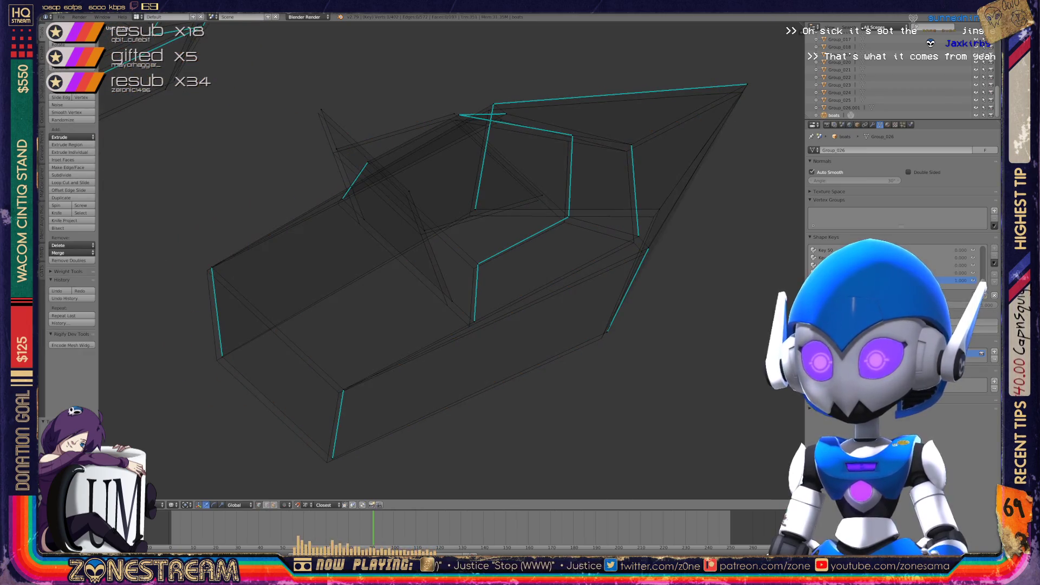
Snap the vertex above the boat's lower-front corner onto the hull's left corner
right_click(332, 459)
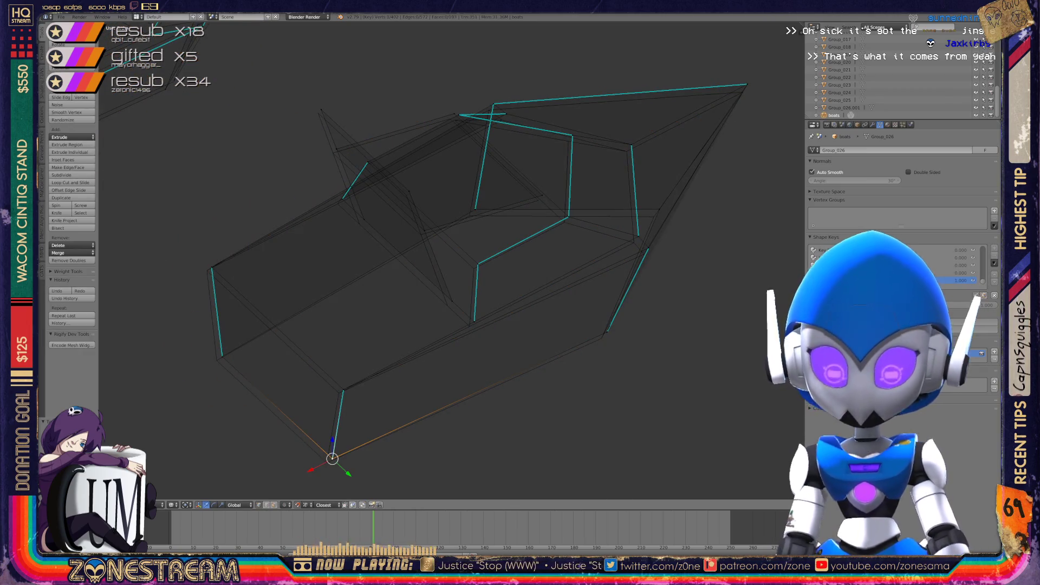
right_click(343, 389)
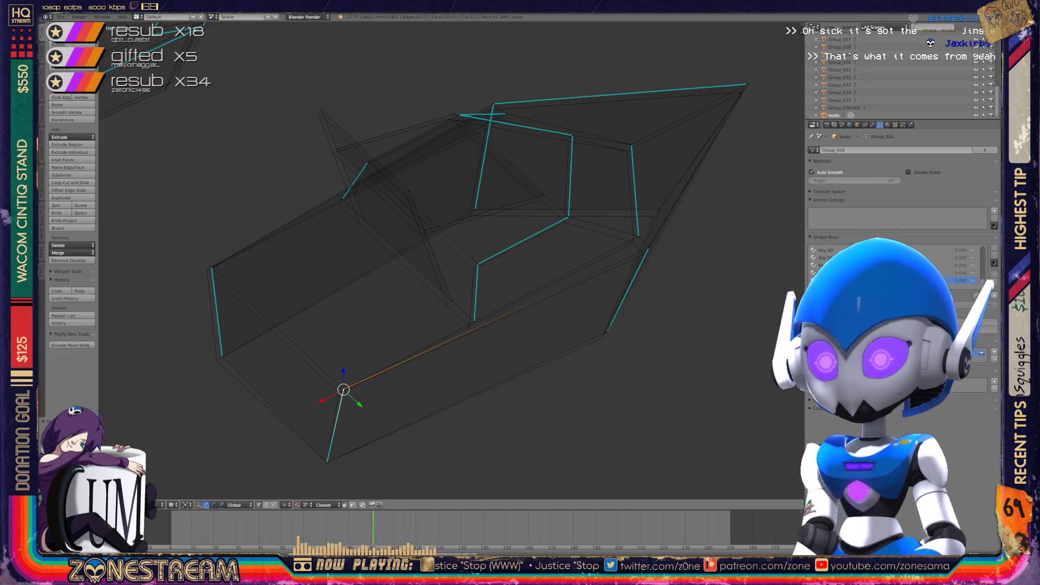
key("g")
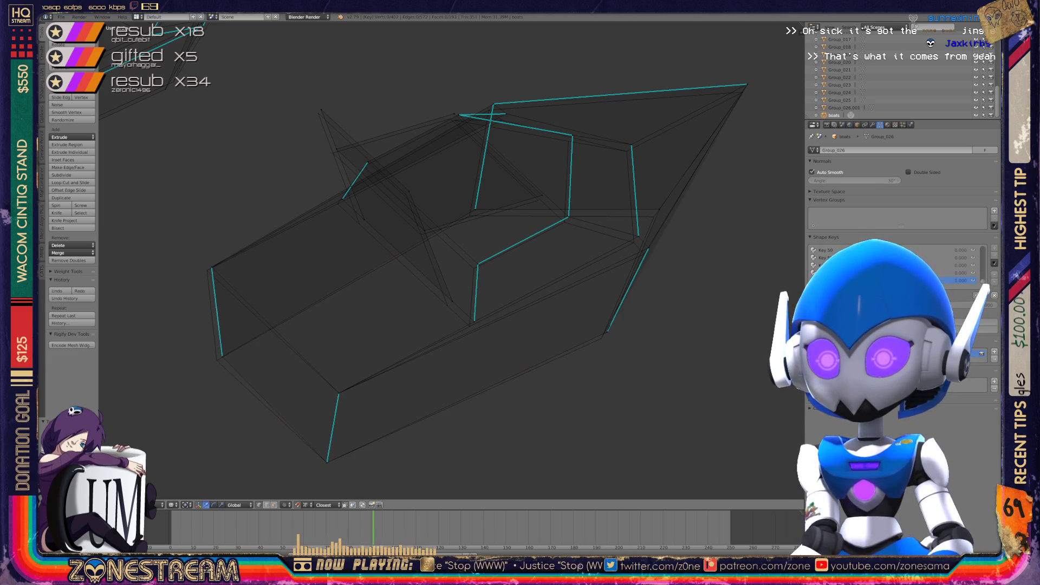
left_click(217, 360)
Move a cabin-side vertex onto its corner and pull the upright edge's bottom vertex down-left
right_click(206, 270)
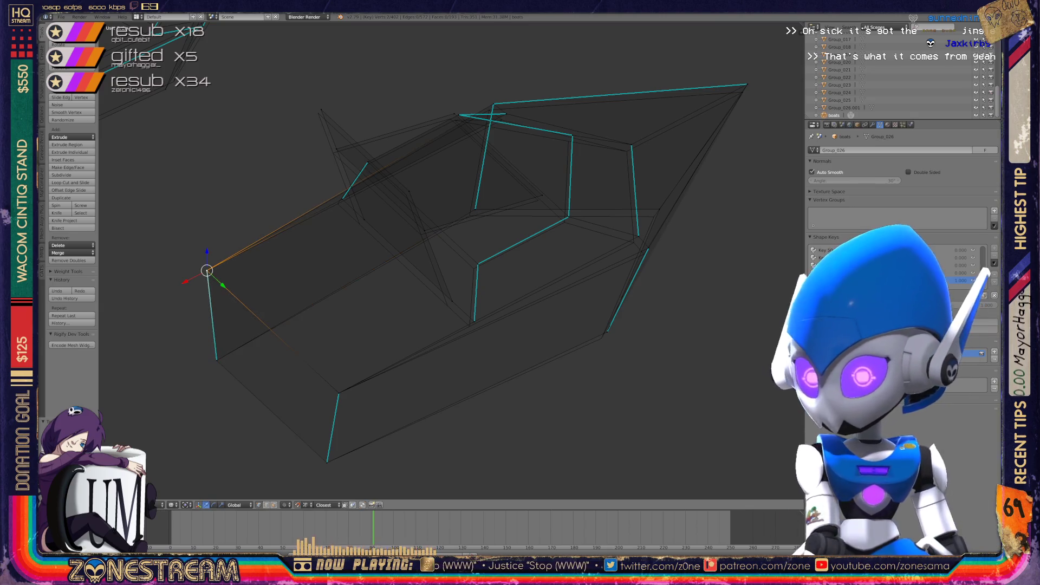
right_click(364, 220)
right_click(359, 224)
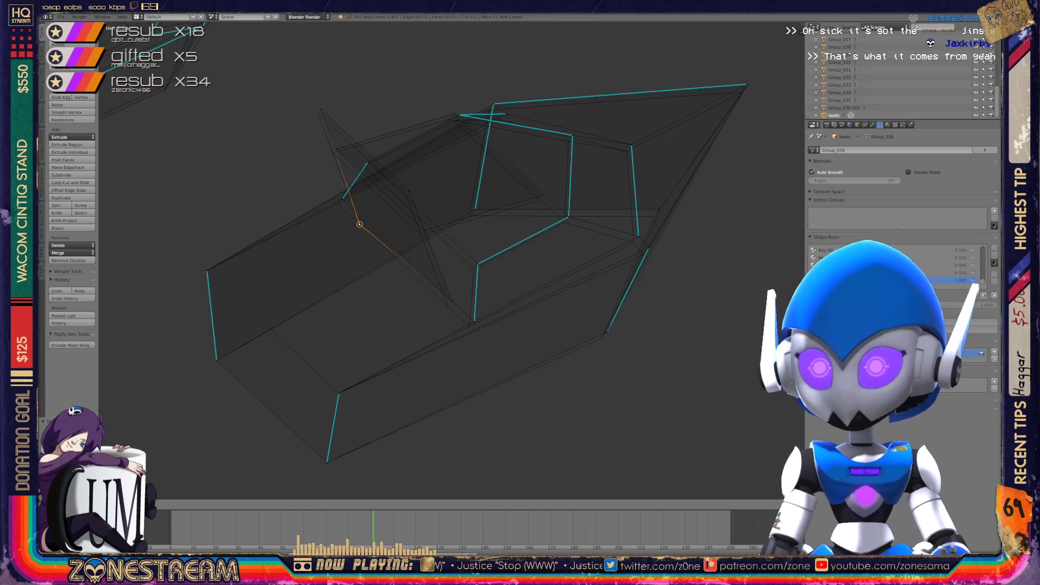
mouse_move(360, 224)
right_mouse_down()
mouse_move(452, 302)
mouse_move(406, 194)
mouse_move(318, 113)
right_mouse_up()
scroll(450, 260, "up", 1)
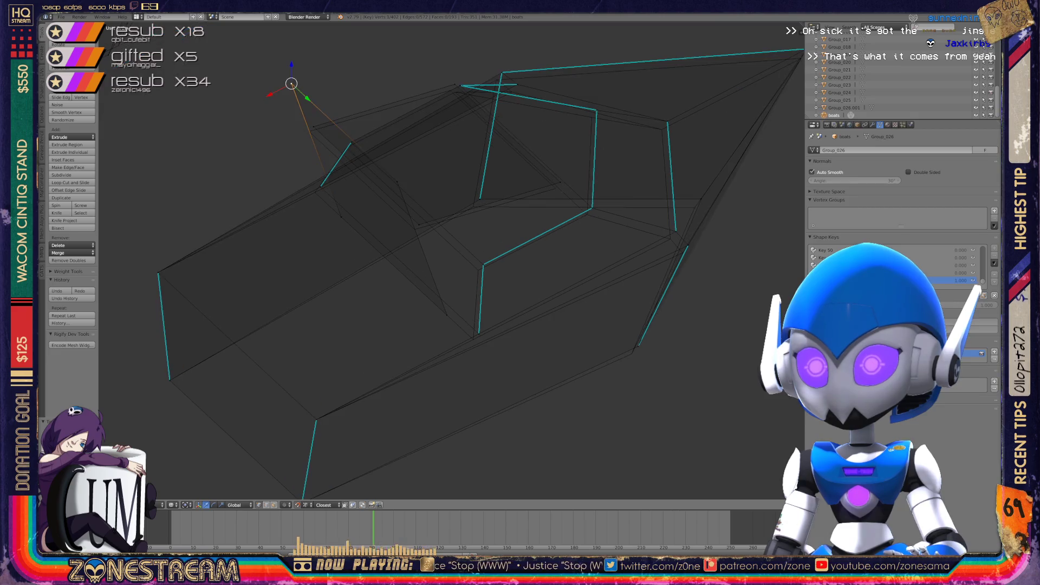
scroll(671, 218, "up", 2)
right_click_drag(392, 380, 384, 390)
Place the 3D cursor on the mesh and move a cabin vertex down-right into position
left_click(399, 282)
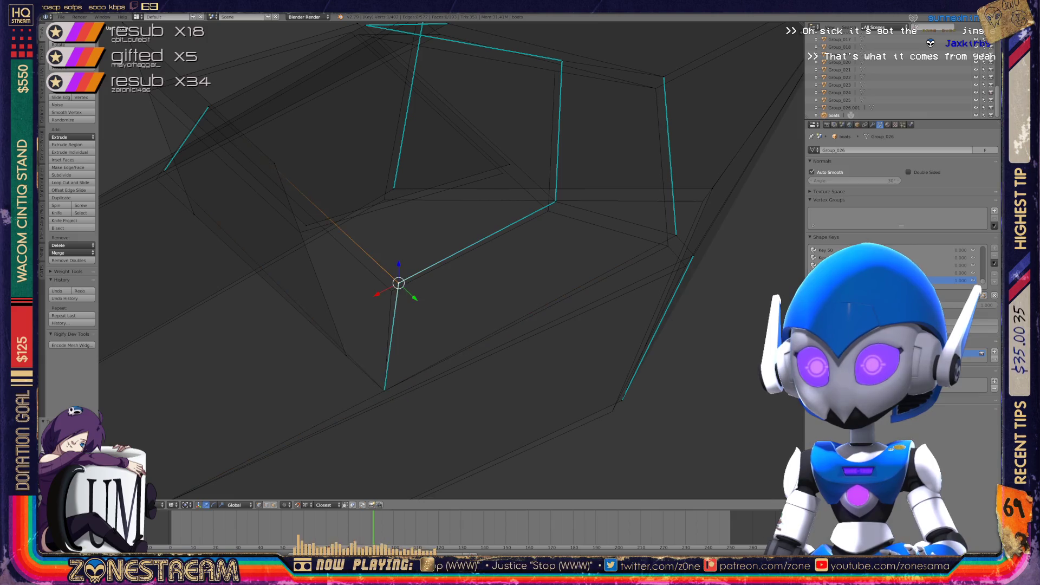
left_click(332, 313)
left_click(535, 254)
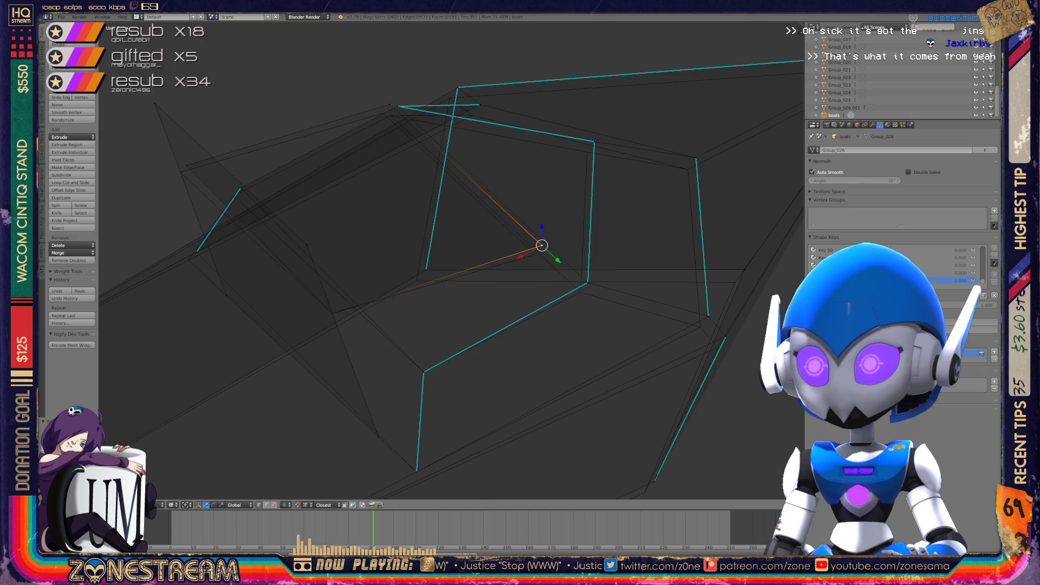
left_click(383, 113)
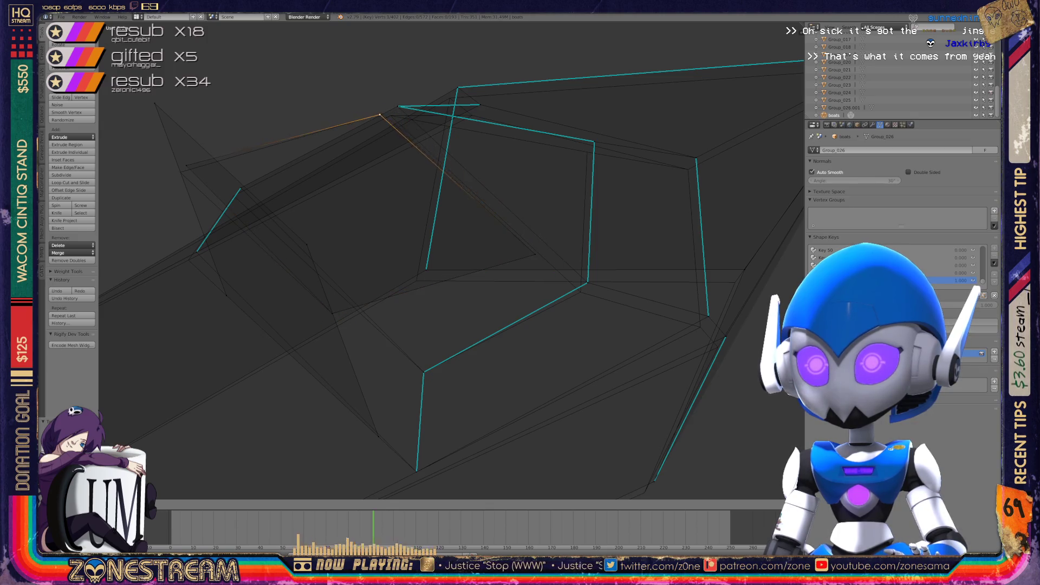
left_click(180, 172)
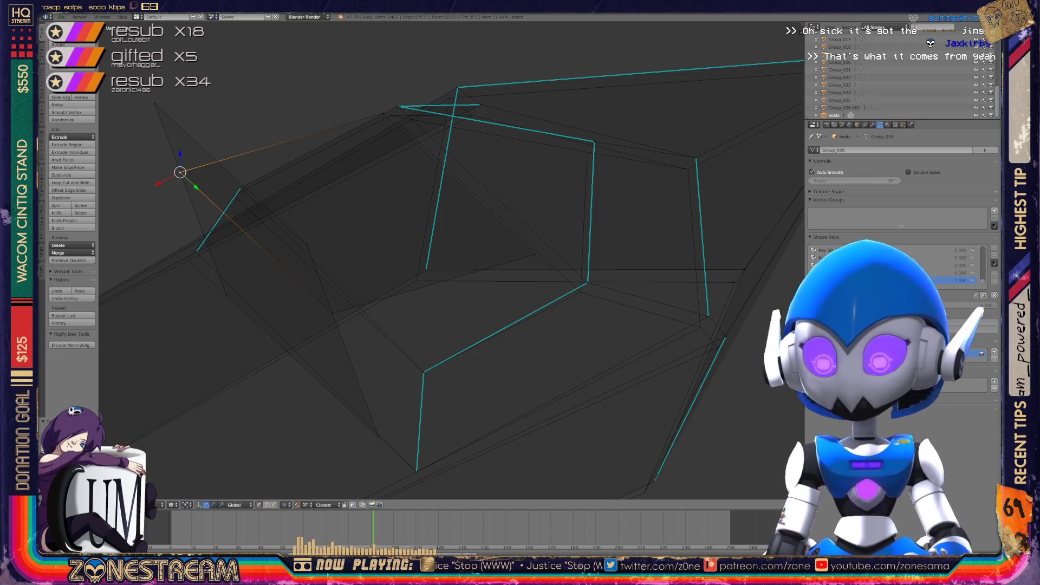
mouse_move(450, 260)
middle_mouse_down()
mouse_move(487, 233)
mouse_move(463, 244)
middle_mouse_up()
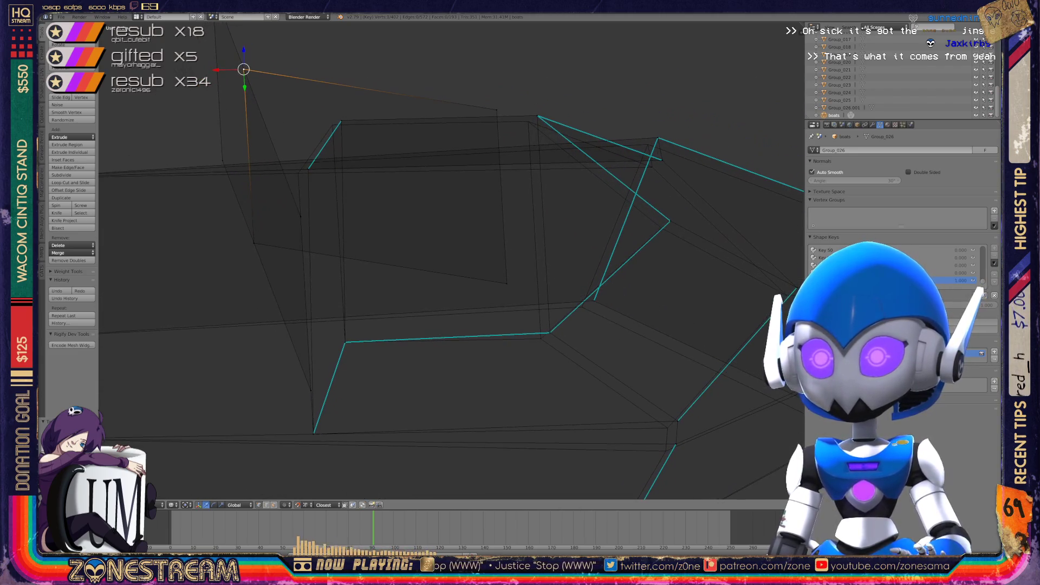
mouse_move(244, 69)
left_mouse_down()
mouse_move(342, 118)
mouse_move(297, 173)
left_mouse_up()
Nudge the cabin's edge, top-left corner and middle vertices slightly right into place
mouse_move(433, 271)
middle_mouse_down()
mouse_move(347, 253)
mouse_move(369, 206)
middle_mouse_up()
left_click(455, 297)
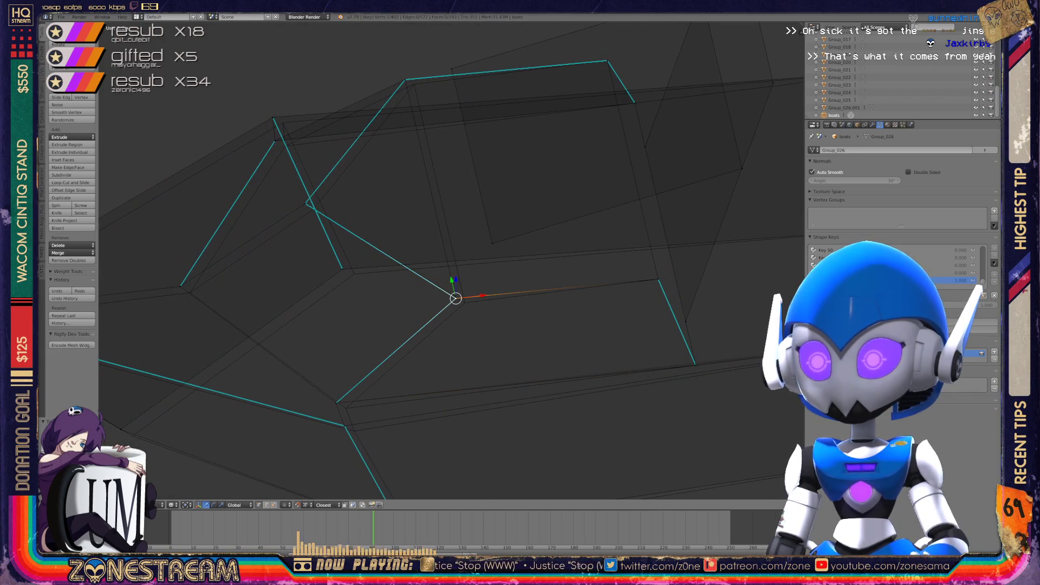
left_click_drag(455, 296, 464, 302)
left_click(405, 80)
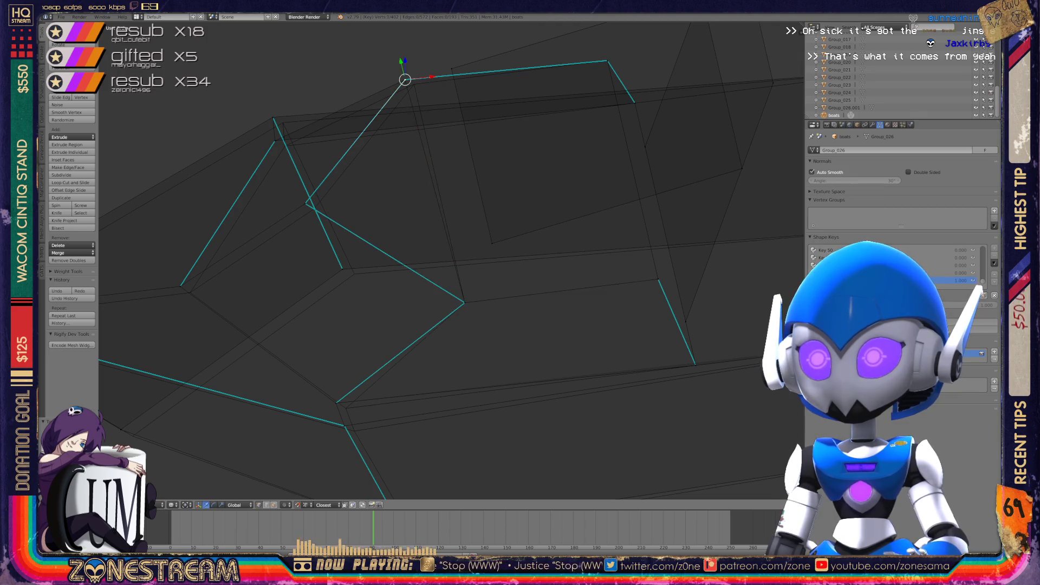
left_click_drag(405, 80, 413, 84)
left_click(307, 204)
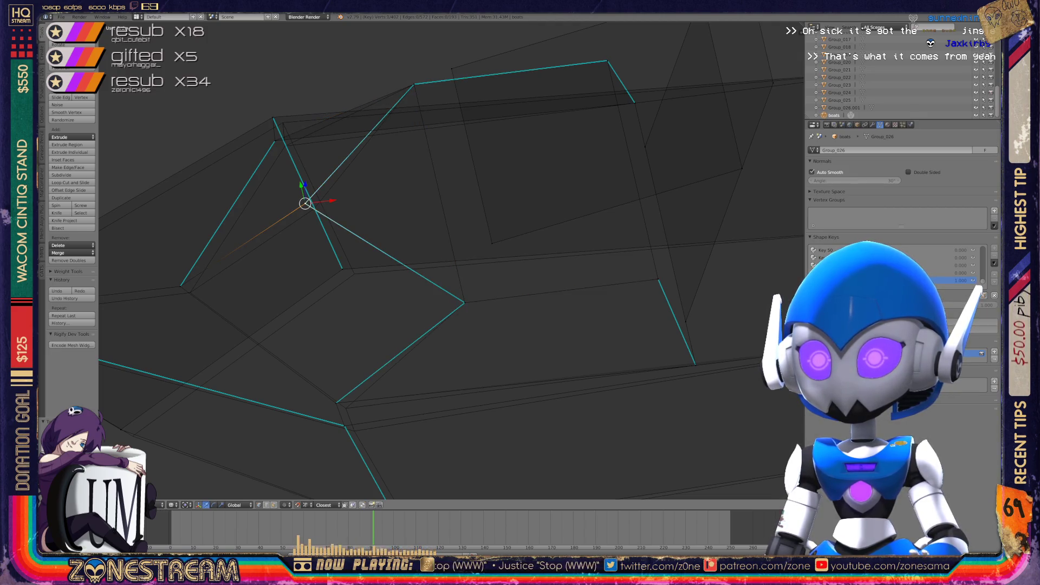
mouse_move(307, 204)
left_mouse_down()
mouse_move(320, 200)
mouse_move(314, 208)
left_mouse_up()
middle_click_drag(380, 271, 547, 233)
Nudge a cabin edge vertex and the hull's bottom-left and bottom vertices slightly right
right_click(359, 218)
right_click_drag(359, 219, 365, 220)
right_click(223, 326)
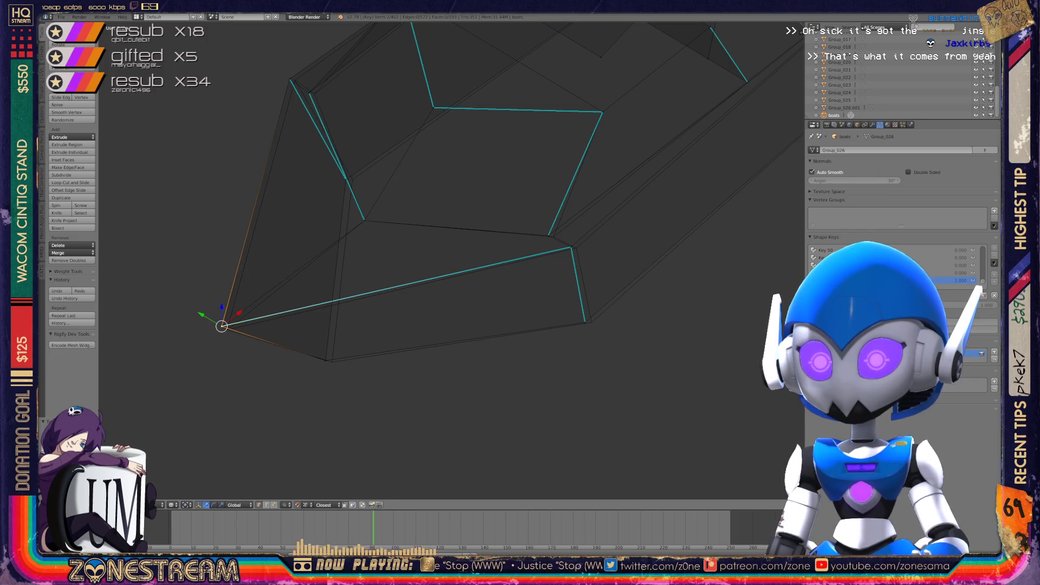
right_click_drag(223, 326, 227, 329)
right_click(326, 360)
right_click_drag(326, 360, 332, 361)
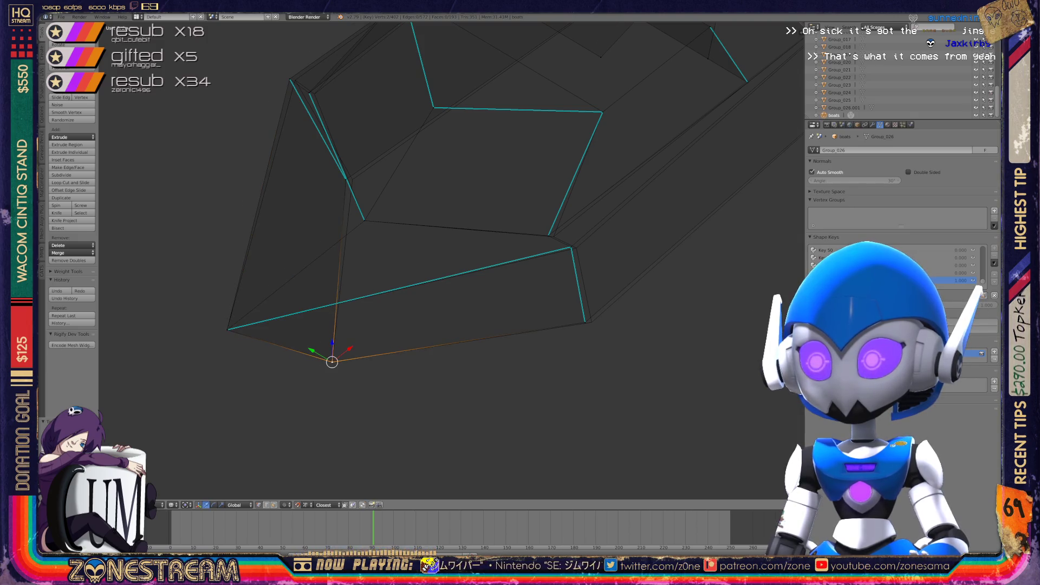
Snap the hull's lower corner vertex into position and shift the hull's bottom vertex right
middle_click_drag(332, 360, 148, 376, "shift")
right_click(366, 250)
right_click_drag(367, 251, 370, 251)
key("g")
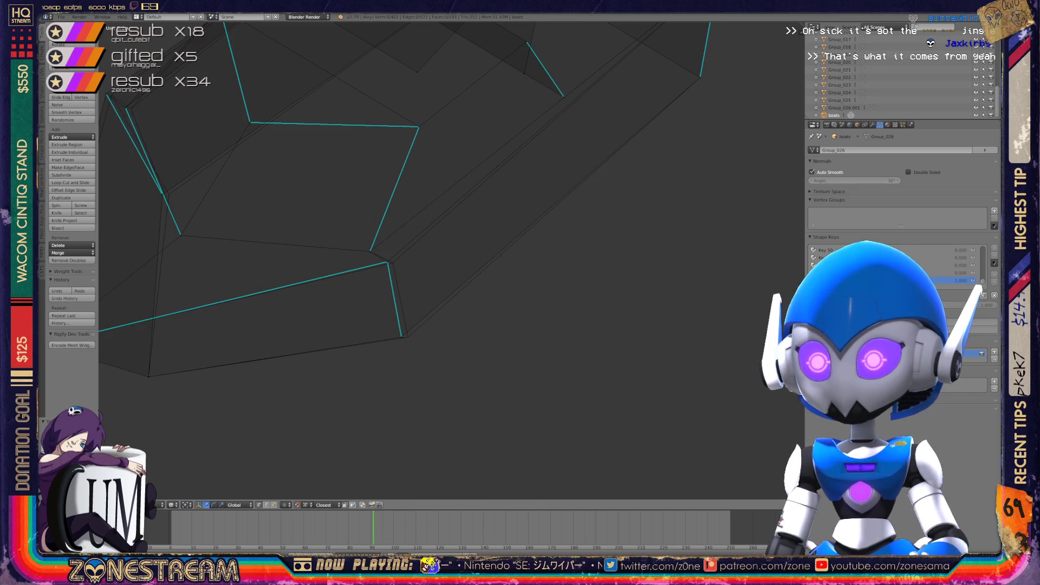
left_click(392, 263)
right_click(401, 337)
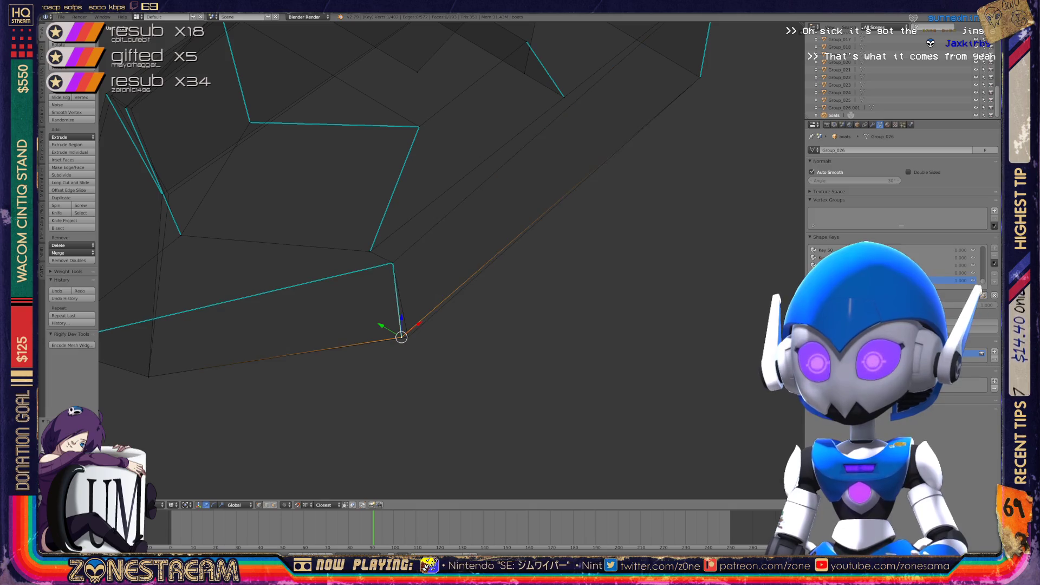
right_click_drag(401, 337, 407, 337)
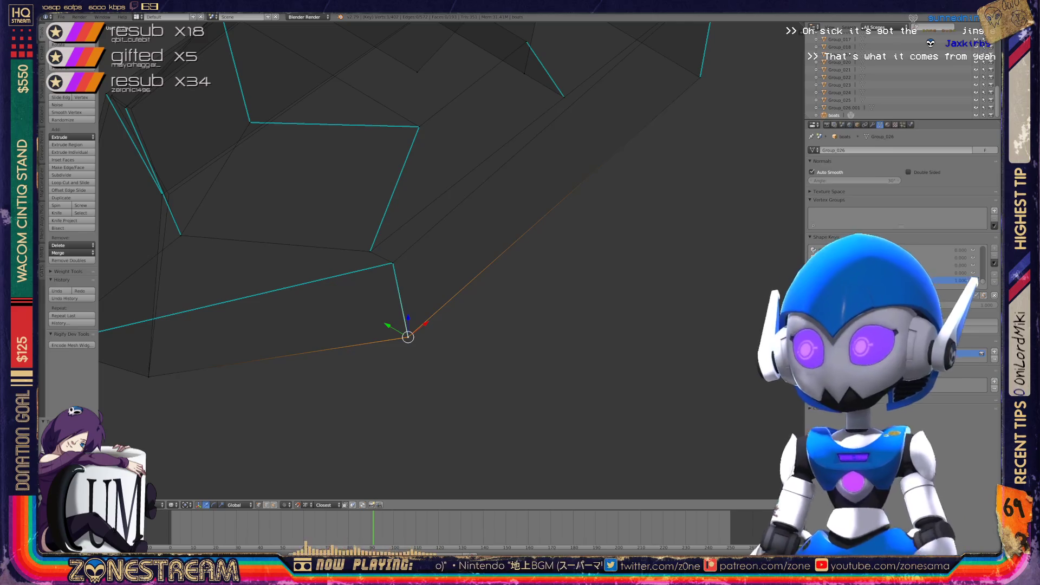
Nudge the cabin's inner corner and the hull's top-left corner vertices slightly right
mouse_move(408, 337)
middle_mouse_down()
mouse_move(485, 330)
mouse_move(571, 376)
middle_mouse_up()
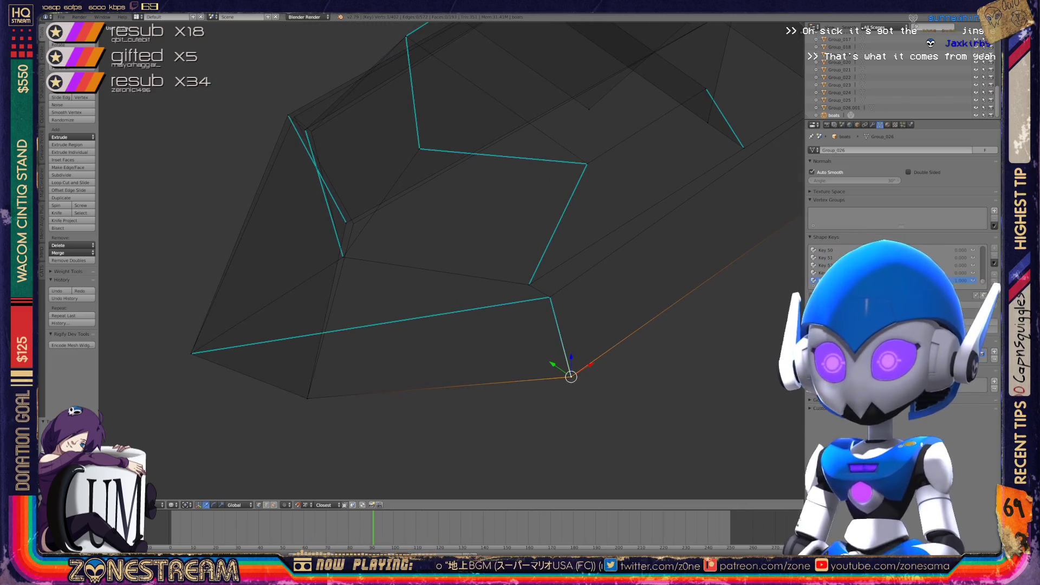
right_click(346, 223)
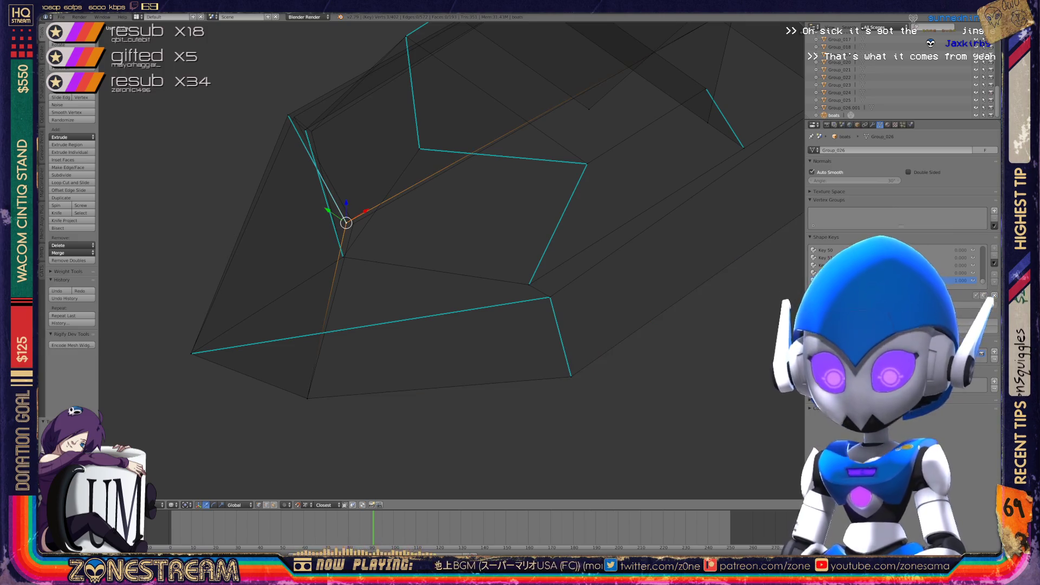
right_click_drag(346, 223, 353, 223)
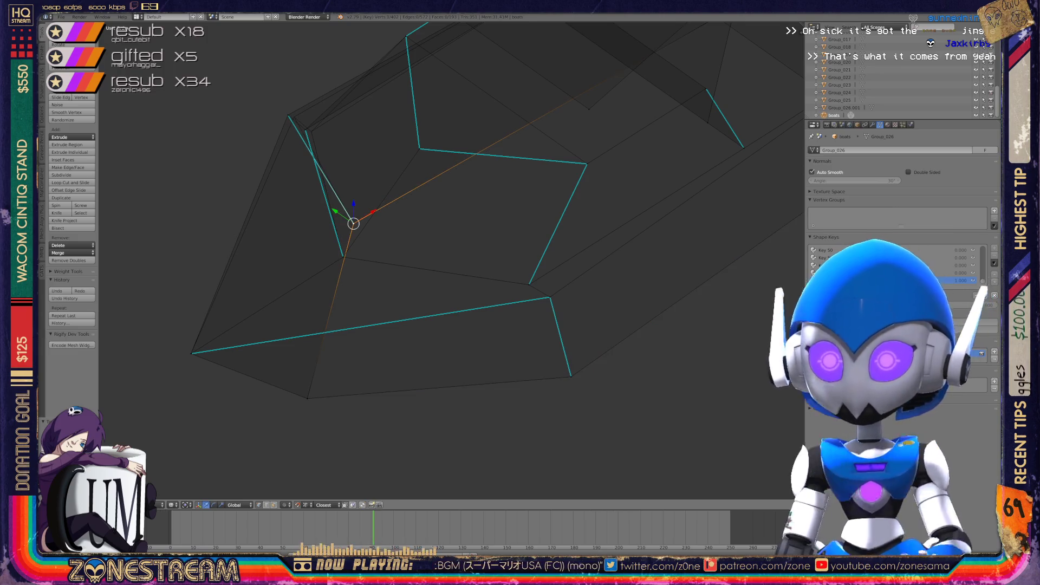
right_click(287, 115)
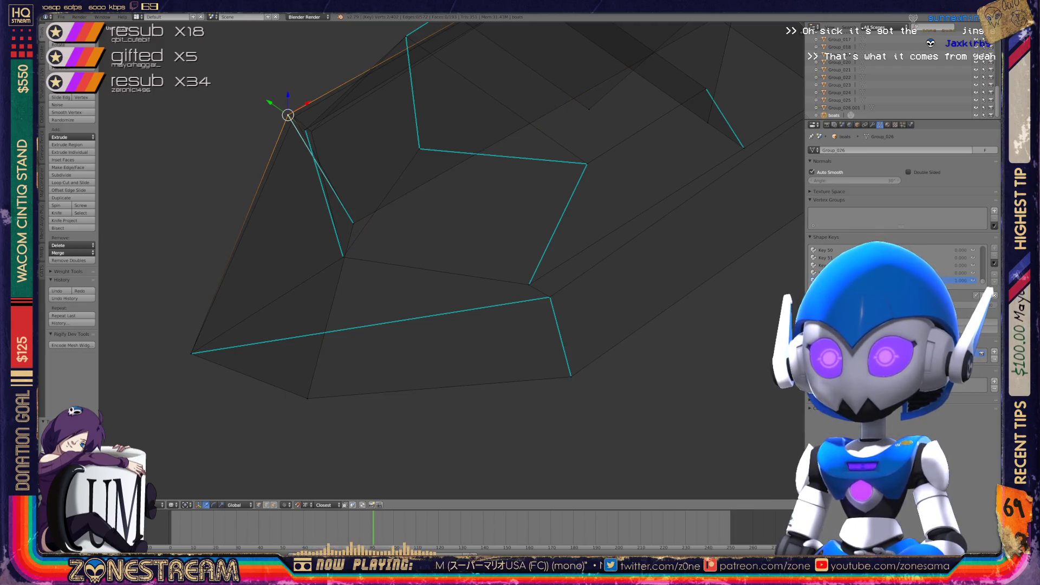
right_click_drag(288, 115, 294, 116)
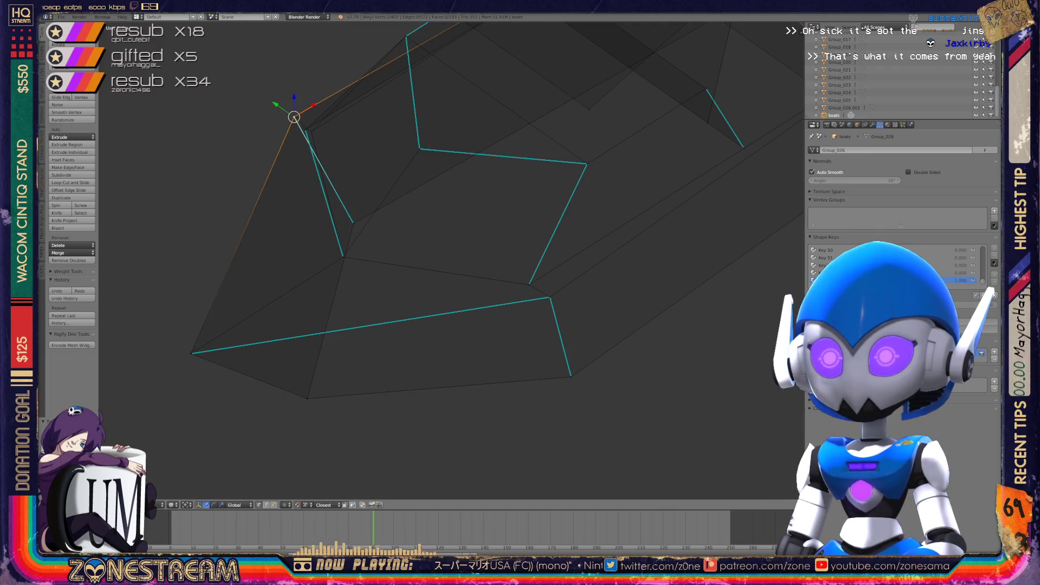
middle_click_drag(449, 260, 501, 254)
right_click(324, 272)
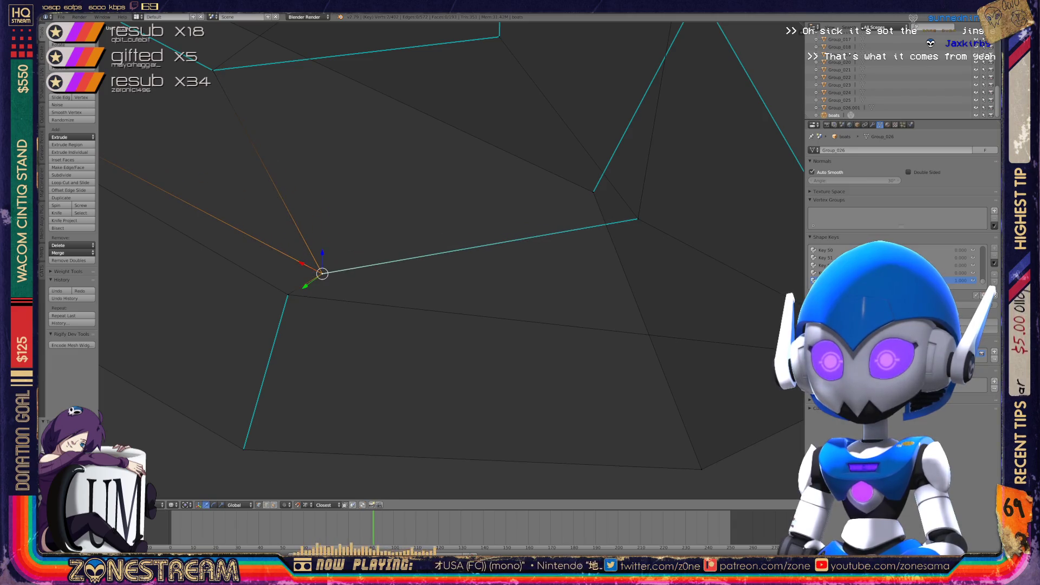